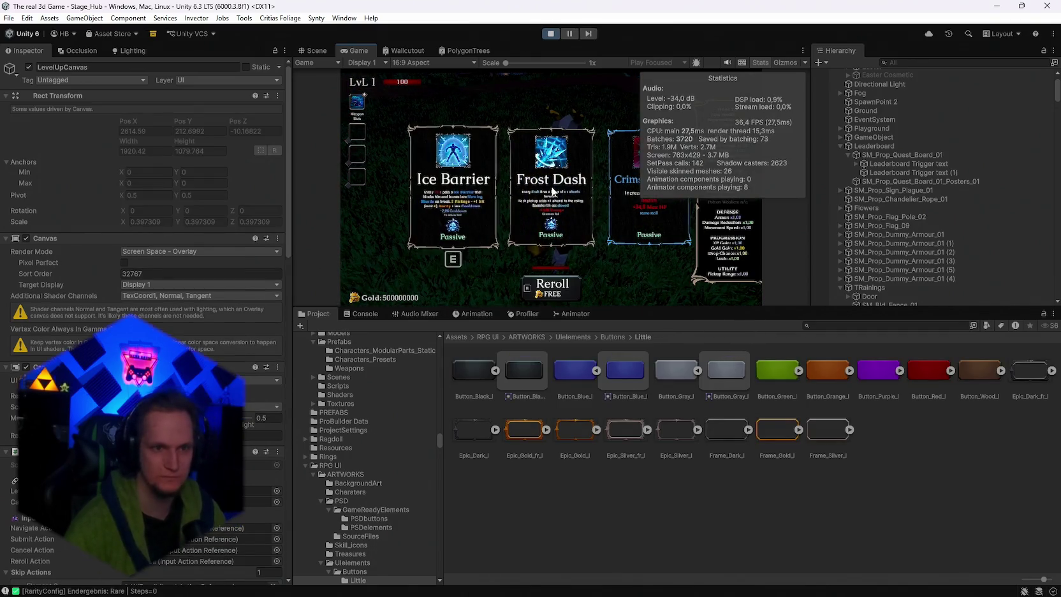
Toggle the enlarged game preview, then search the Hierarchy for 'level' and select LevelUp
double_click(369, 51)
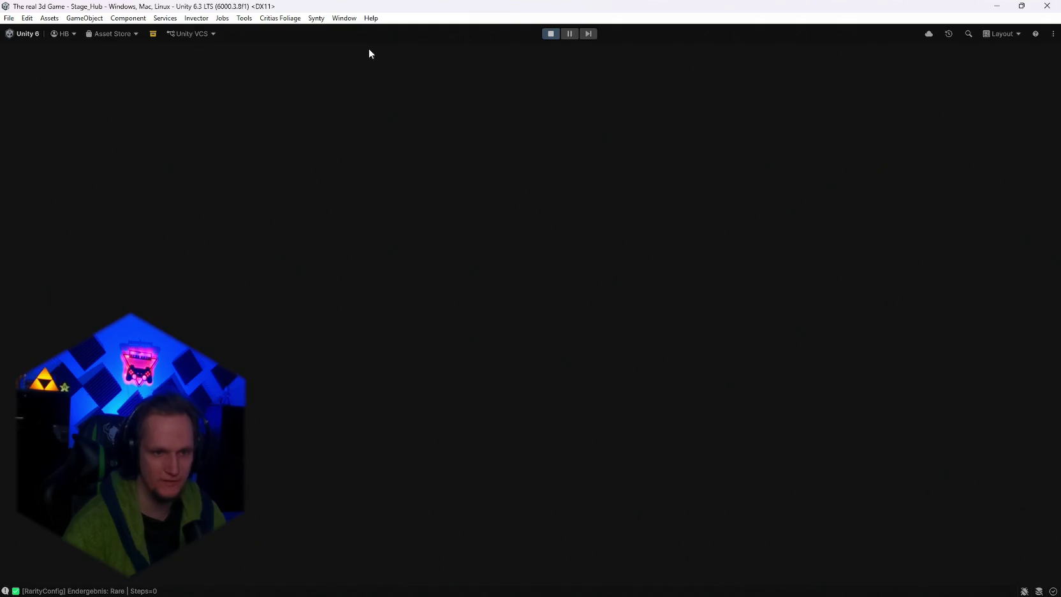
double_click(32, 50)
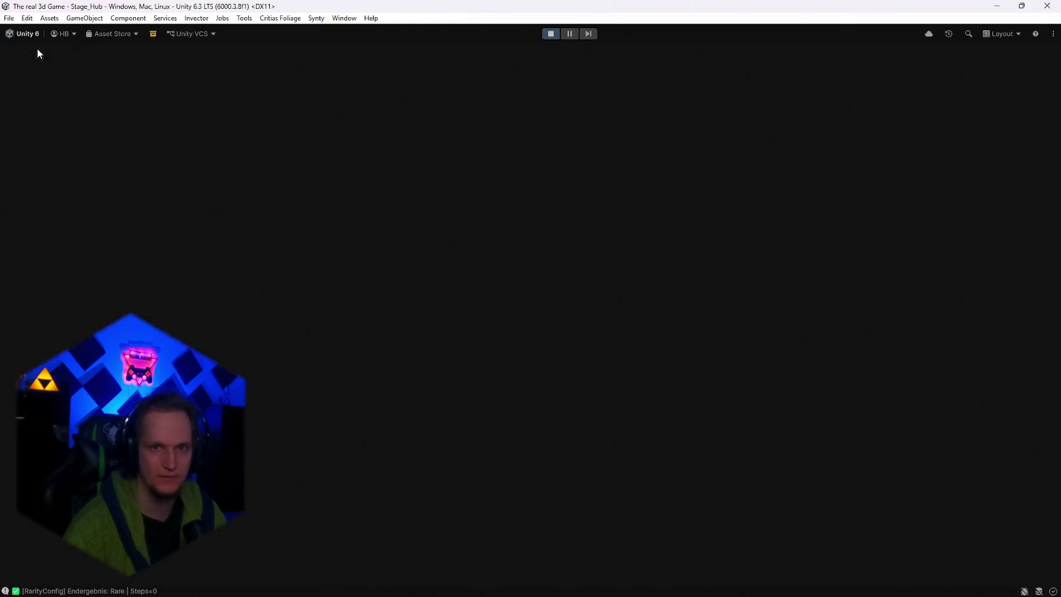
left_click(911, 64)
type("level")
left_click(866, 107)
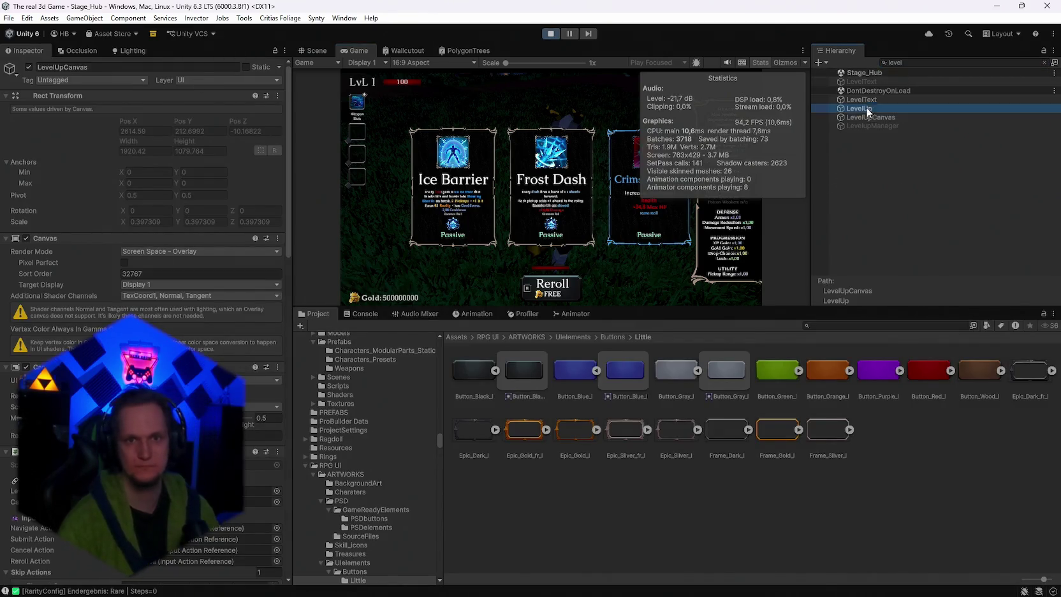
Expand LevelUp > Reroll and select its FREE Text (TMP), shown in the Scene view
left_click(1044, 62)
scroll(925, 234, "down", 2)
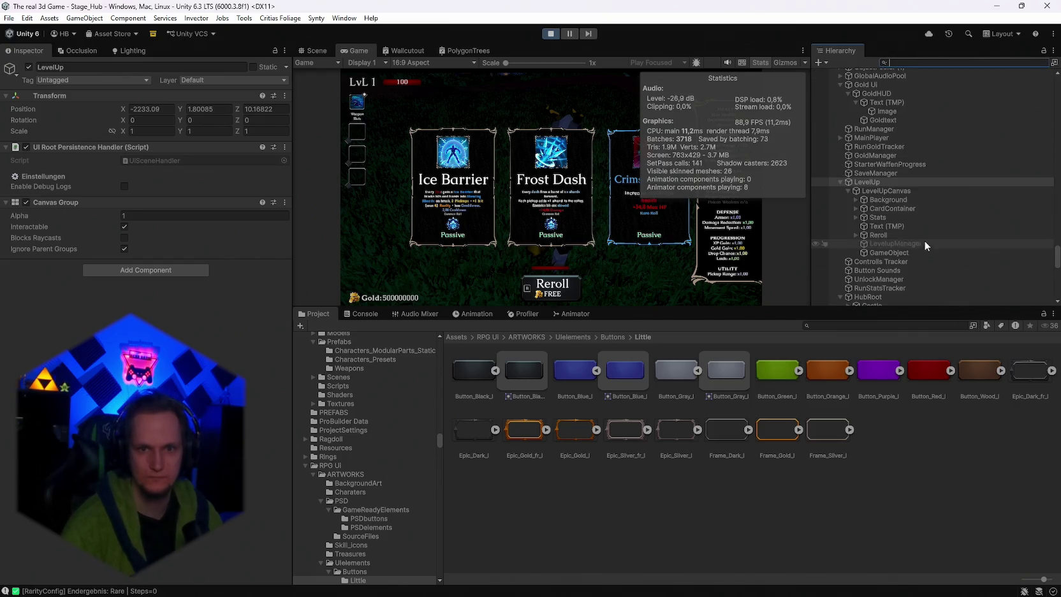
left_click(857, 234)
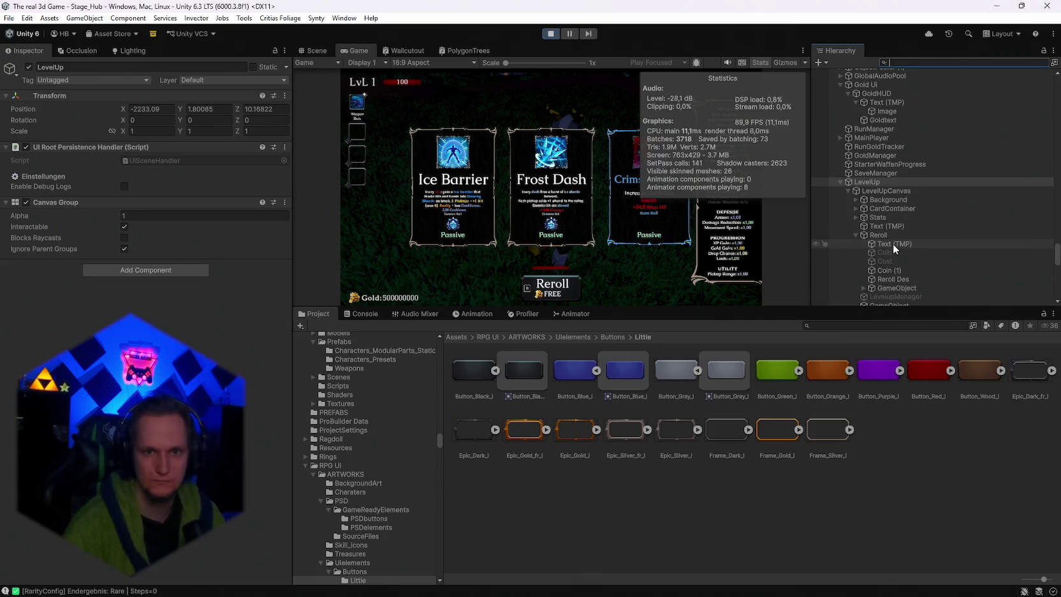
left_click(885, 243)
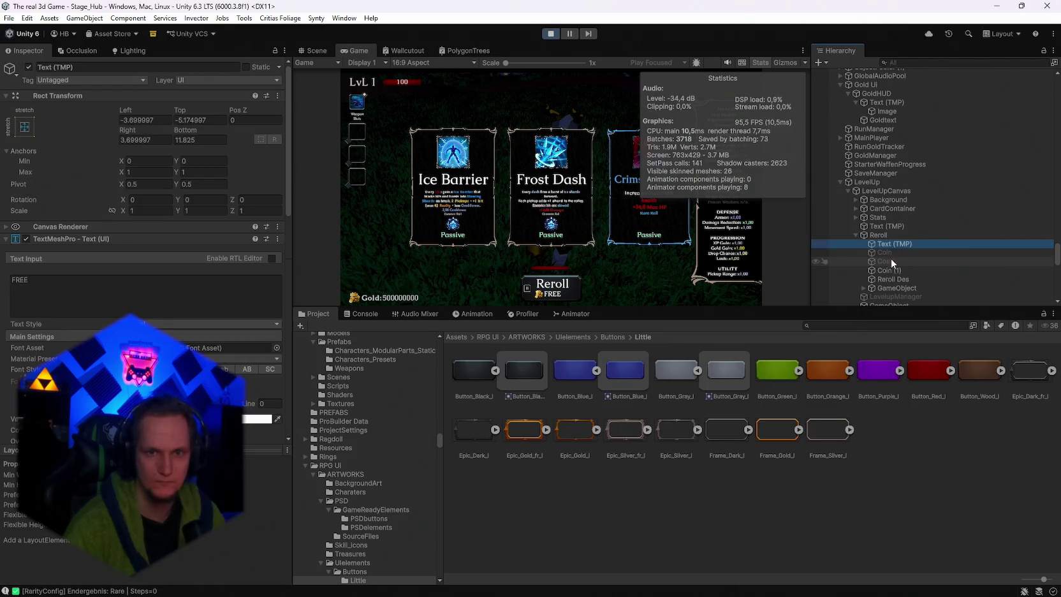
left_click(315, 51)
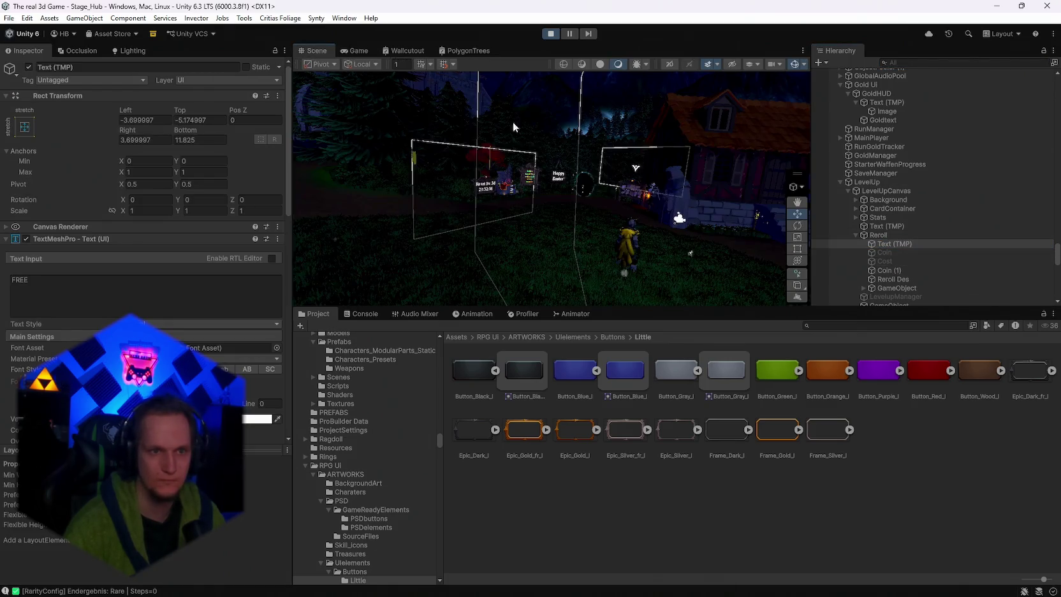
Frame the FREE text and select the GameObject holding the R(Clone) key icon under Reroll
key("f")
left_click(482, 190)
left_click(482, 190)
left_click(482, 190)
scroll(949, 263, "down", 2)
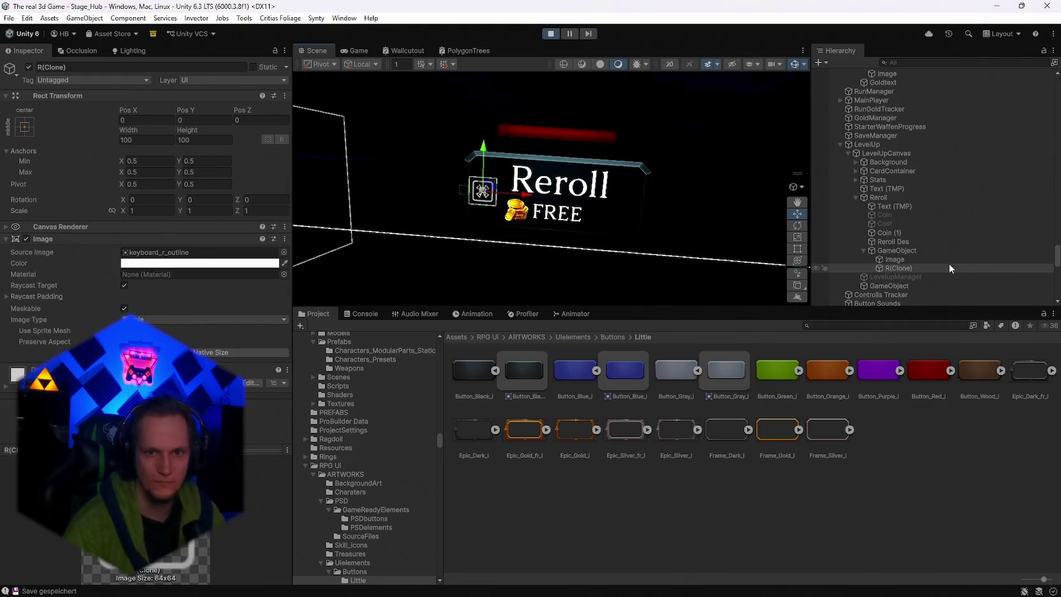
left_click(894, 250)
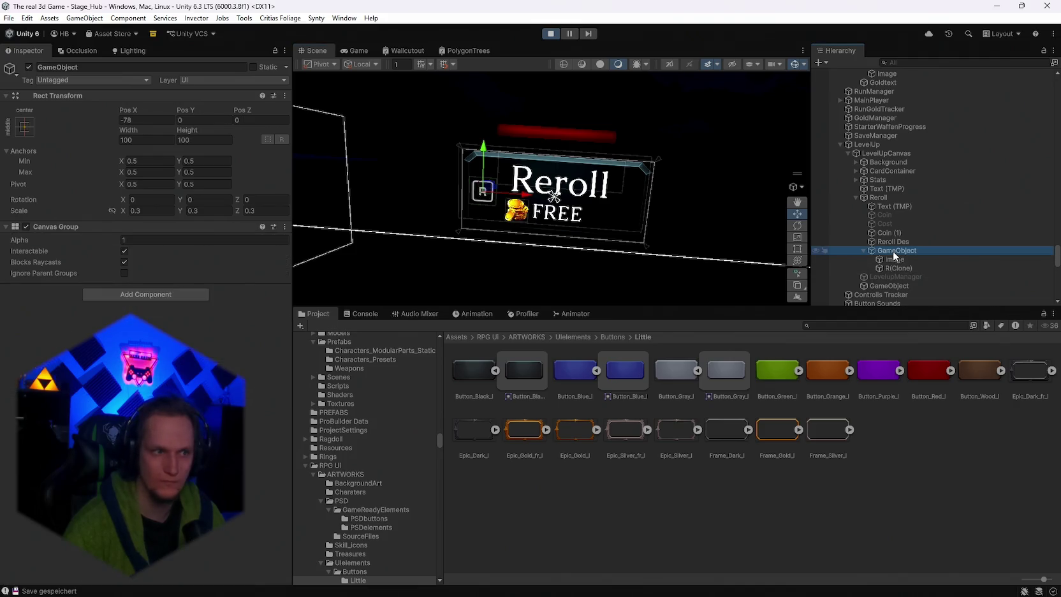
left_click(907, 260)
left_click(908, 267)
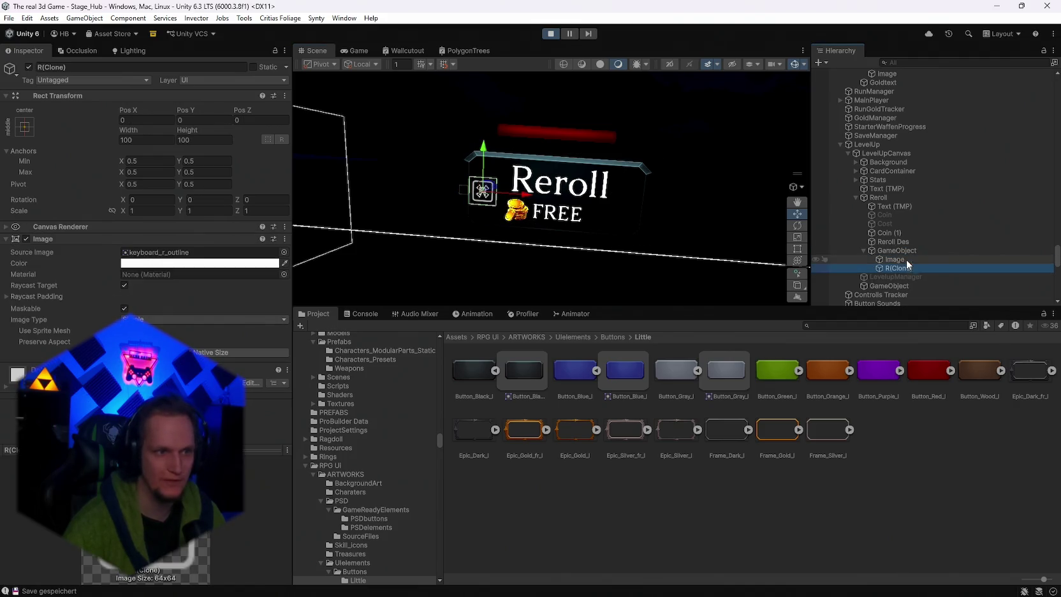
left_click(908, 250)
Drag the R key icon group slightly right, moving Pos X from -78 toward -72
left_click_drag(525, 199, 531, 201)
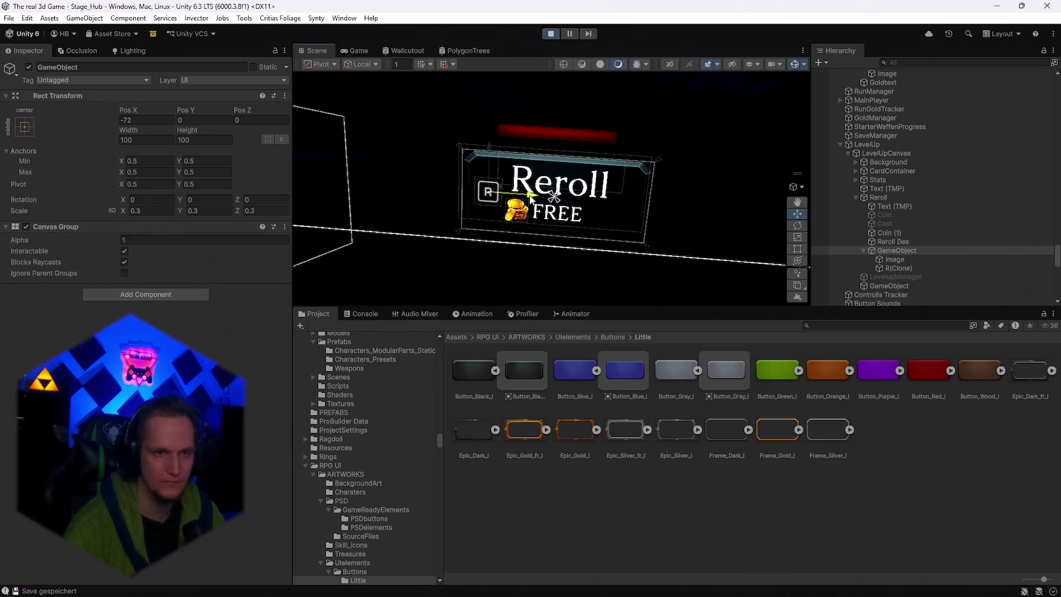
scroll(564, 197, "up", 4)
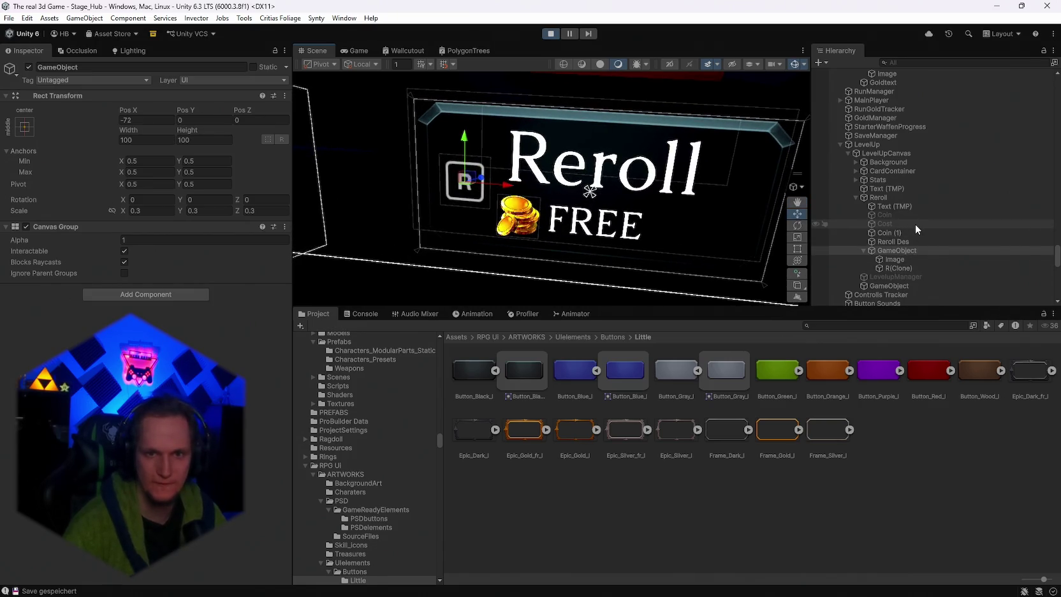
left_click(884, 251)
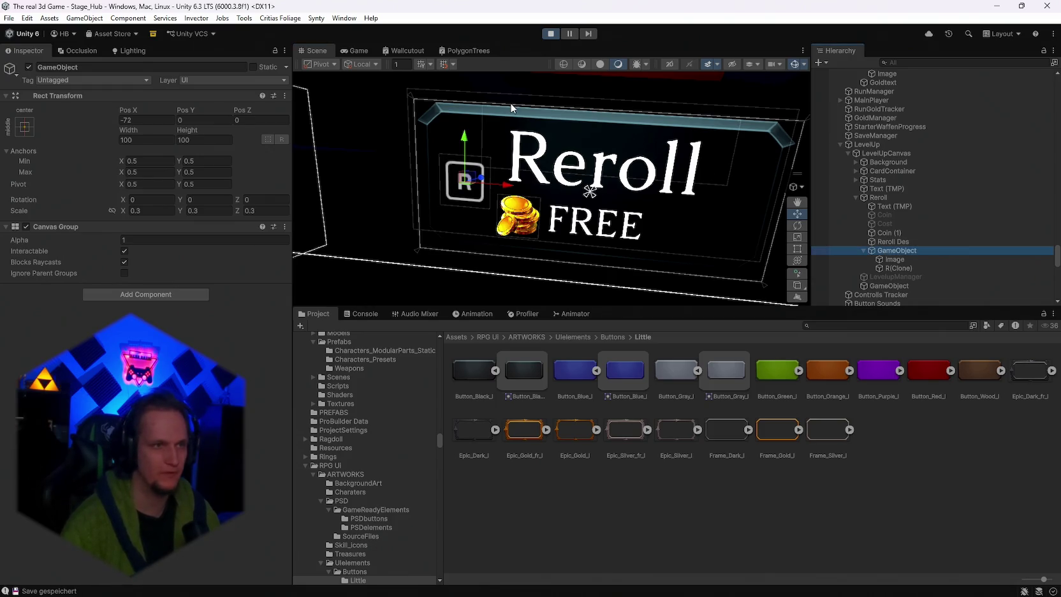
key("super+shift+s")
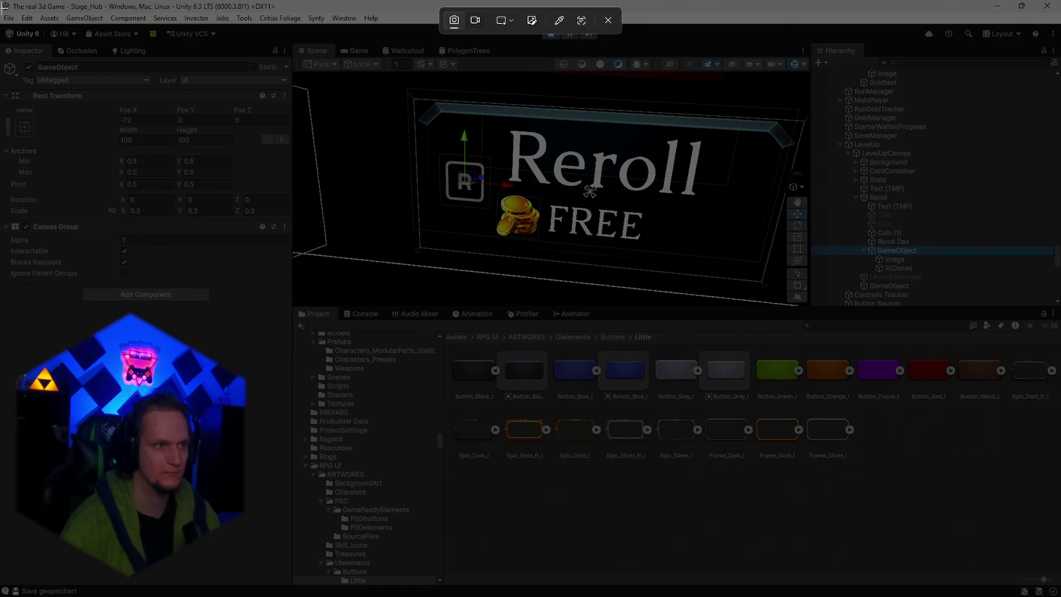
key("Escape")
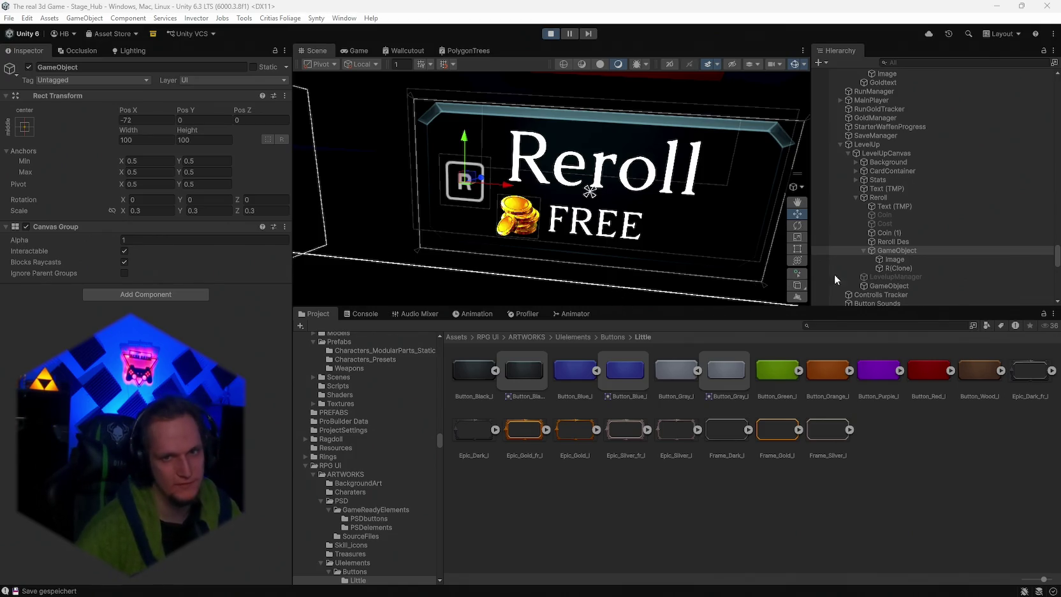
left_click(879, 261)
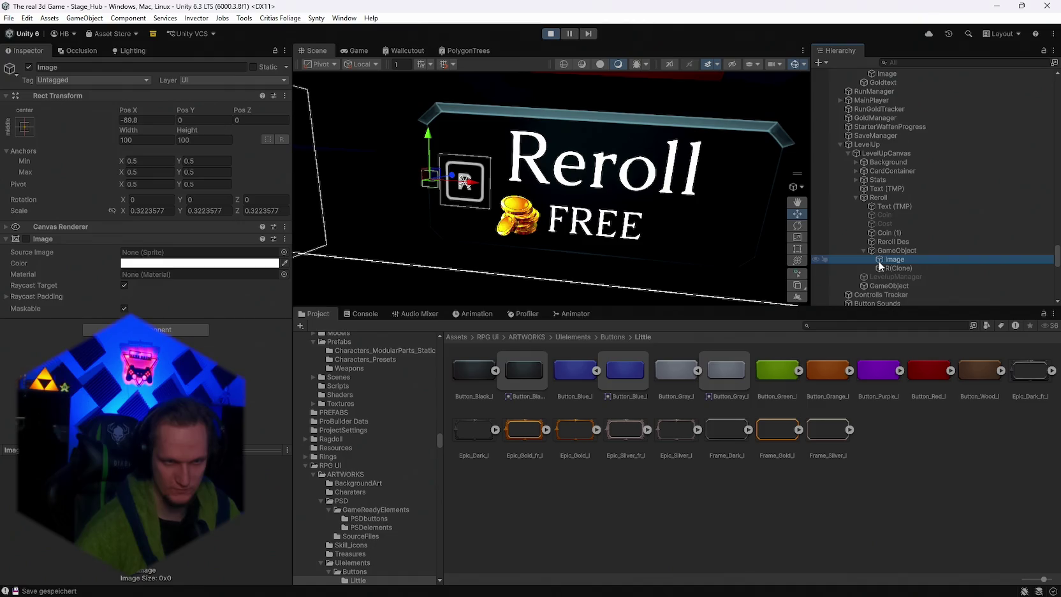
left_click(890, 243)
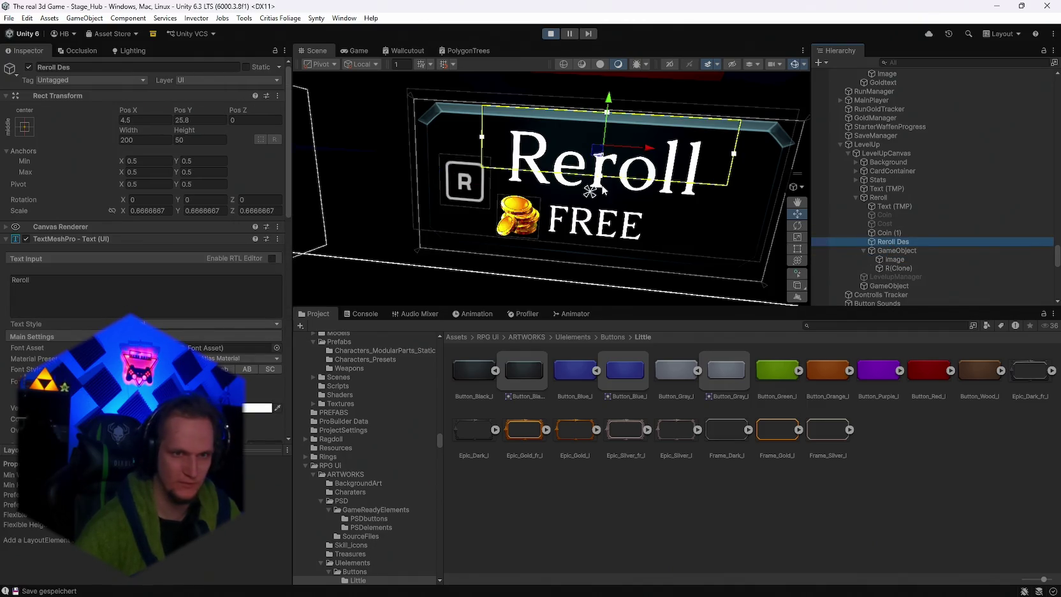
left_click_drag(603, 181, 647, 206)
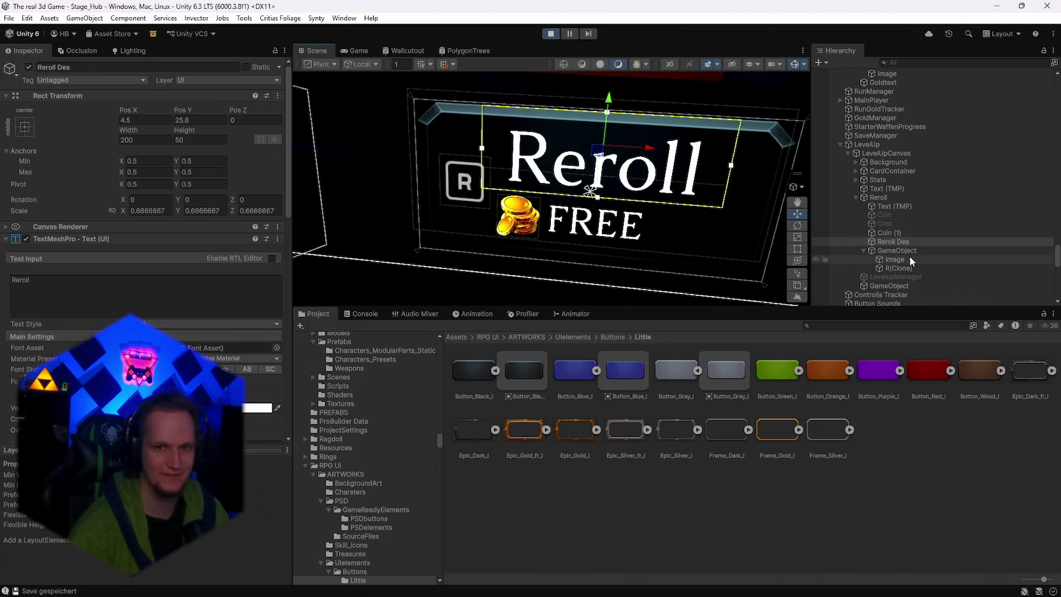
left_click(890, 233)
Drag the Coin (1) icon around until it sits beside the FREE label
left_click_drag(554, 220, 565, 222)
left_click_drag(527, 182, 527, 124)
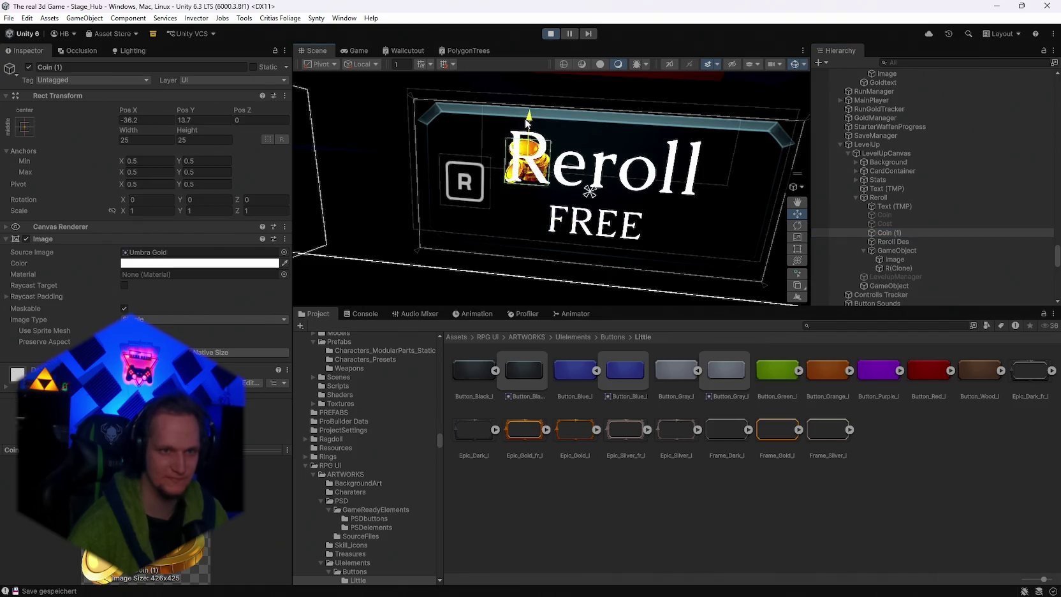
left_click_drag(563, 168, 562, 167)
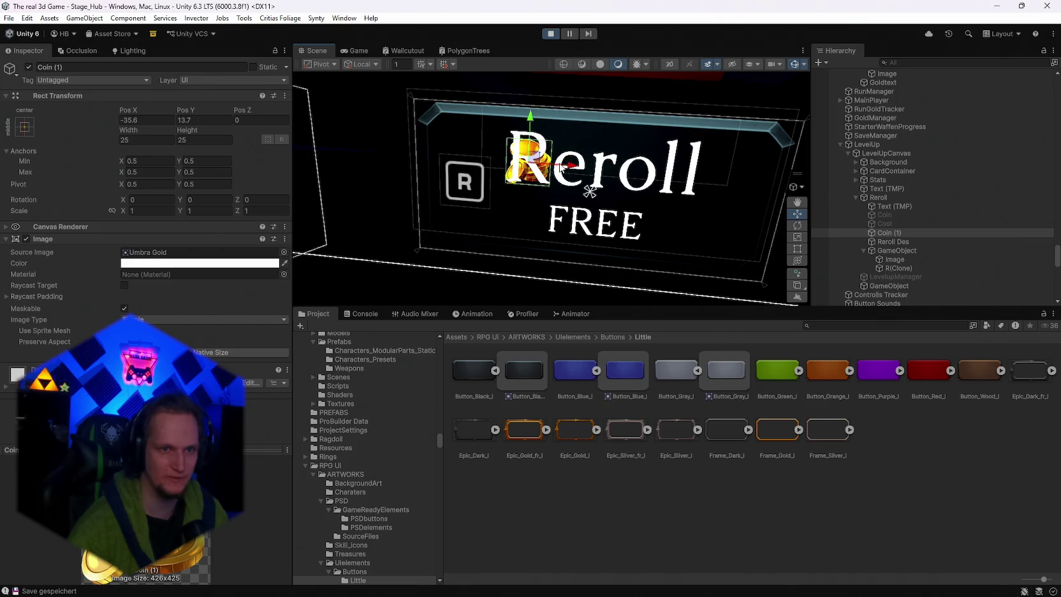
left_click_drag(530, 127, 527, 182)
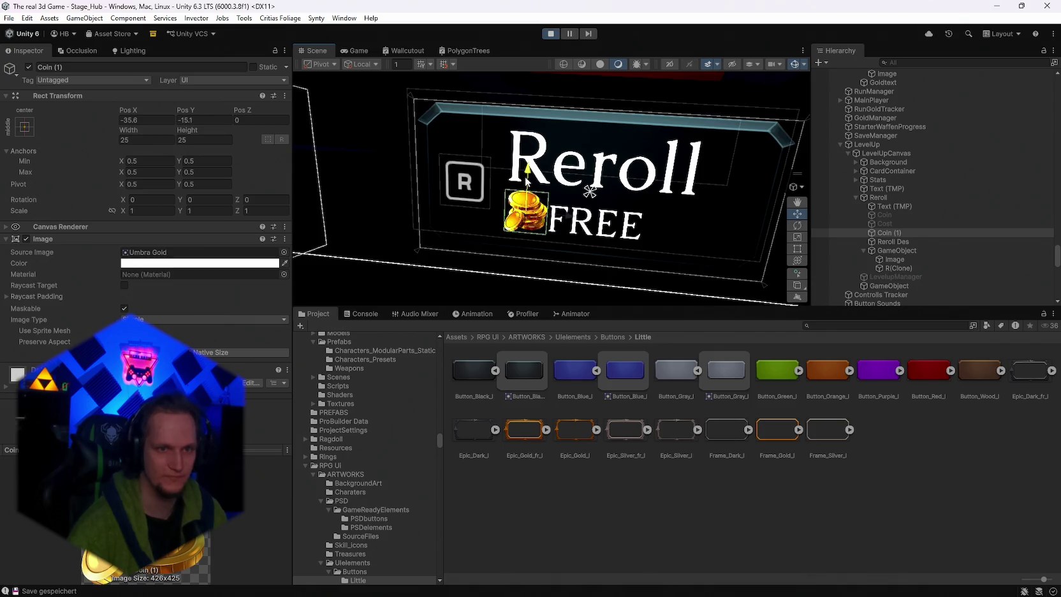
Shift the FREE Text (TMP) box sideways and copy its top offset value
left_click(892, 243)
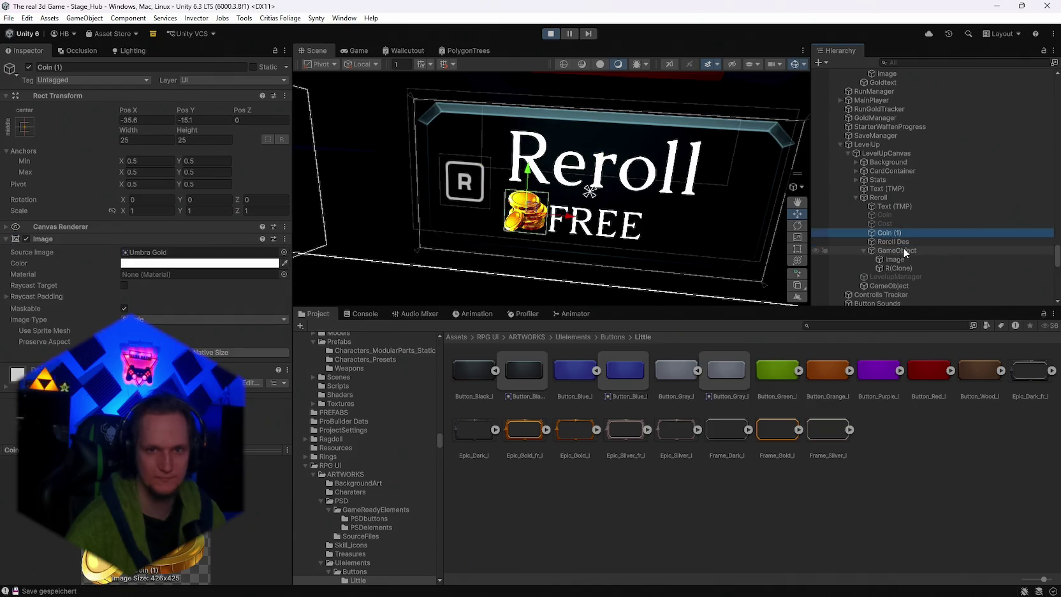
left_click(893, 207)
left_click_drag(619, 186, 631, 181)
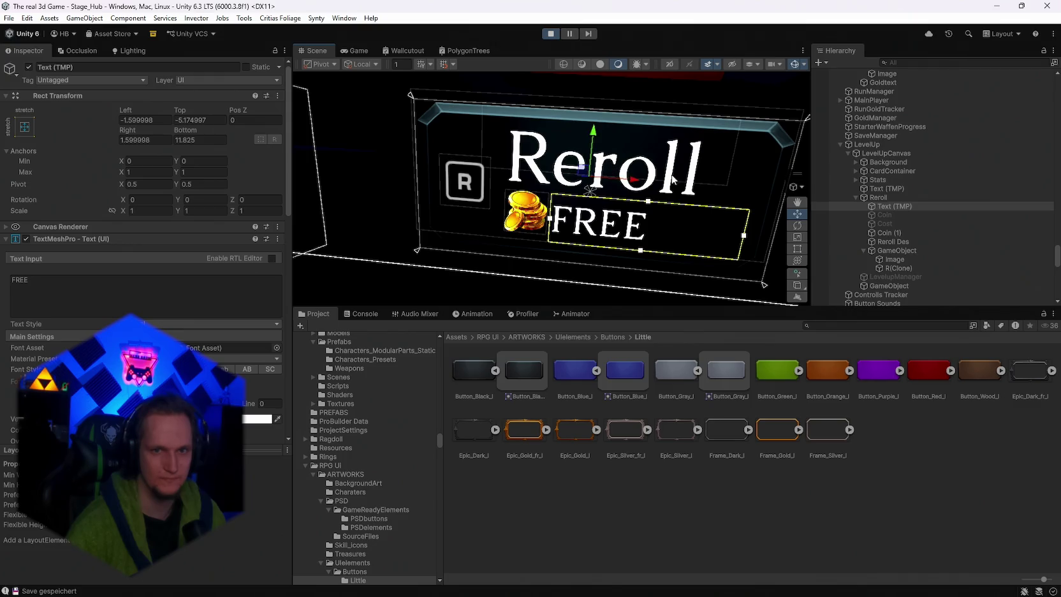
left_click(196, 120)
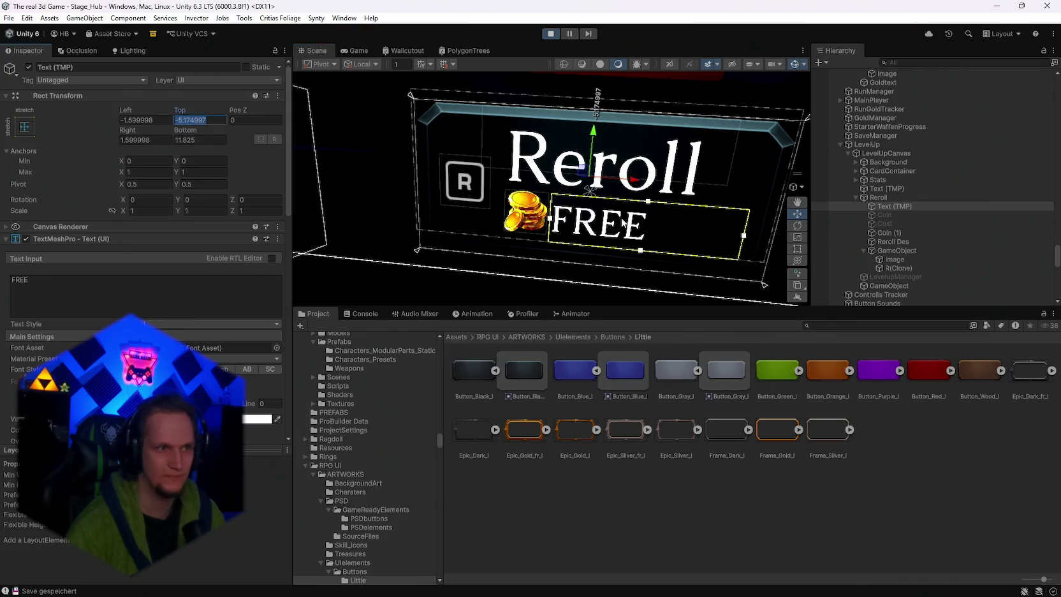
Paste that offset into the coin's Y position and nudge the FREE text vertically
left_click(889, 233)
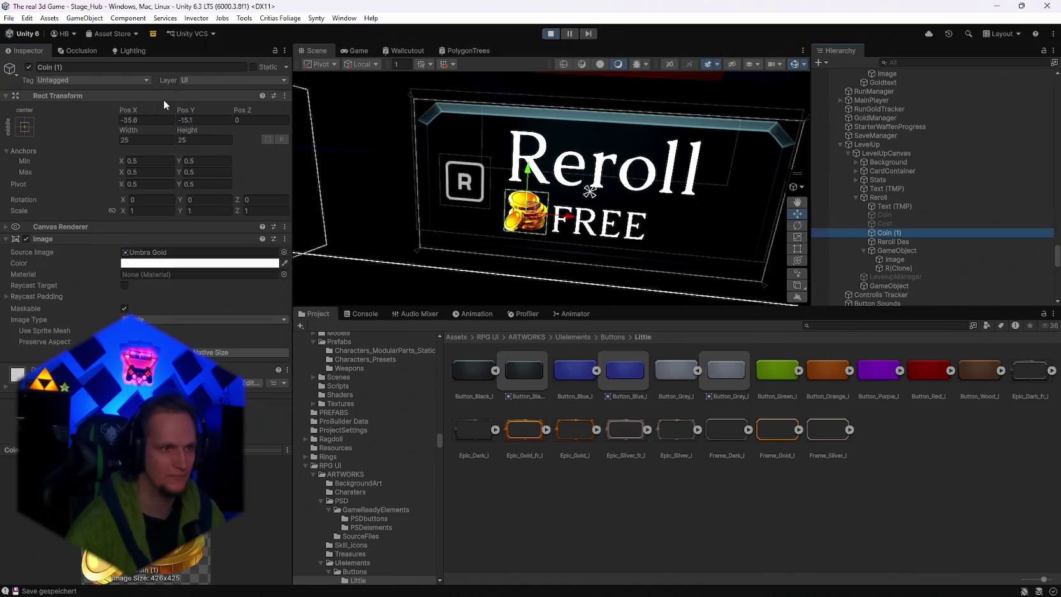
left_click(201, 120)
type("-5.174997")
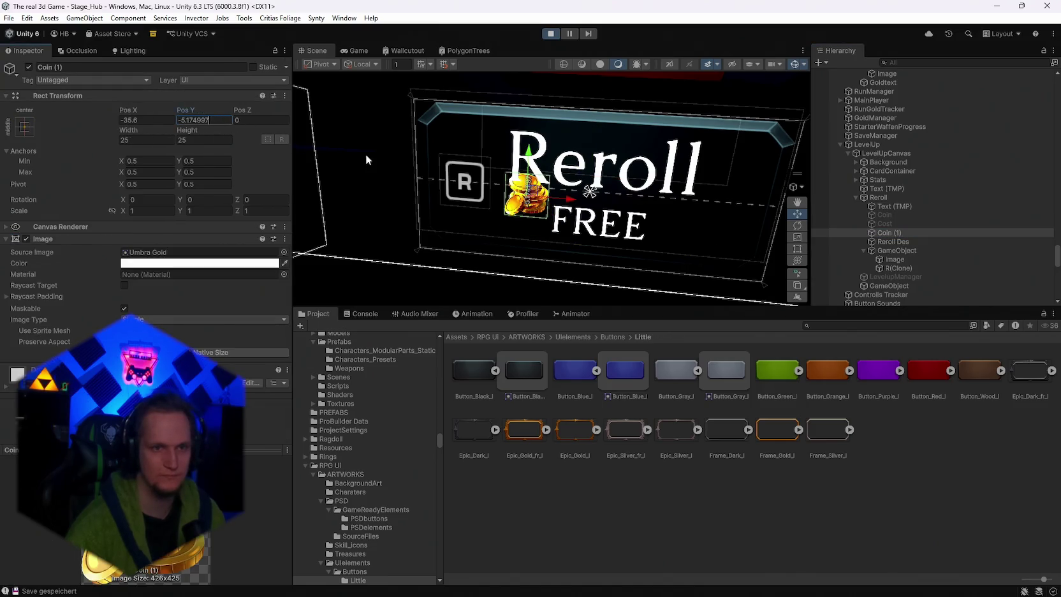
left_click(887, 207)
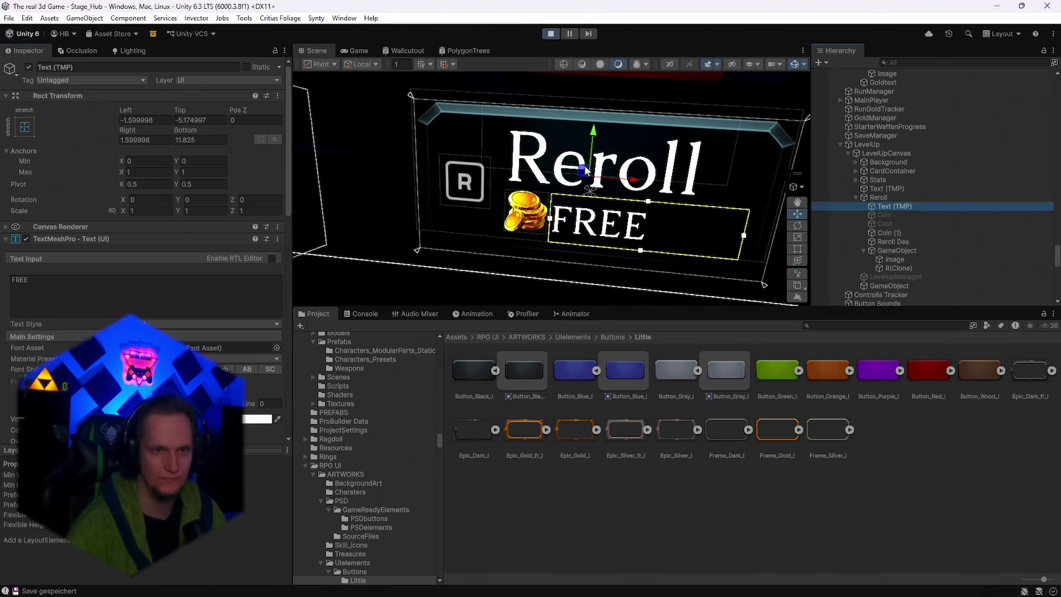
left_click_drag(592, 155, 598, 154)
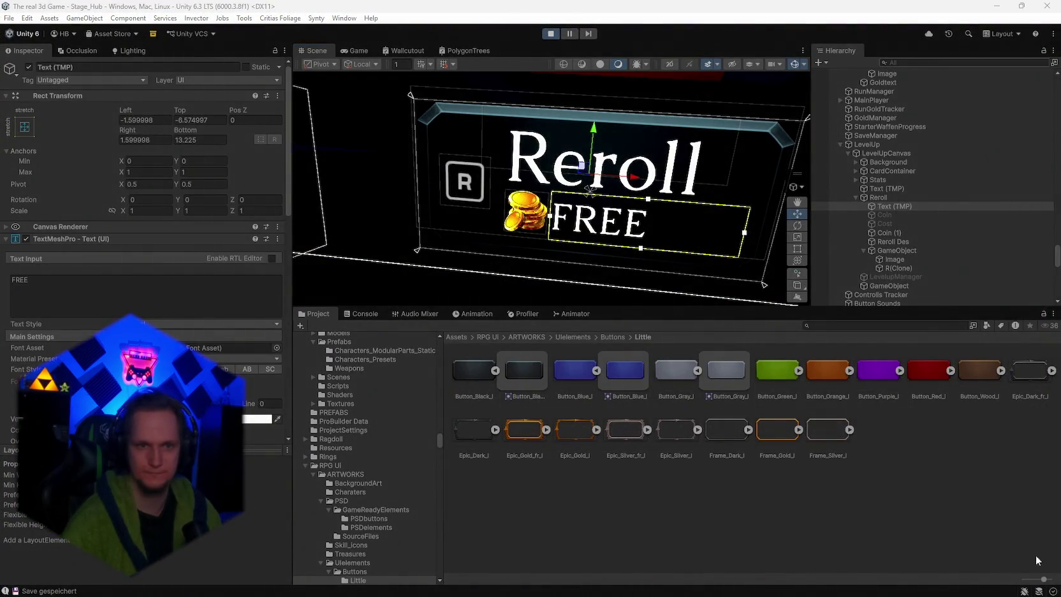
left_click(906, 231)
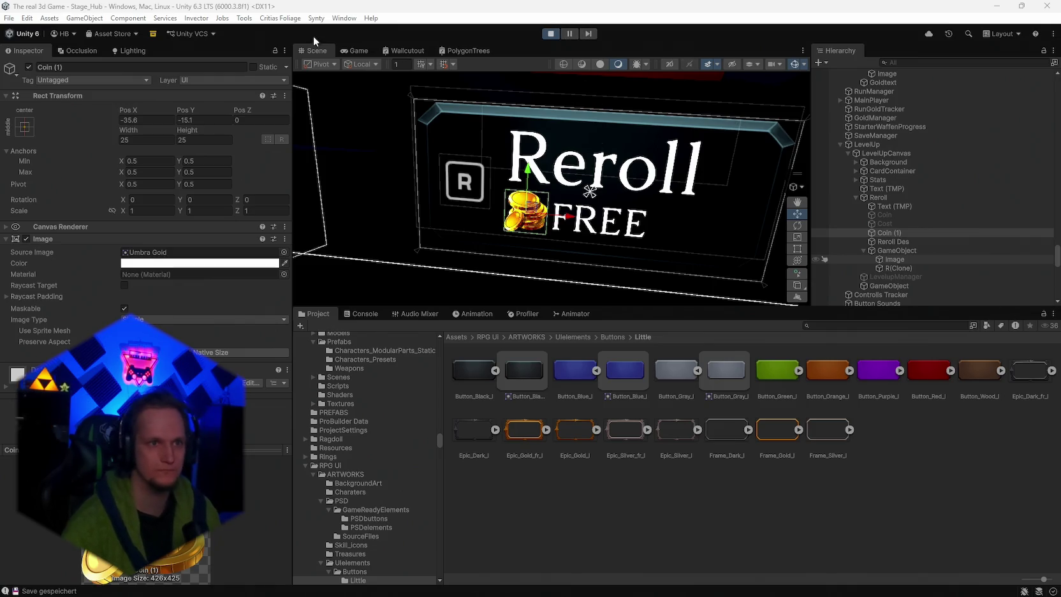
Reroll the level-up cards repeatedly, watching the cost climb from FREE to 12800 gold, then stop Play mode
double_click(354, 51)
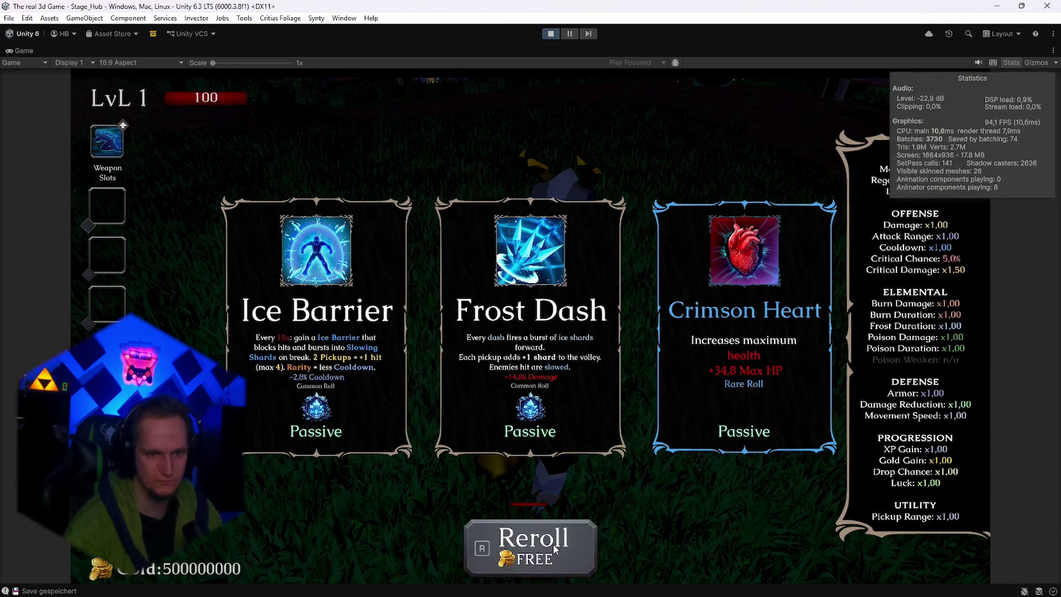
left_click(528, 561)
left_click(543, 548)
left_click(544, 548)
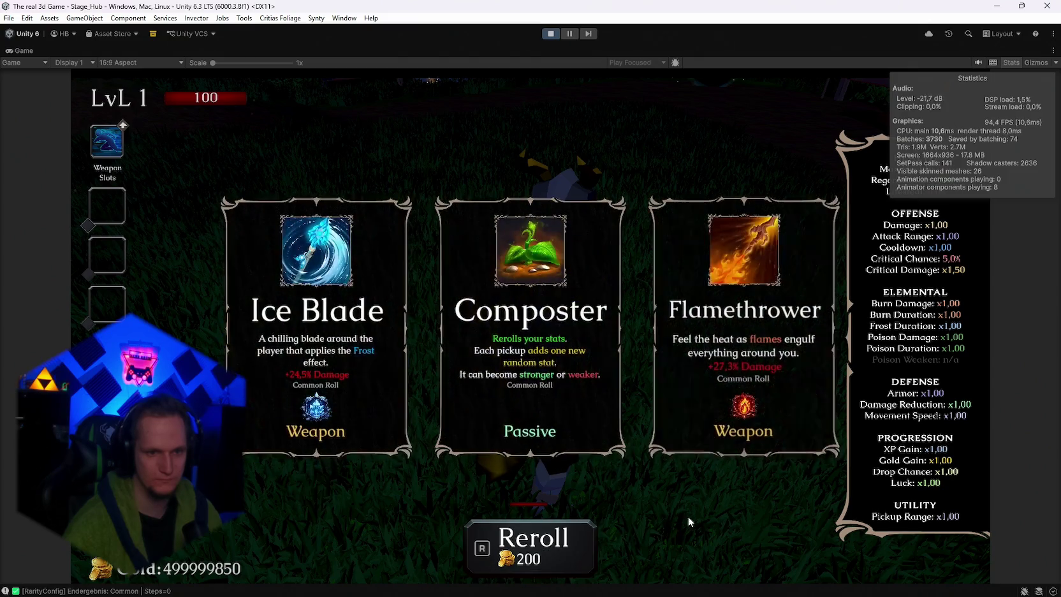
left_click(545, 551)
left_click(545, 552)
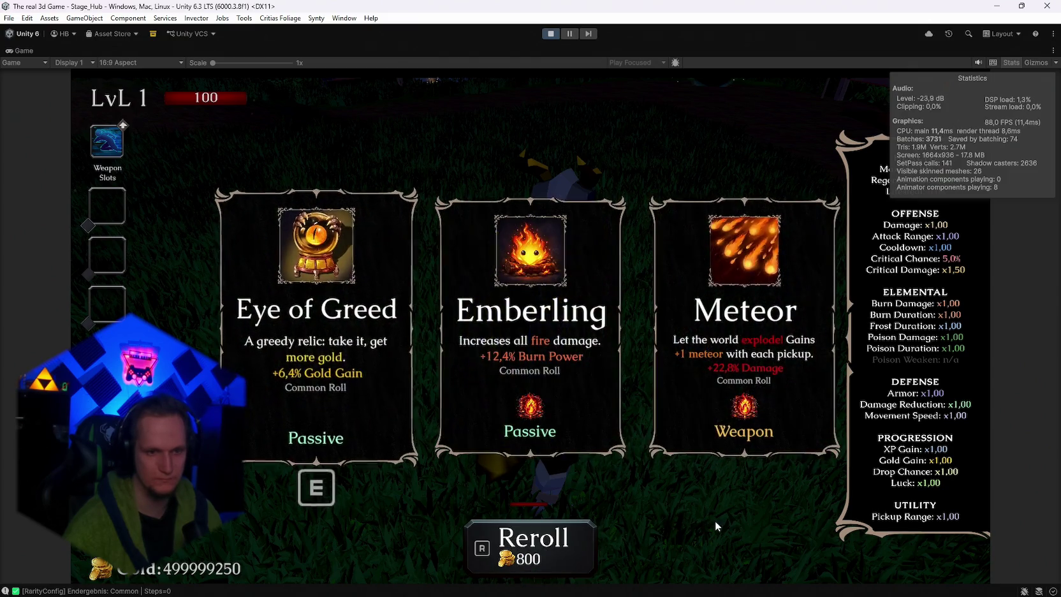
key("r")
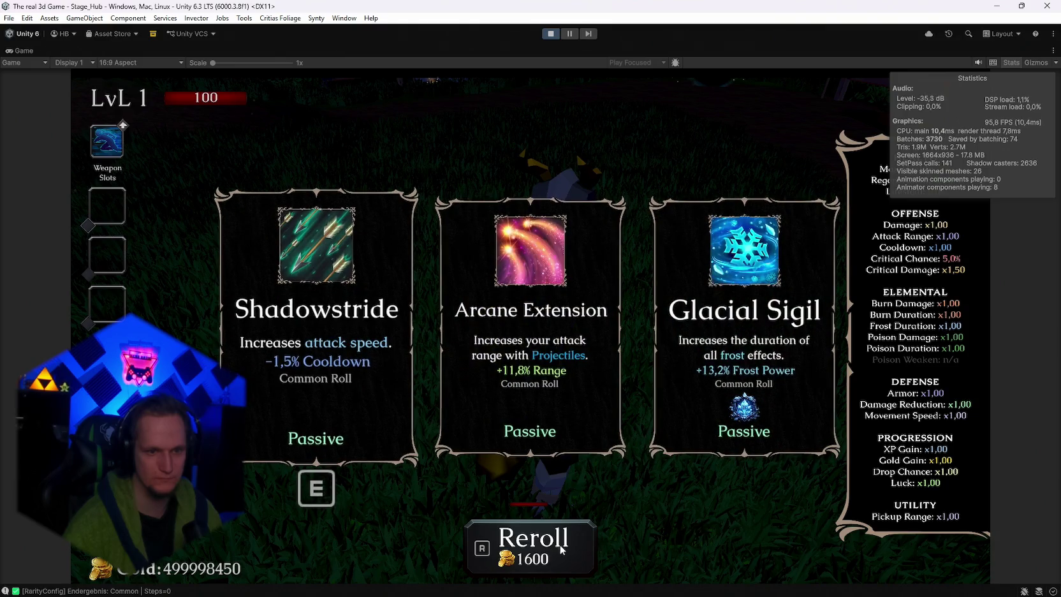
key("r")
left_click(547, 553)
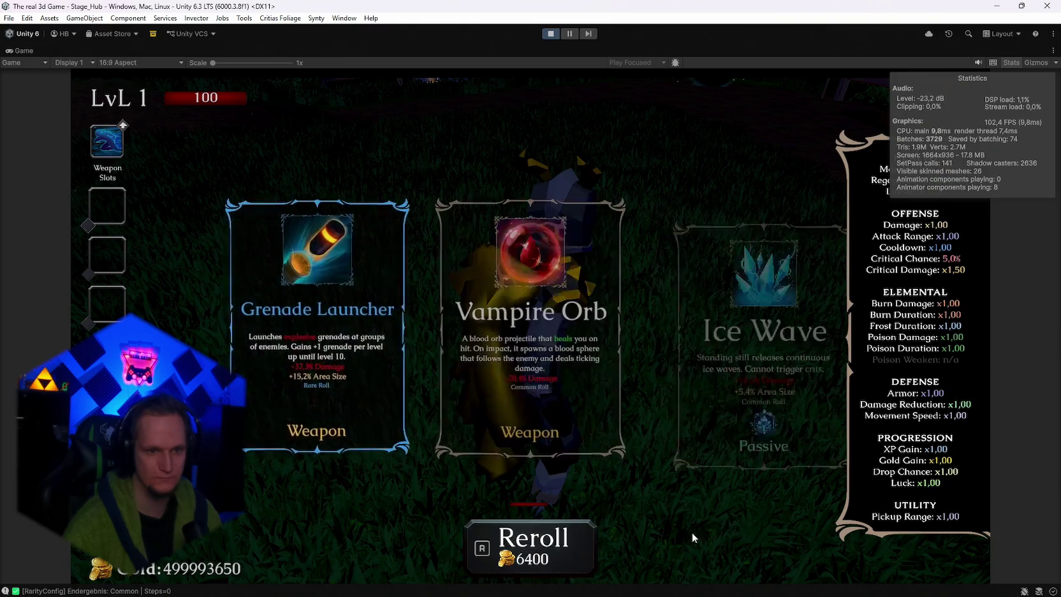
key("r")
left_click(550, 33)
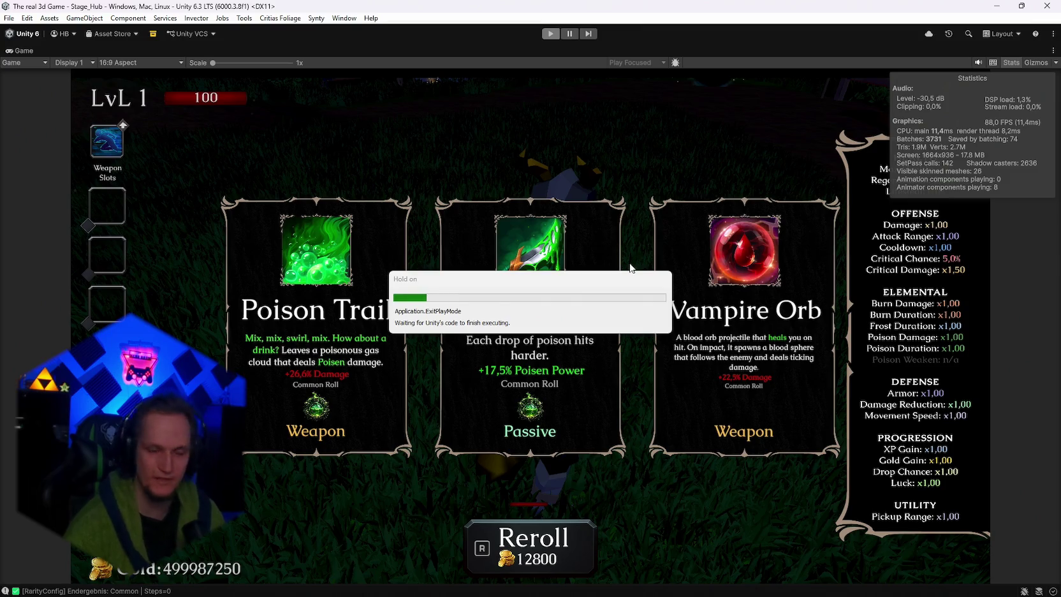
Collapse the LevelUp and HubRoot branches in the Hierarchy
scroll(906, 288, "down", 5)
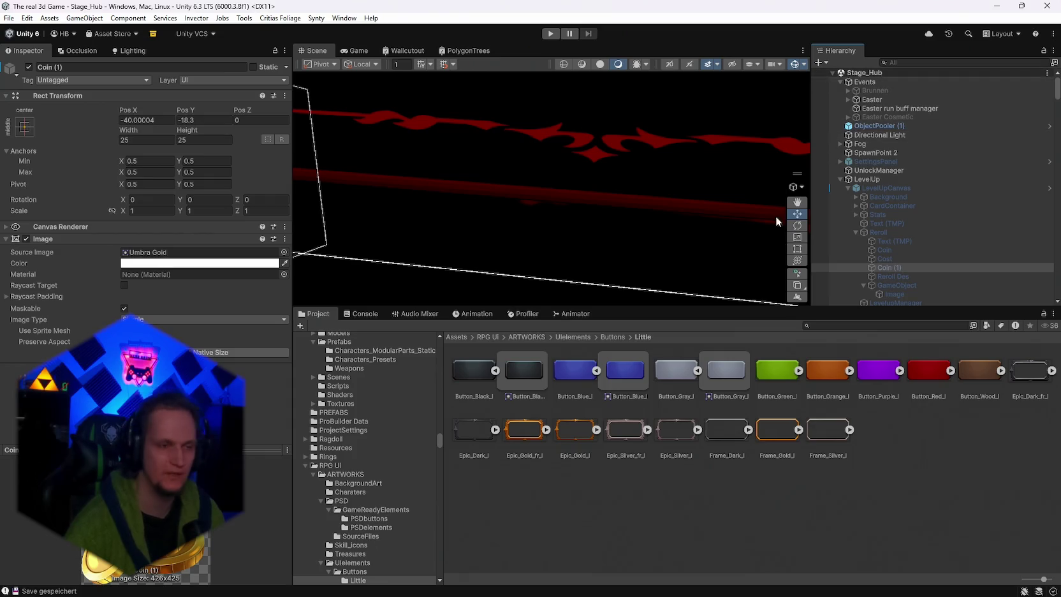
mouse_move(719, 215)
left_mouse_down()
mouse_move(689, 166)
mouse_move(654, 142)
mouse_move(734, 99)
mouse_move(741, 173)
left_mouse_up()
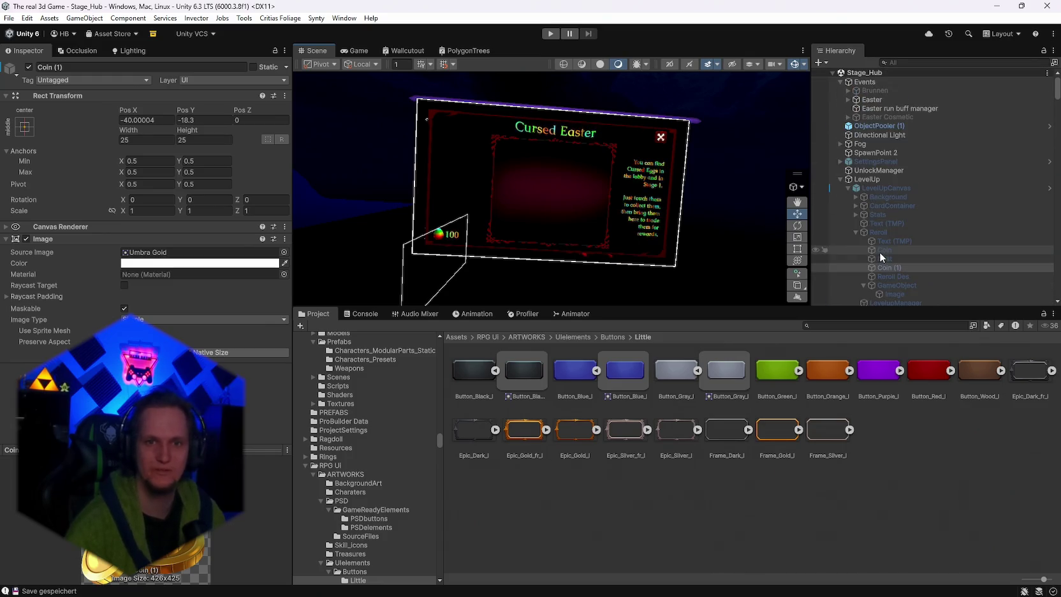
left_click(840, 180)
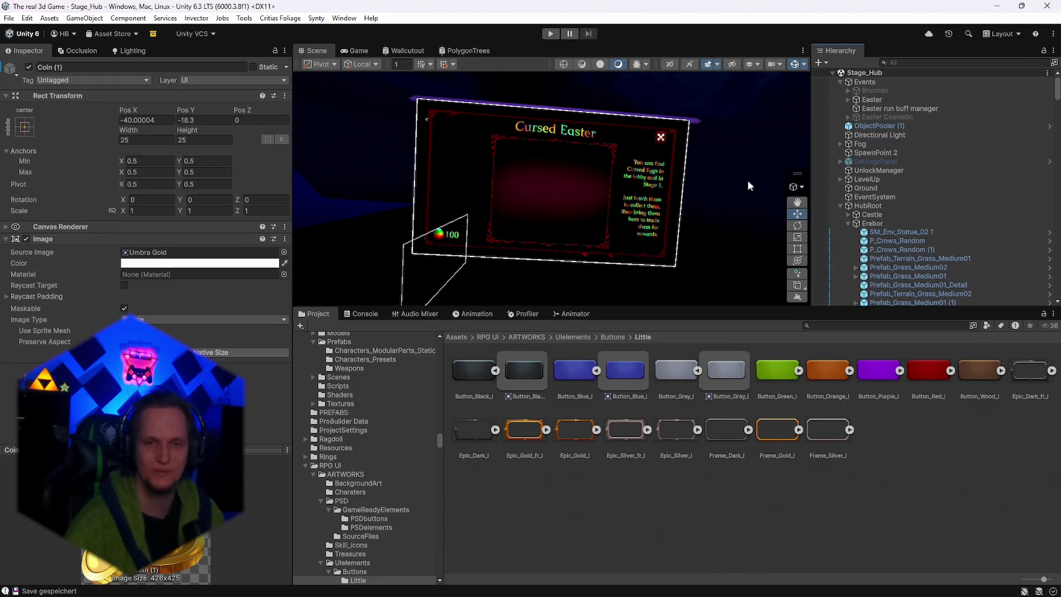
left_click(841, 207)
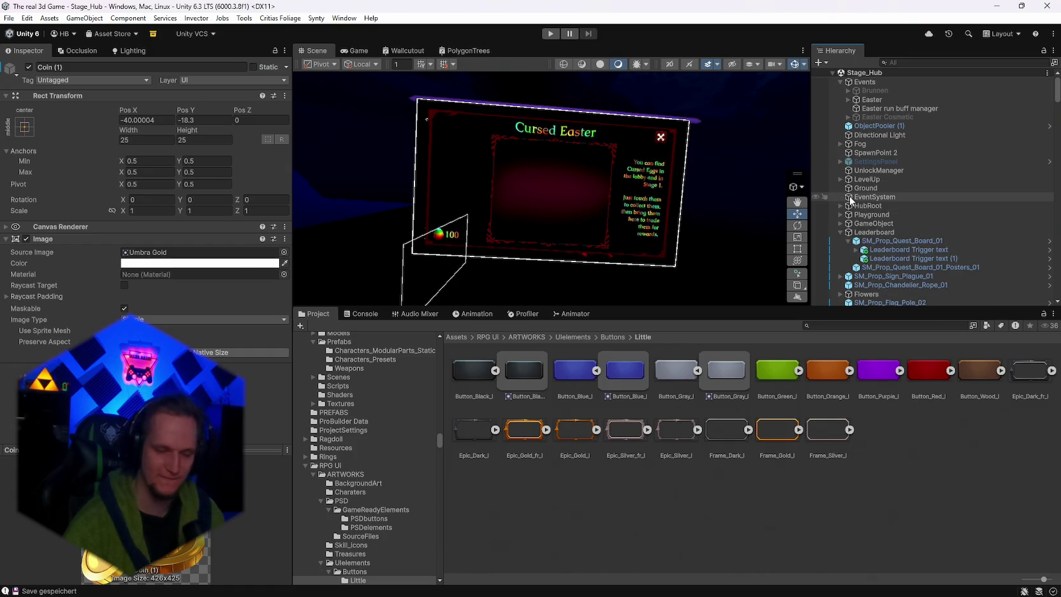
Save the current scene, then save the whole project
left_click(9, 17)
left_click(43, 76)
left_click(9, 18)
left_click(35, 139)
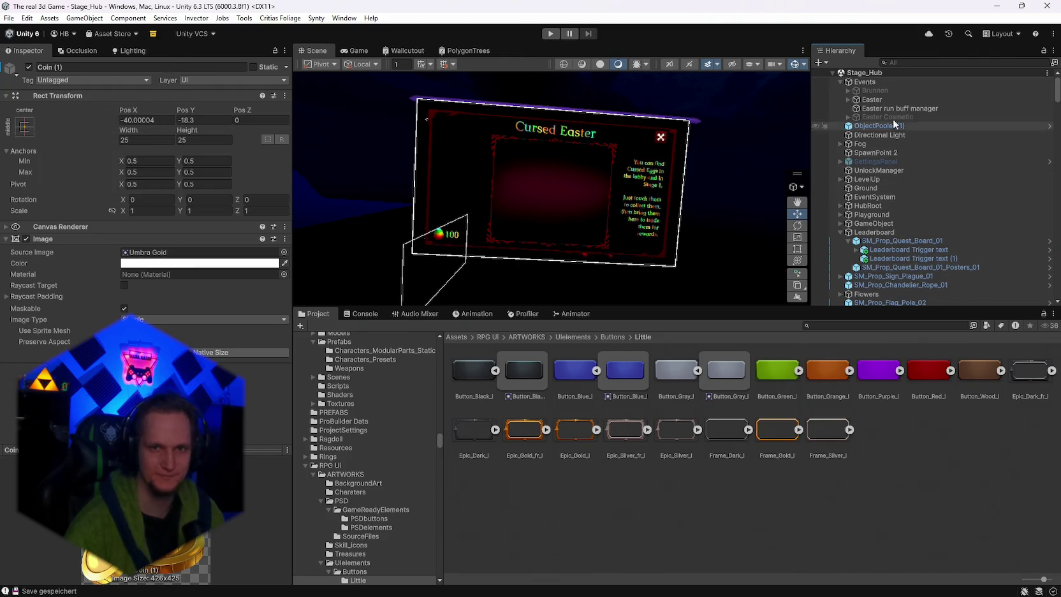
Expand LevelUp in the Hierarchy and select the Reroll cost group GameObject
double_click(865, 82)
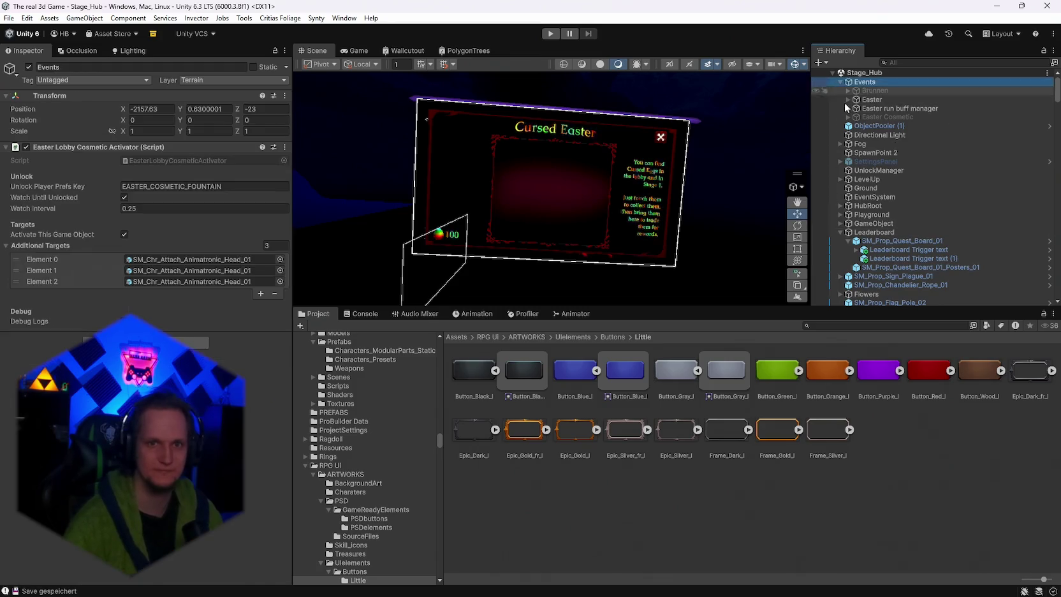
mouse_move(599, 185)
left_mouse_down()
mouse_move(303, 221)
mouse_move(584, 246)
mouse_move(667, 273)
left_mouse_up()
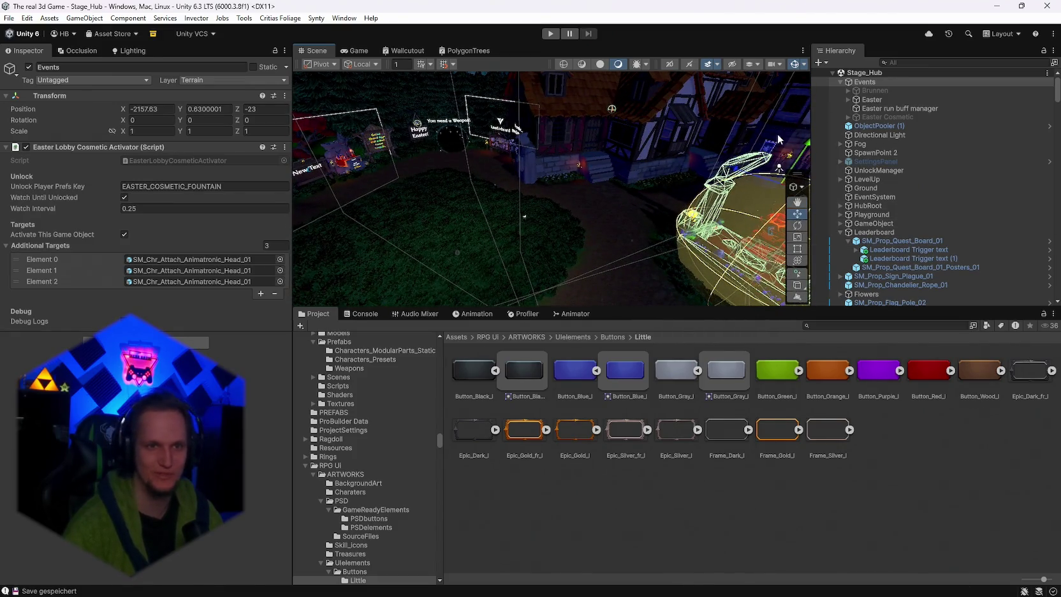
scroll(915, 226, "down", 3)
scroll(897, 246, "up", 3)
left_click(842, 180)
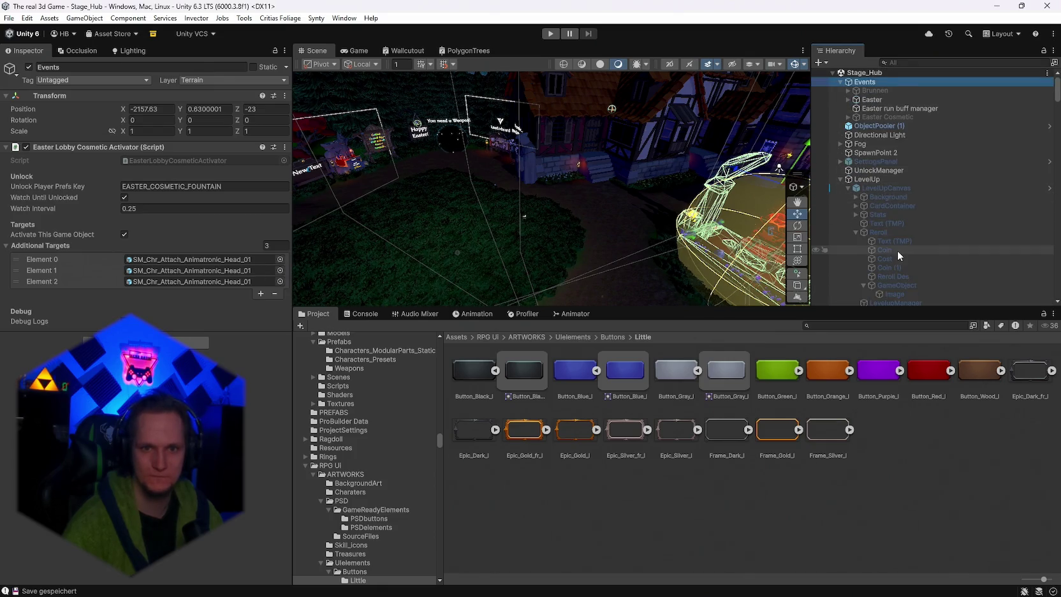
scroll(898, 251, "down", 1)
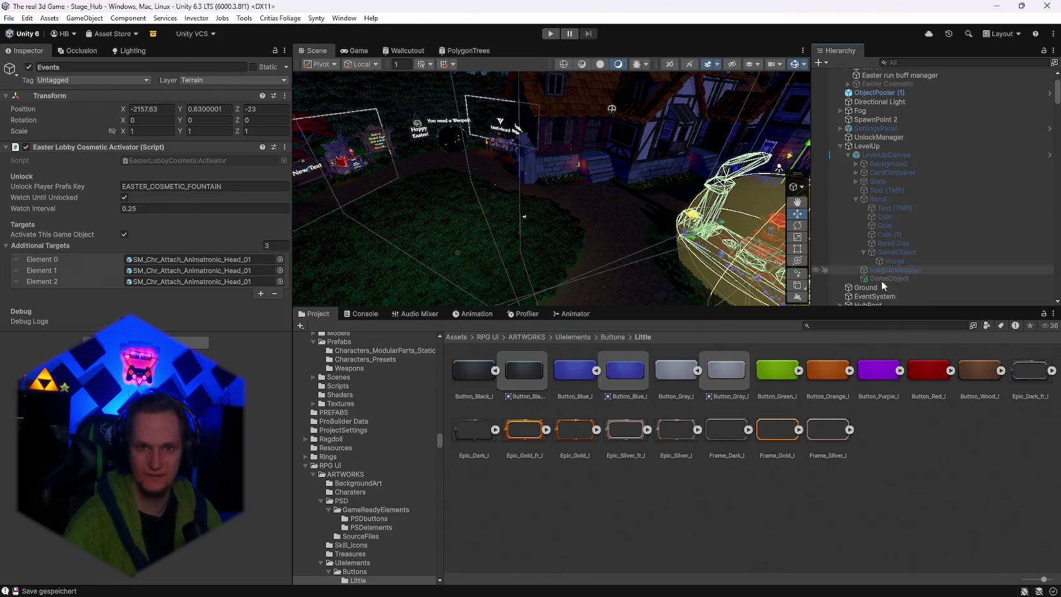
left_click(893, 253)
Set the Reroll cost group's Pos X to -72
left_click(143, 120)
type("-7")
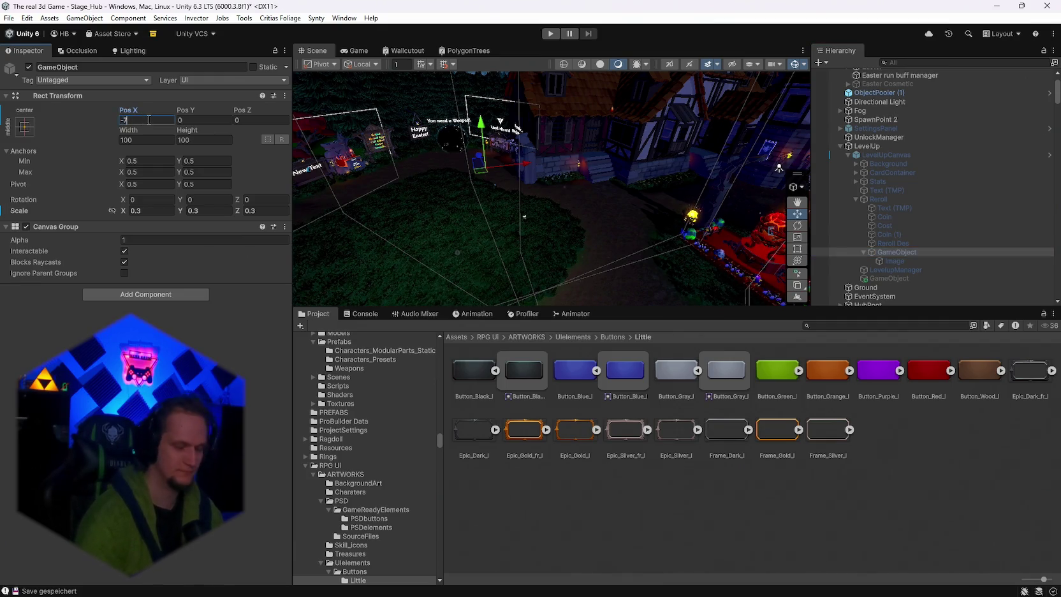
type("2")
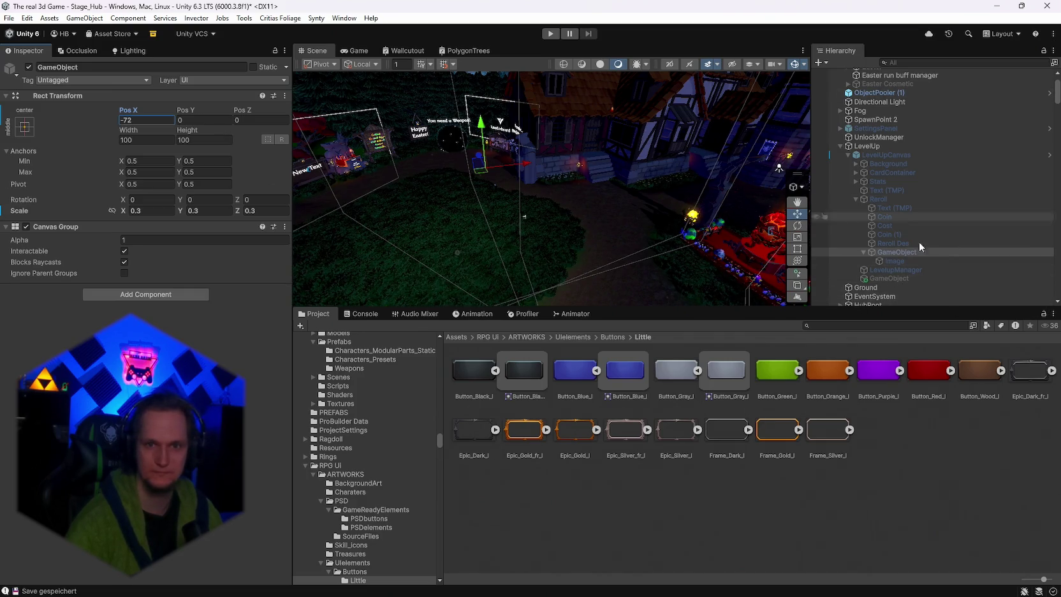
key("Return")
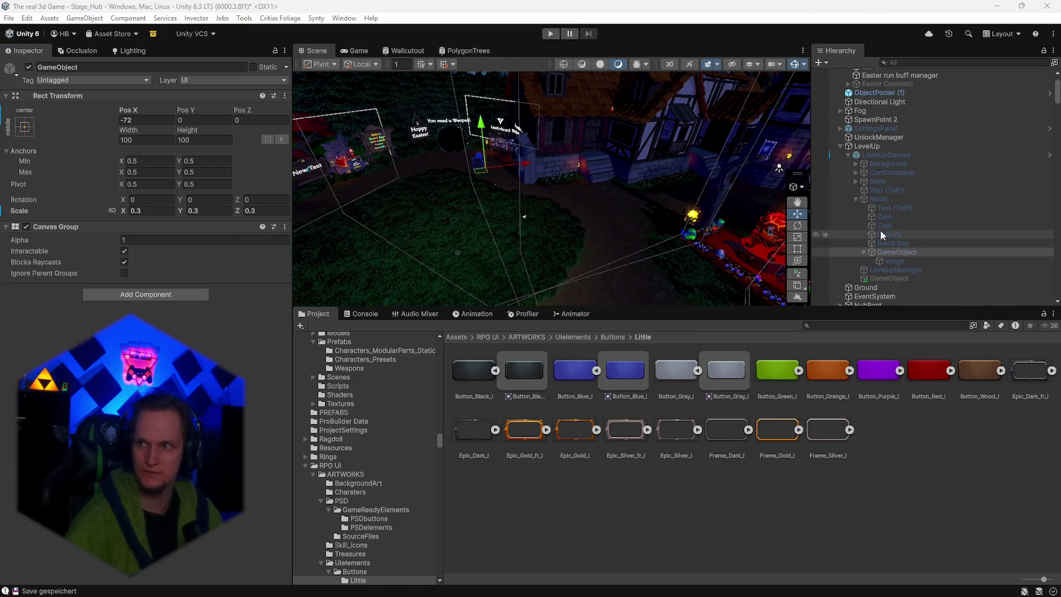
Give the Reroll Text (TMP) label a Left offset of -1.6 and Top of -6.57
left_click(890, 209)
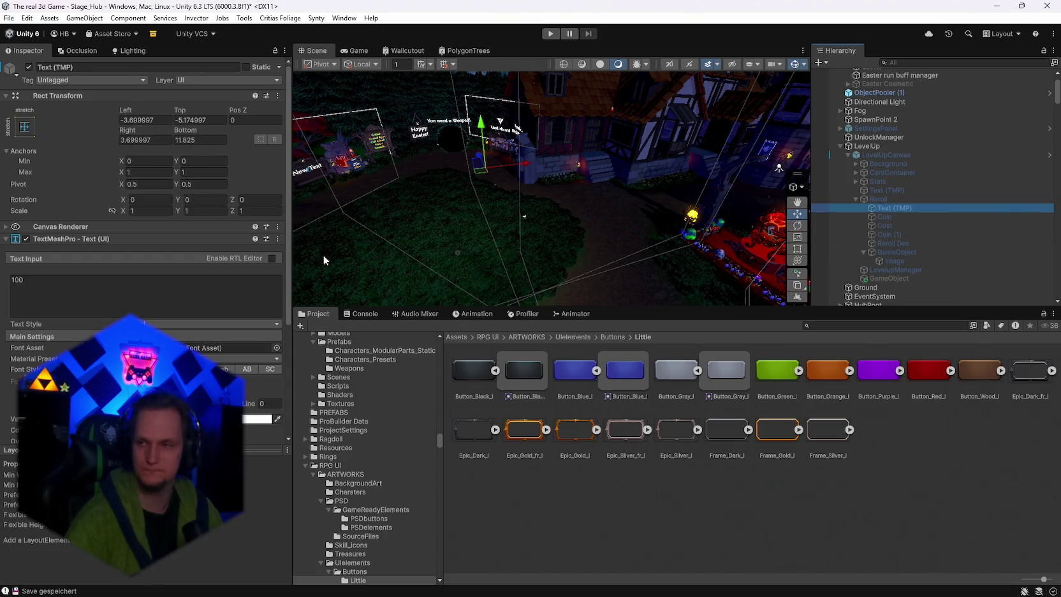
left_click(161, 123)
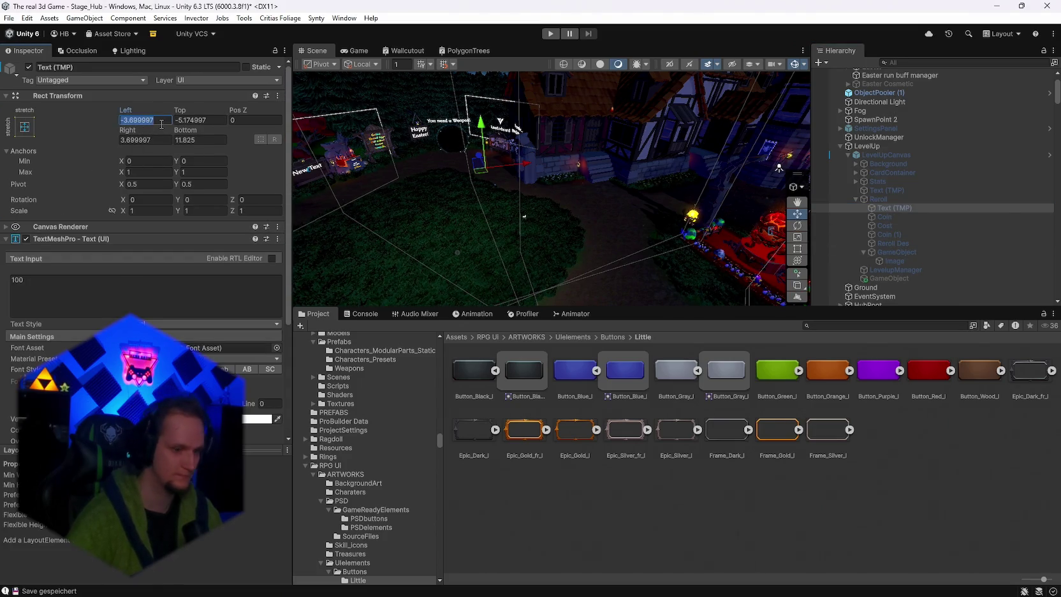
type("-1.59")
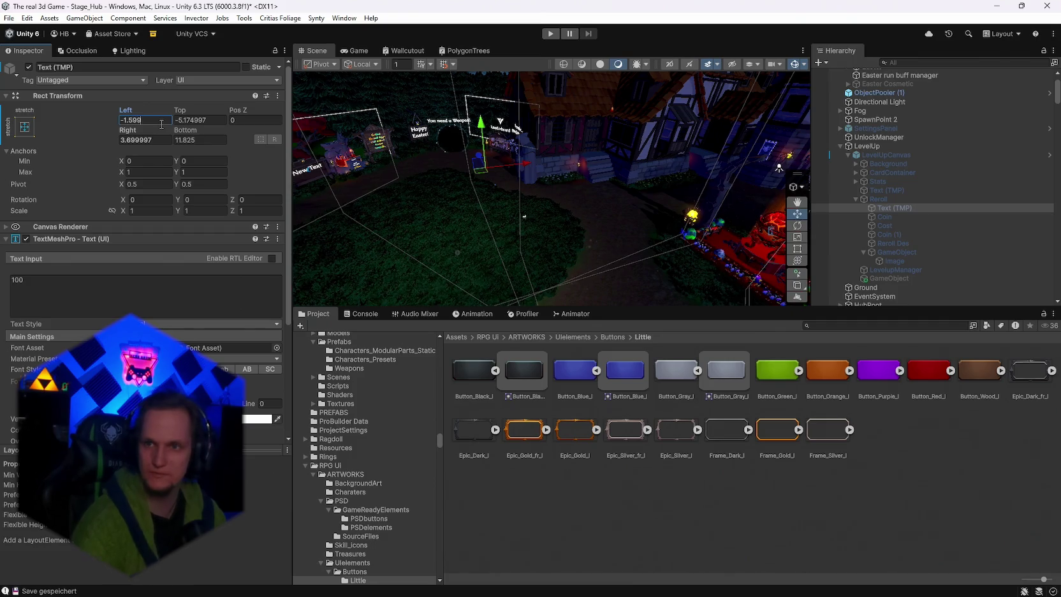
type("998")
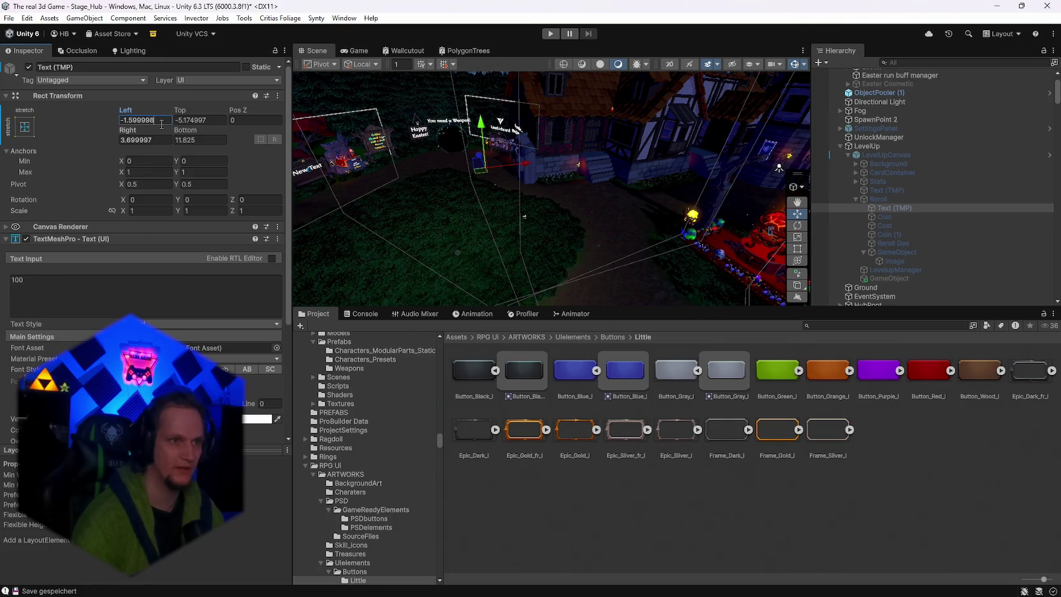
left_click(224, 120)
type("-")
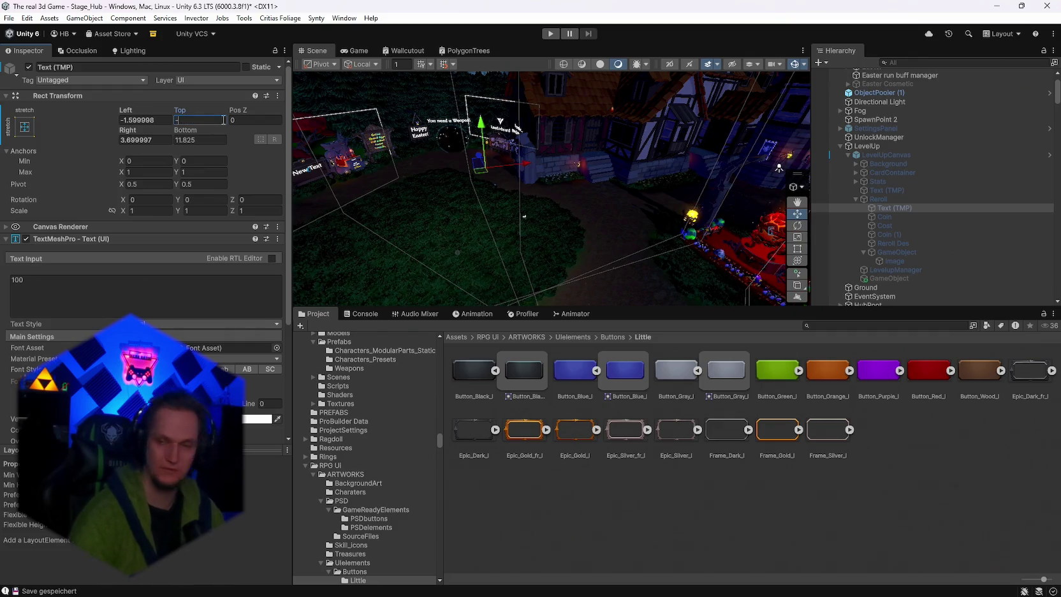
type("6.574993")
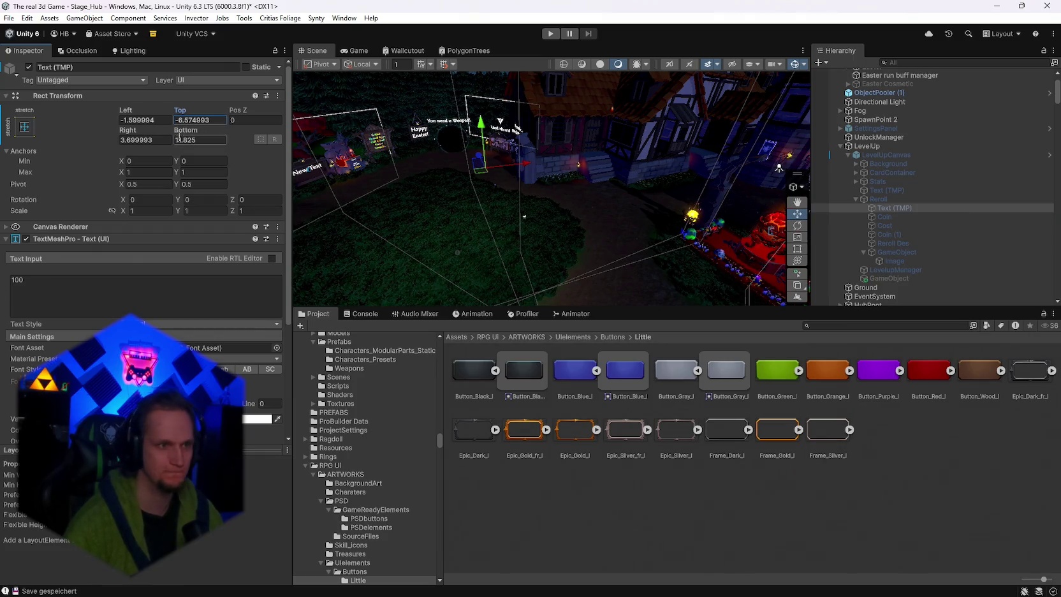
Set the label's Right offset to 1.6 and Bottom offset to 13.225
left_click(150, 151)
left_click(149, 140)
type("1.599")
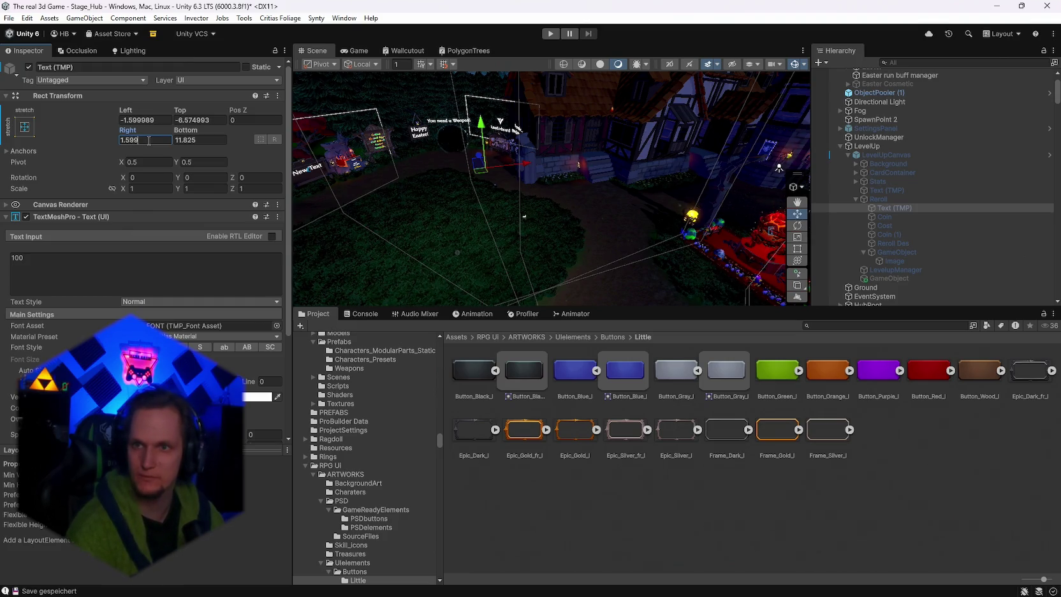
type("8")
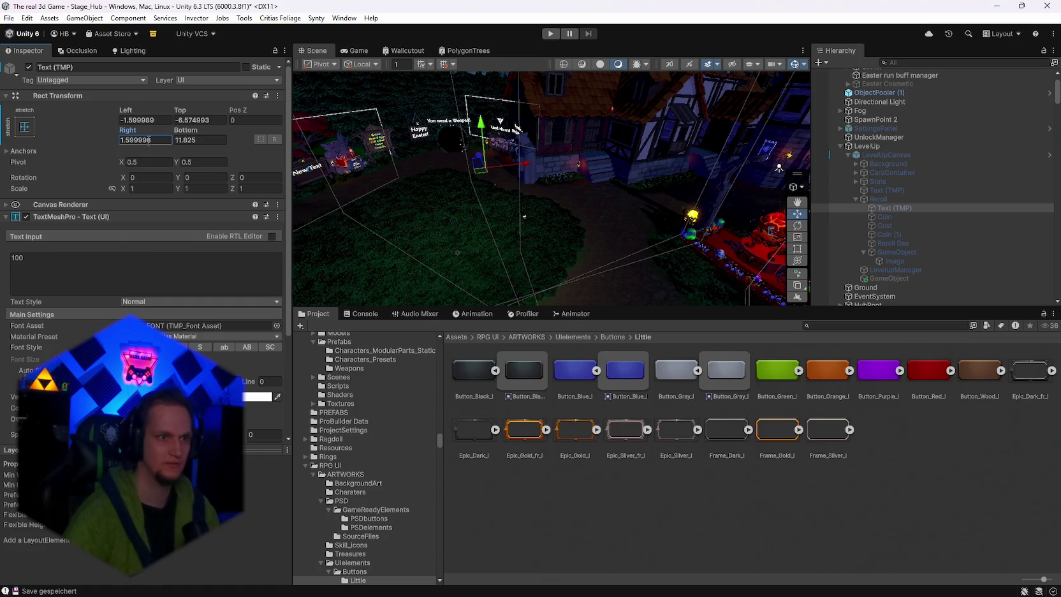
left_click(213, 140)
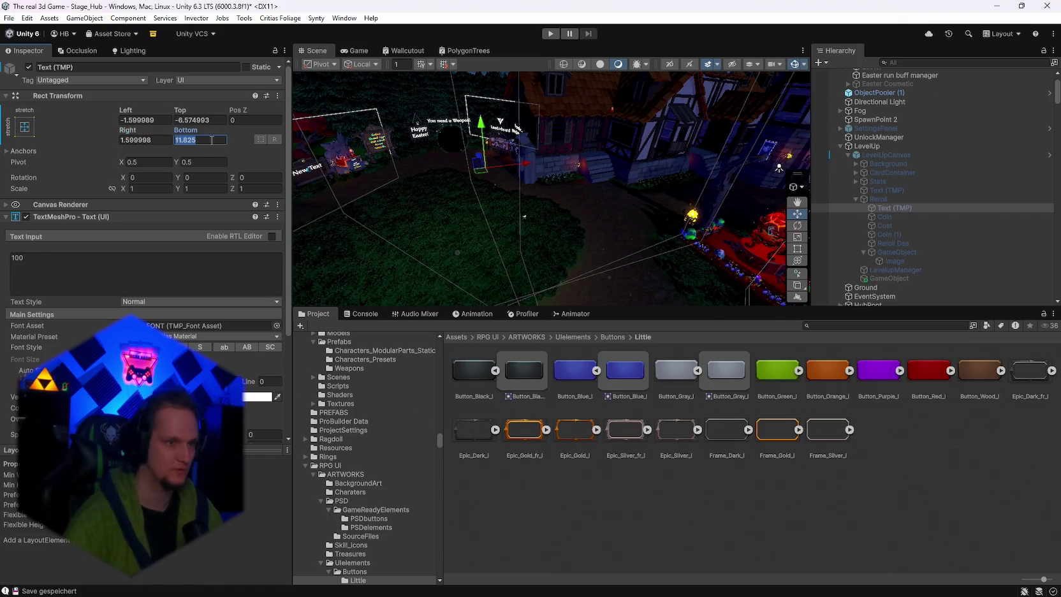
type("13")
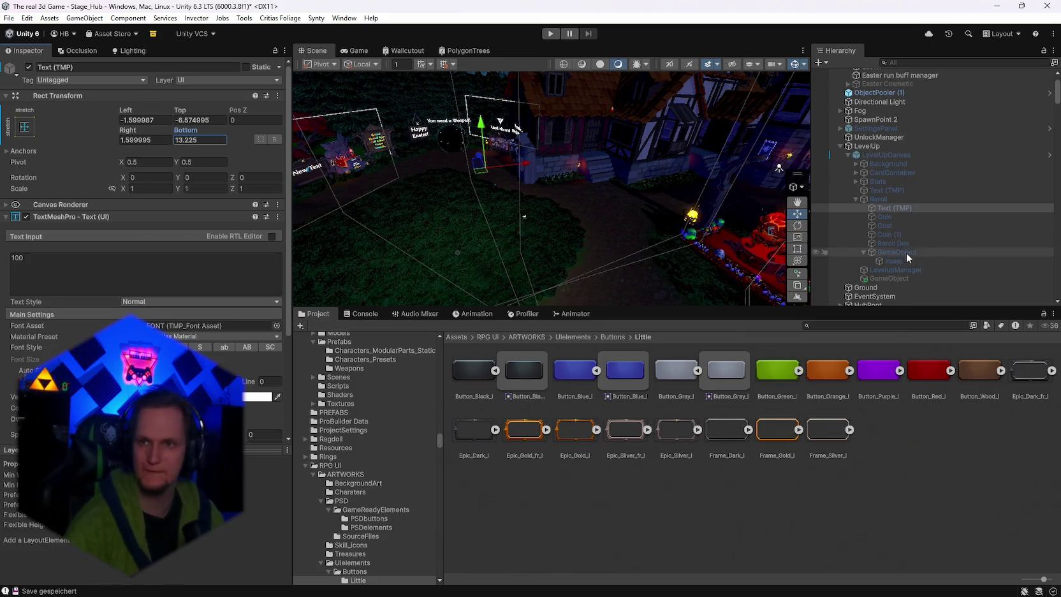
key("alt+Tab")
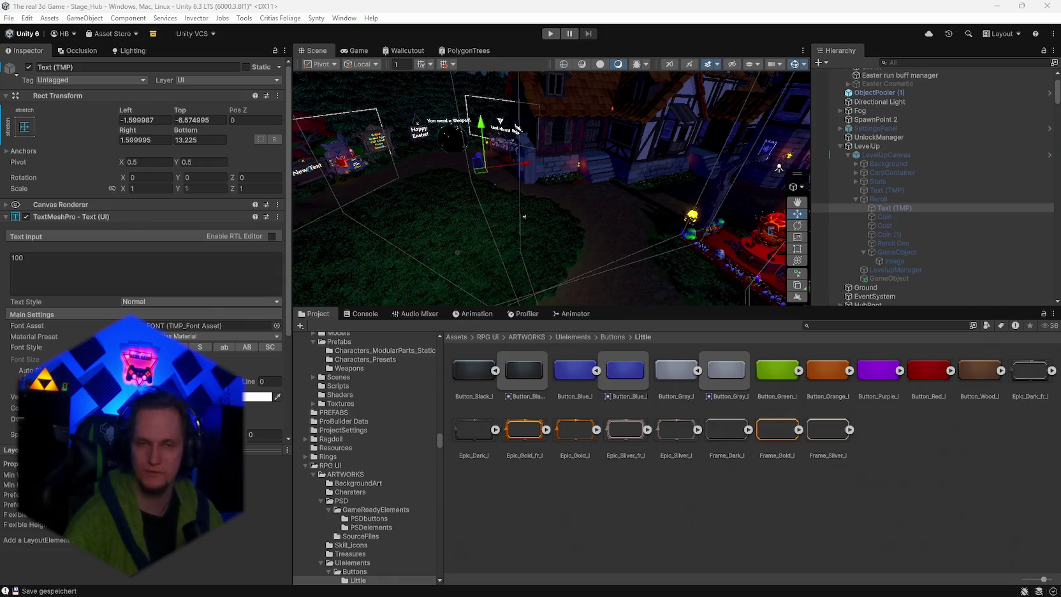
left_click(884, 217)
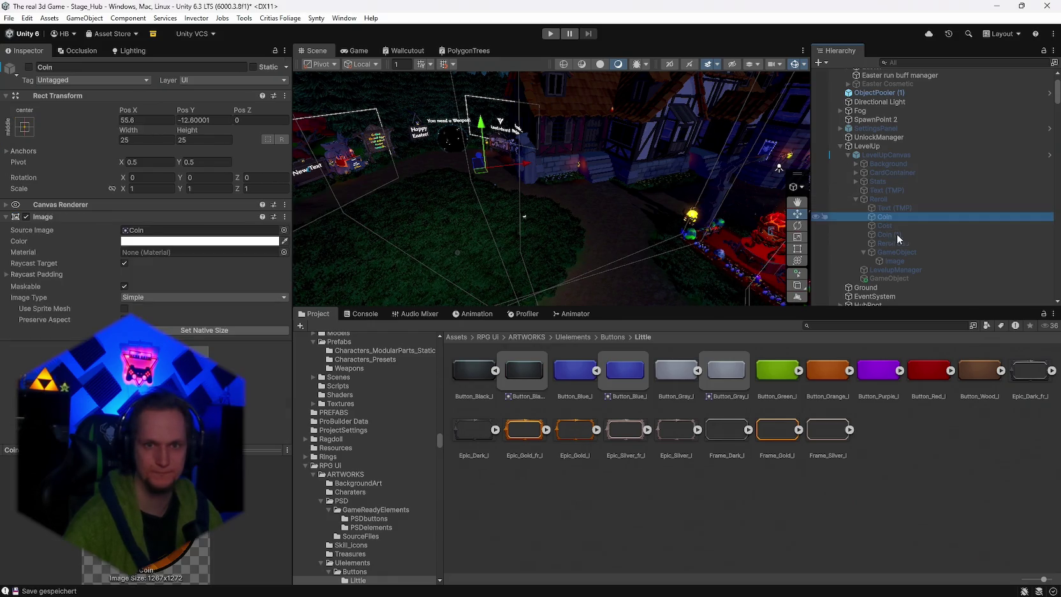
Select Coin (1) and set its Pos X to -35.6 and Pos Y to -15.1
left_click(884, 235)
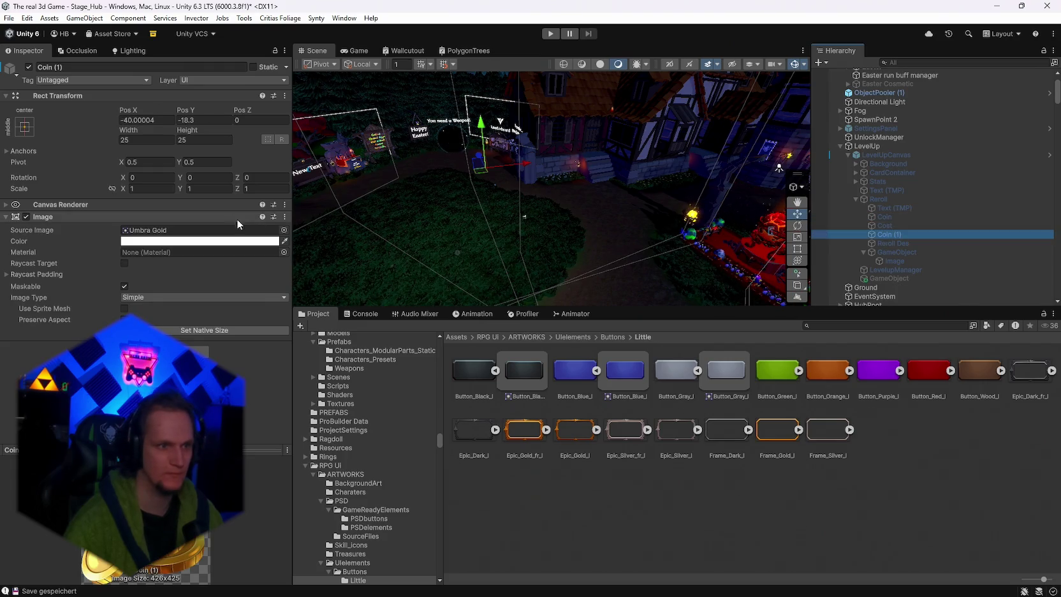
left_click(161, 121)
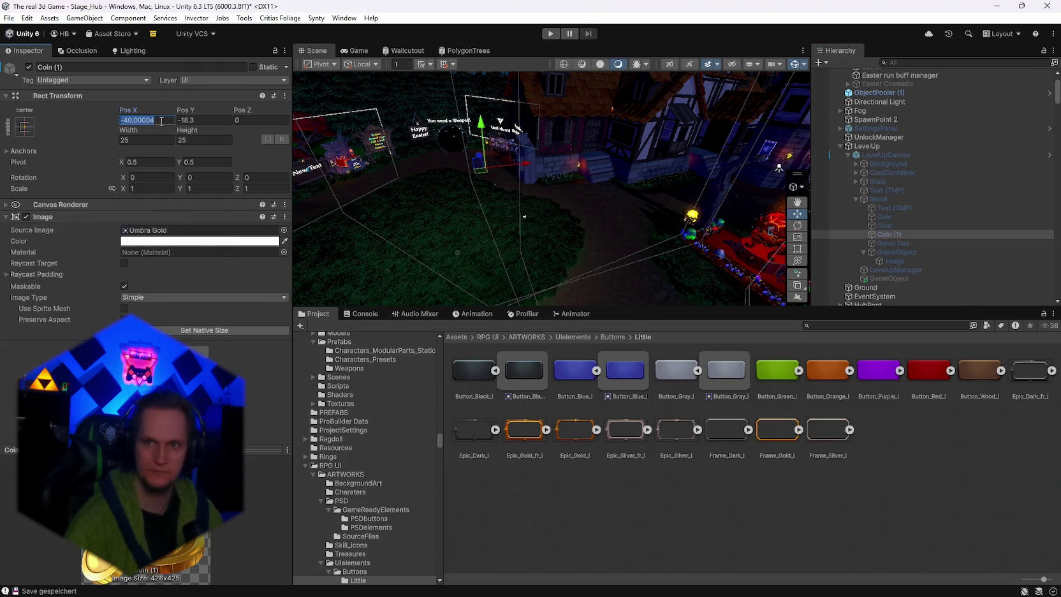
type("-35.6")
left_click(203, 120)
type("-")
type("-15.1")
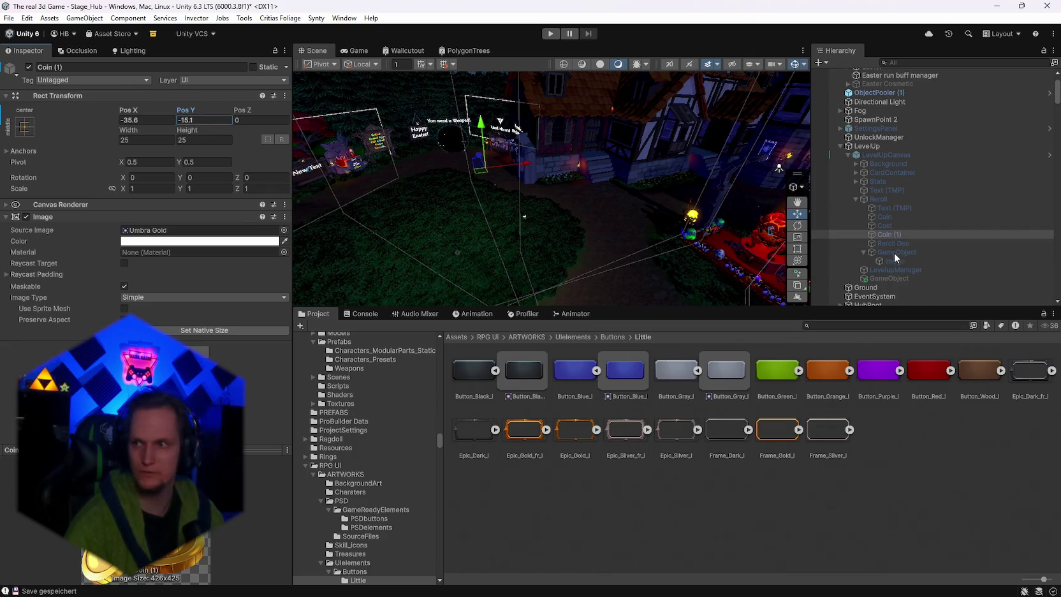
key("Return")
Open the File menu and dismiss it without choosing a command
left_click(9, 17)
left_click(9, 17)
left_click(9, 18)
key("Escape")
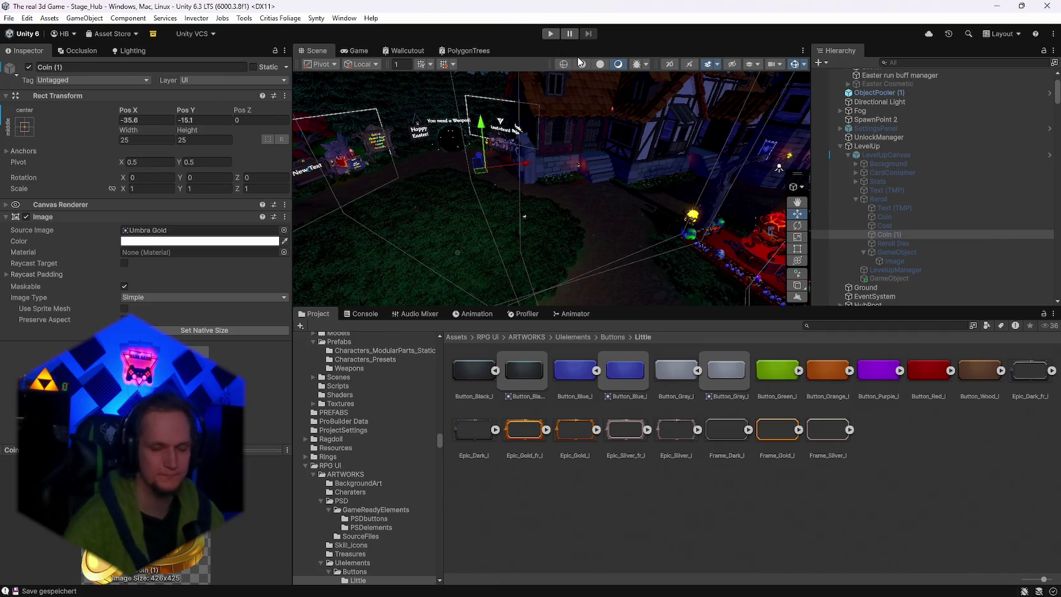
scroll(890, 236, "up", 2)
Search the Project assets for 'skinshop', then change the search to 'shop'
left_click(956, 62)
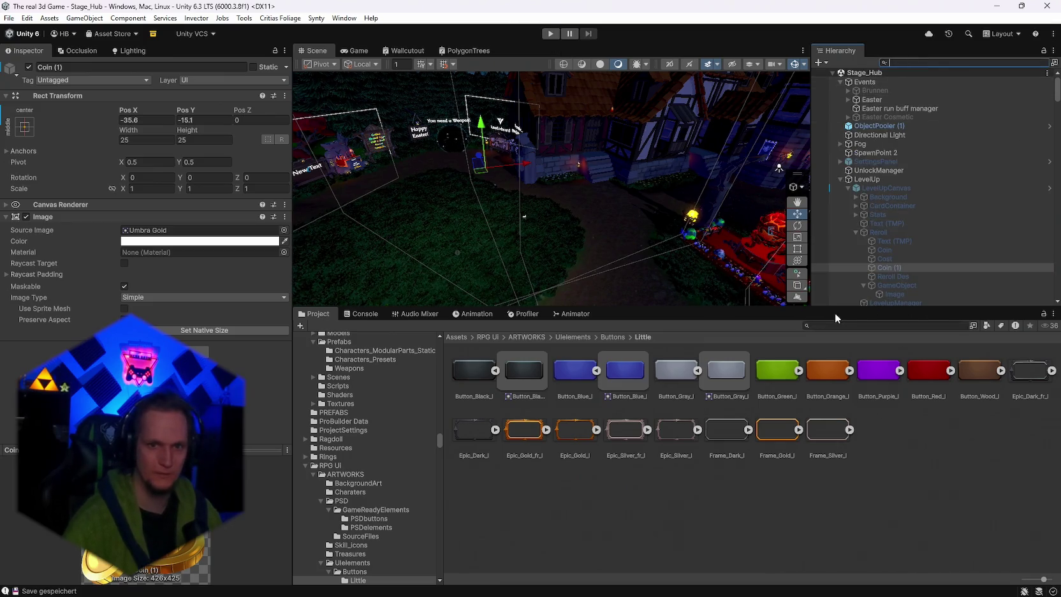
left_click(823, 326)
type("skinshop")
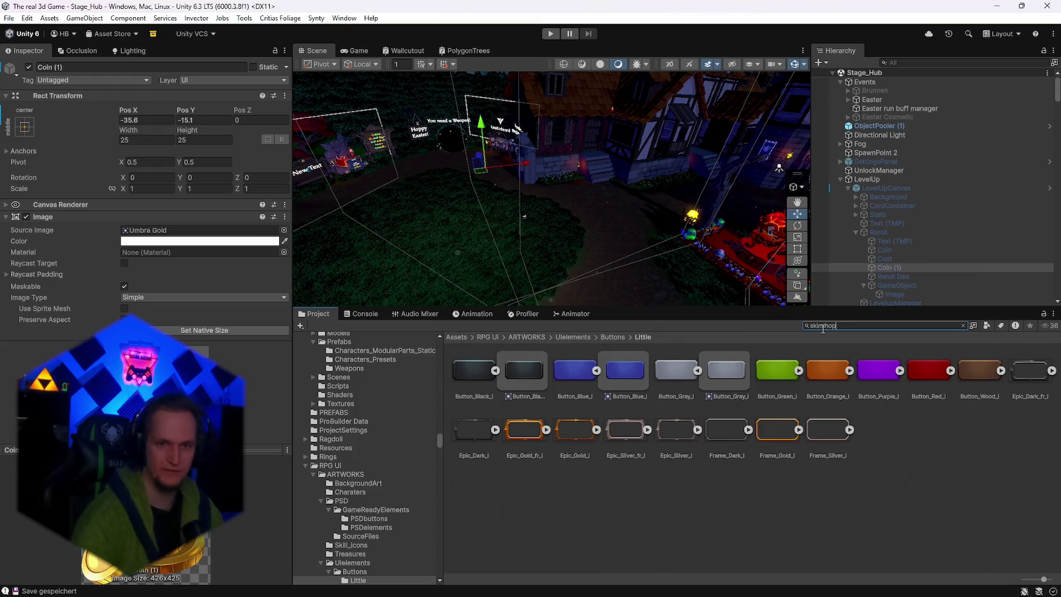
key("Down")
double_click(854, 324)
key("BackSpace")
type("sh")
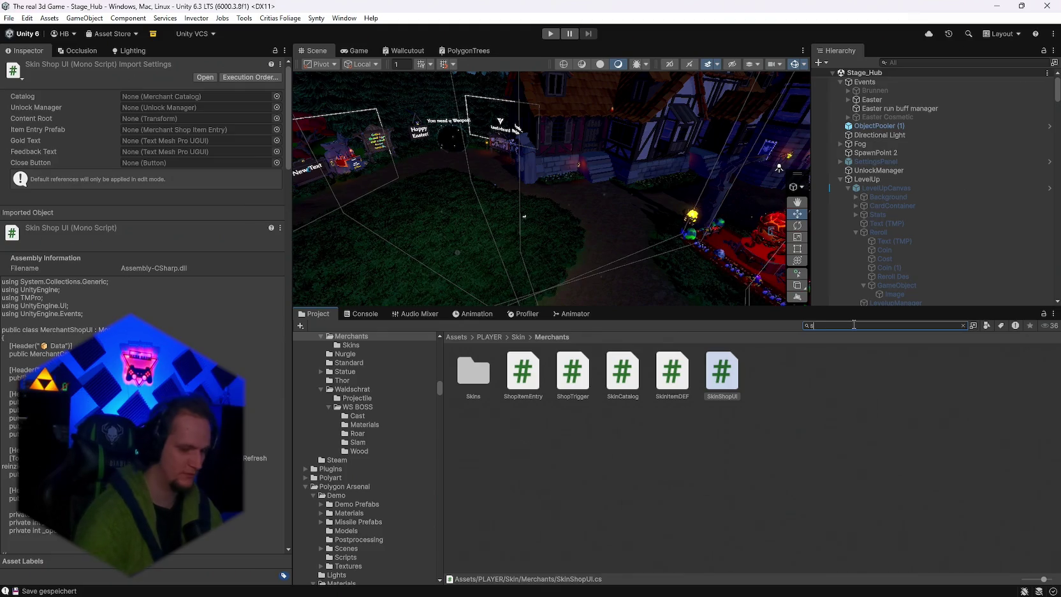
type("o")
key("BackSpace")
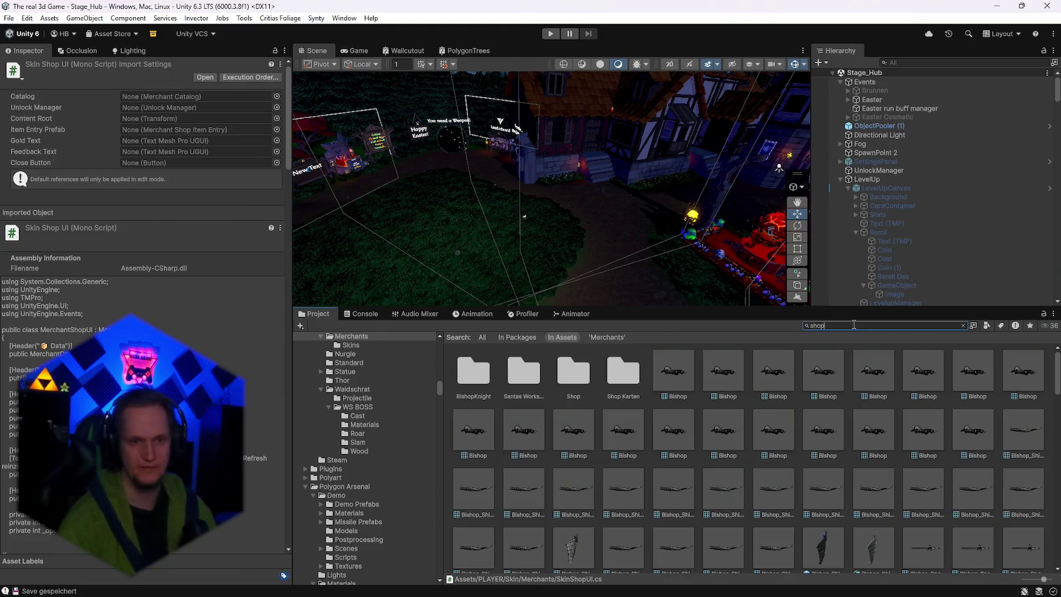
Open the Assets/UI/Shop folder and open the Shop Karte 2.0 prefab in Prefab Mode
left_click(574, 373)
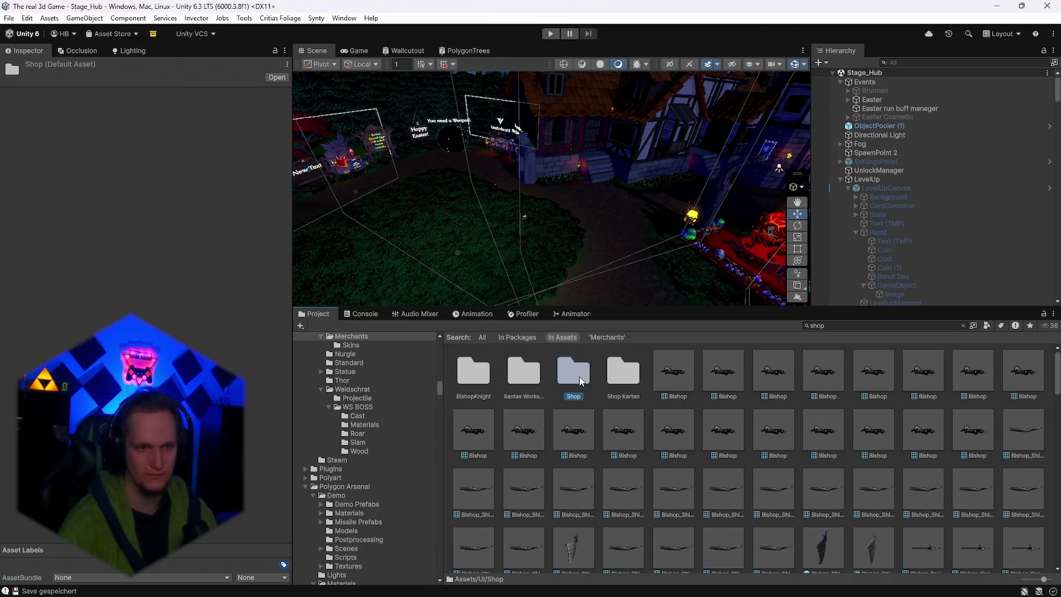
double_click(581, 381)
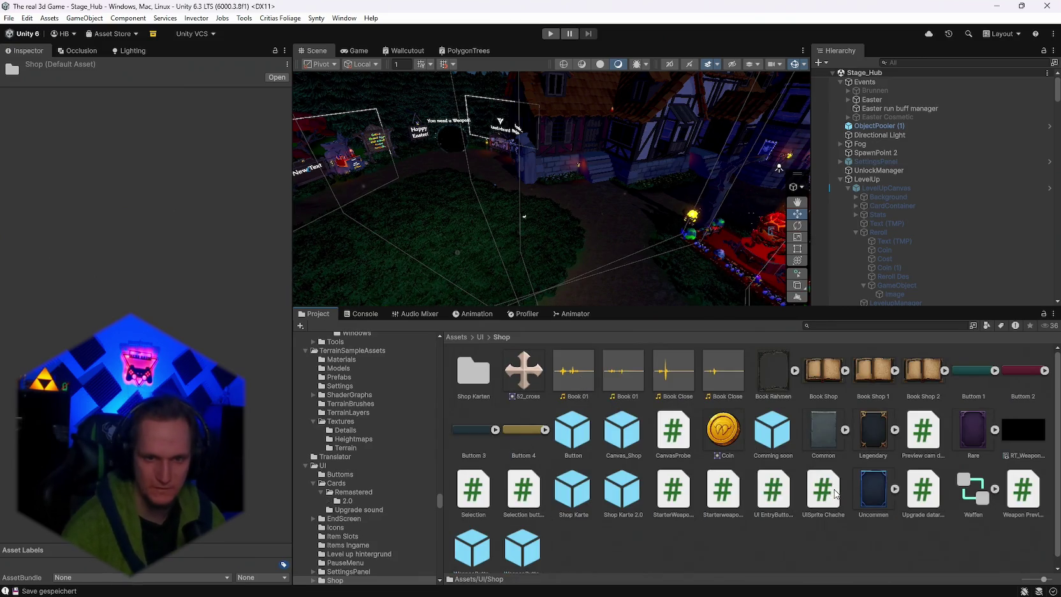
scroll(620, 472, "down", 1)
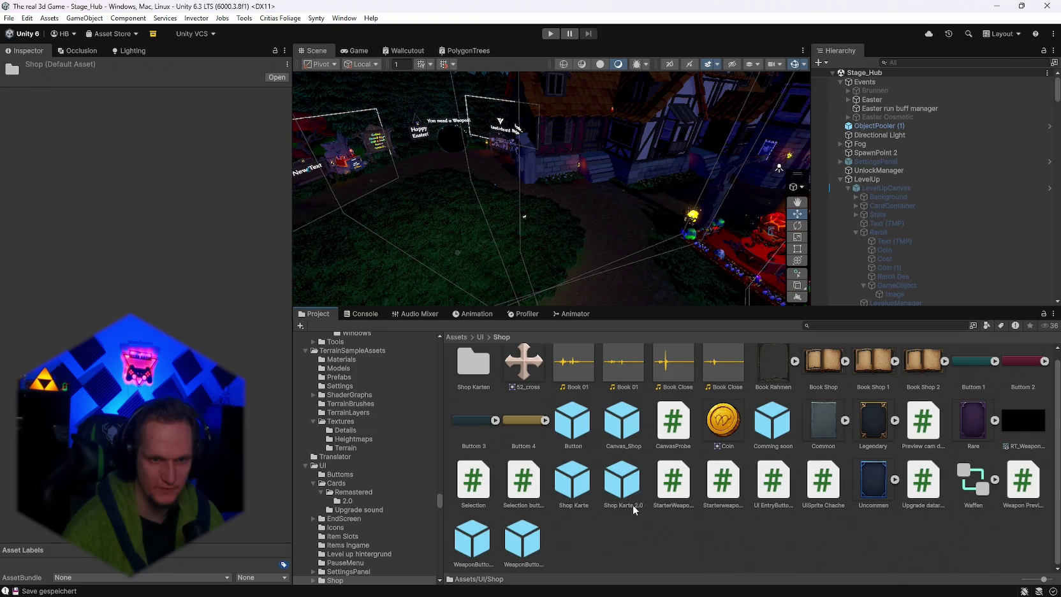
left_click(631, 501)
double_click(630, 494)
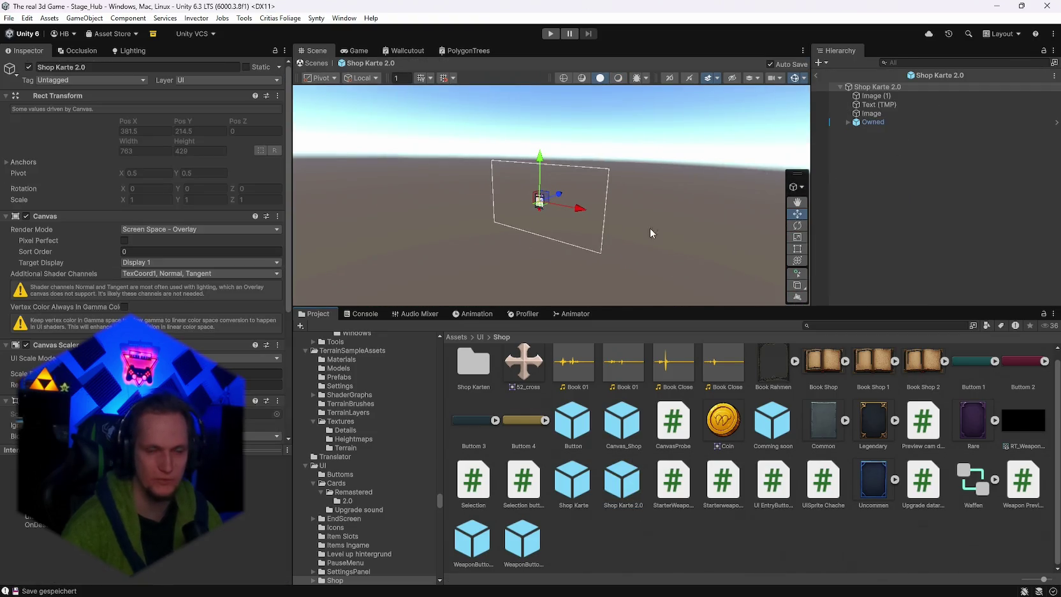
Frame the whole Höllenfackel card and open the Buttoms folder found by an asset search
key("f")
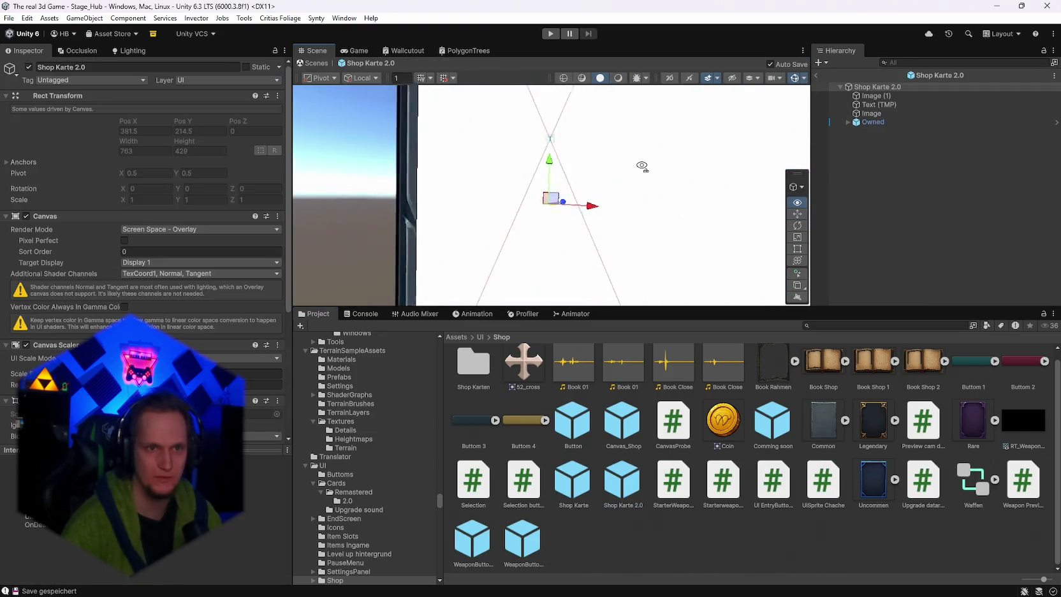
left_click_drag(643, 165, 721, 167)
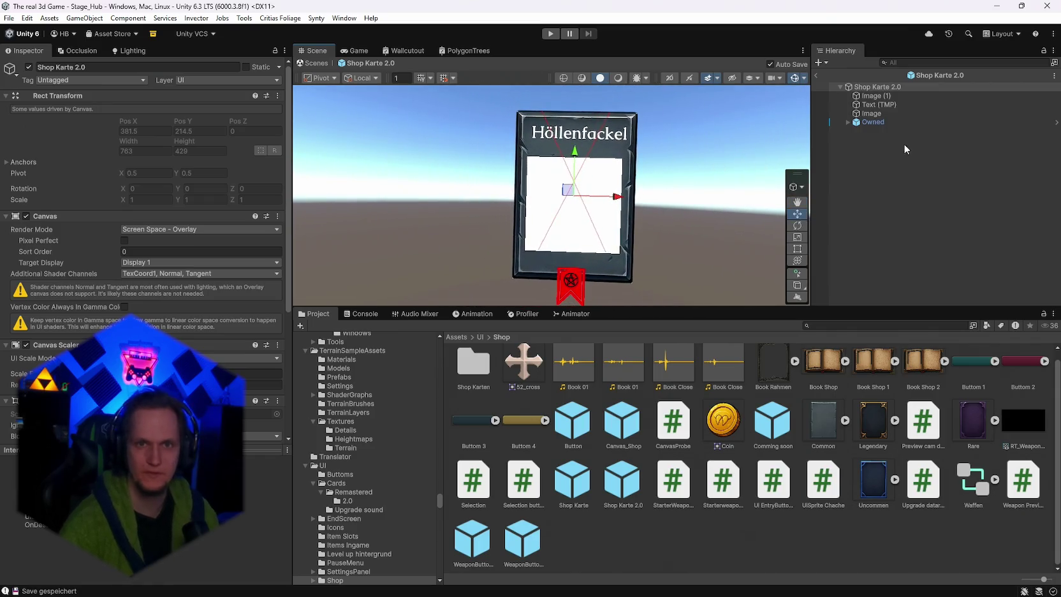
left_click(868, 325)
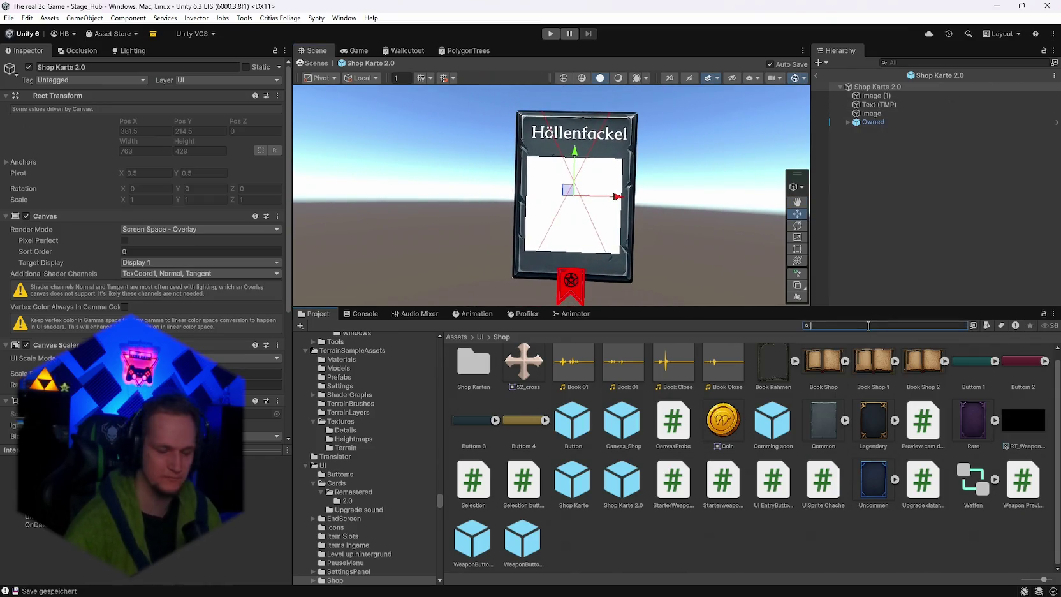
type("uib")
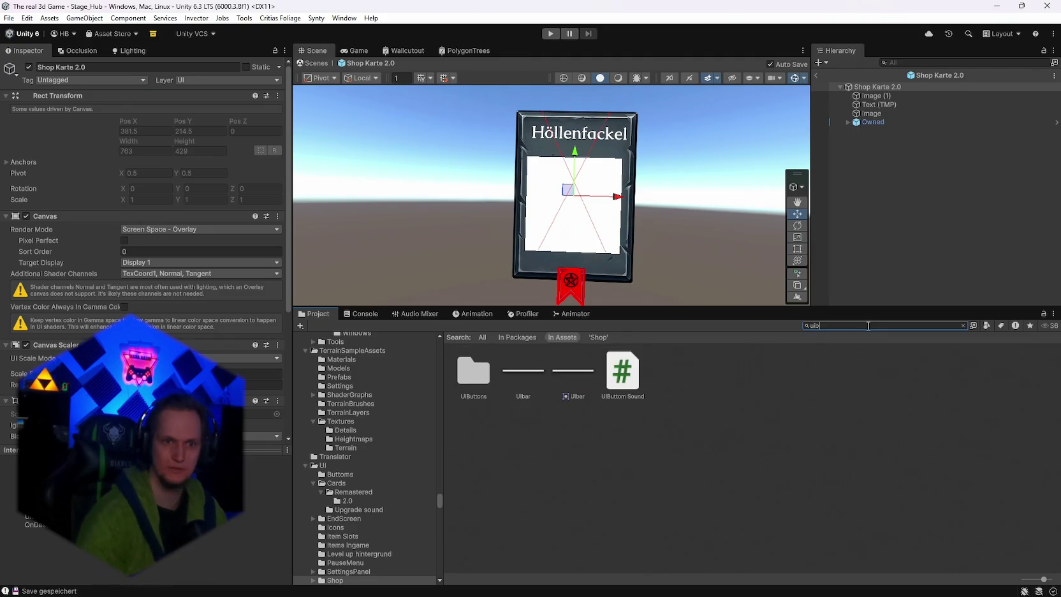
key("BackSpace")
key("BackSpace")
key("BackSpace")
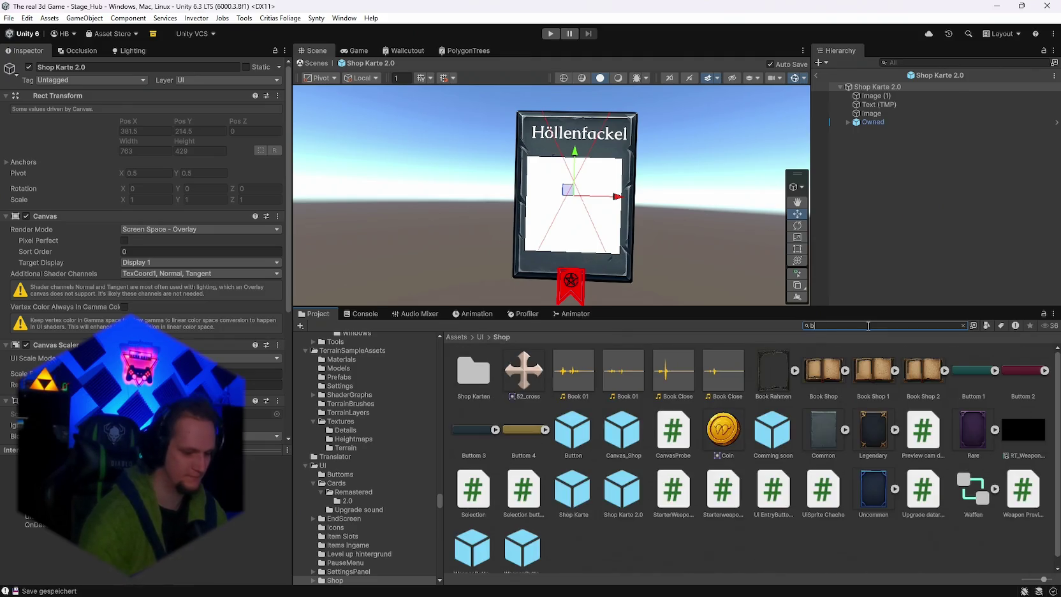
type("uttom")
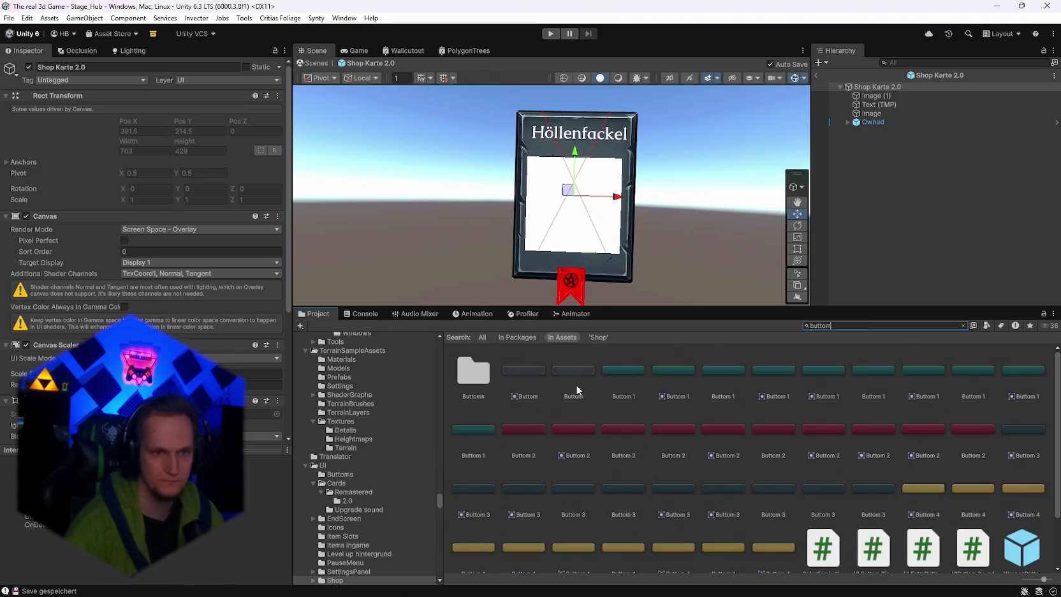
left_click(473, 383)
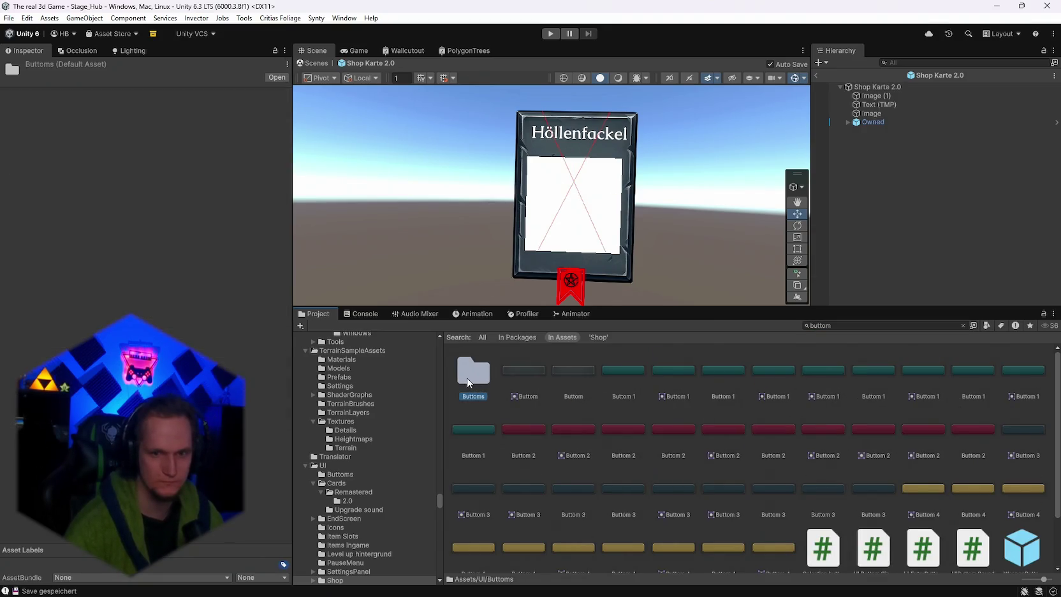
double_click(467, 377)
Search 'uiel' and browse UIelements > Buttons > Square to reach the button sprites
left_click(842, 324)
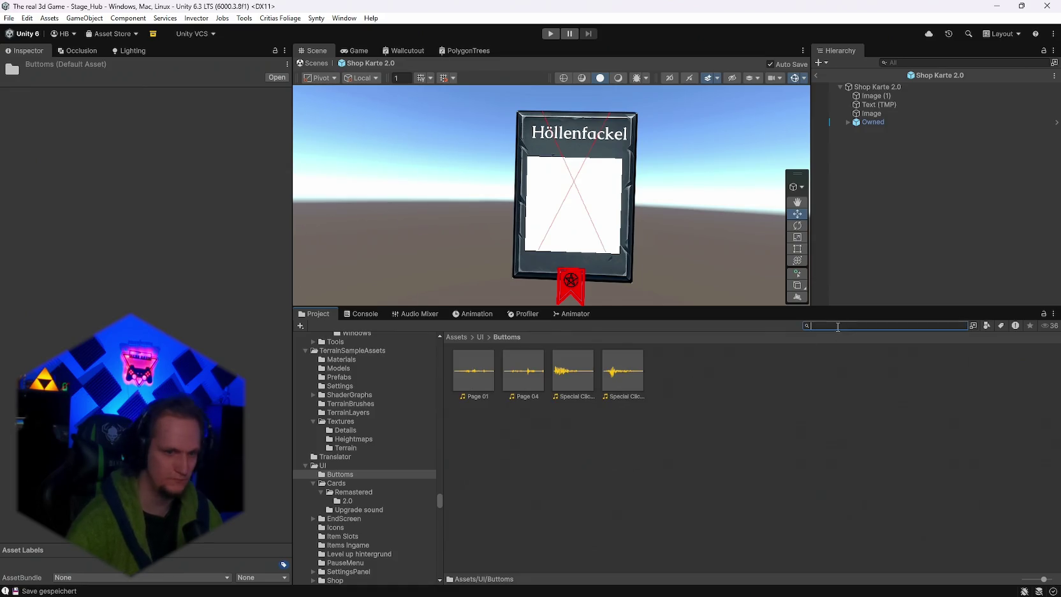
type("buttom")
scroll(730, 398, "down", 2)
scroll(730, 398, "up", 2)
type("uiel")
double_click(466, 383)
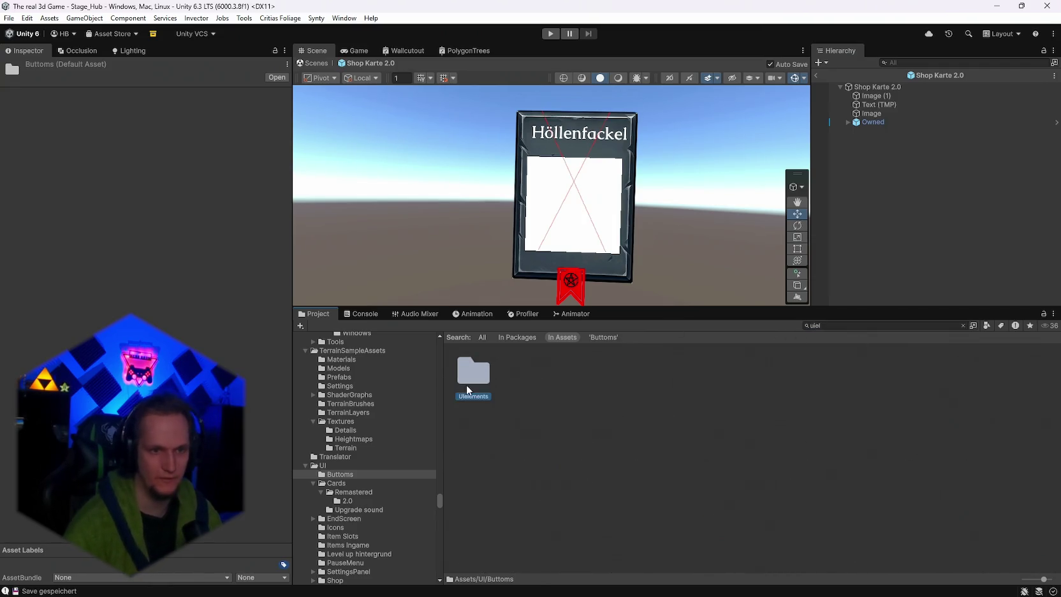
double_click(471, 380)
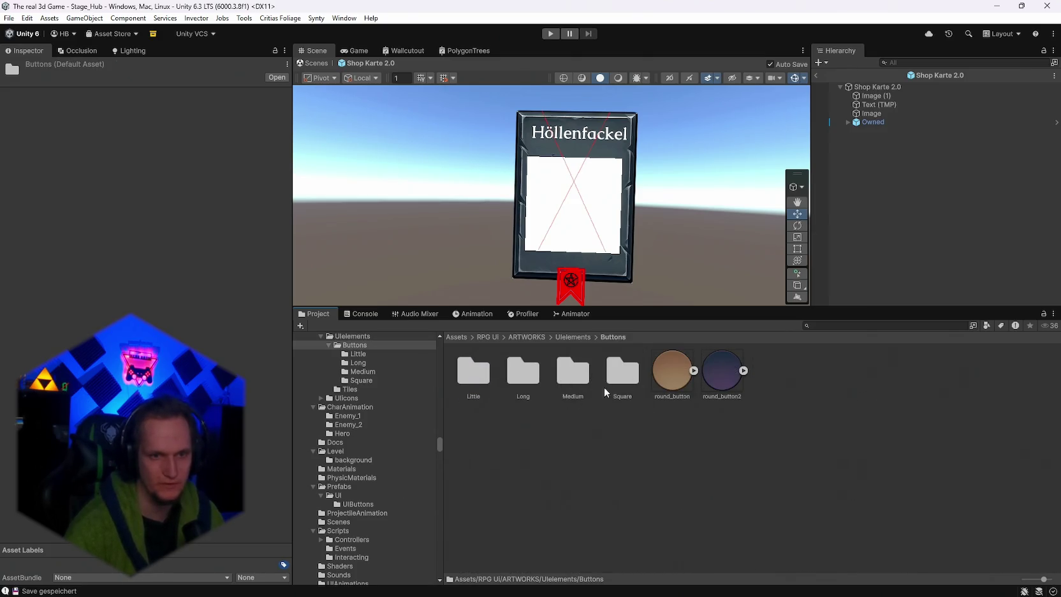
double_click(625, 376)
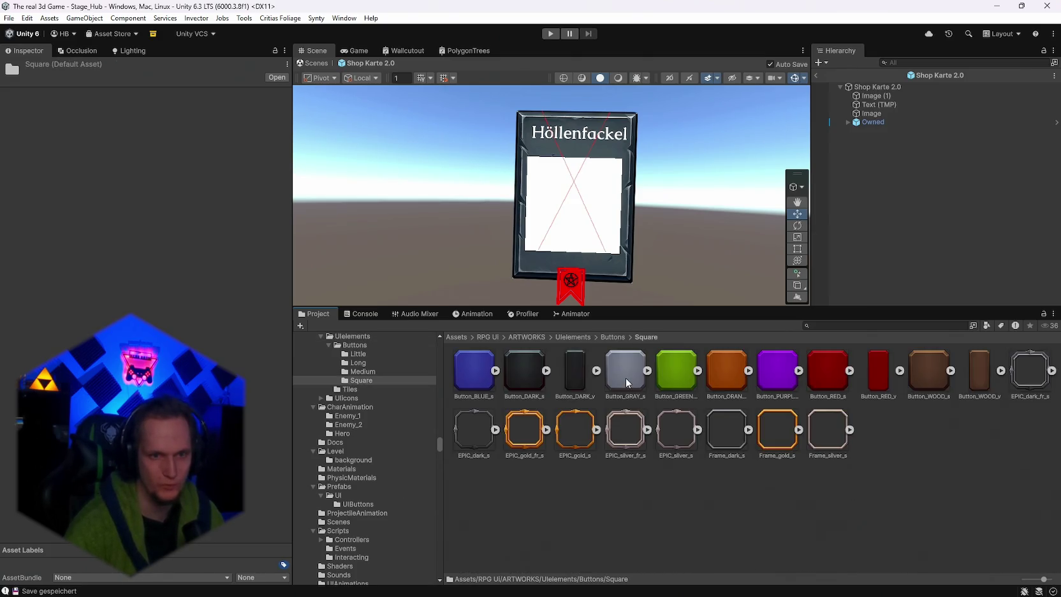
Try Button_GRAY_s, then Button_DARK_s on the card's Image (1) frame, narrowing it to about 75 wide
left_click(875, 95)
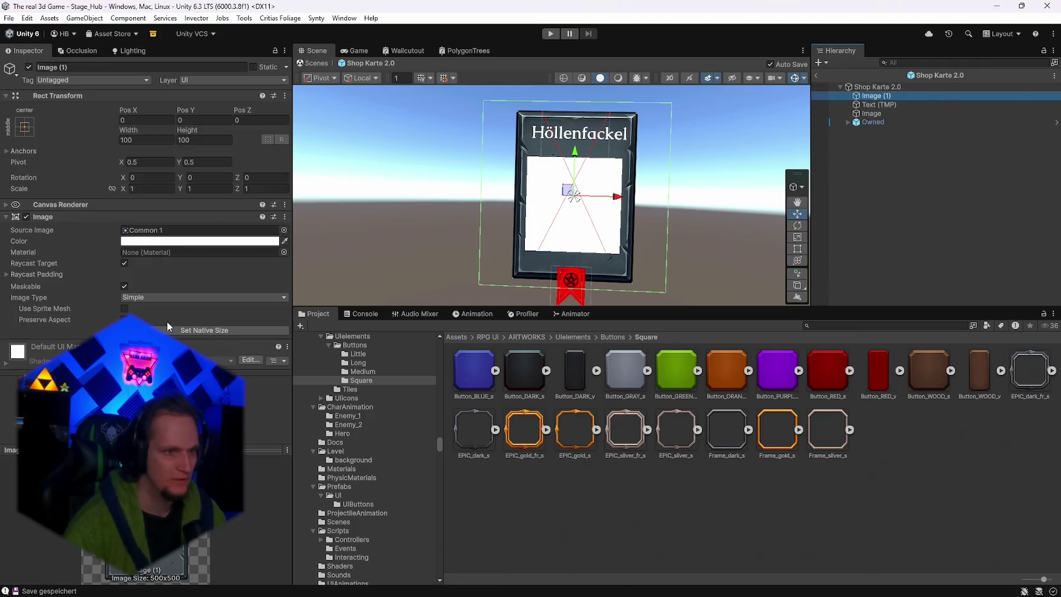
left_click_drag(625, 374, 153, 231)
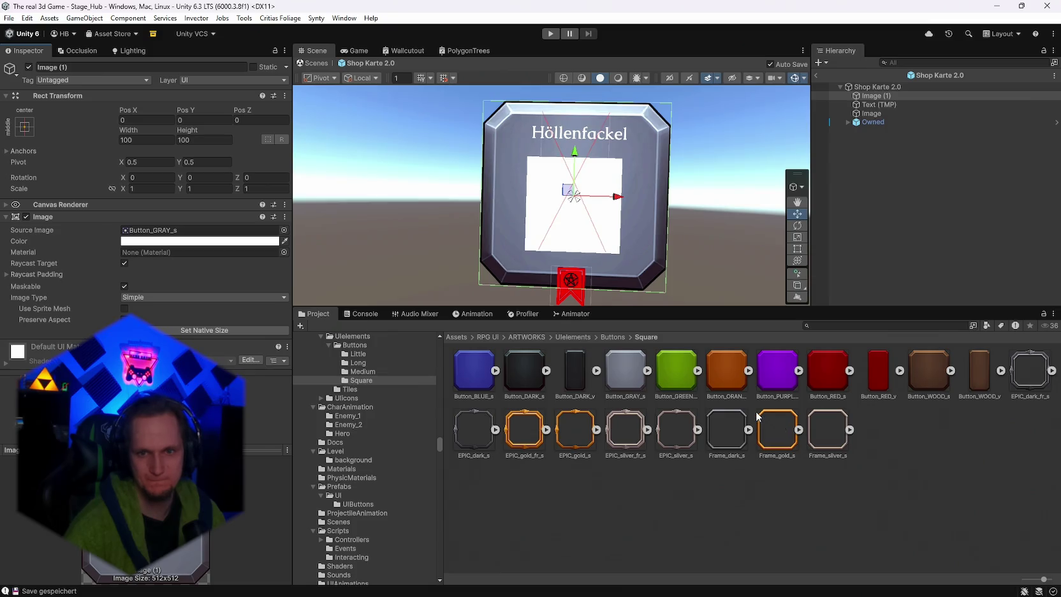
left_click_drag(525, 371, 150, 230)
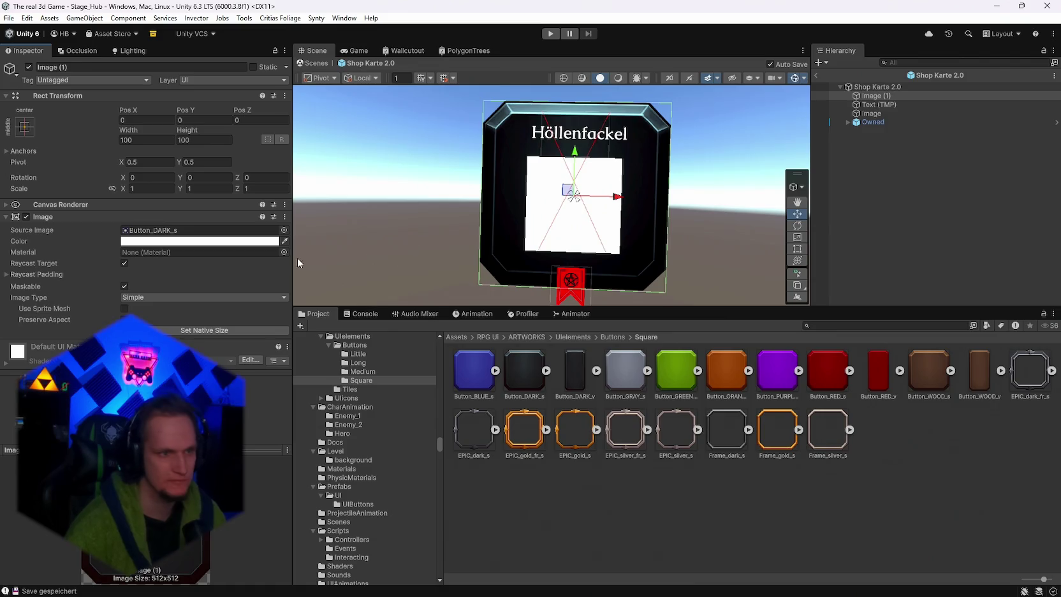
mouse_move(174, 134)
left_mouse_down()
mouse_move(138, 134)
mouse_move(732, 130)
left_mouse_up()
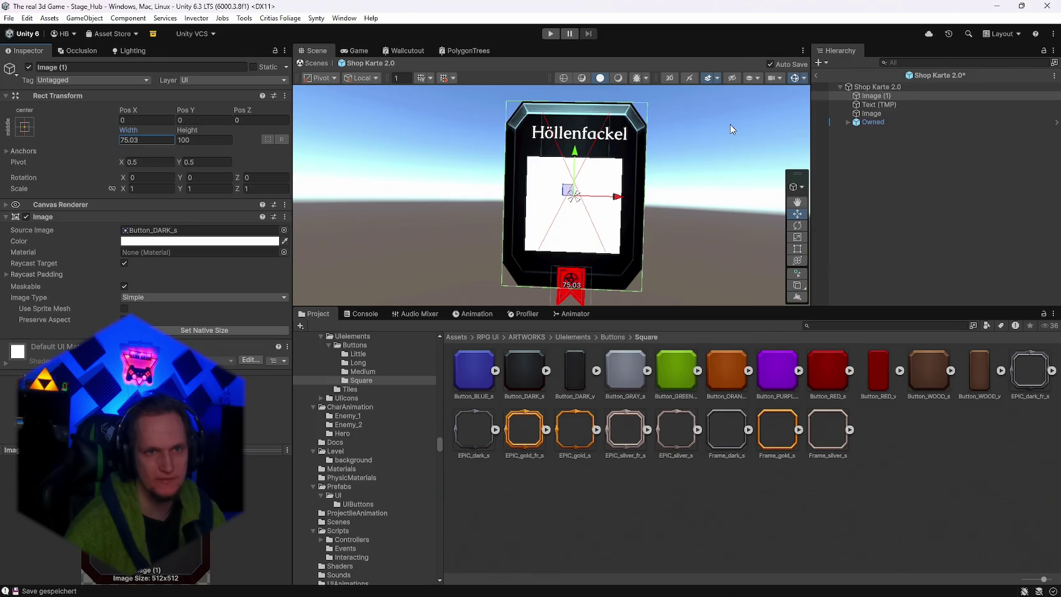
left_click_drag(190, 130, 183, 136)
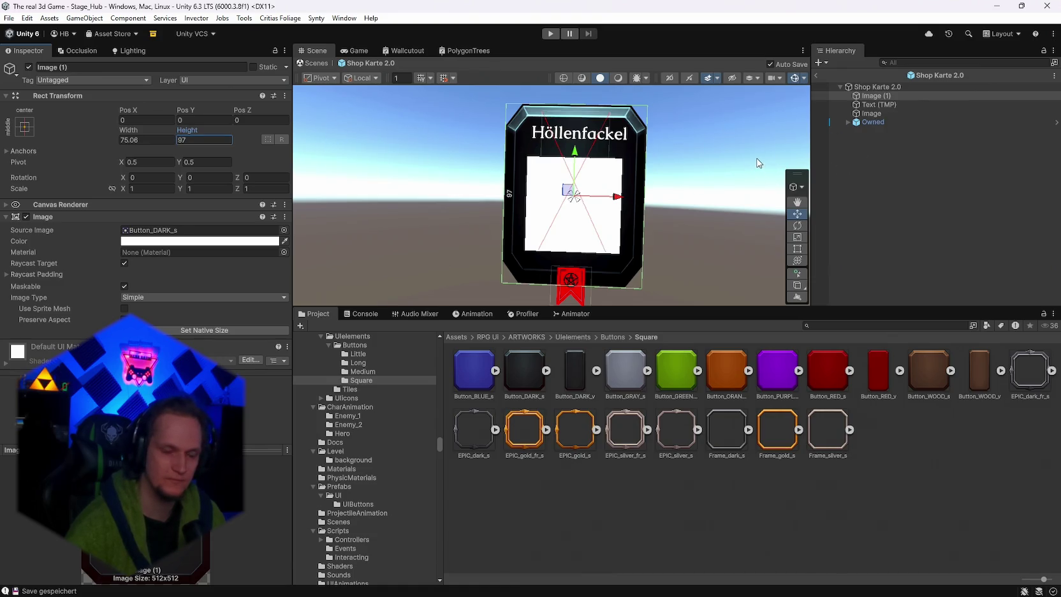
Switch the frame to the Button_DARK_v sprite and size it 70 wide by 92.5 high
left_click_drag(574, 374, 153, 234)
left_click_drag(127, 132, 119, 134)
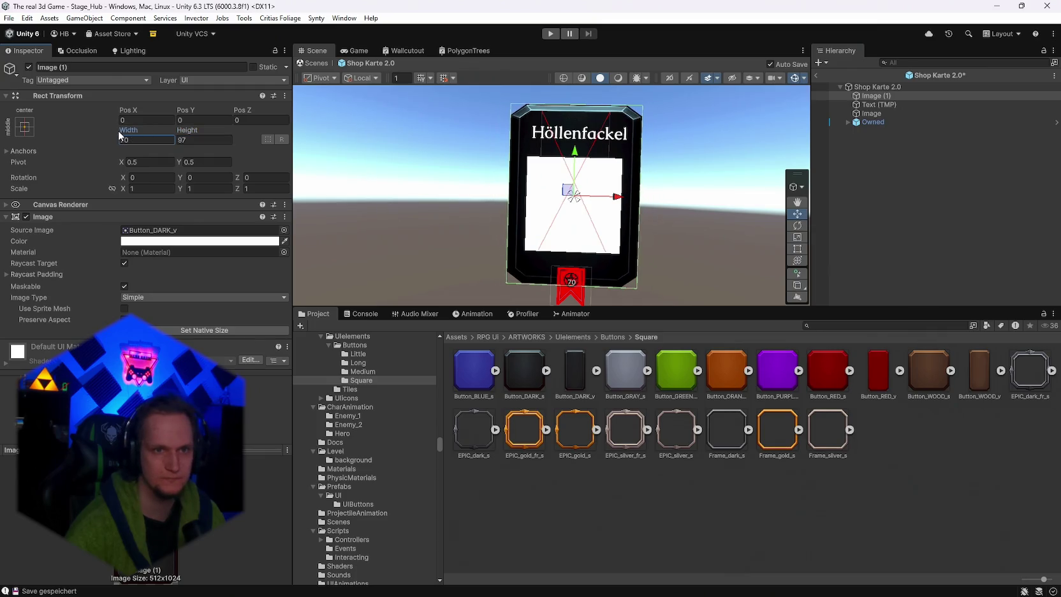
left_click_drag(187, 130, 183, 137)
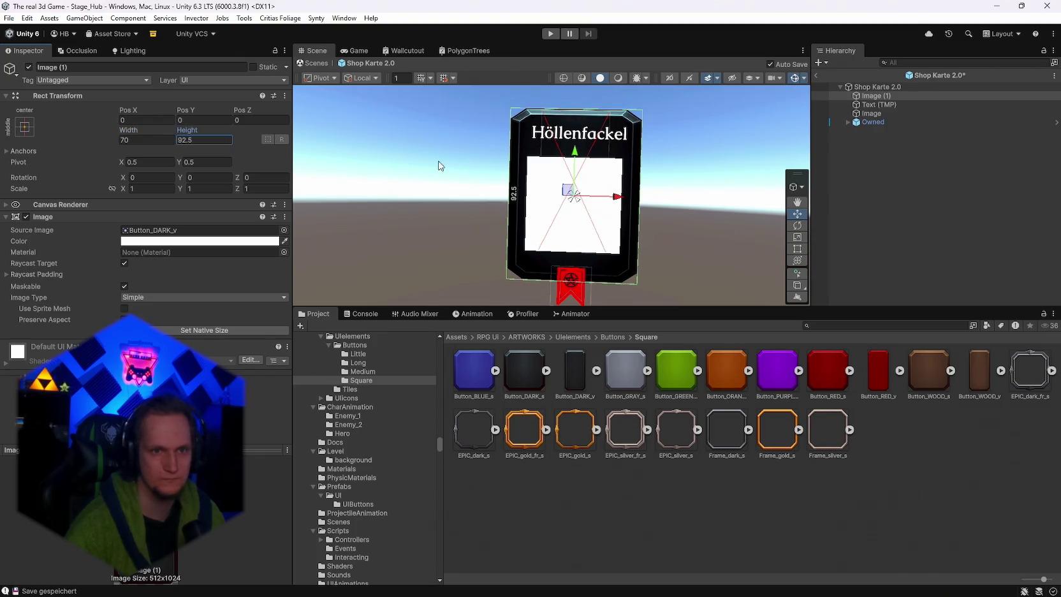
left_click(739, 183)
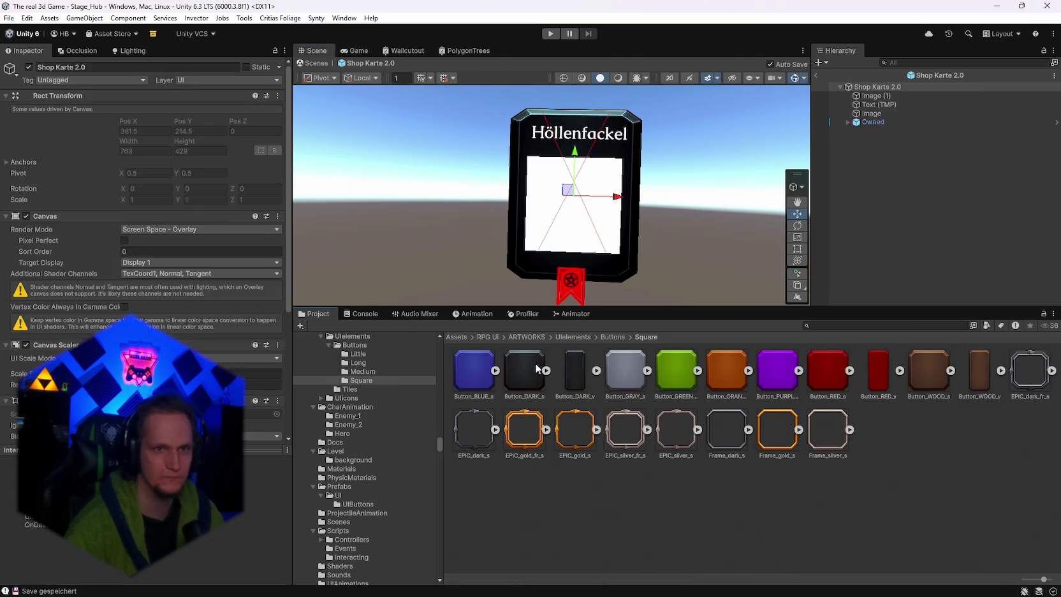
key("ctrl+z")
left_click(699, 212)
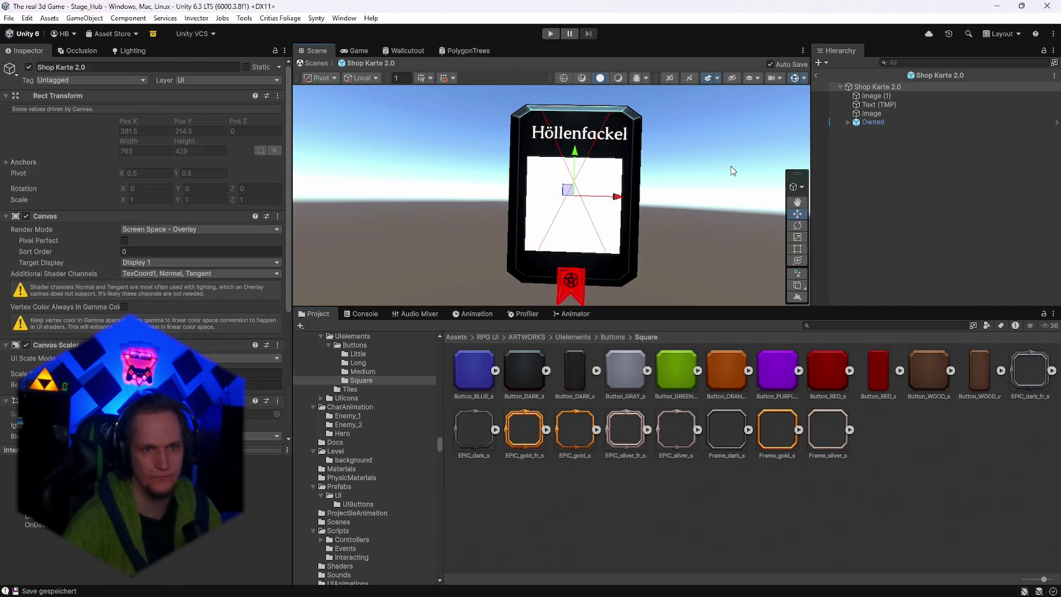
left_click(874, 122)
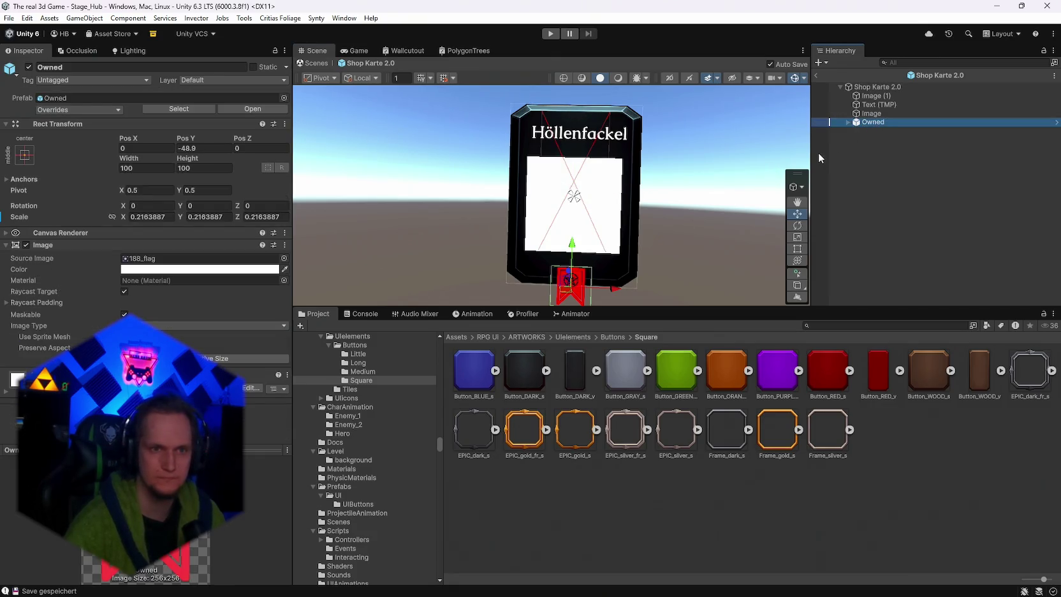
left_click(872, 113)
left_click(878, 105)
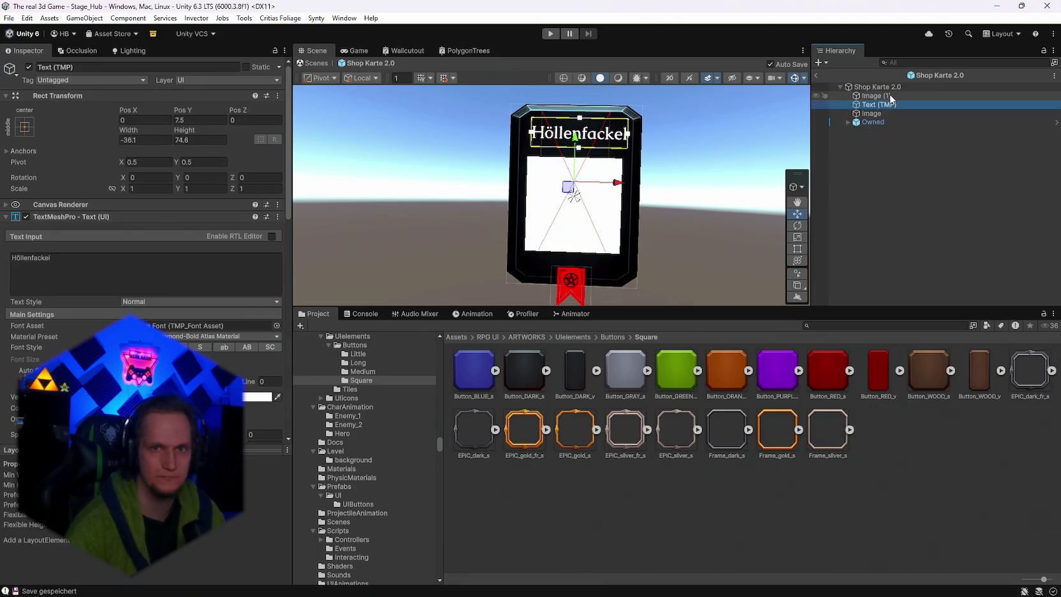
left_click(881, 97)
left_click(877, 114)
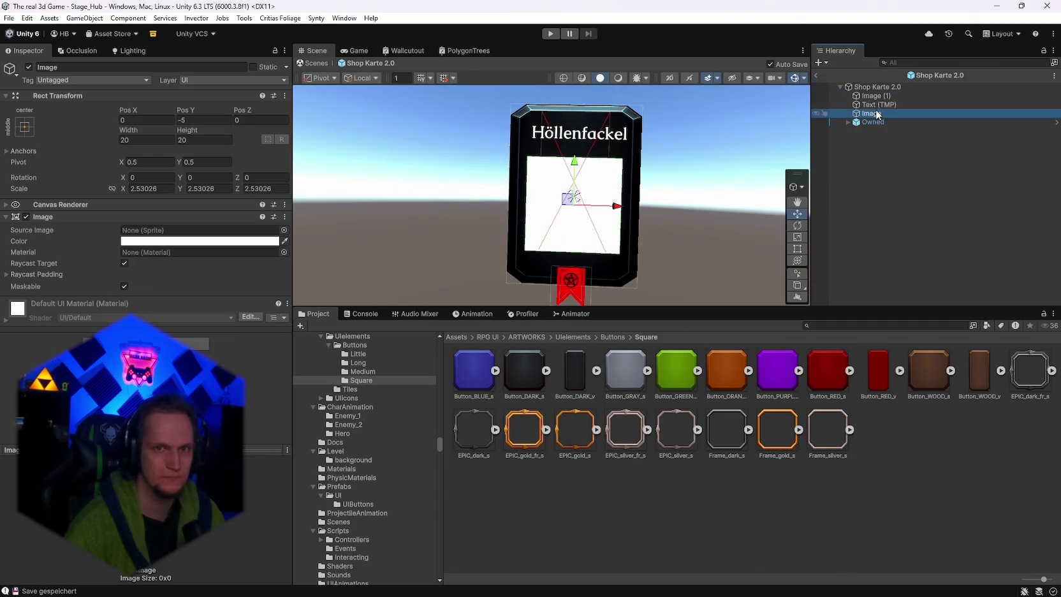
left_click(876, 105)
left_click(873, 114)
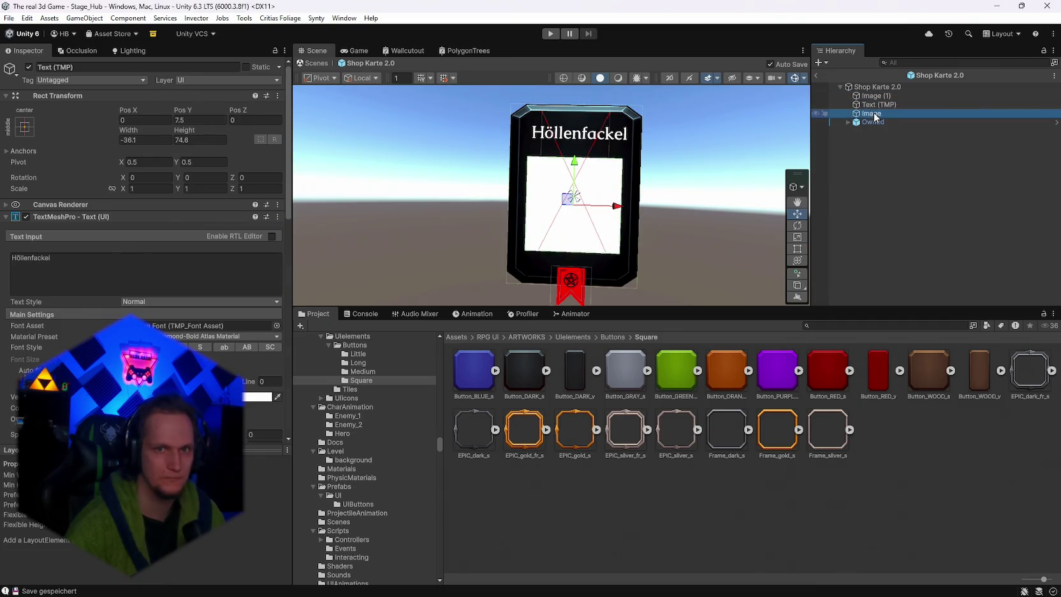
mouse_move(187, 112)
left_mouse_down()
mouse_move(170, 113)
mouse_move(212, 113)
left_mouse_up()
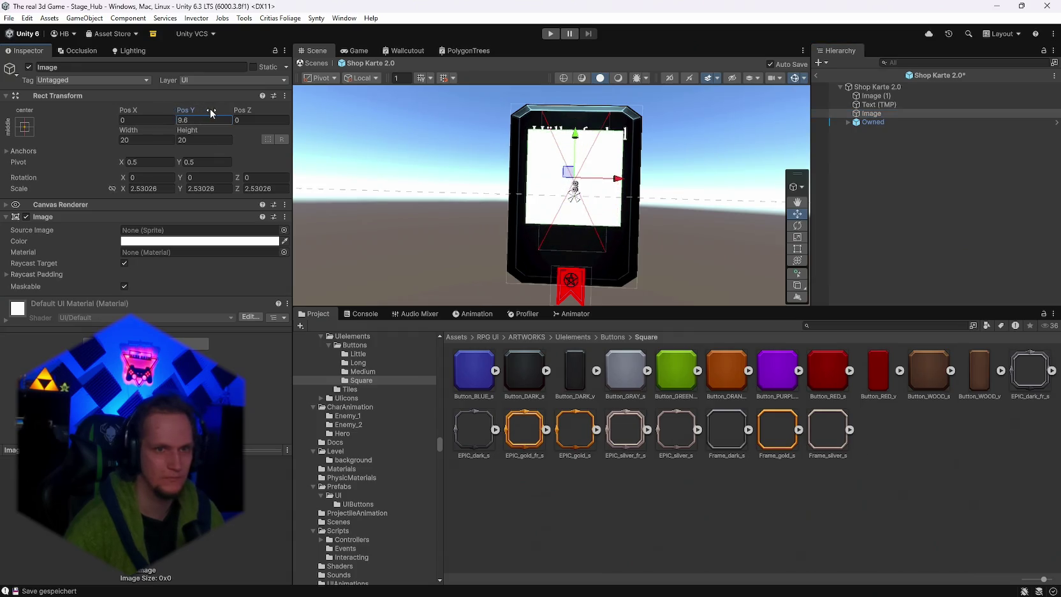
left_click(888, 121)
left_click(848, 122)
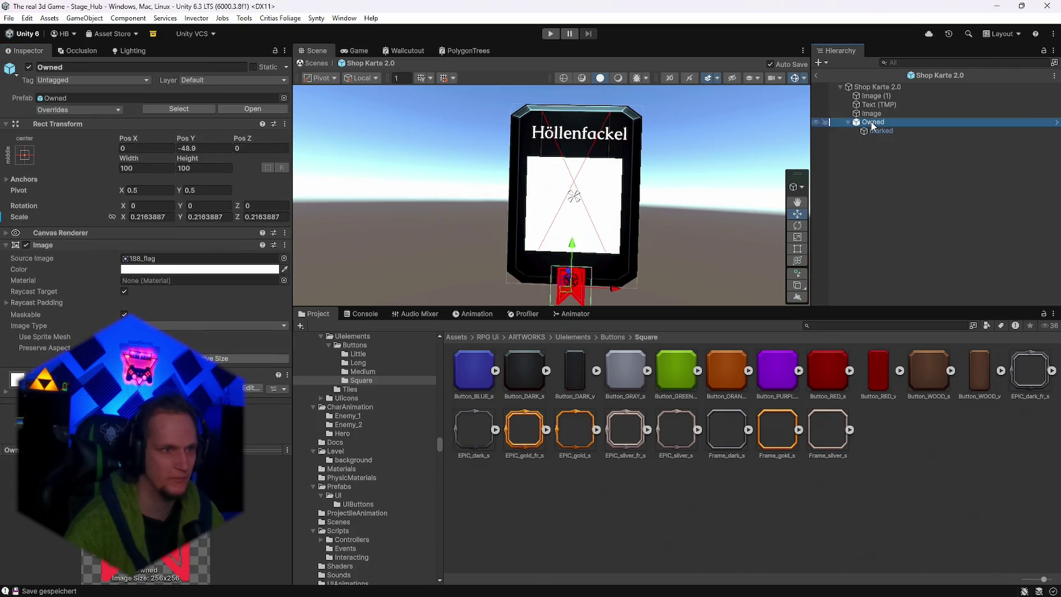
left_click(874, 105)
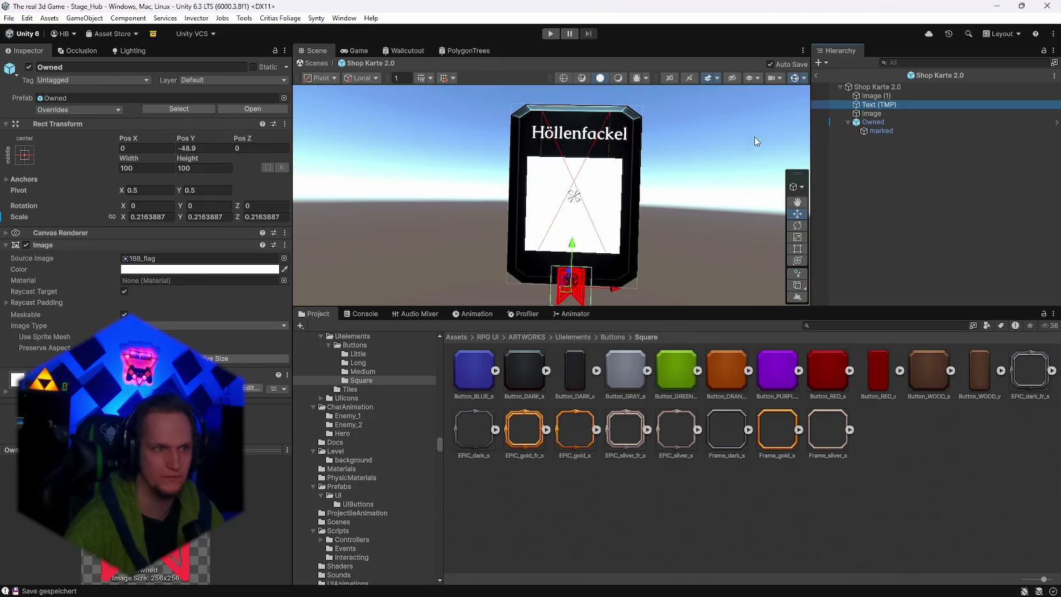
mouse_move(128, 131)
left_mouse_down()
mouse_move(531, 136)
mouse_move(628, 148)
left_mouse_up()
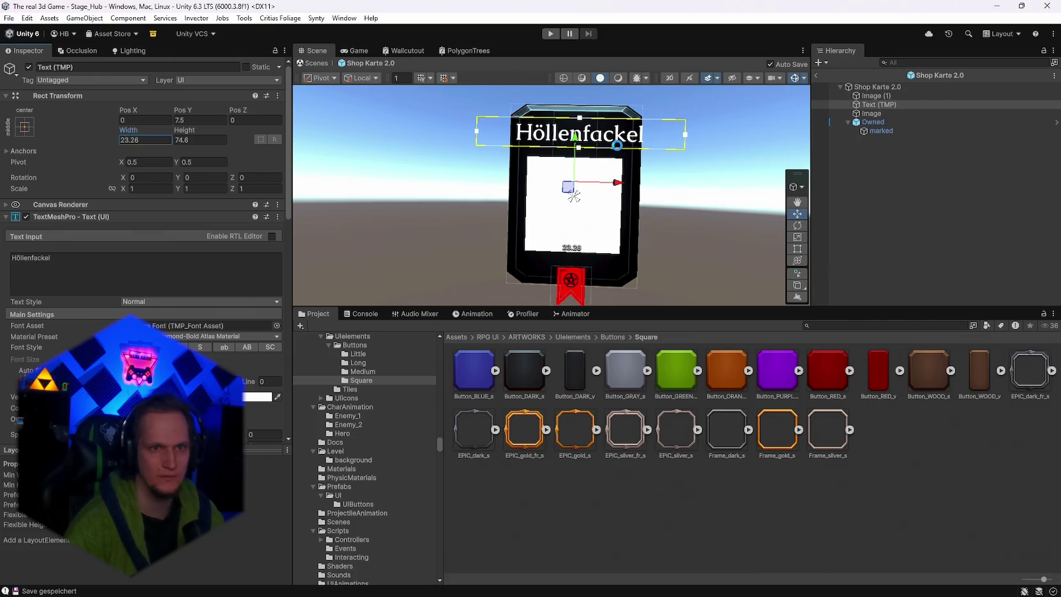
key("ctrl+z")
left_click(722, 122)
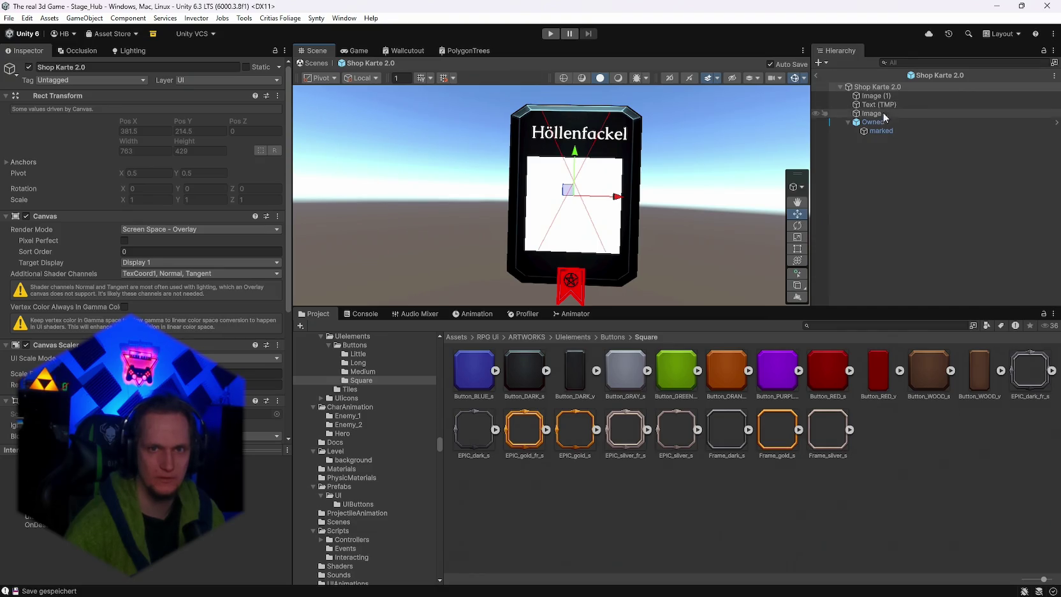
scroll(200, 322, "down", 5)
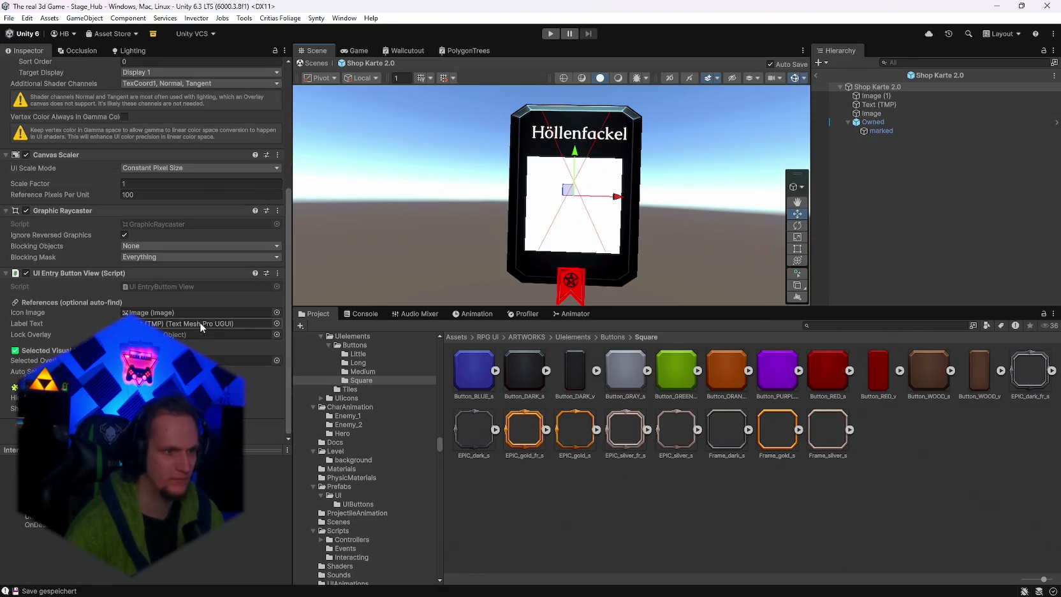
left_click(876, 96)
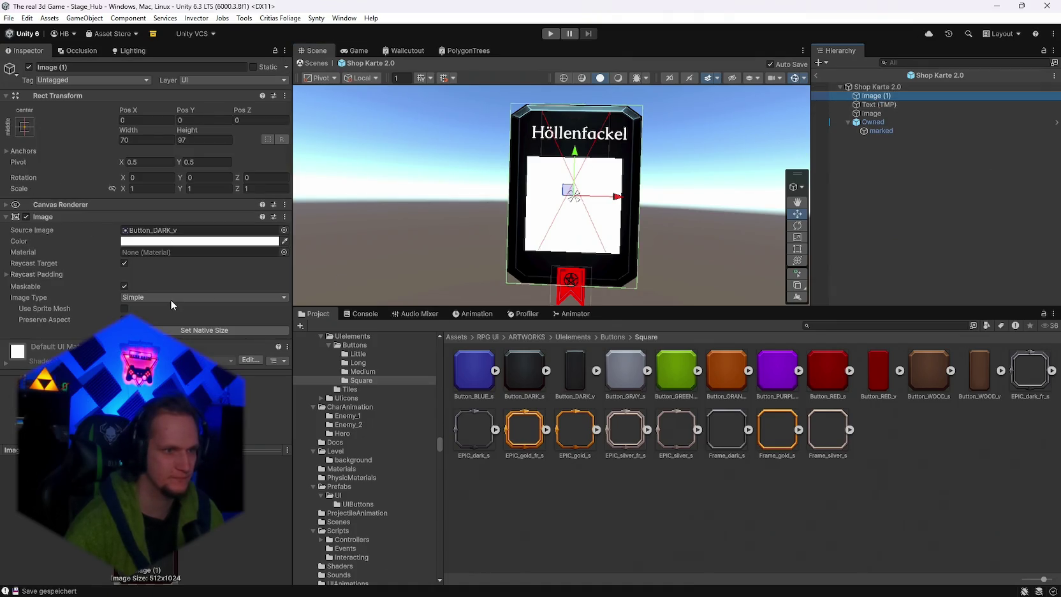
left_click(877, 105)
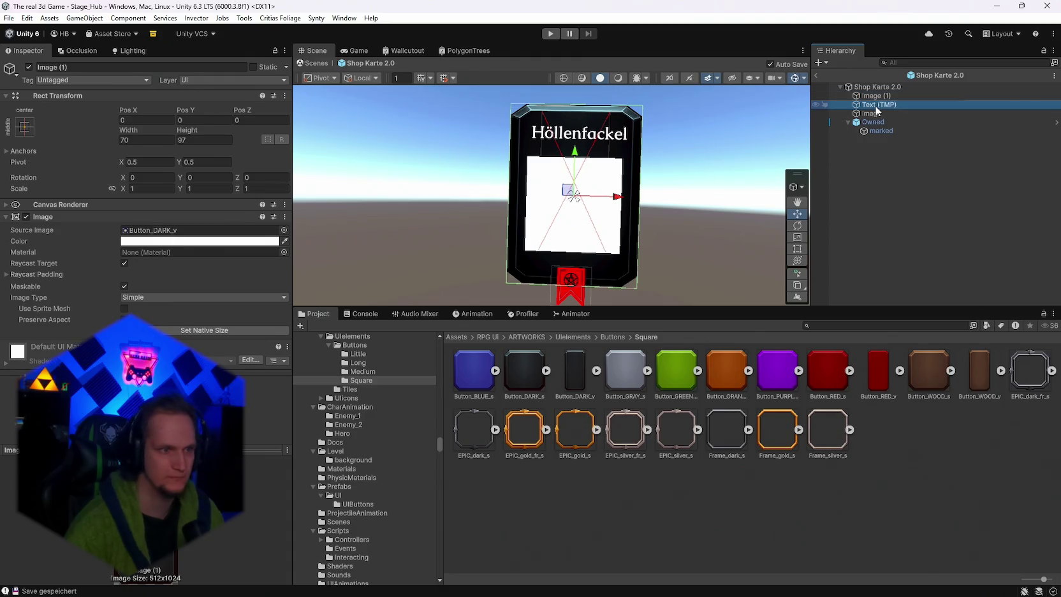
left_click(872, 114)
left_click(892, 121)
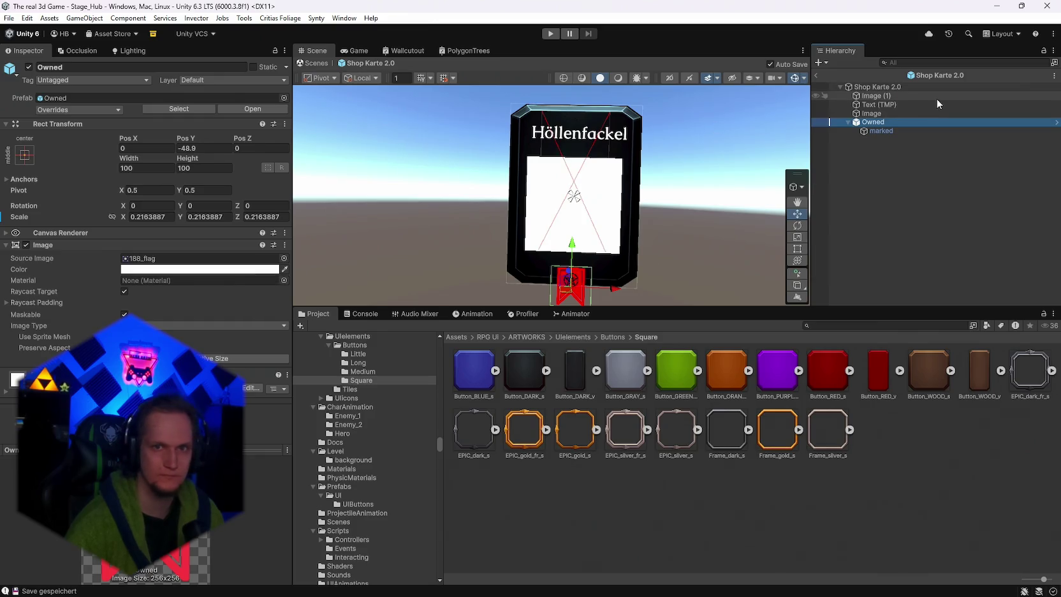
left_click(878, 88)
scroll(186, 313, "down", 5)
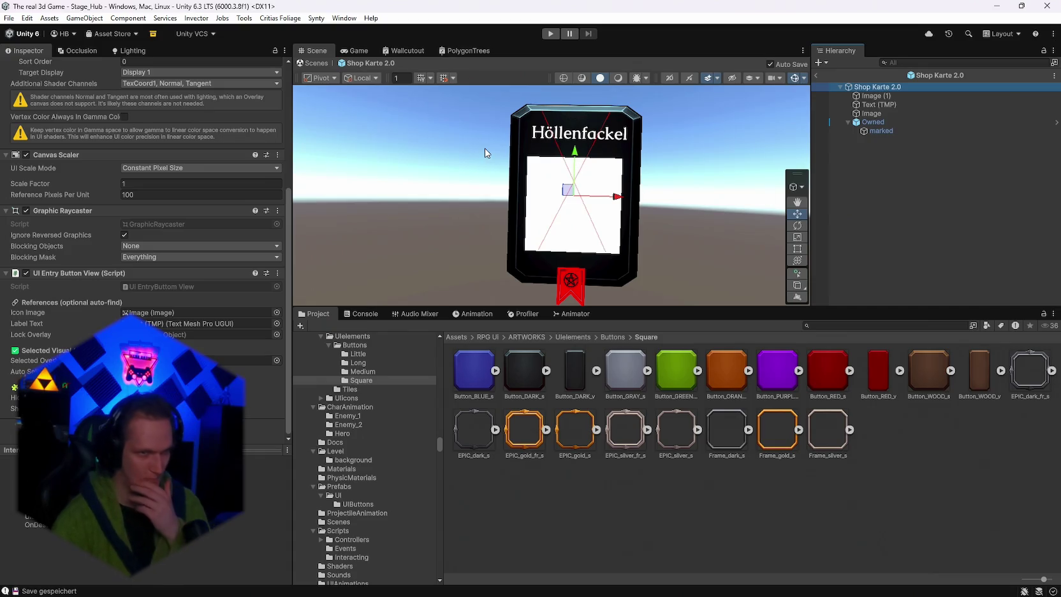
left_click(9, 18)
left_click(45, 76)
left_click(9, 18)
left_click(38, 138)
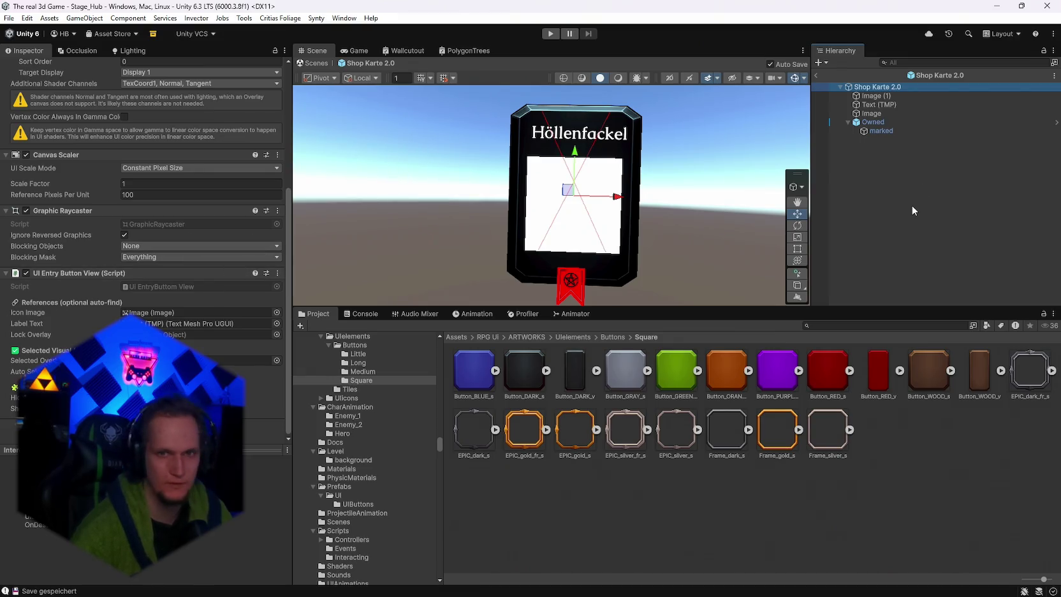
left_click(881, 96)
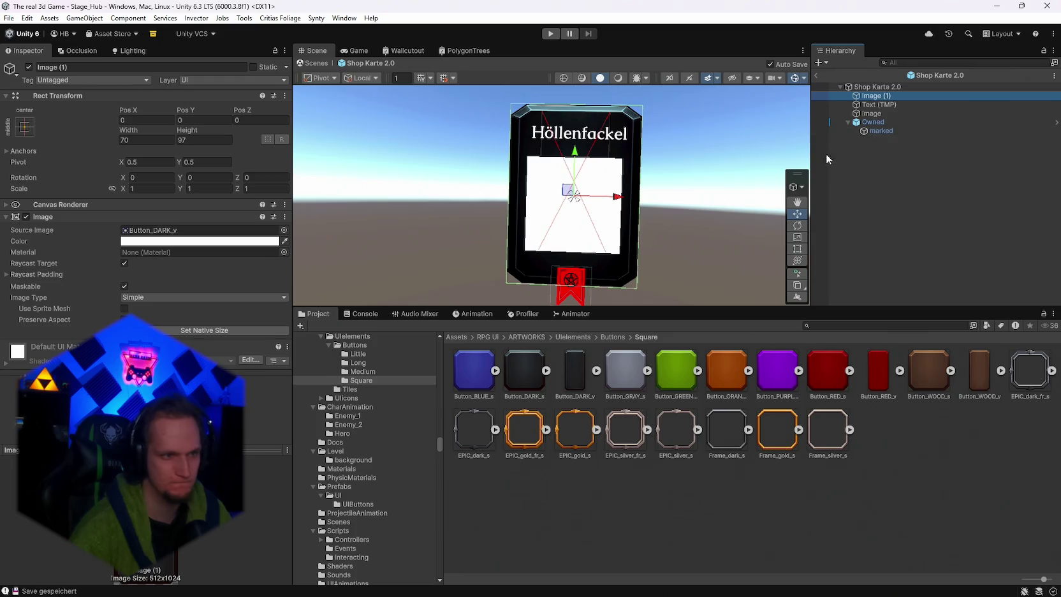
left_click(878, 104)
scroll(194, 418, "down", 15)
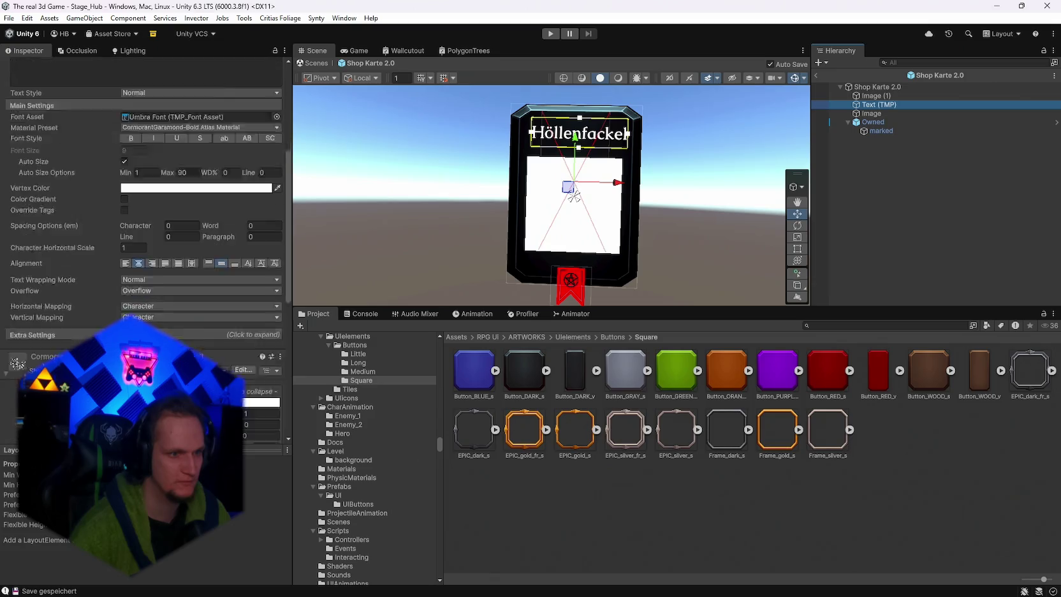
left_click(919, 113)
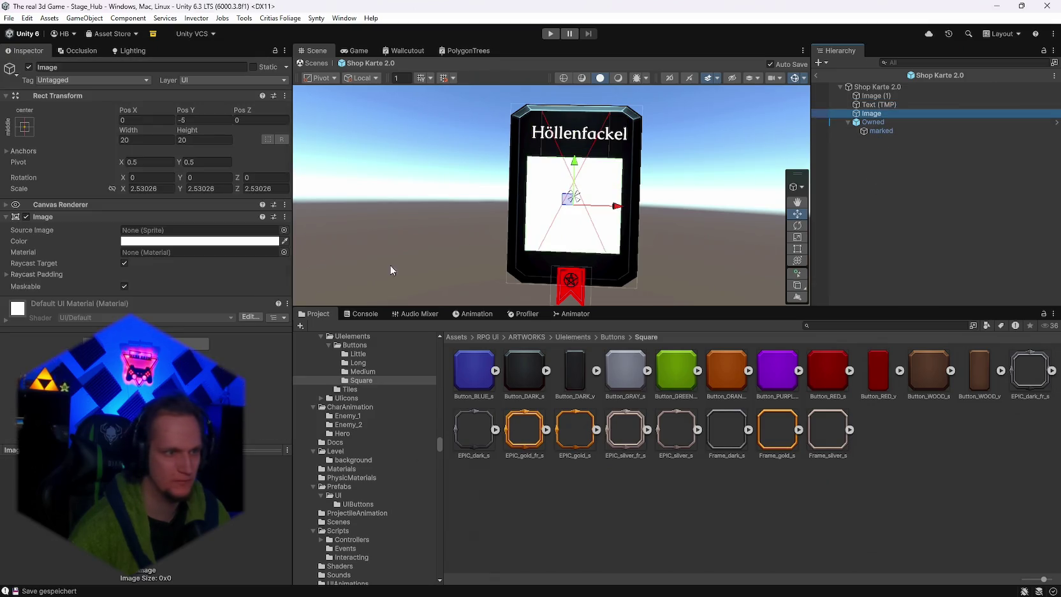
left_click(895, 131)
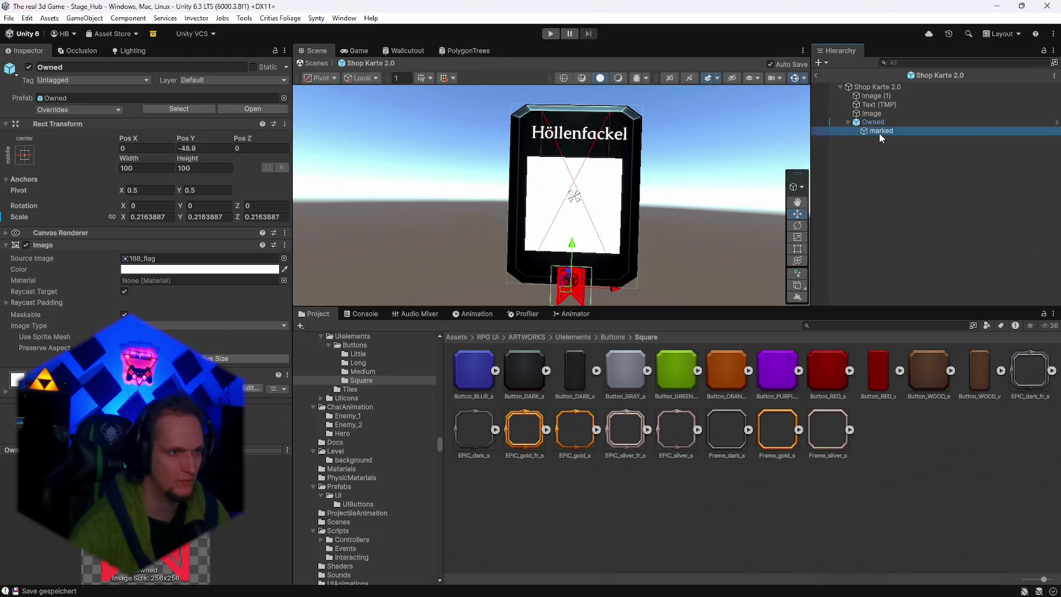
left_click(900, 87)
scroll(136, 286, "down", 5)
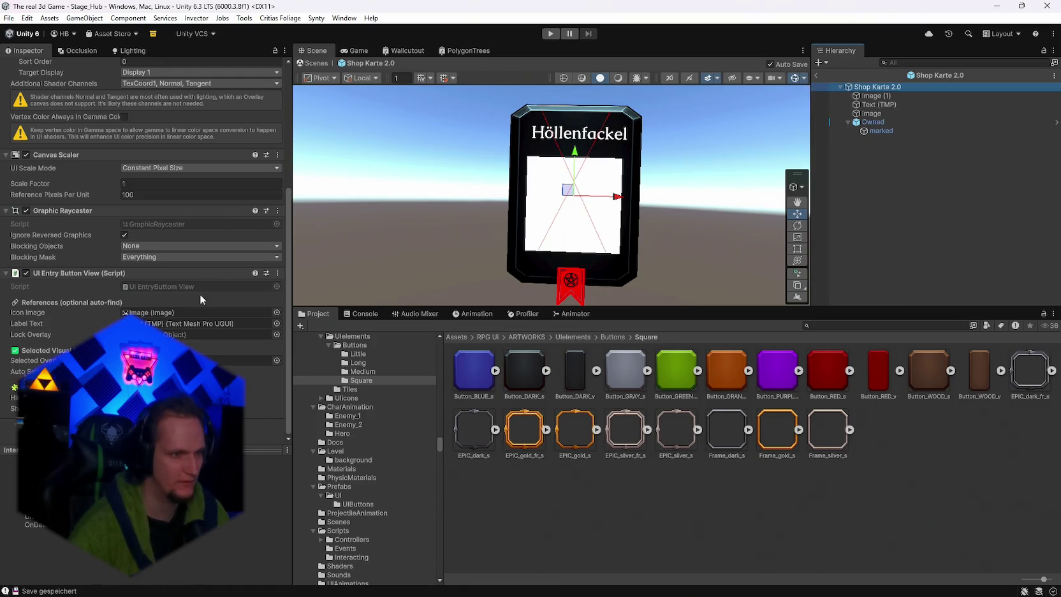
scroll(176, 324, "up", 4)
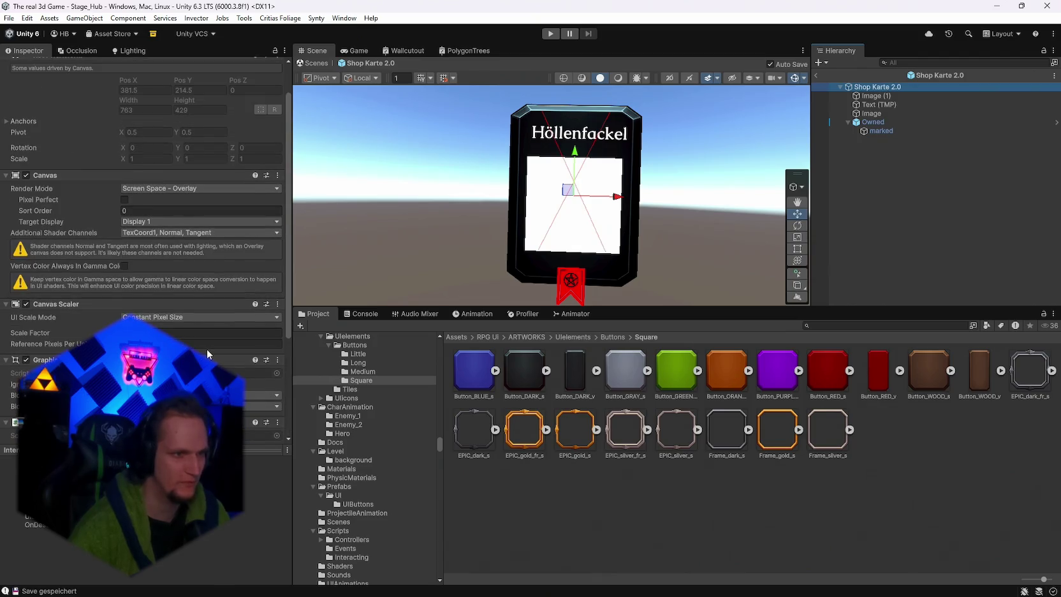
scroll(206, 348, "up", 1)
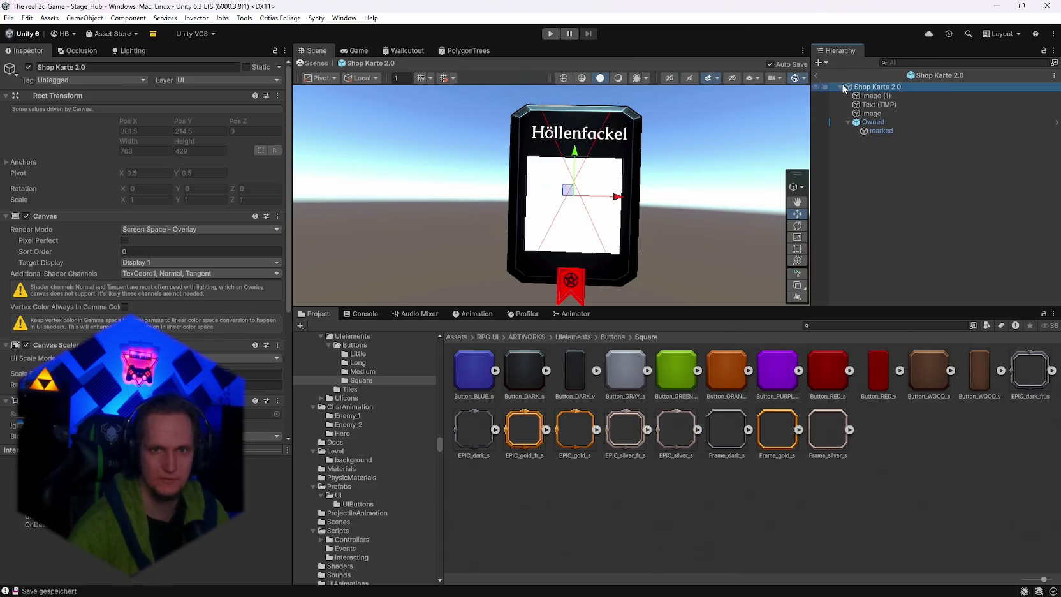
left_click(817, 77)
Search the project for 'endscreen' and open the Canvas_endscreen prefab with its canvas made visible
left_click(835, 326)
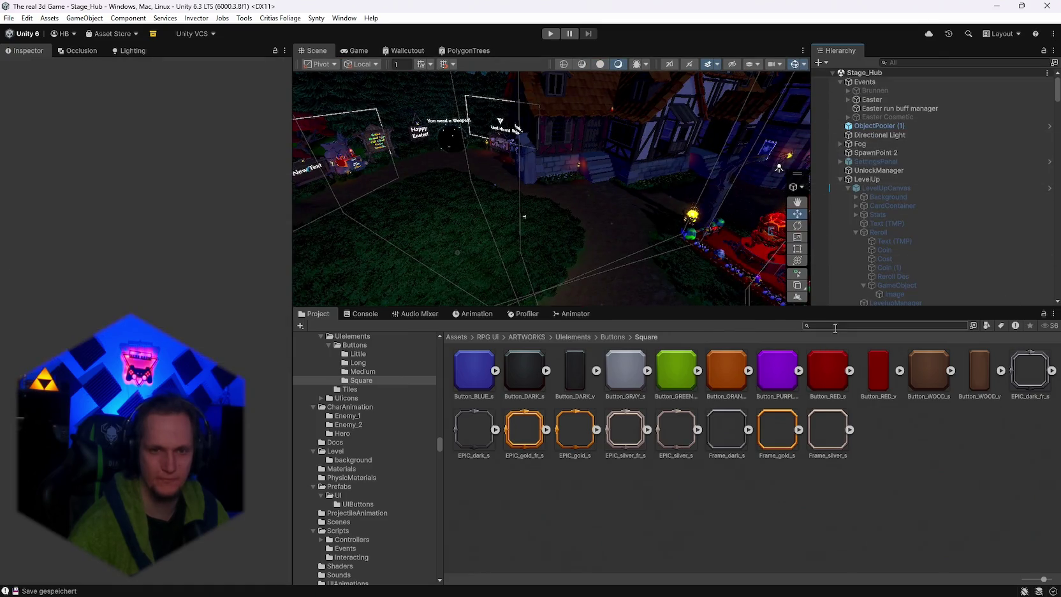
type("endscreen")
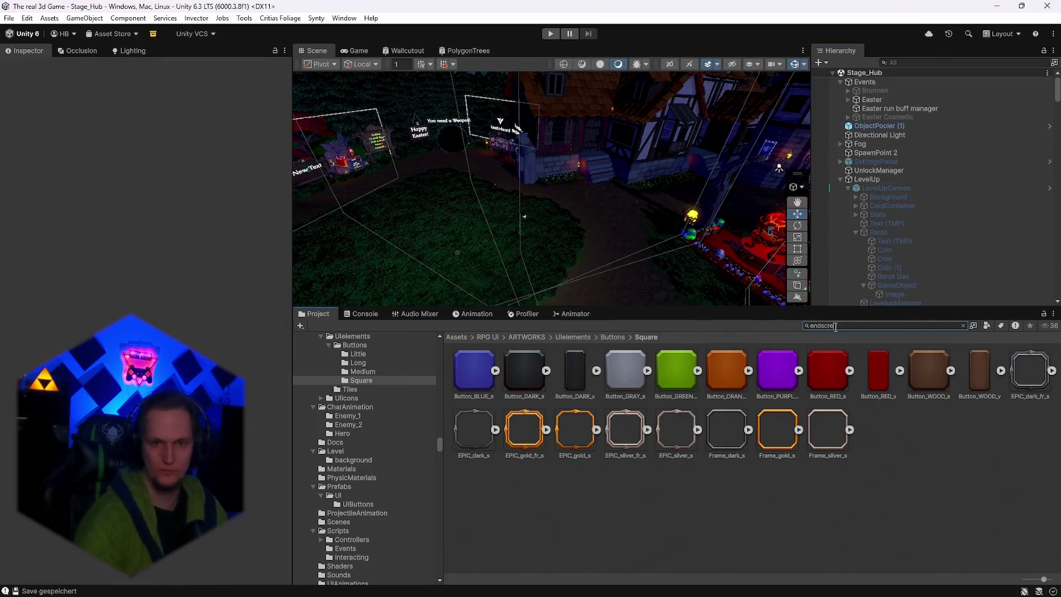
double_click(527, 375)
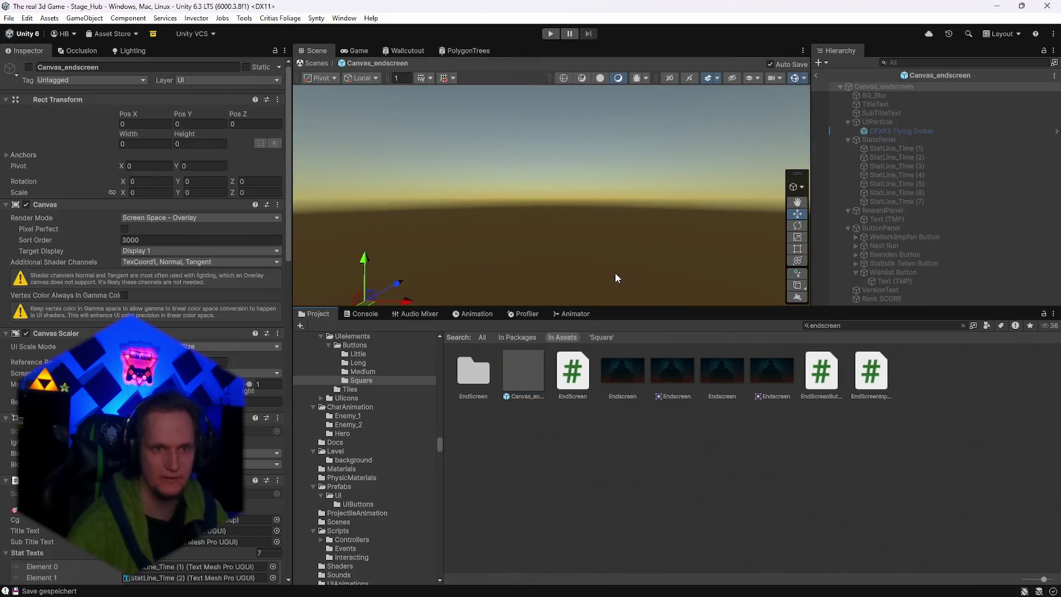
left_click(28, 67)
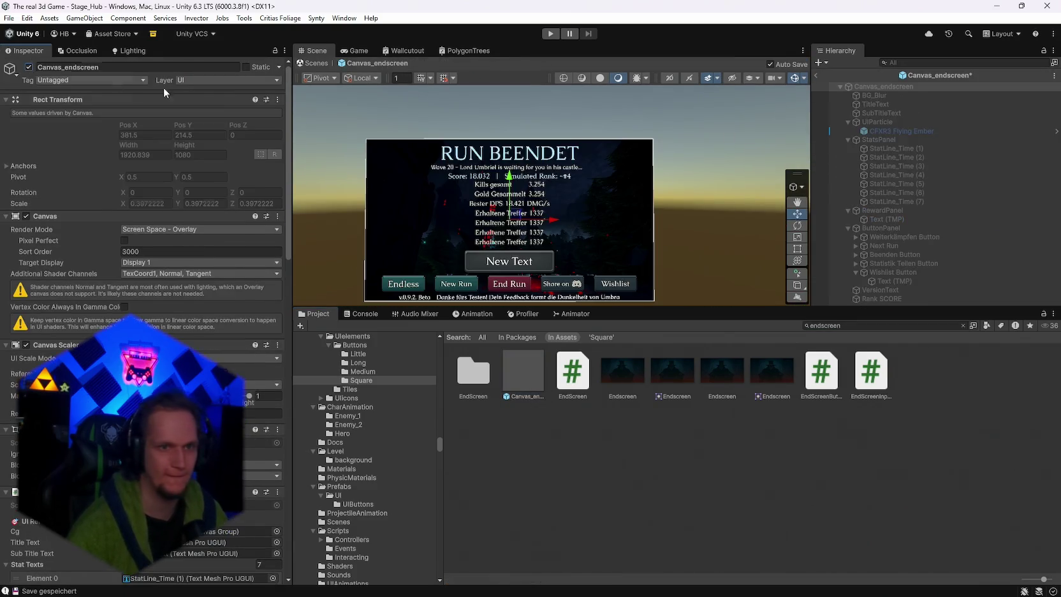
left_click_drag(580, 172, 664, 213, "alt")
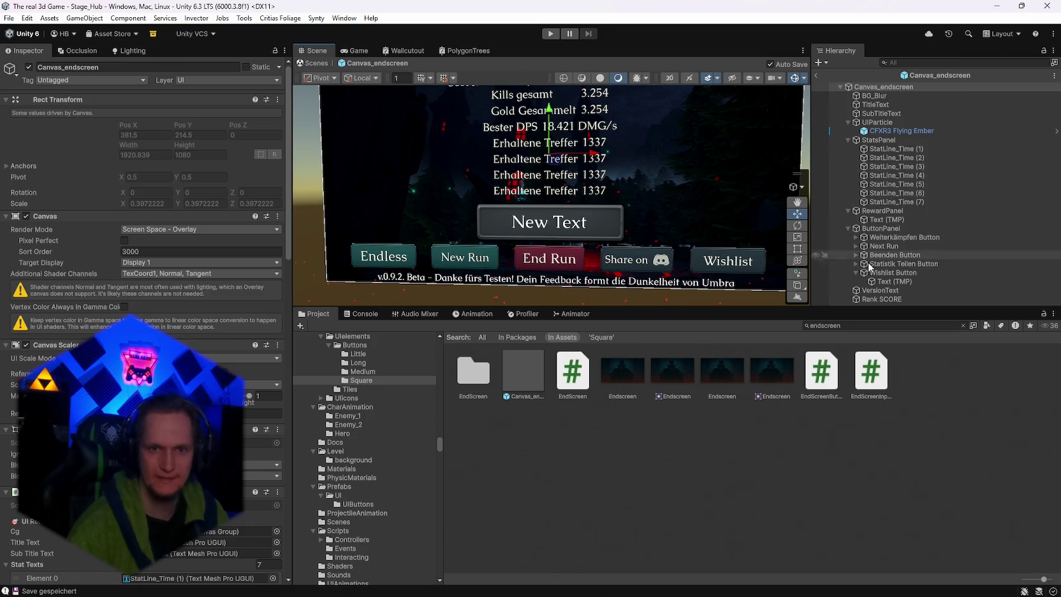
Select the Weiterkämpfen button and Next Run together in the Hierarchy
left_click(392, 258)
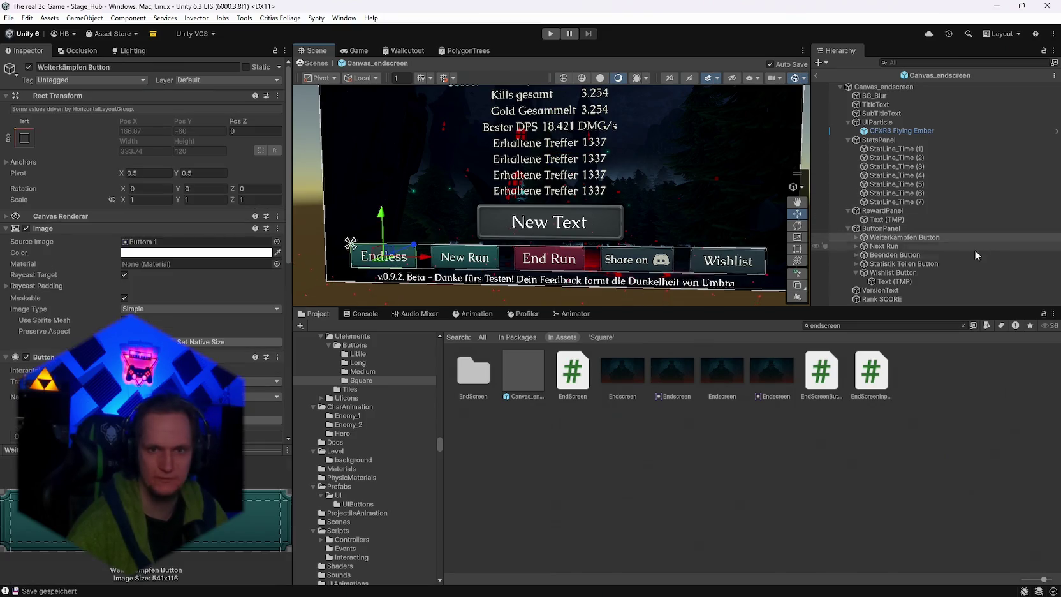
left_click(856, 237)
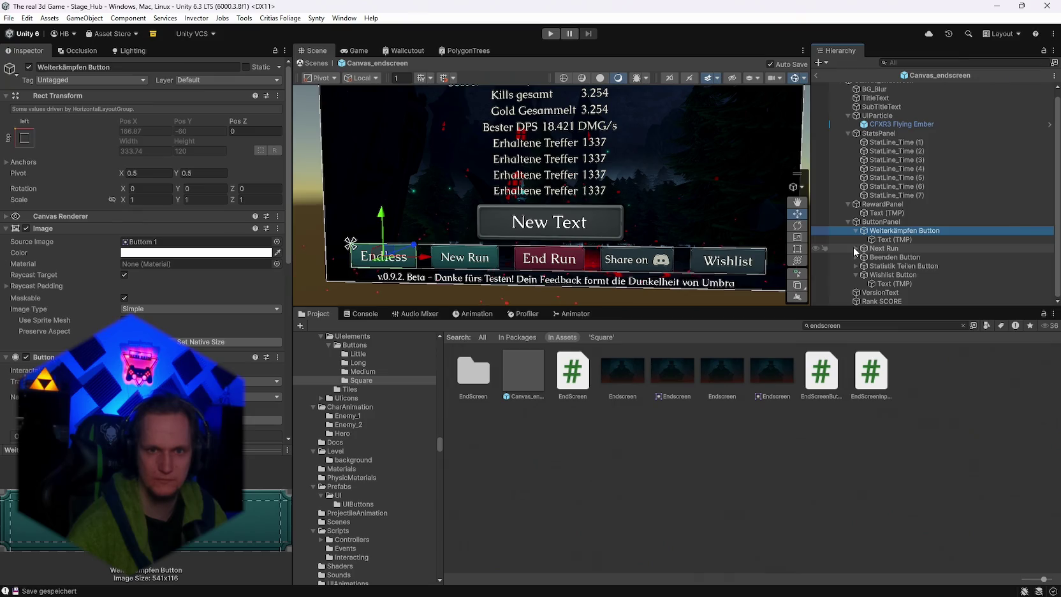
left_click(856, 230)
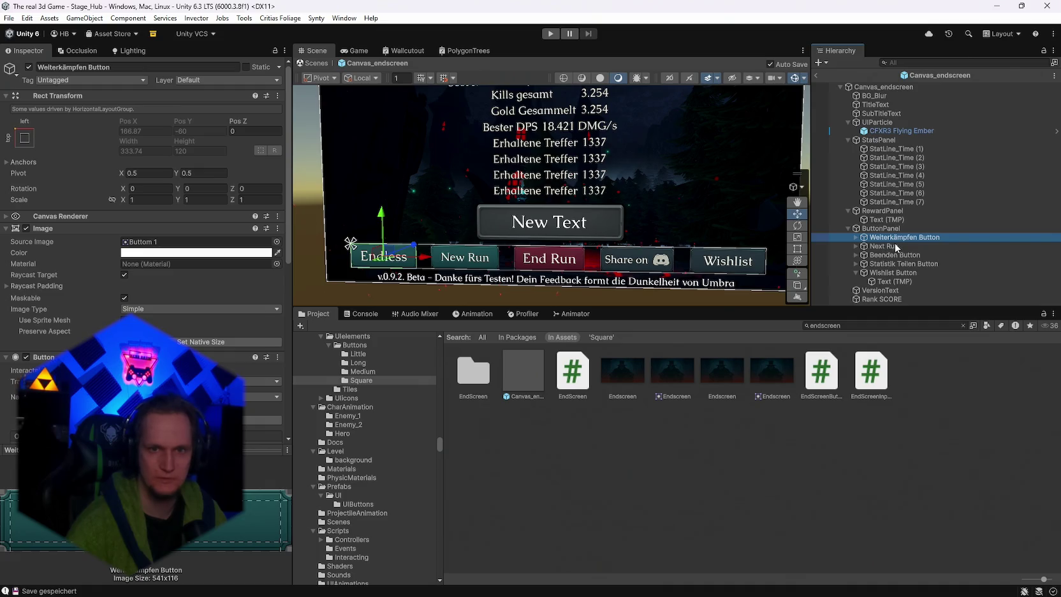
left_click(897, 246, "ctrl")
left_click(829, 326)
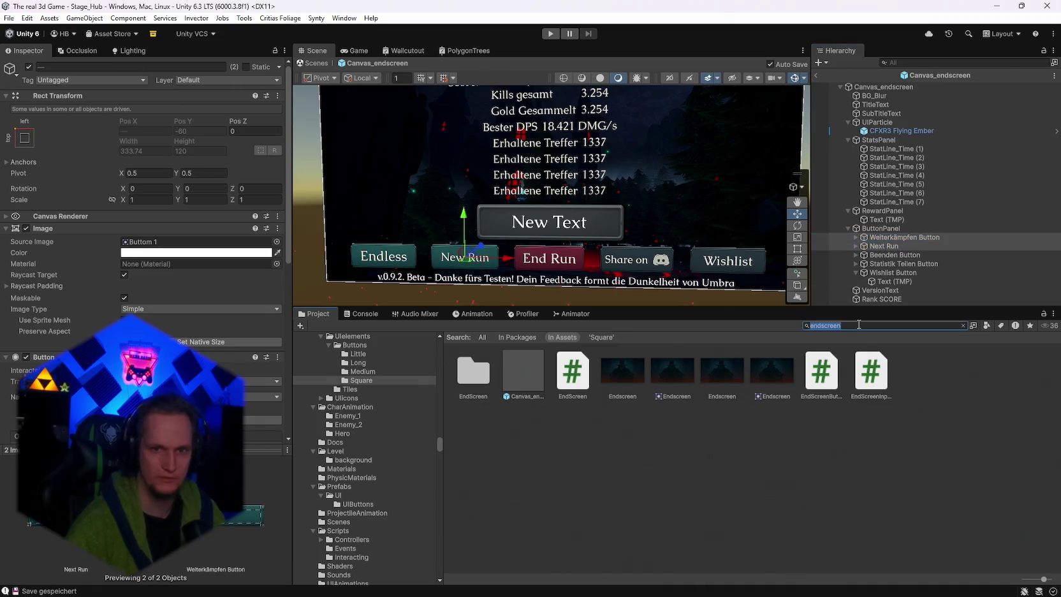
Browse the RPG UI button sprite folders and try the green little sprite on both buttons, then undo it
key("BackSpace")
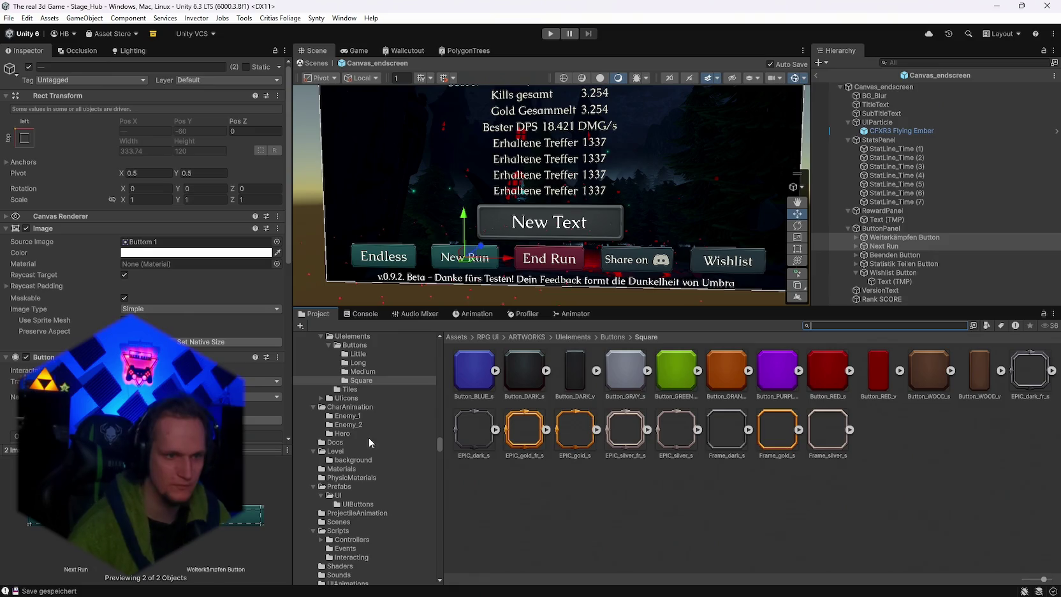
scroll(371, 445, "up", 3)
left_click(361, 396)
left_click(362, 405)
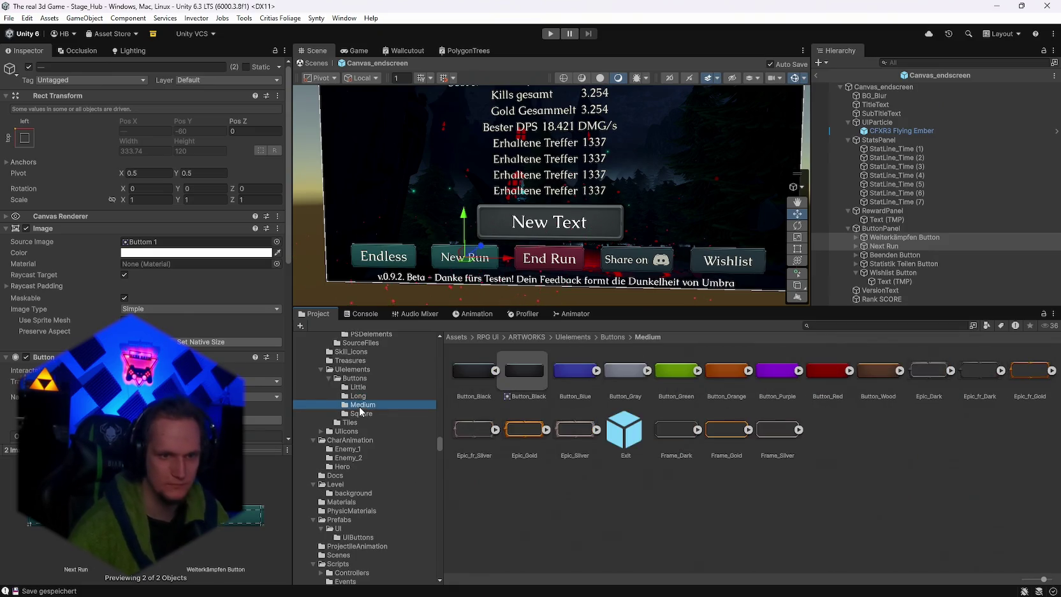
left_click(364, 387)
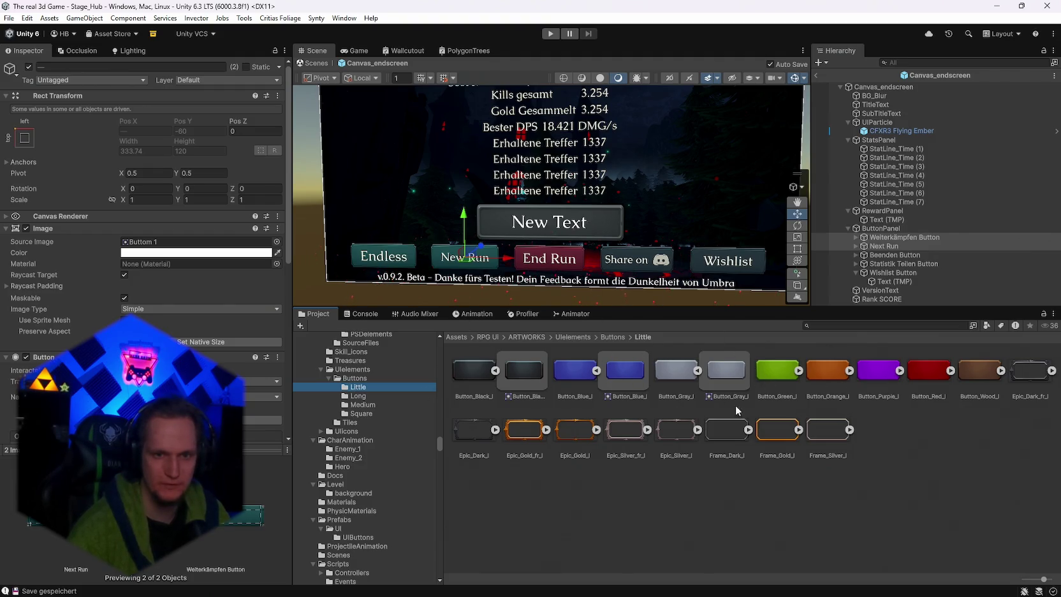
mouse_move(783, 373)
left_mouse_down()
mouse_move(357, 335)
mouse_move(140, 248)
left_mouse_up()
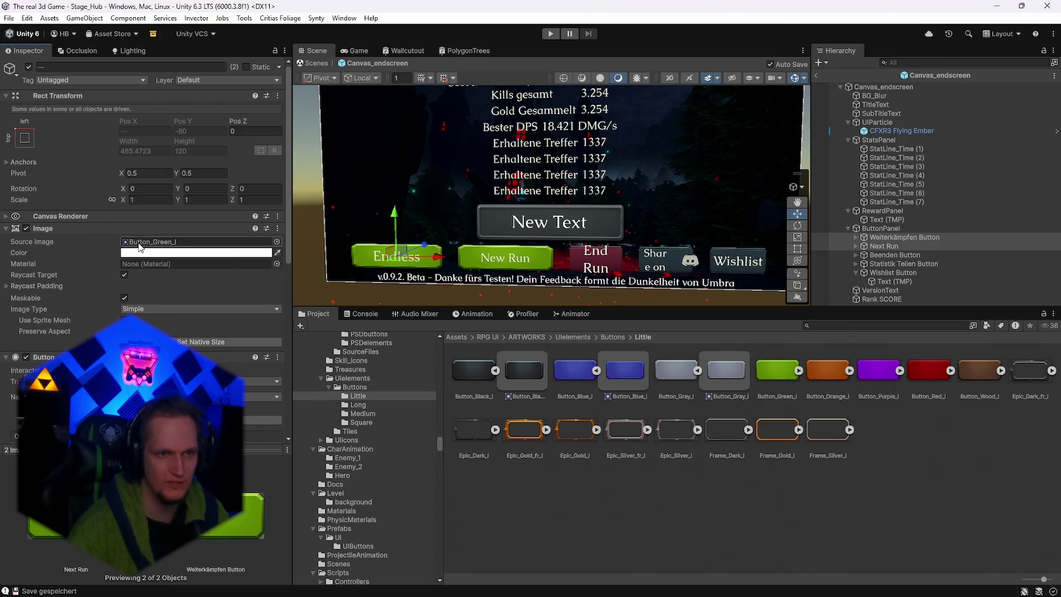
left_click(894, 247)
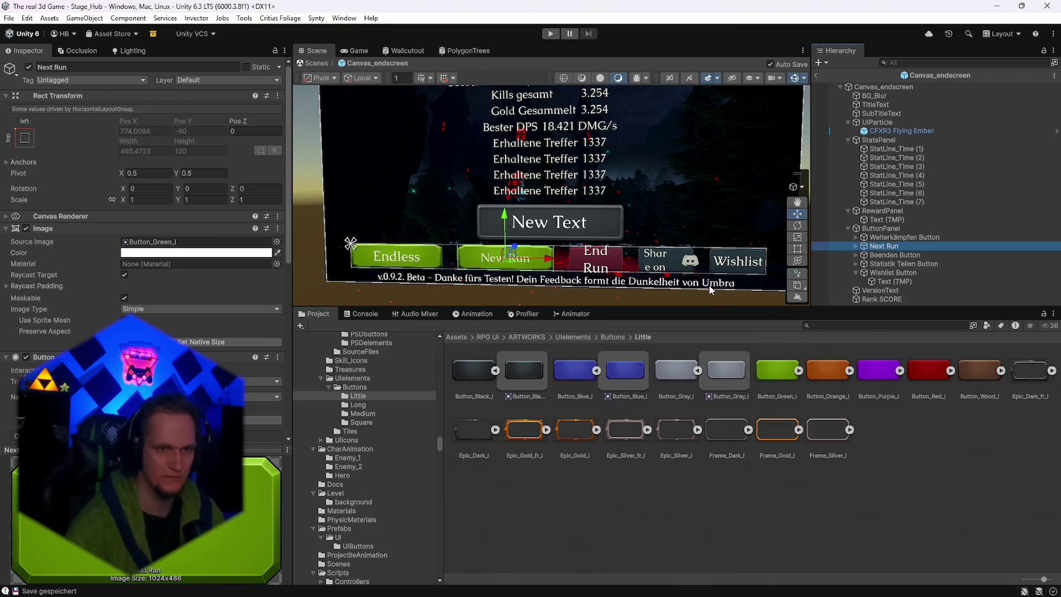
key("ctrl+z")
key("ctrl+z")
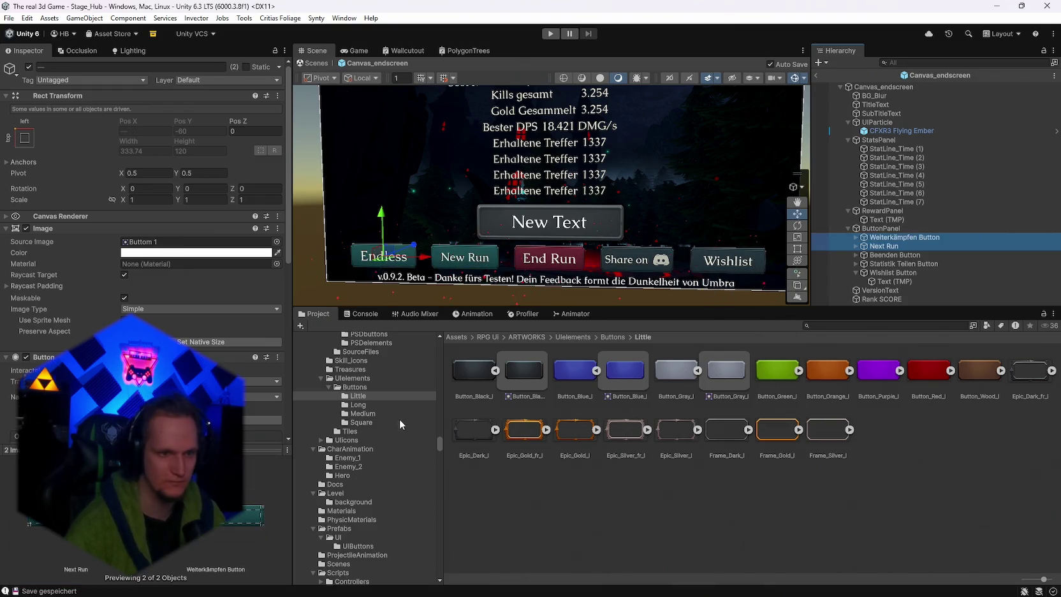
Try the gray square sprite, undo it, and apply the black little sprite to both buttons
left_click(361, 422)
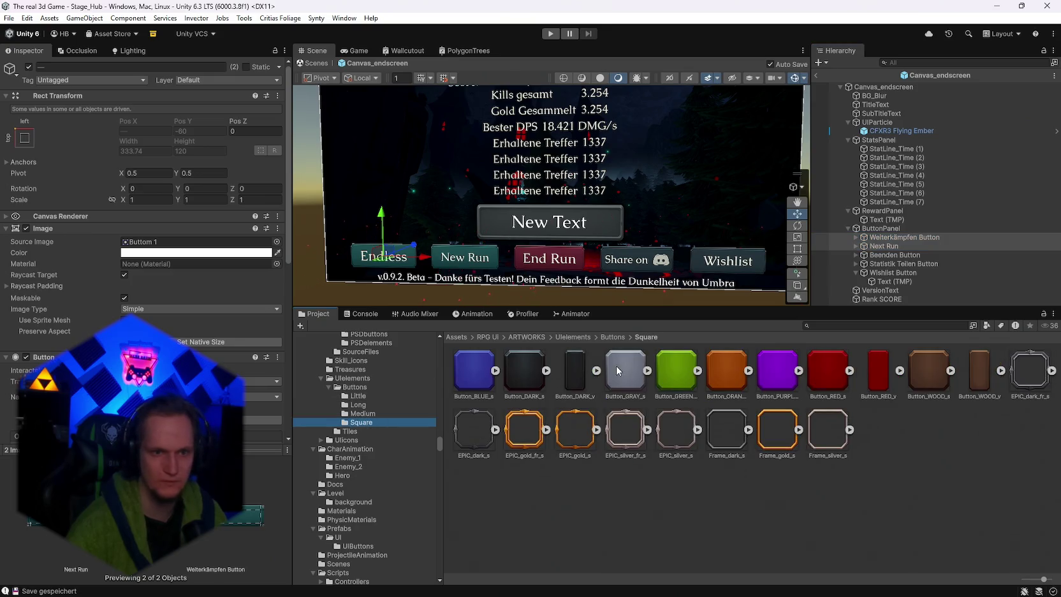
mouse_move(624, 380)
left_mouse_down()
mouse_move(383, 307)
mouse_move(145, 250)
left_mouse_up()
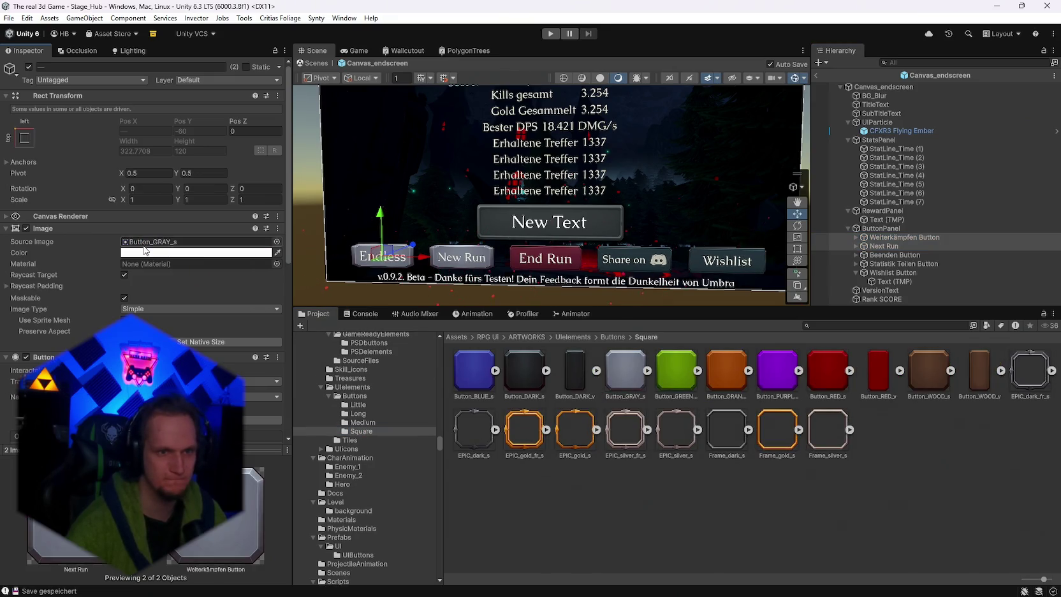
key("ctrl+z")
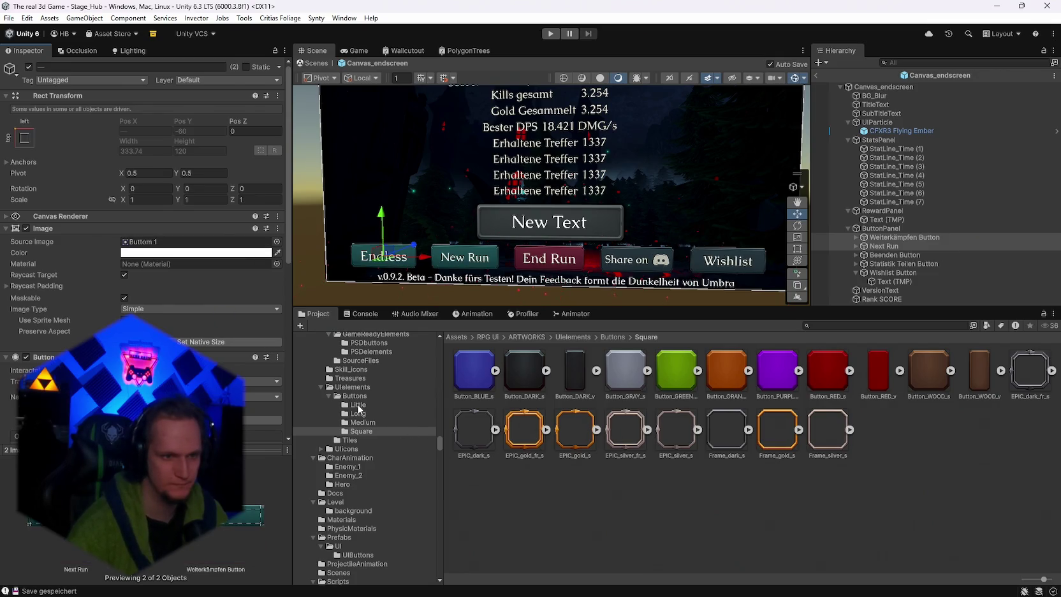
left_click(359, 406)
left_click_drag(490, 374, 158, 245)
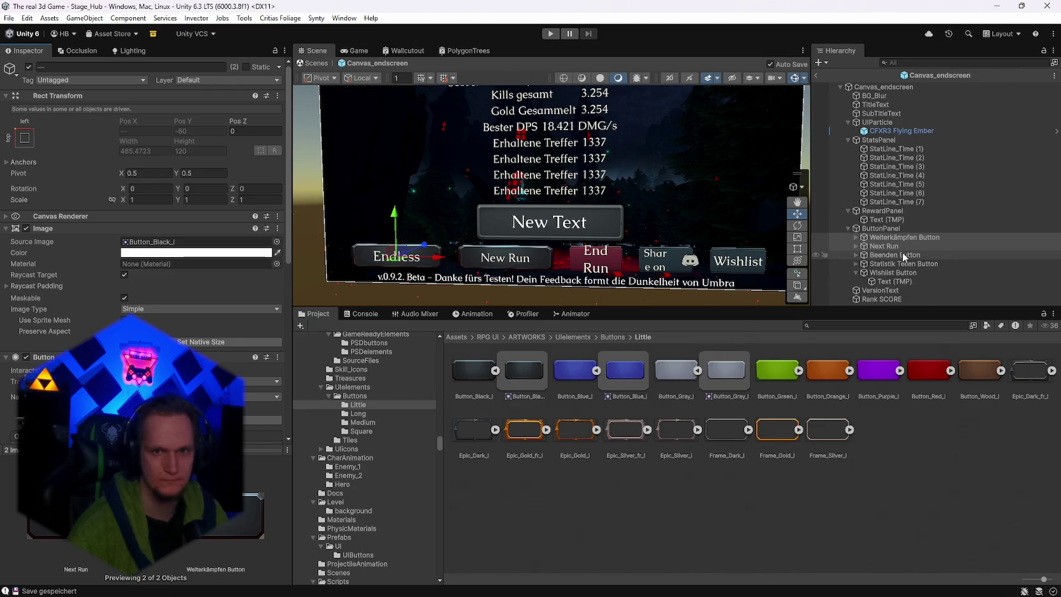
Try Sliced image type on the Weiterkämpfen button, then revert it to Simple
left_click(871, 240)
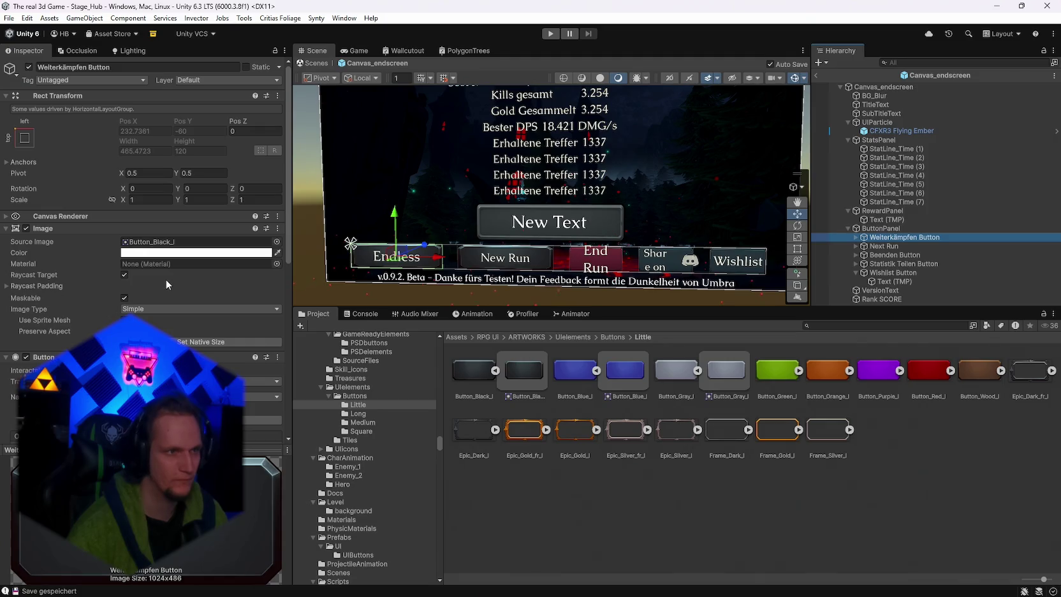
scroll(166, 279, "down", 5)
scroll(170, 302, "up", 5)
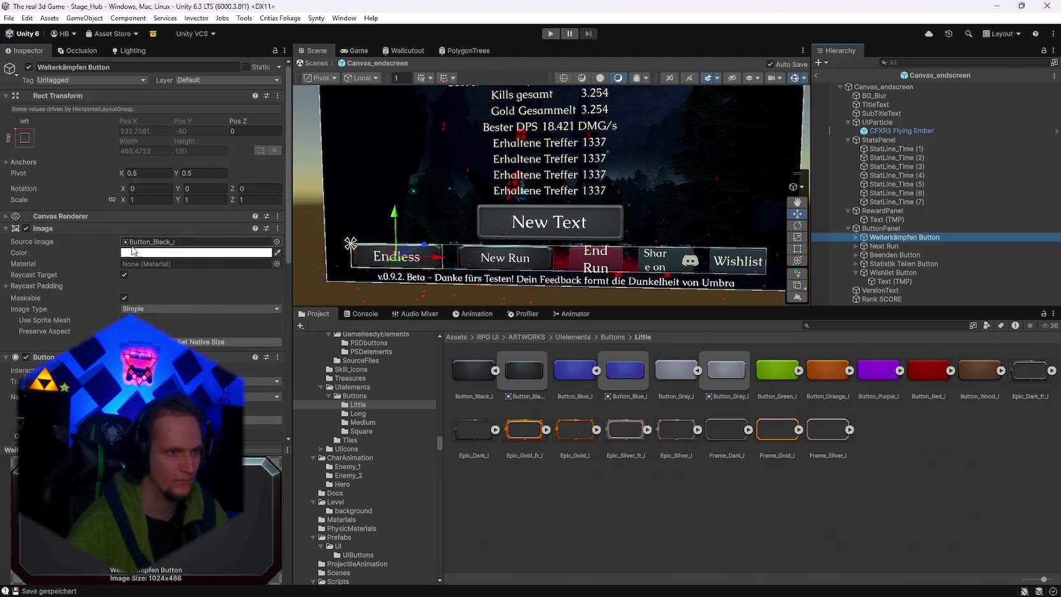
left_click(143, 309)
left_click(151, 331)
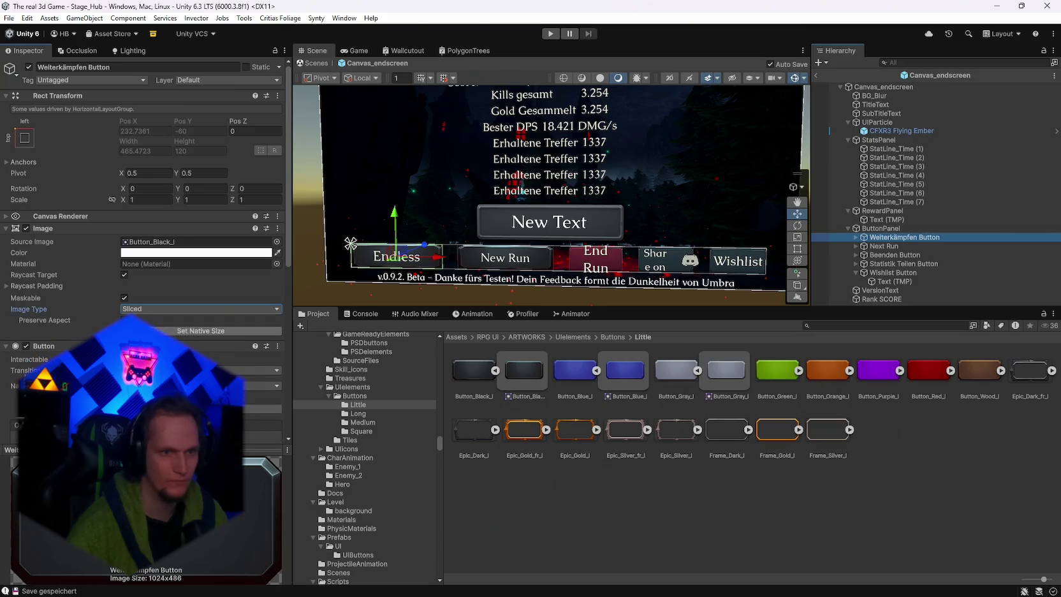
left_click(145, 309)
left_click(147, 317)
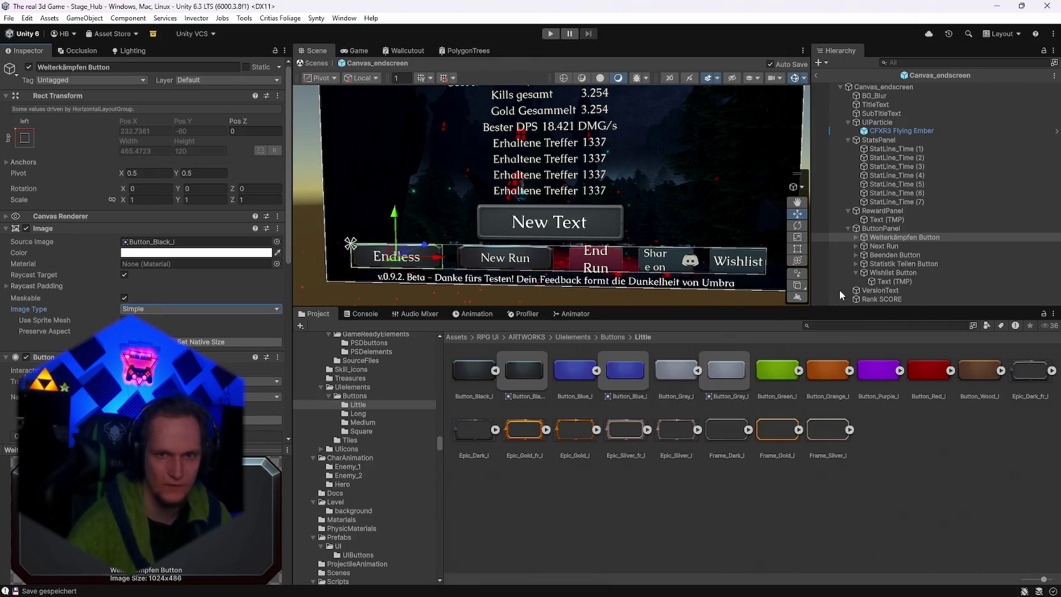
Select all five end-screen buttons and apply the Button_Black_l sprite to them
left_click(880, 247, "ctrl")
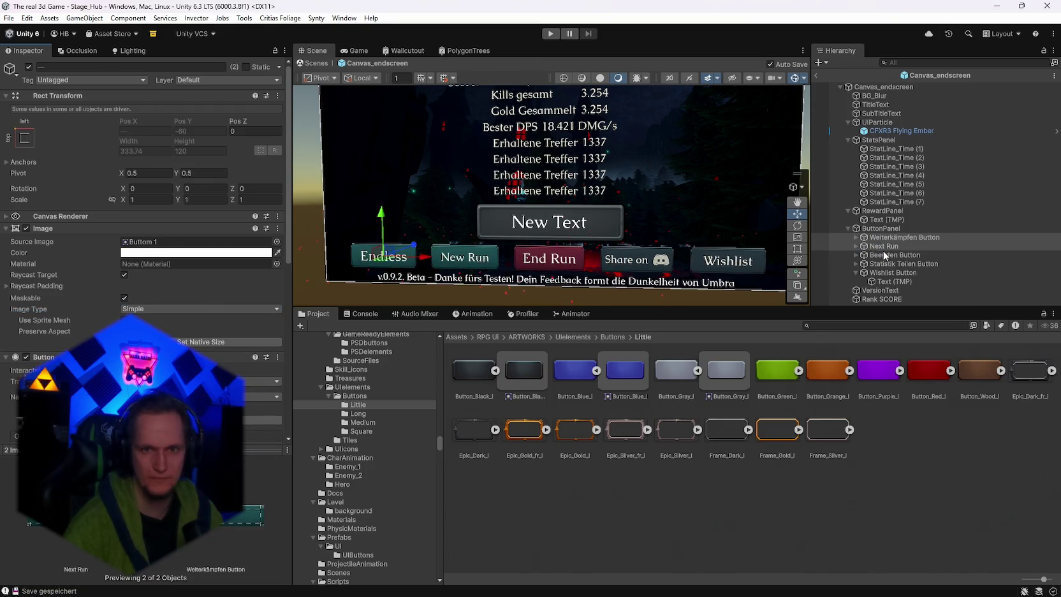
left_click(883, 273, "shift")
left_click(857, 273)
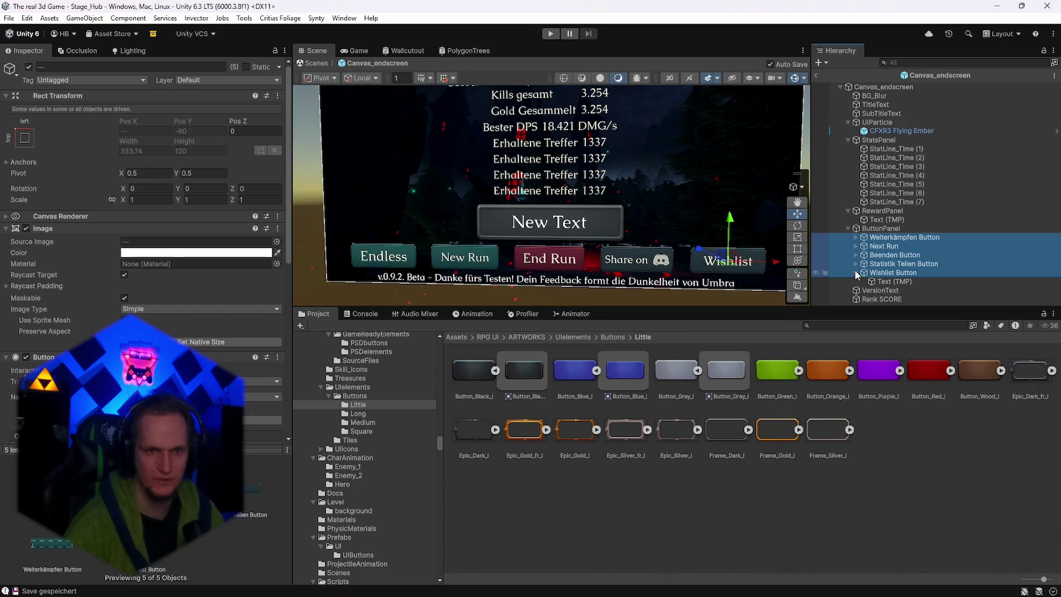
left_click(472, 381)
left_click_drag(472, 380, 191, 243)
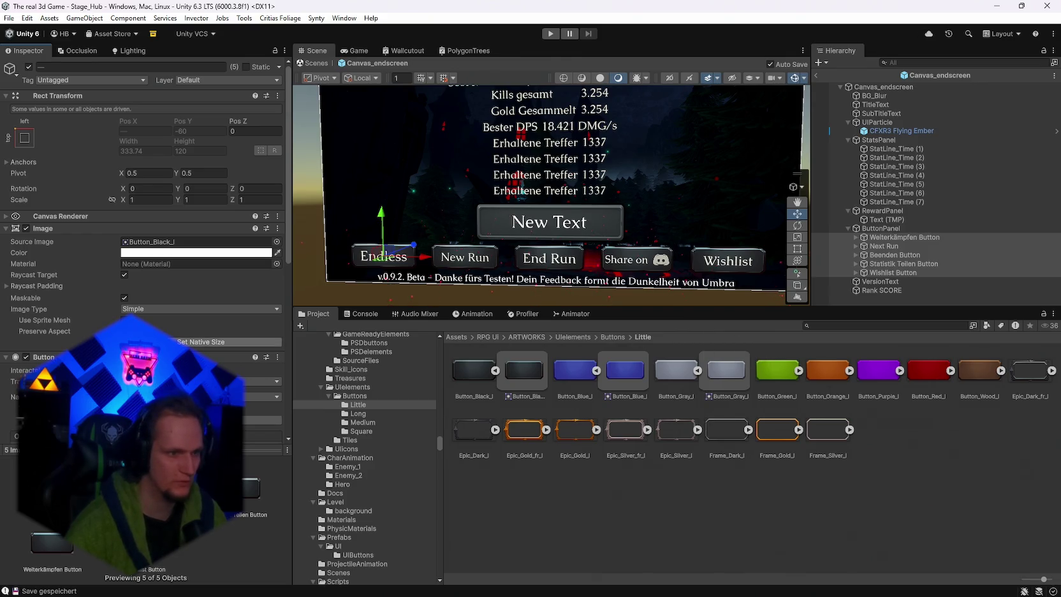
scroll(143, 255, "down", 3)
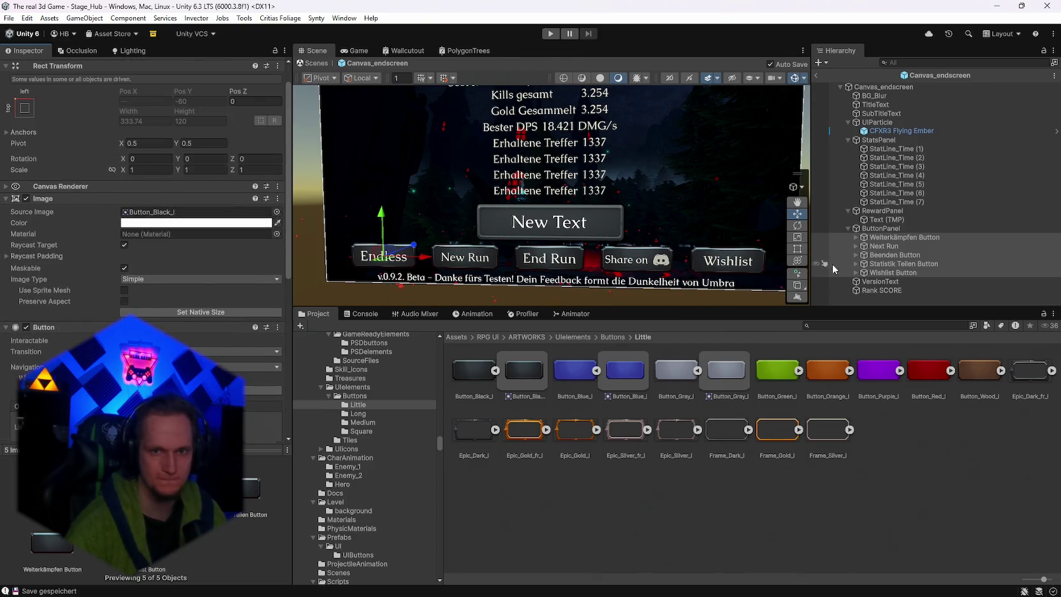
left_click(879, 238)
Give Endless and New Run Button_Gray_l, End Run Button_Red_l, and Share on Discord Button_Blue_l
left_click(882, 246, "ctrl")
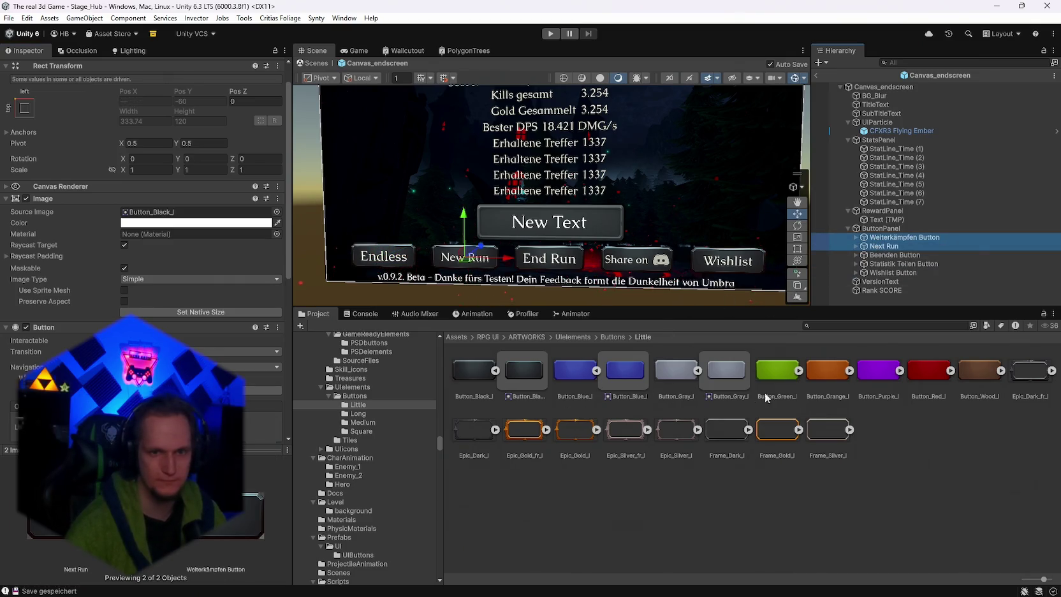
mouse_move(672, 377)
left_mouse_down()
mouse_move(446, 287)
mouse_move(191, 212)
left_mouse_up()
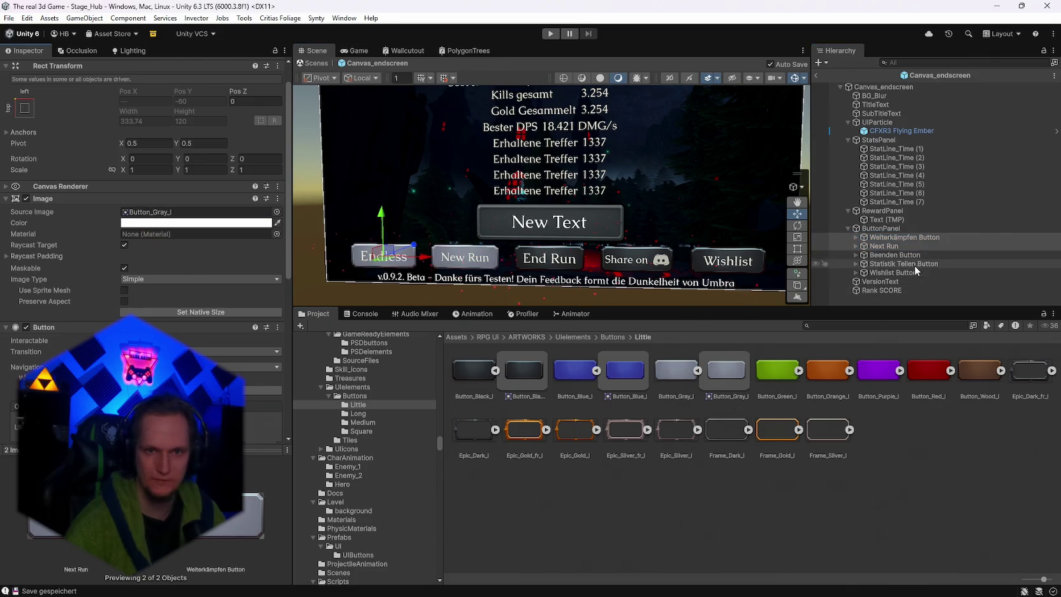
left_click(893, 255)
mouse_move(915, 378)
left_mouse_down()
mouse_move(175, 231)
mouse_move(191, 214)
left_mouse_up()
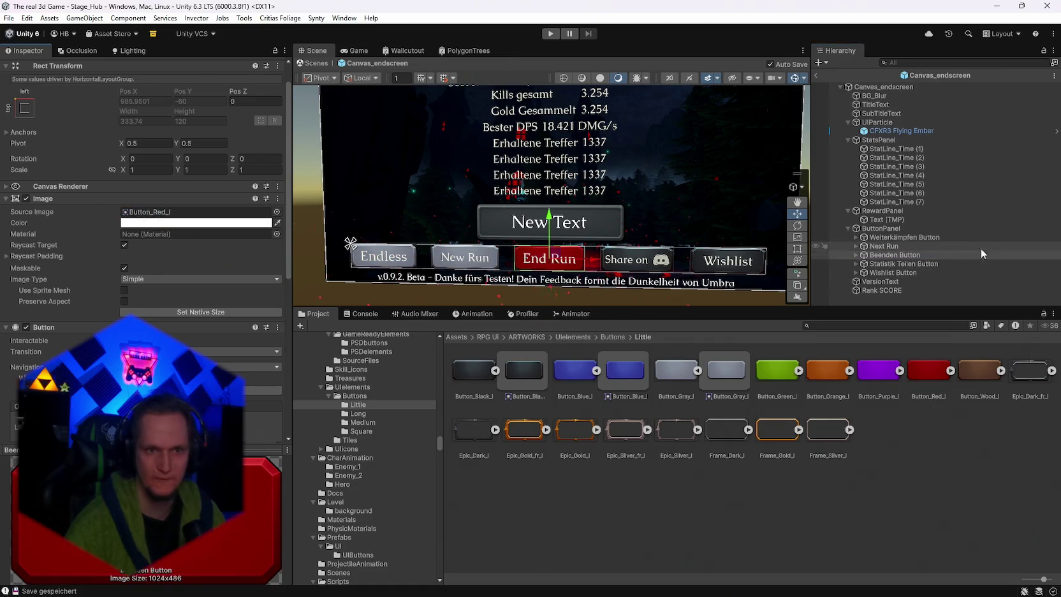
left_click(915, 262)
left_click_drag(562, 379, 192, 213)
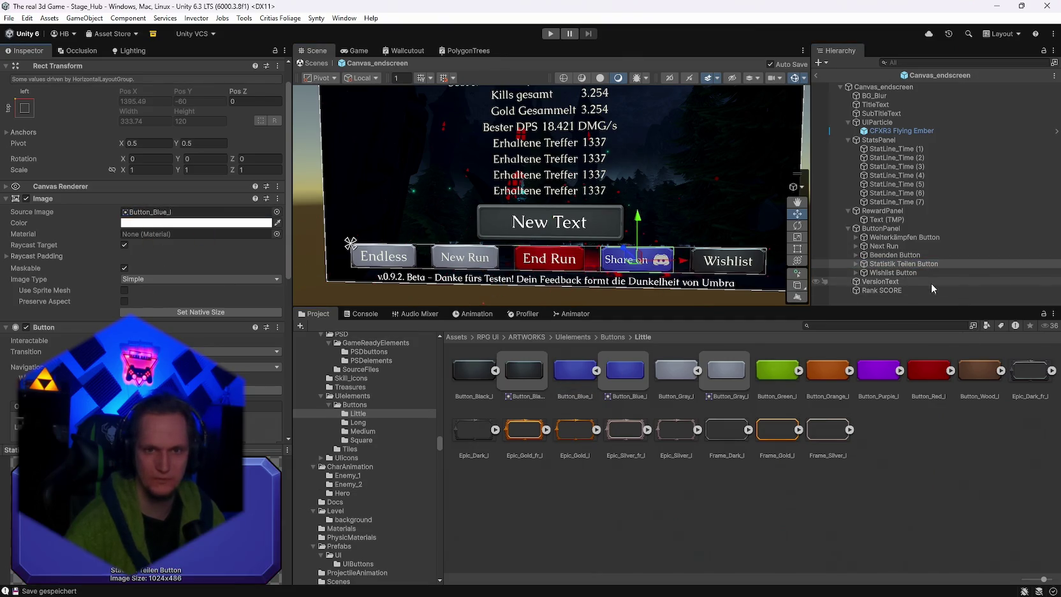
Try orange, wood and black sprites on Wishlist before settling on Button_Green_l
left_click(892, 273)
left_click_drag(796, 385, 153, 214)
mouse_move(823, 382)
left_mouse_down()
mouse_move(159, 224)
mouse_move(156, 213)
left_mouse_up()
left_click_drag(879, 376, 156, 214)
mouse_move(966, 384)
left_mouse_down()
mouse_move(197, 231)
mouse_move(169, 215)
left_mouse_up()
mouse_move(473, 370)
left_mouse_down()
mouse_move(460, 374)
mouse_move(154, 217)
left_mouse_up()
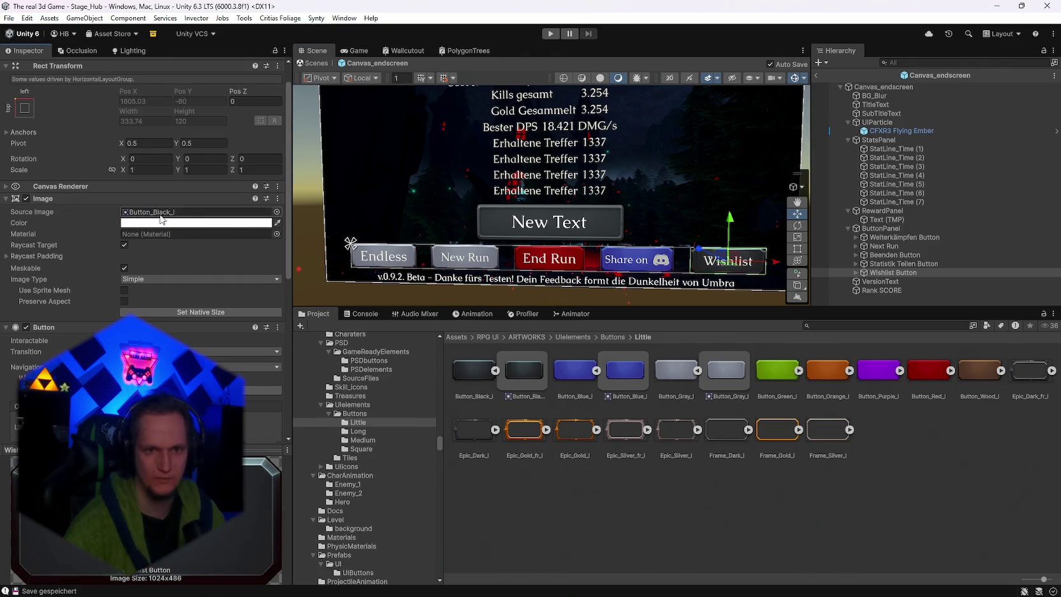
mouse_move(777, 370)
left_mouse_down()
mouse_move(370, 312)
mouse_move(150, 220)
left_mouse_up()
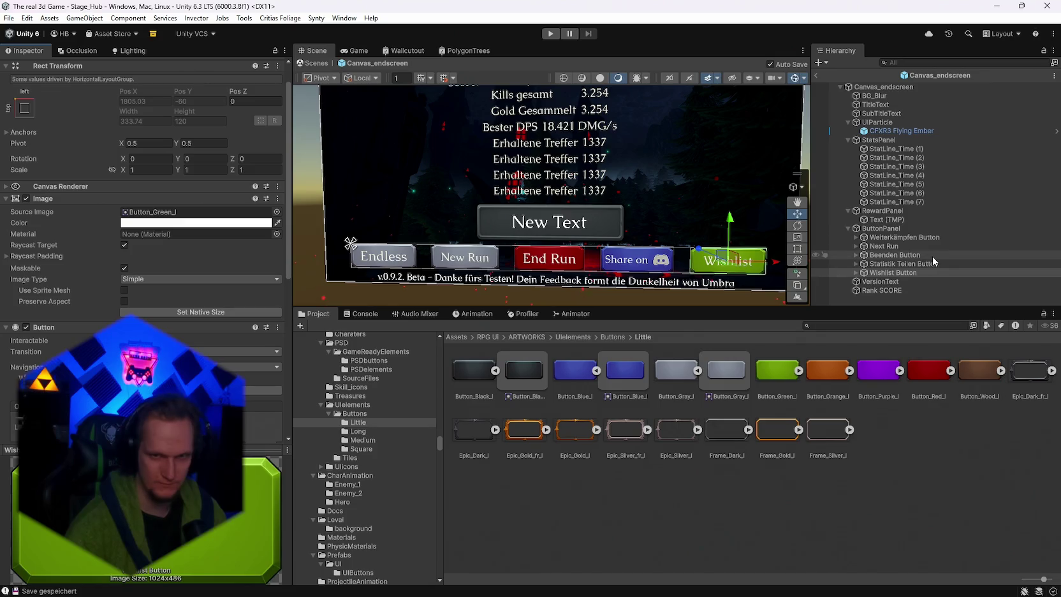
left_click(896, 237)
left_click(882, 246, "ctrl")
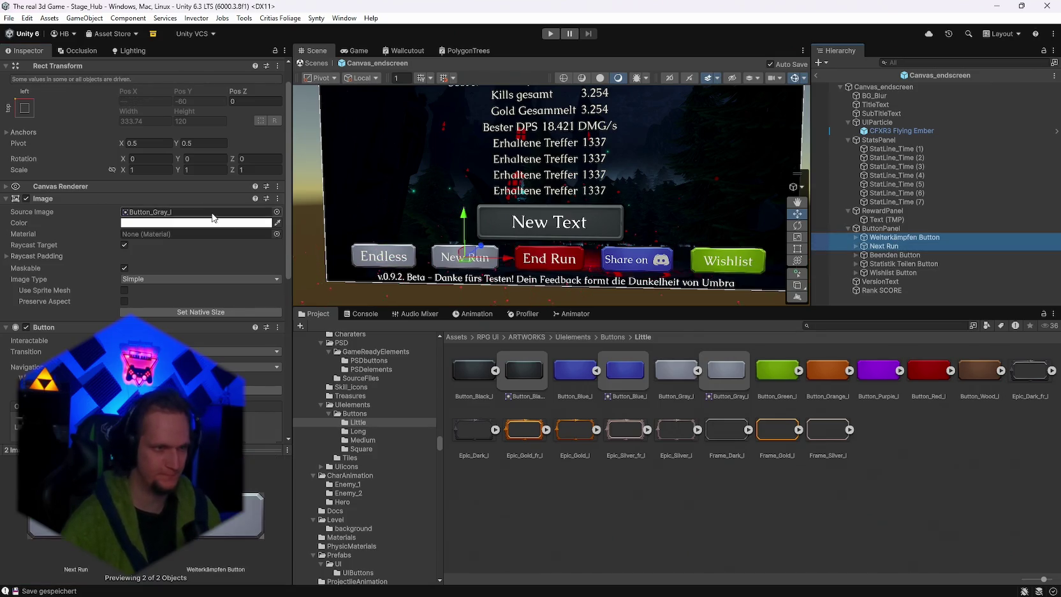
Tint the Endless and New Run buttons fully saturated green and save the canvas
left_click(192, 222)
mouse_move(183, 281)
left_mouse_down()
mouse_move(211, 259)
mouse_move(171, 287)
mouse_move(177, 341)
mouse_move(245, 373)
mouse_move(304, 326)
mouse_move(298, 279)
mouse_move(269, 252)
mouse_move(190, 226)
mouse_move(215, 220)
left_mouse_up()
left_click(250, 281)
mouse_move(248, 277)
left_mouse_down()
mouse_move(257, 305)
mouse_move(138, 245)
mouse_move(258, 253)
left_mouse_up()
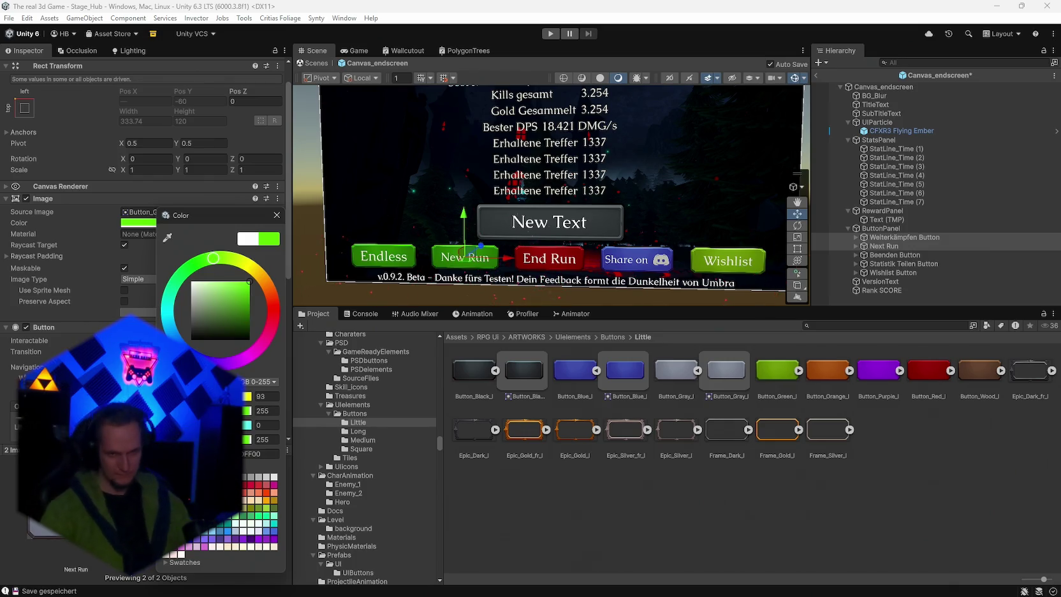
key("Escape")
key("ctrl+s")
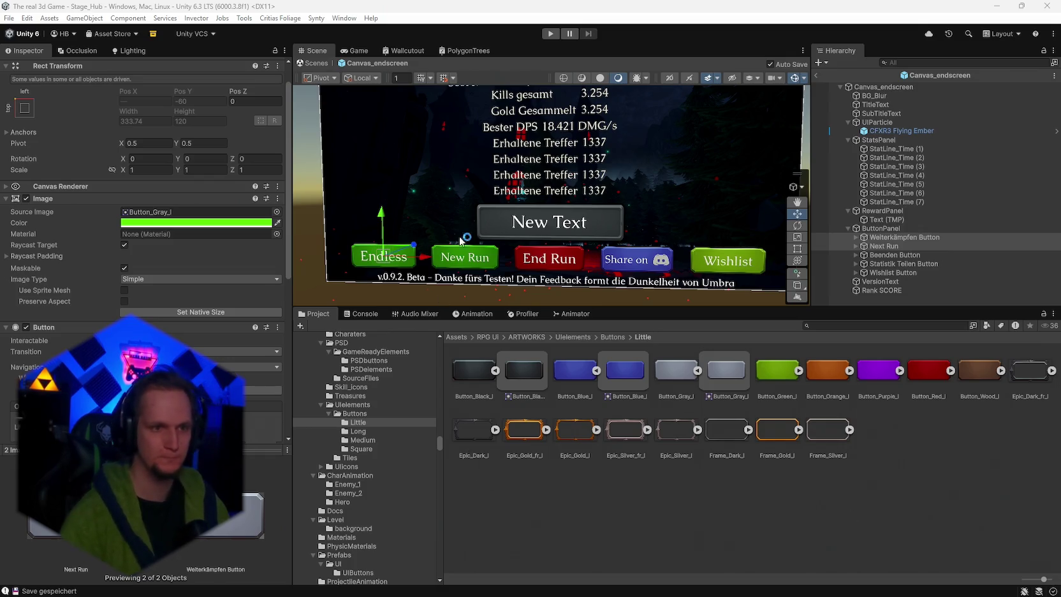
Capture a screenshot of part of the end screen
key("super+shift+s")
left_click_drag(337, 227, 708, 285)
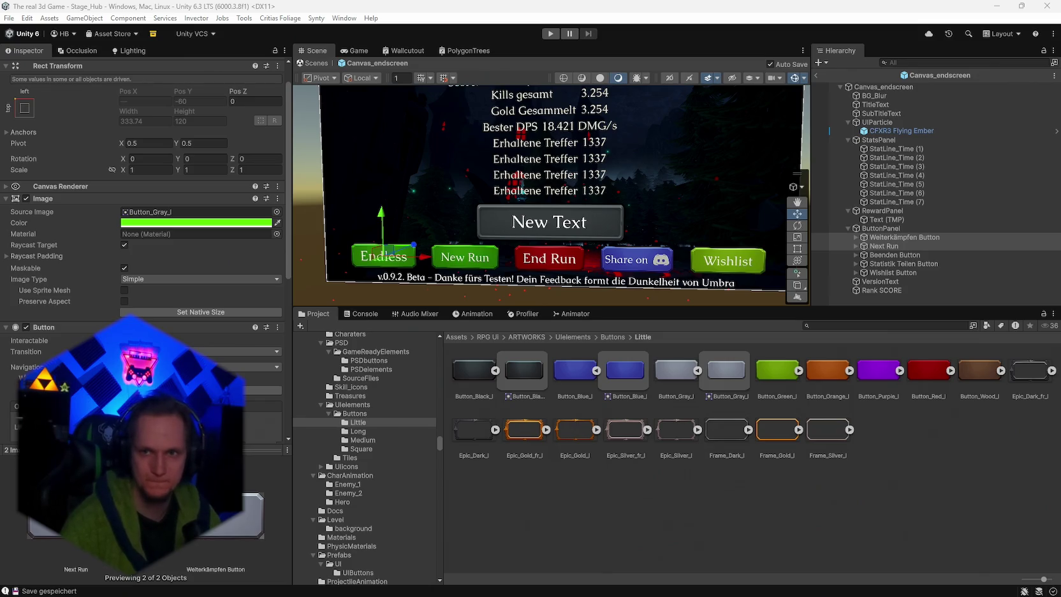
left_click(154, 224)
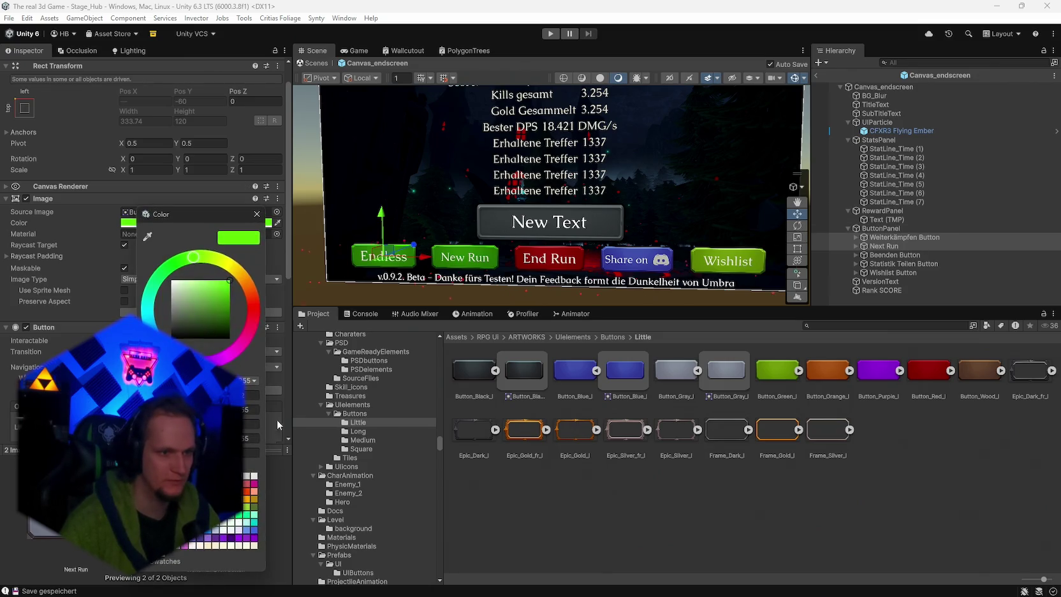
Darken the green tint on the Endless and New Run buttons
left_click(208, 302)
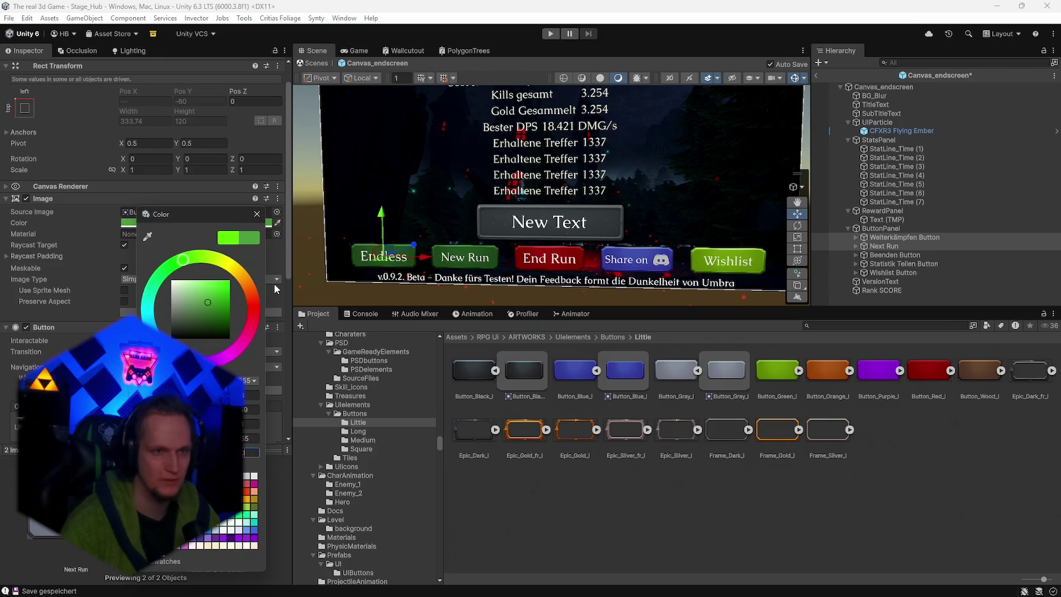
left_click(257, 213)
left_click(890, 237)
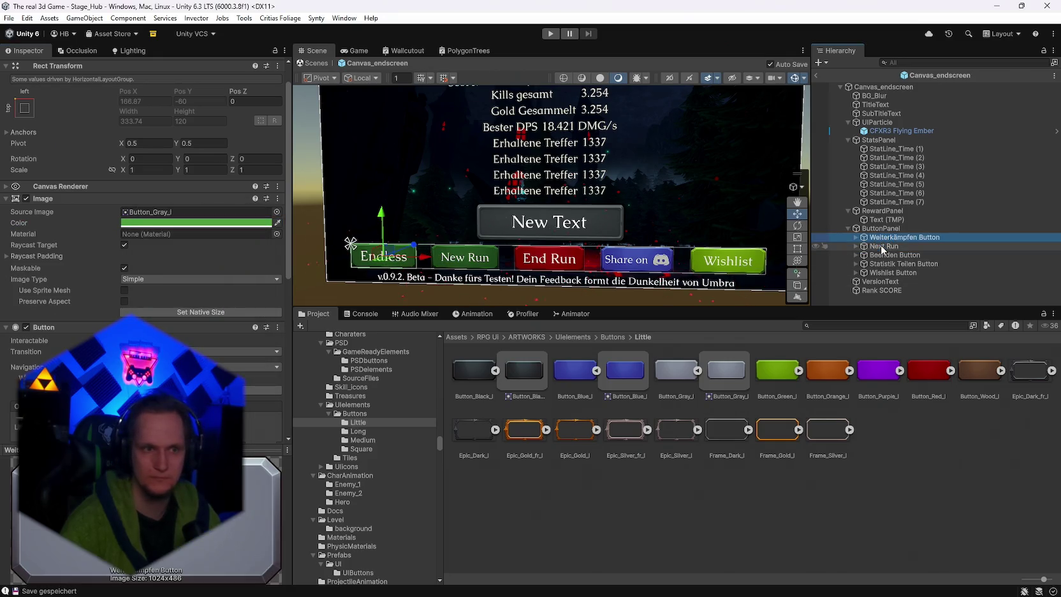
left_click(886, 246)
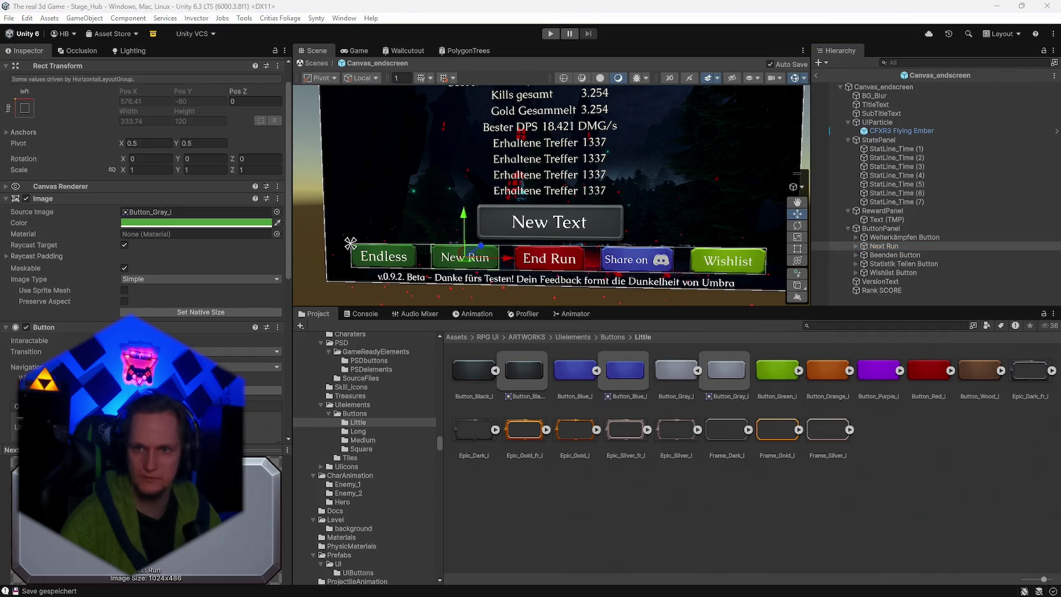
Change the Endless button's tint to teal
left_click(904, 238)
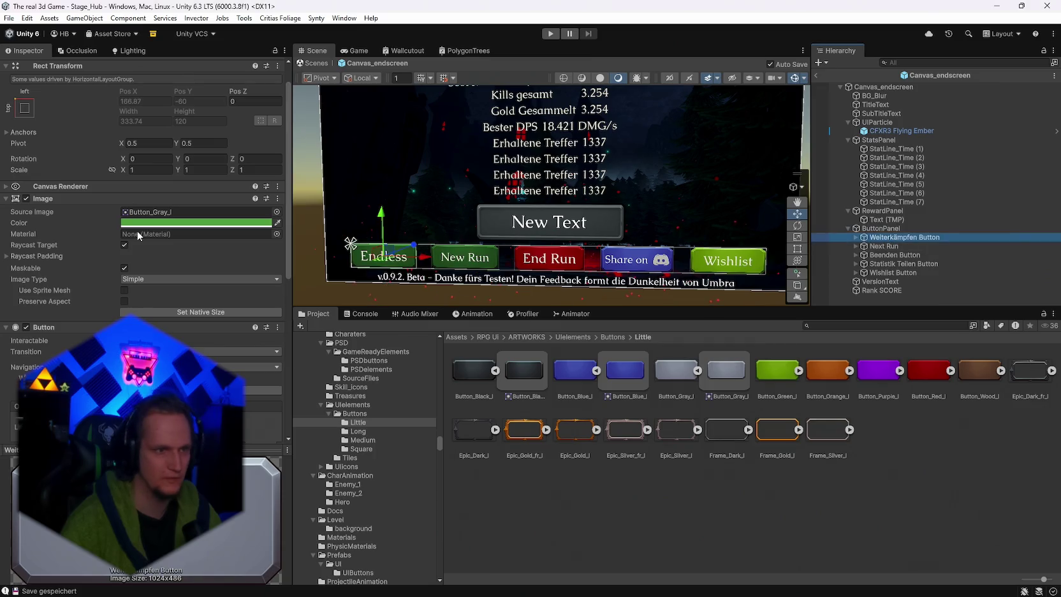
left_click(128, 222)
left_click(256, 452)
key("ctrl+v")
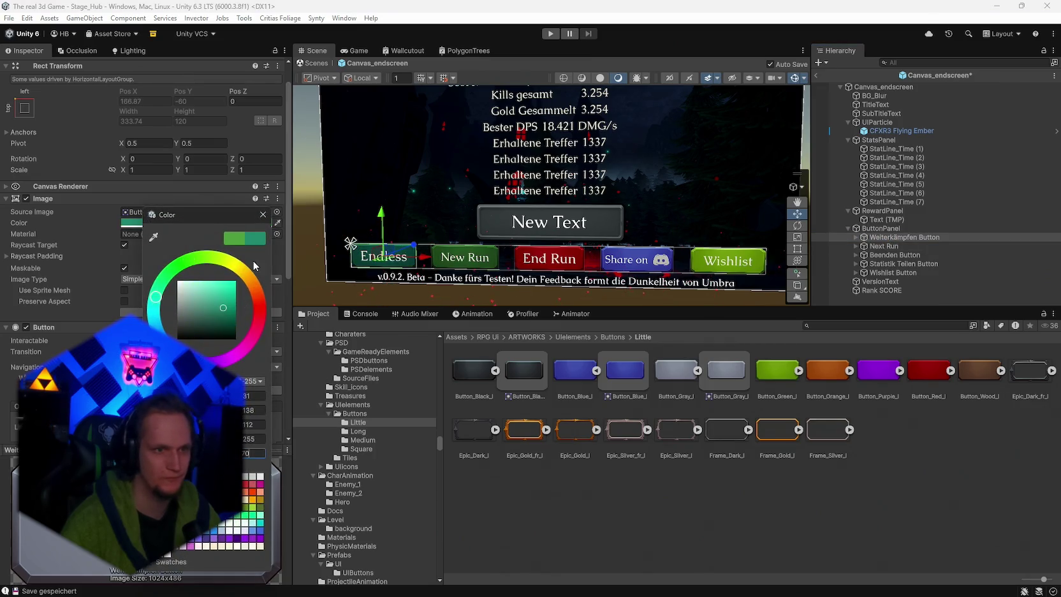
left_click(263, 215)
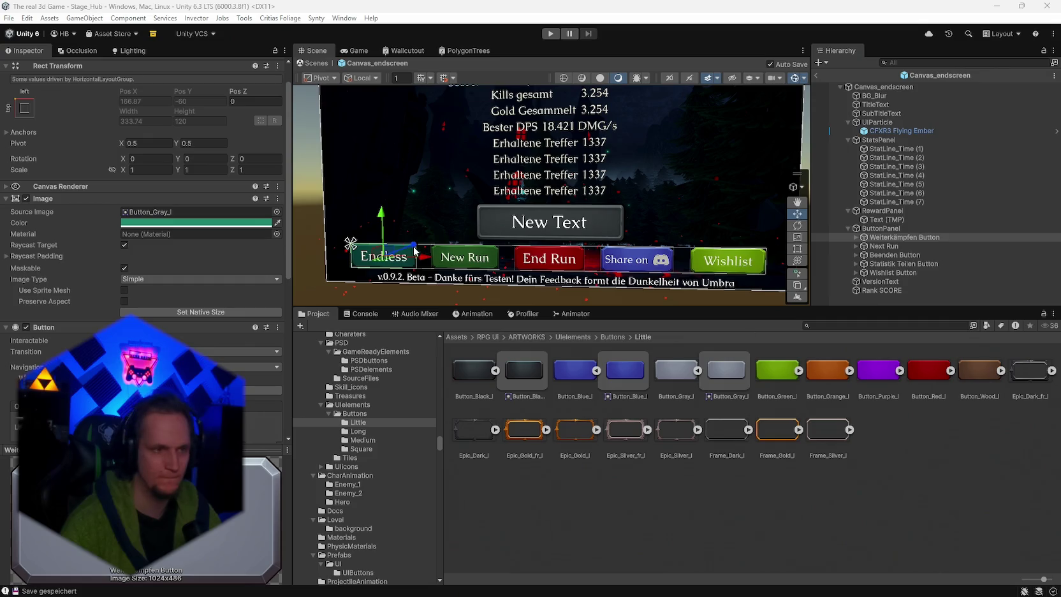
Swap Wishlist's sprite to Button_Gray_l, tint it green, and save the prefab
left_click(890, 273)
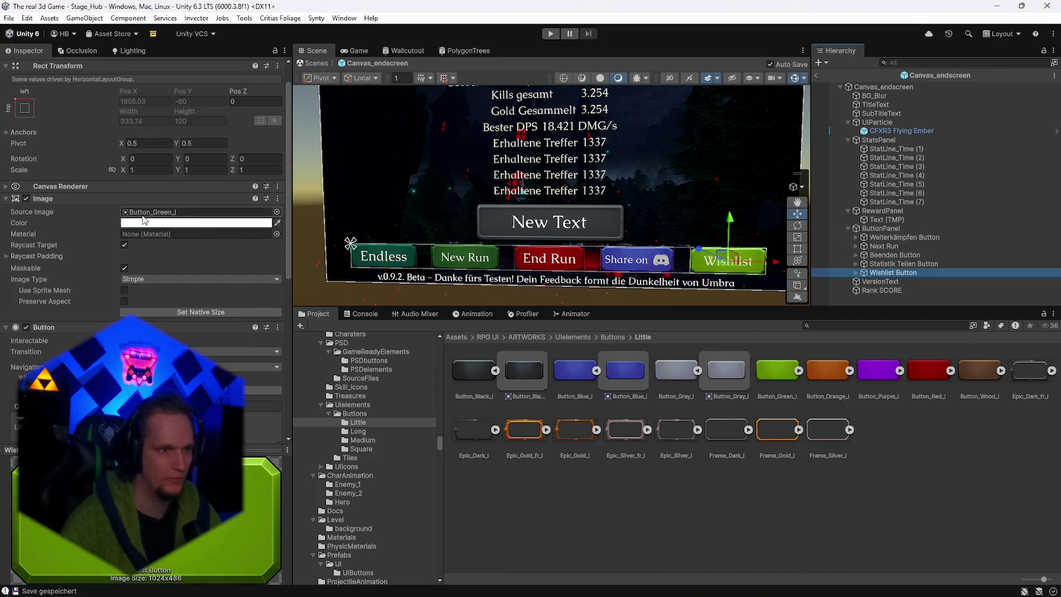
left_click(144, 222)
left_click(257, 217)
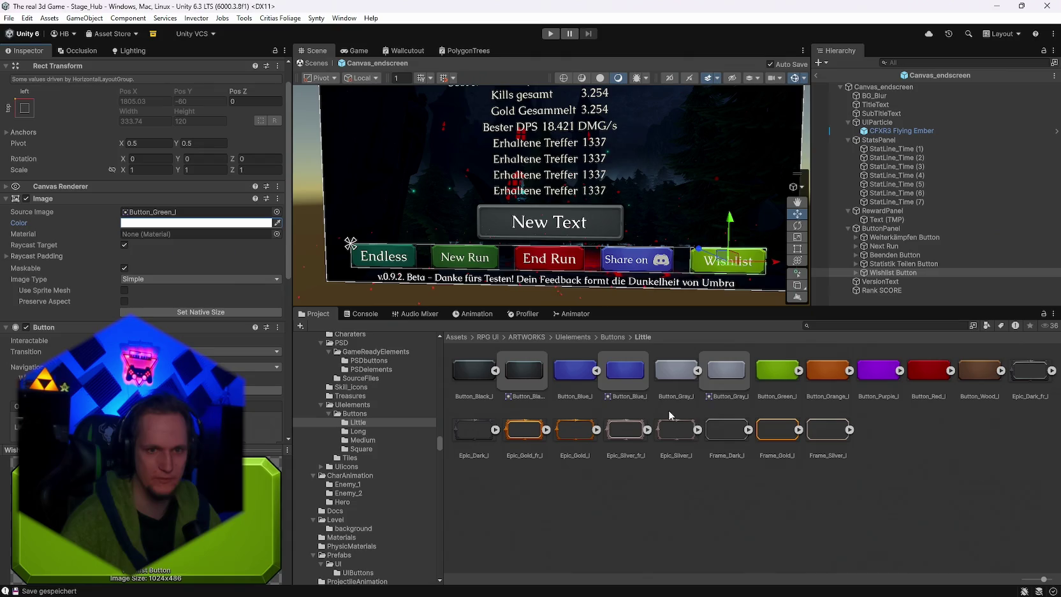
left_click(153, 219)
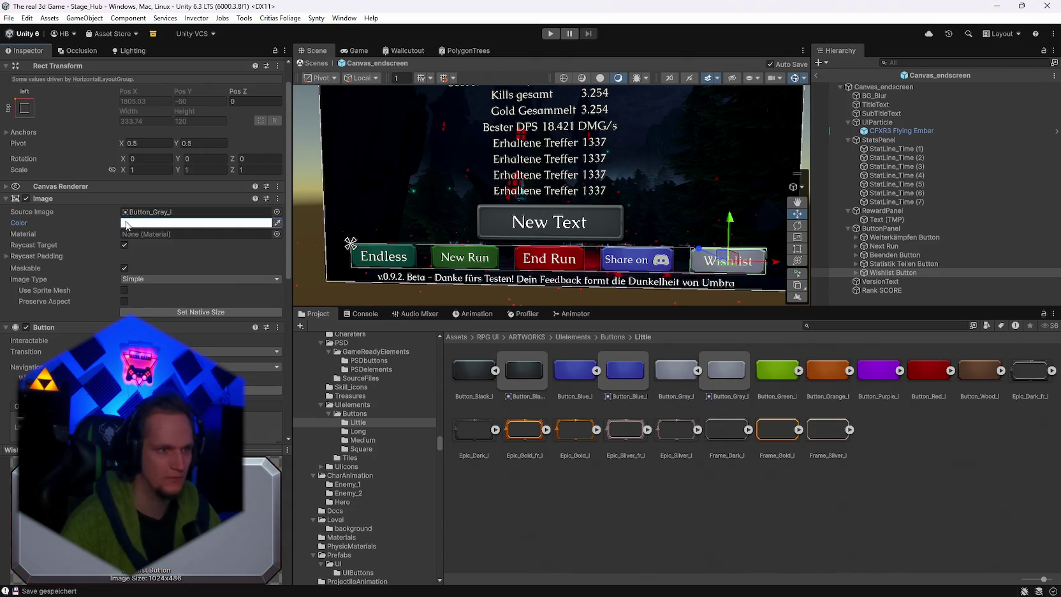
left_click(252, 507)
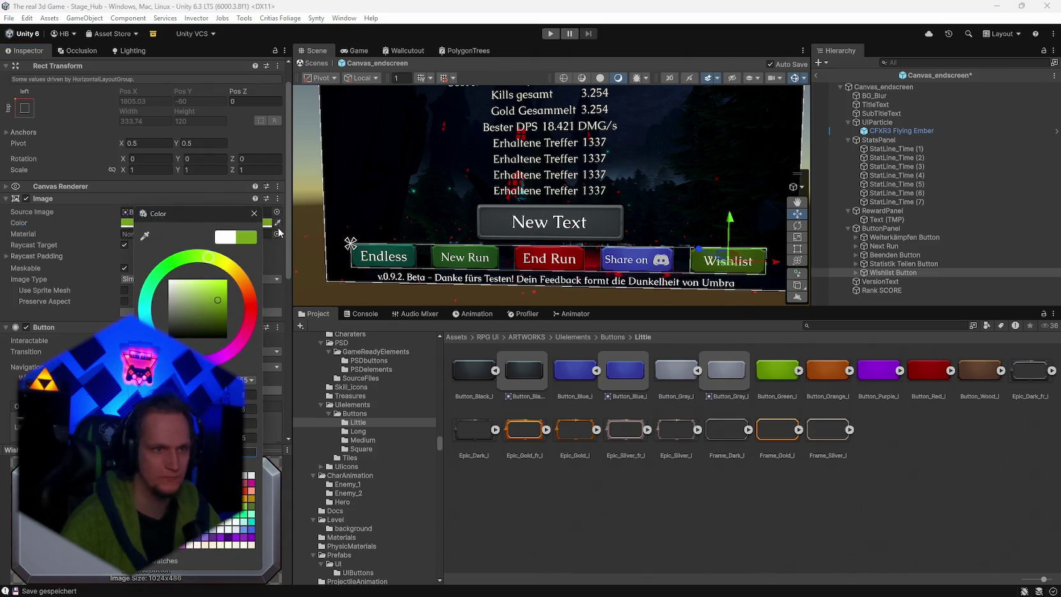
left_click(254, 213)
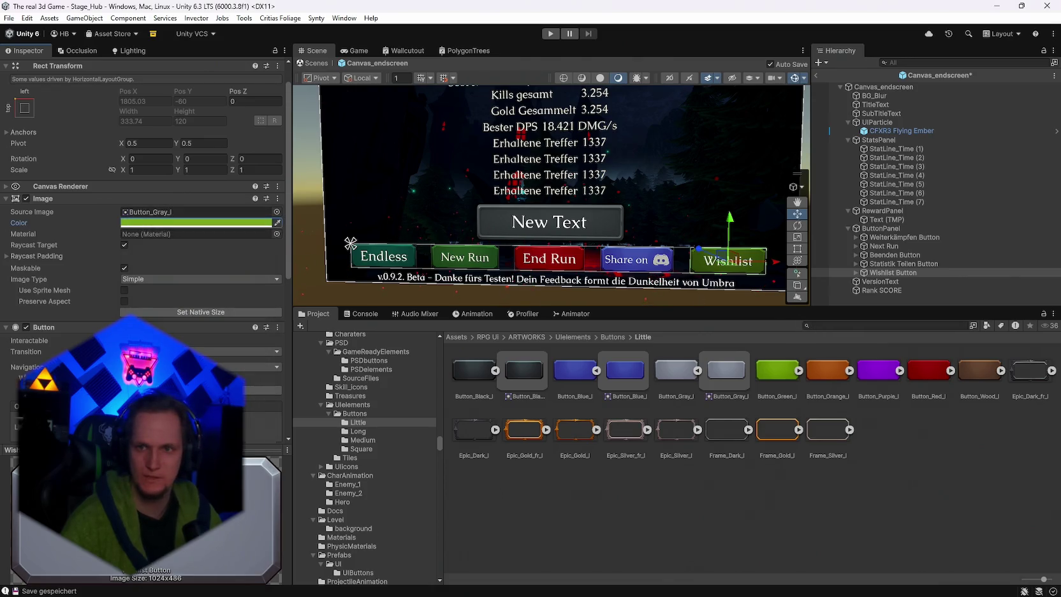
key("ctrl+s")
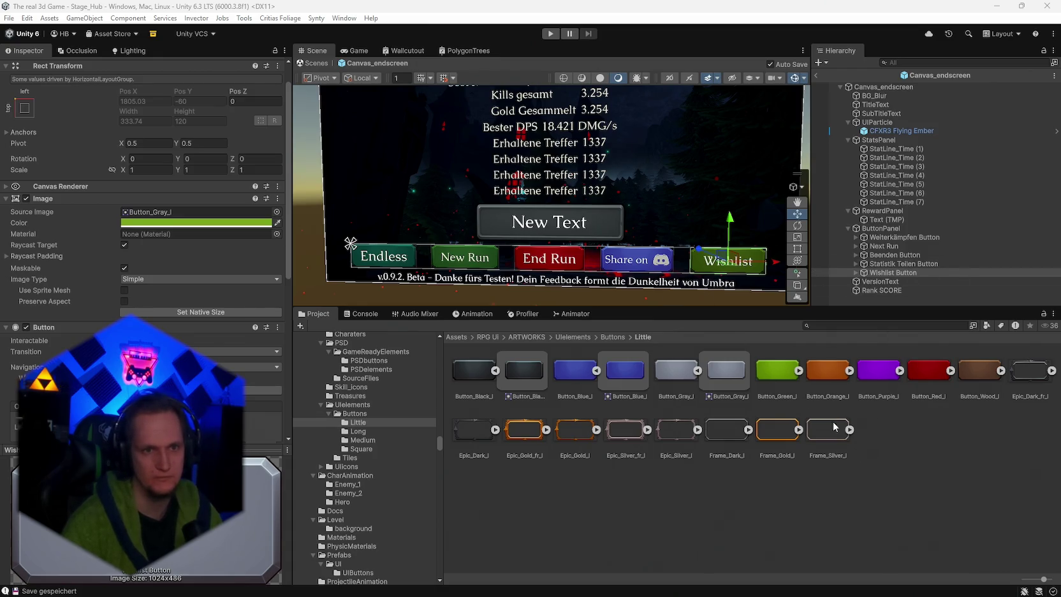
scroll(640, 236, "down", 1)
scroll(640, 237, "down", 2)
scroll(637, 192, "up", 5)
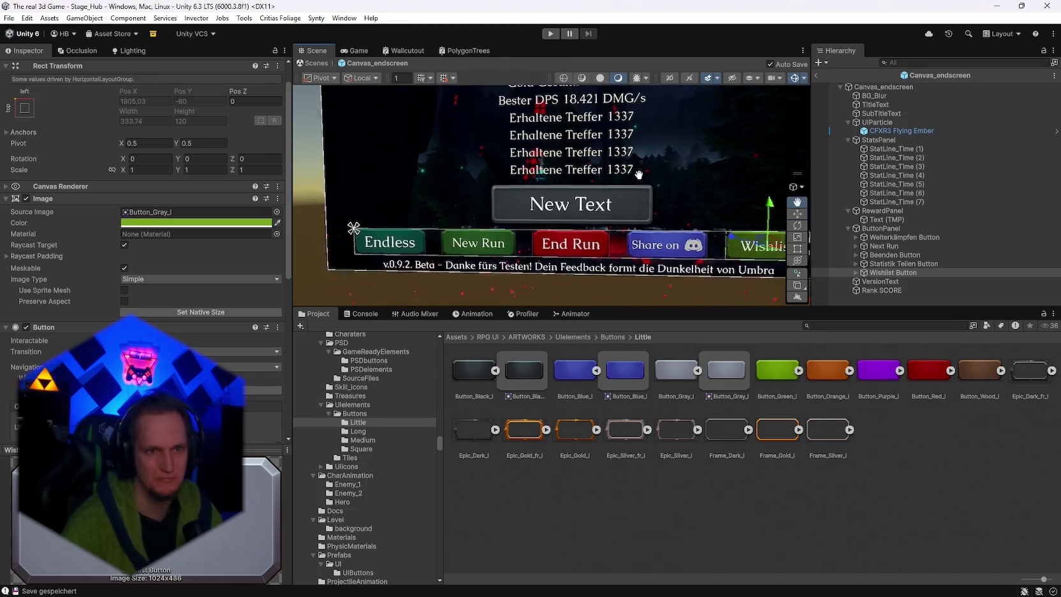
Tint the End Run (Beenden) button a mid grey (188)
scroll(624, 180, "down", 5)
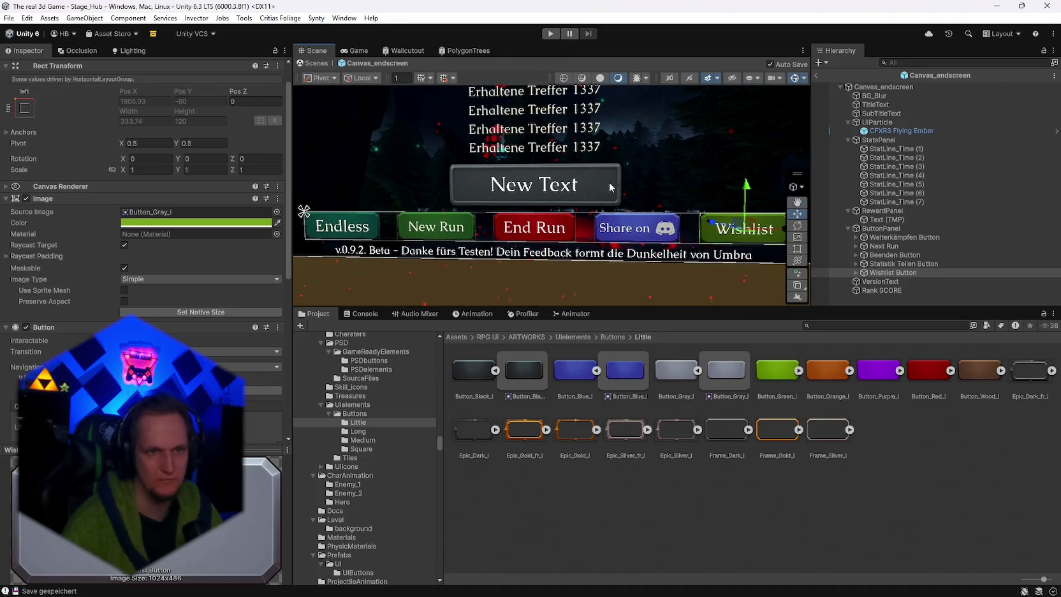
scroll(633, 181, "up", 2)
mouse_move(633, 181)
left_mouse_down()
mouse_move(619, 213)
mouse_move(663, 202)
mouse_move(664, 189)
mouse_move(639, 203)
mouse_move(664, 179)
left_mouse_up()
scroll(664, 203, "down", 1)
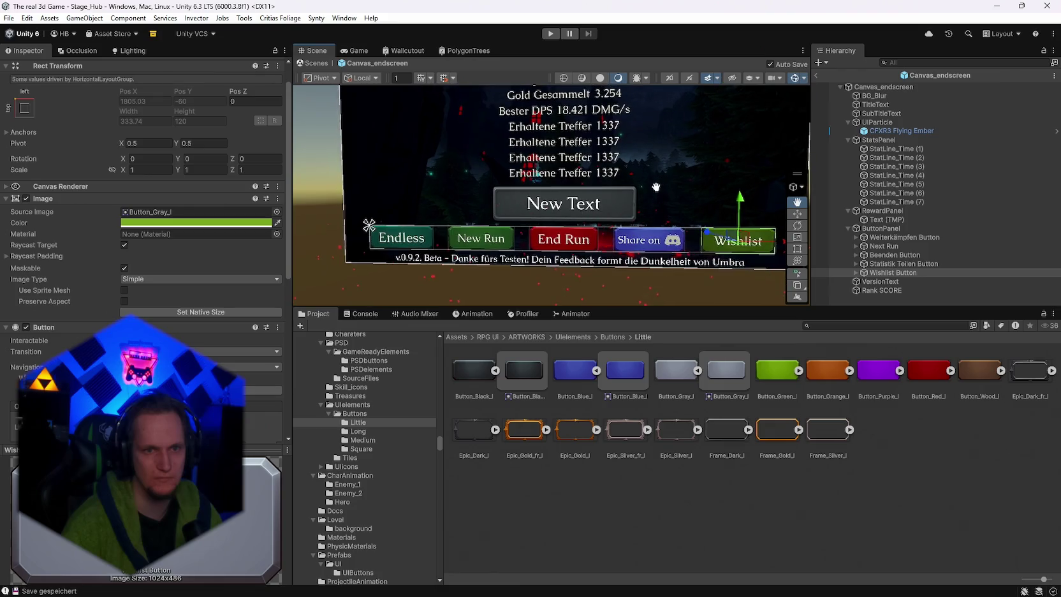
left_click(892, 255)
left_click(195, 223)
left_click(179, 292)
left_click_drag(179, 293, 164, 308)
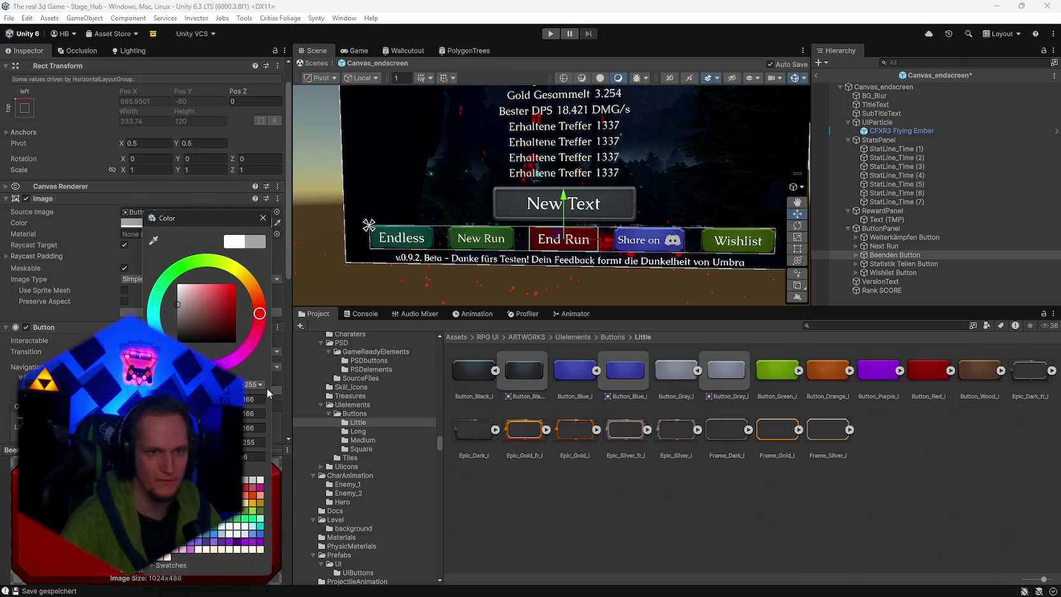
left_click(255, 456)
left_click(264, 218)
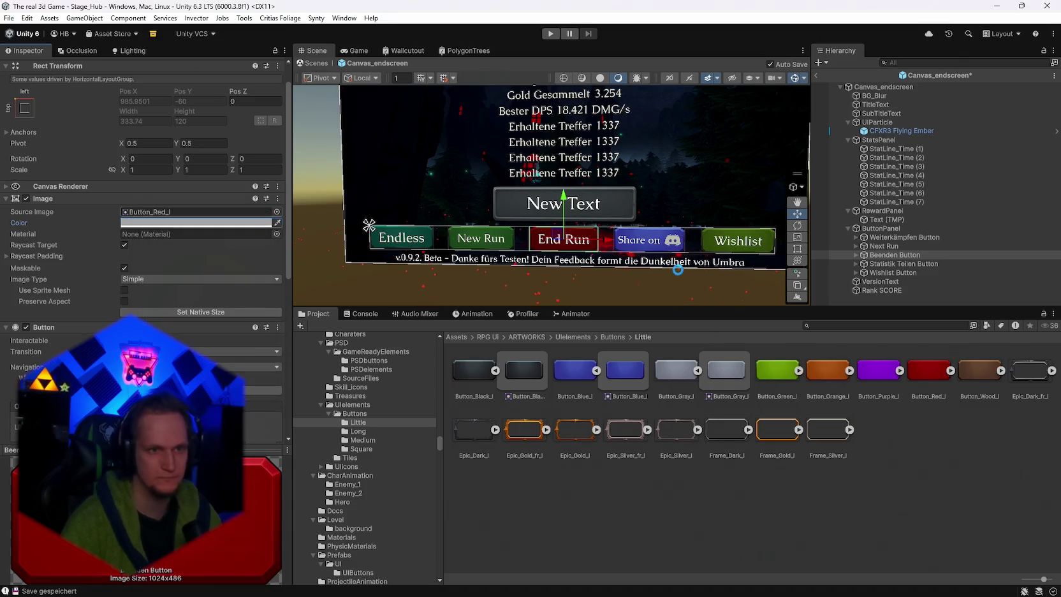
Check the Endless teal hex value, then tint the Share on Discord button A6A6A6
left_click(904, 237)
left_click(146, 222)
left_click(288, 451)
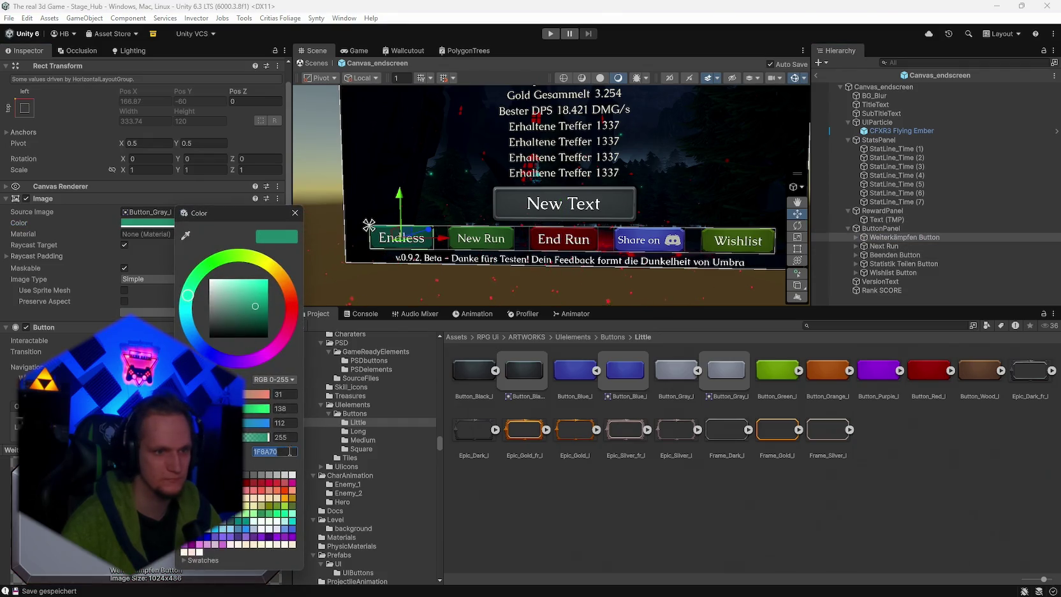
left_click(295, 212)
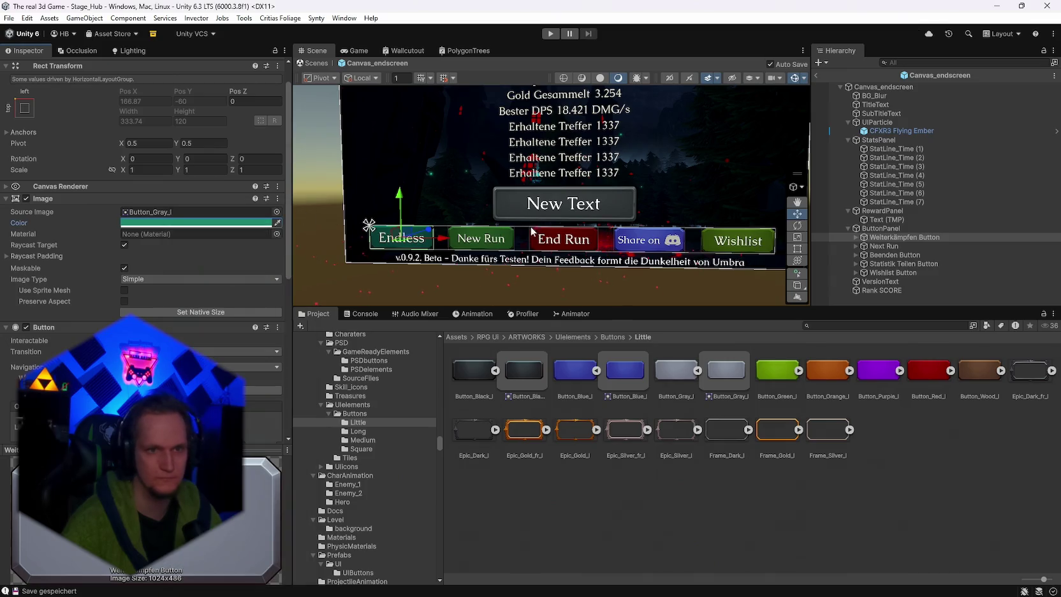
left_click(899, 264)
left_click(196, 223)
type("A6A6A6")
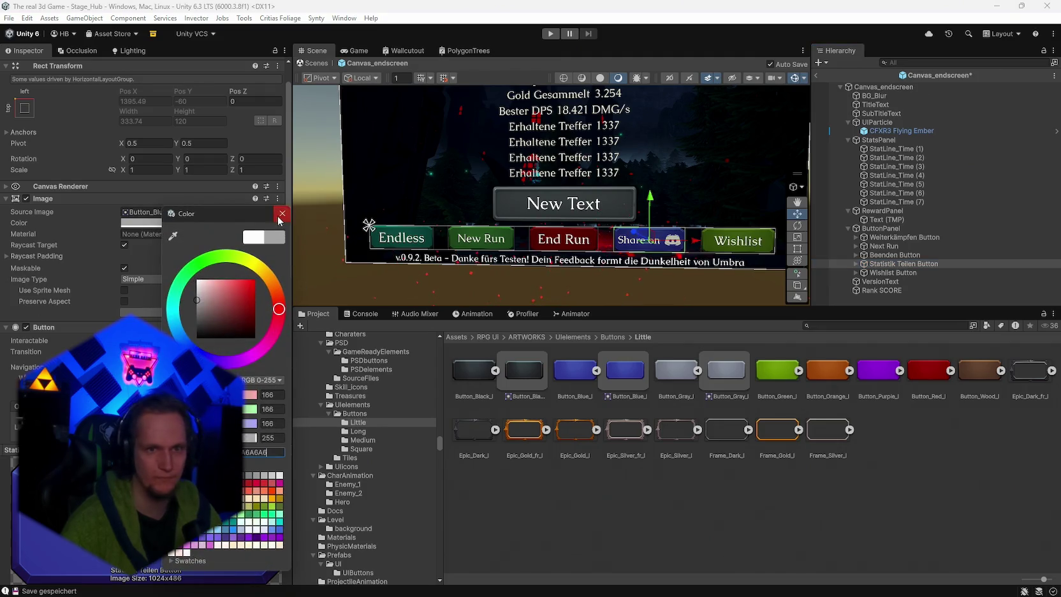
left_click(645, 518)
mouse_move(644, 191)
left_mouse_down()
mouse_move(678, 167)
mouse_move(668, 183)
mouse_move(672, 172)
left_mouse_up()
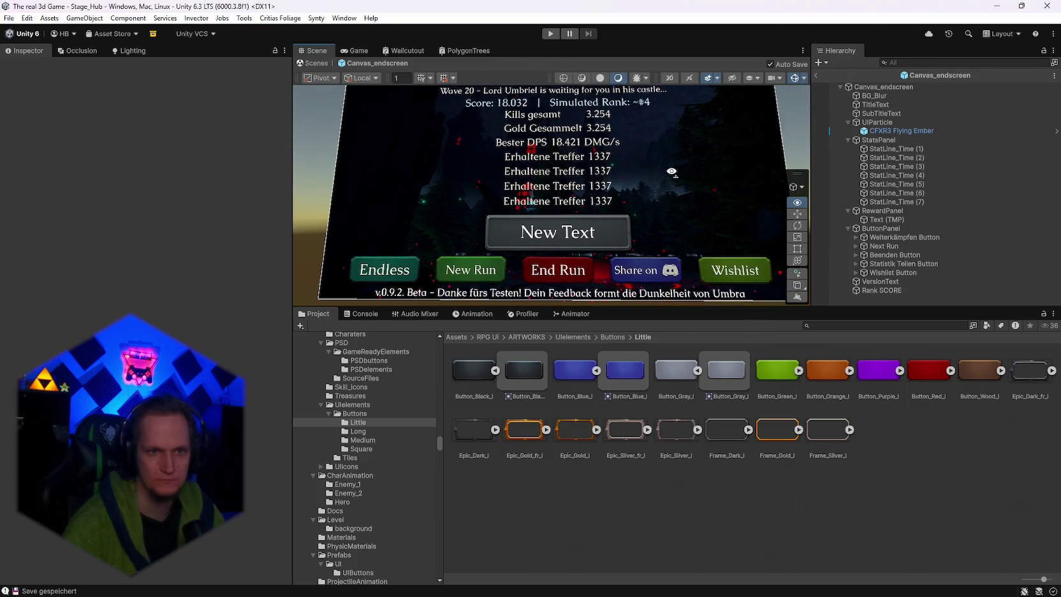
left_click(695, 202)
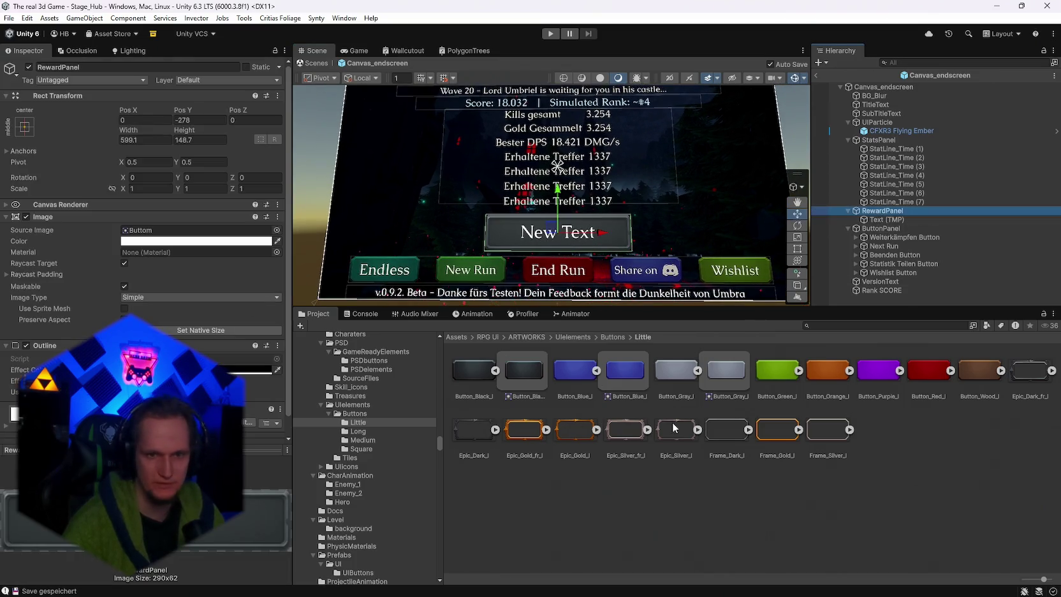
Try the little Frame_Dark, Epic_Dark, Button_Gray and Button_Black sprites on the RewardPanel
left_click_drag(711, 432, 153, 235)
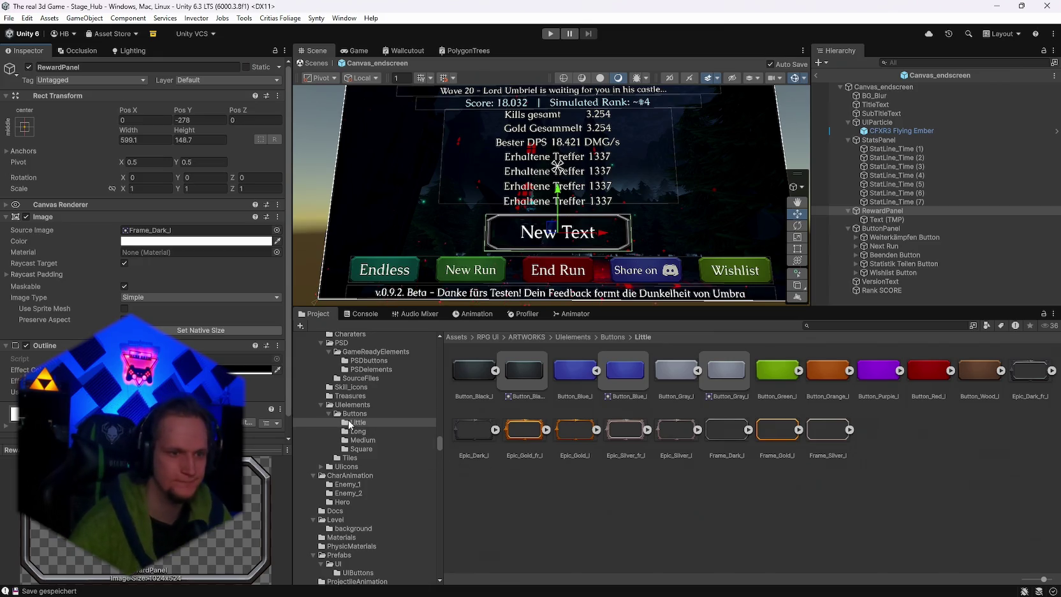
left_click_drag(197, 275, 192, 230)
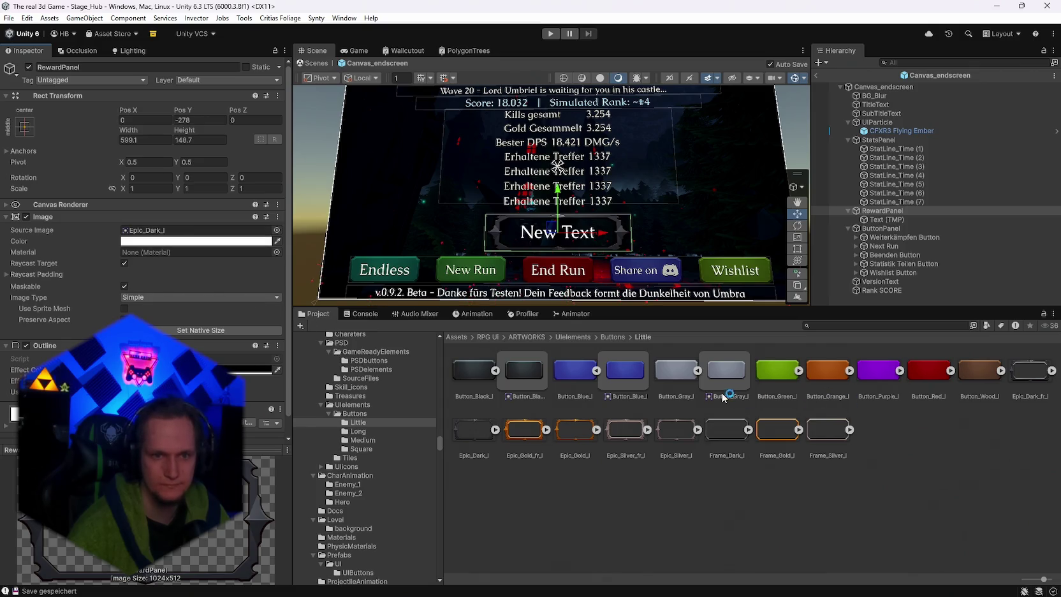
left_click_drag(245, 283, 163, 232)
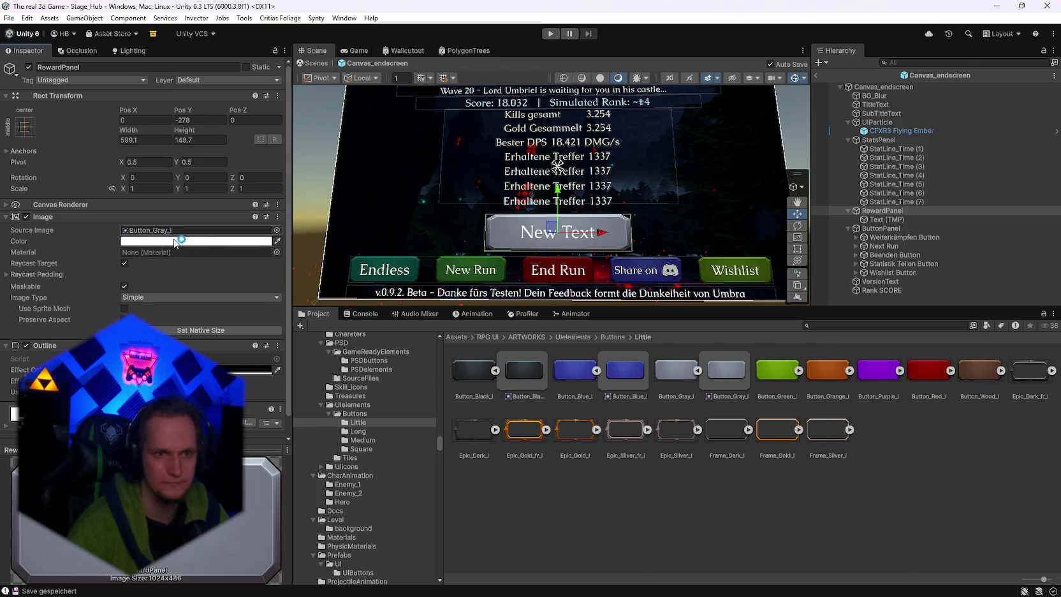
mouse_move(475, 373)
left_mouse_down()
mouse_move(332, 300)
mouse_move(149, 232)
left_mouse_up()
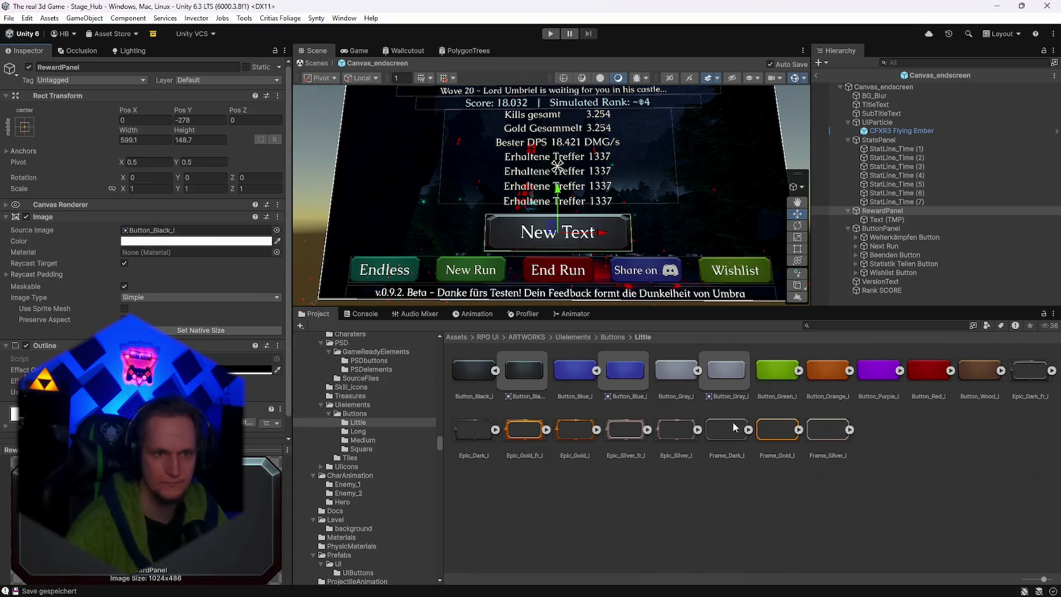
Try medium Button_Black, Frame_Dark and Epic frames, then settle on medium Button_Black
left_click(358, 431)
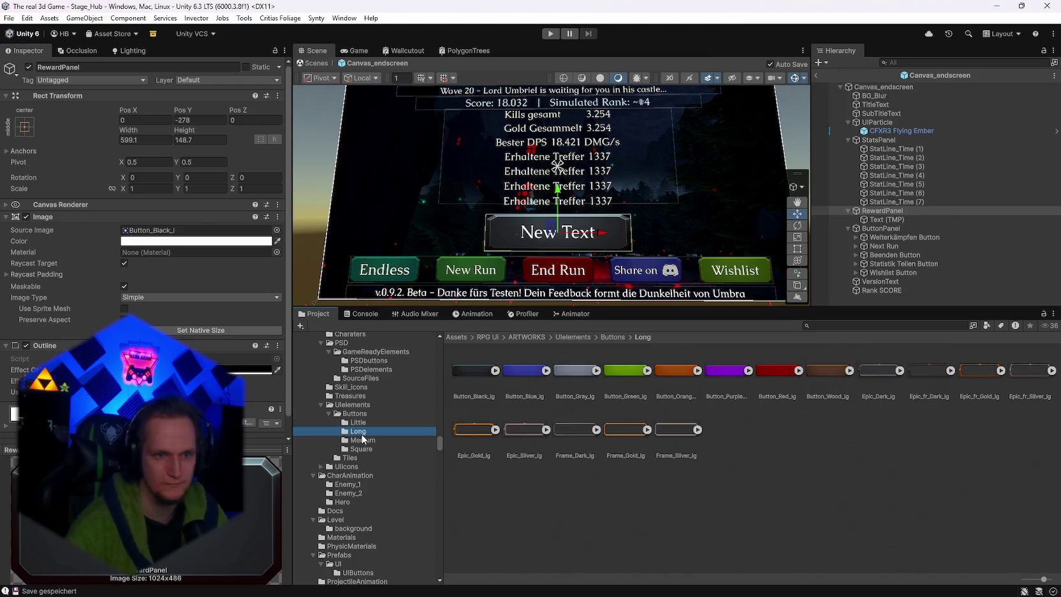
left_click(364, 440)
mouse_move(498, 369)
left_mouse_down()
mouse_move(332, 287)
mouse_move(153, 230)
left_mouse_up()
mouse_move(676, 434)
left_mouse_down()
mouse_move(678, 447)
mouse_move(153, 245)
mouse_move(146, 231)
left_mouse_up()
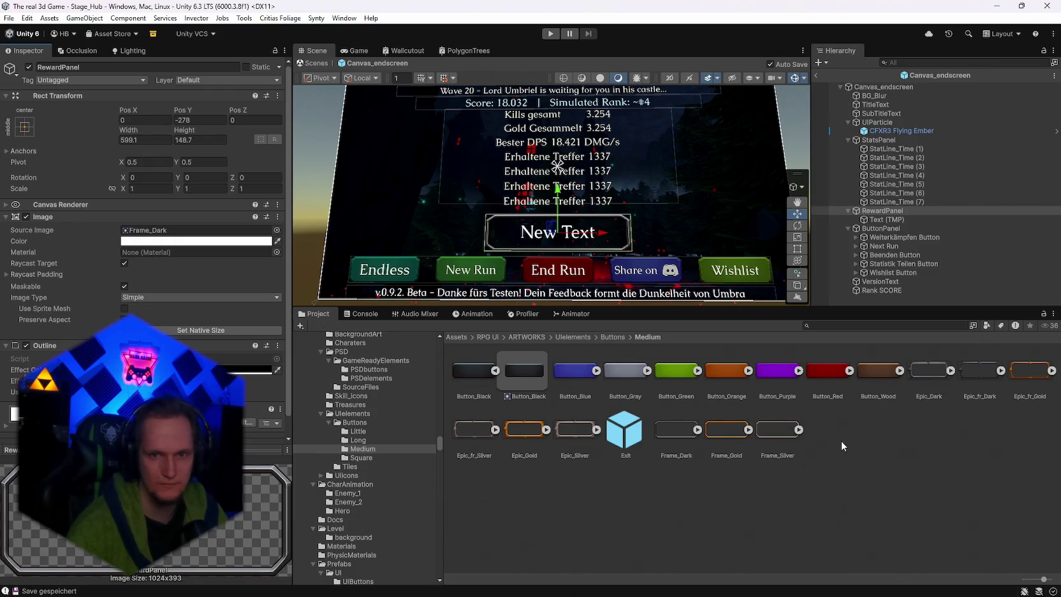
left_click_drag(624, 336, 150, 231)
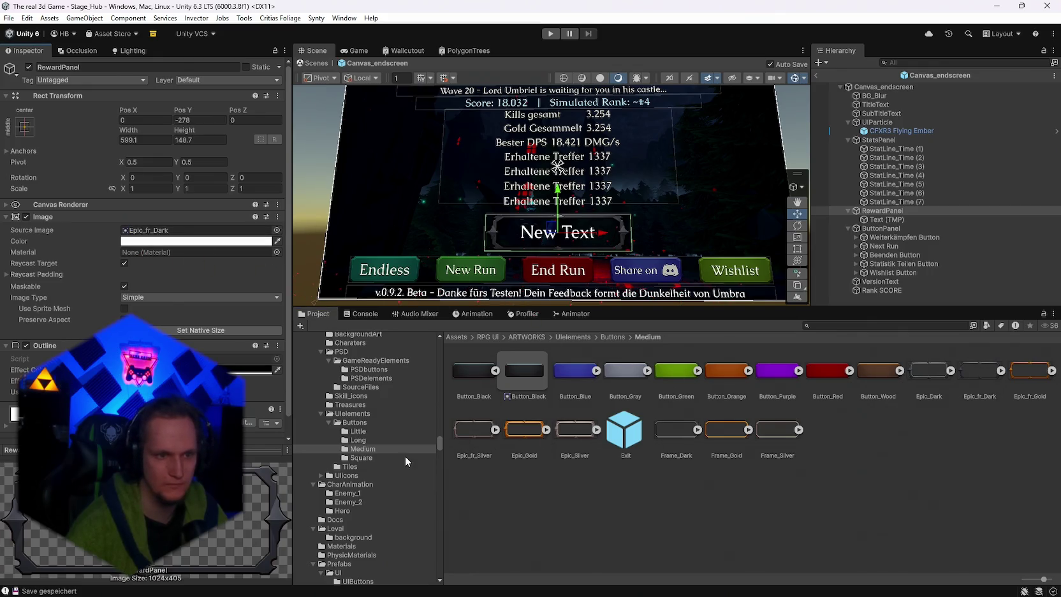
left_click_drag(664, 361, 150, 230)
left_click_drag(683, 429, 147, 231)
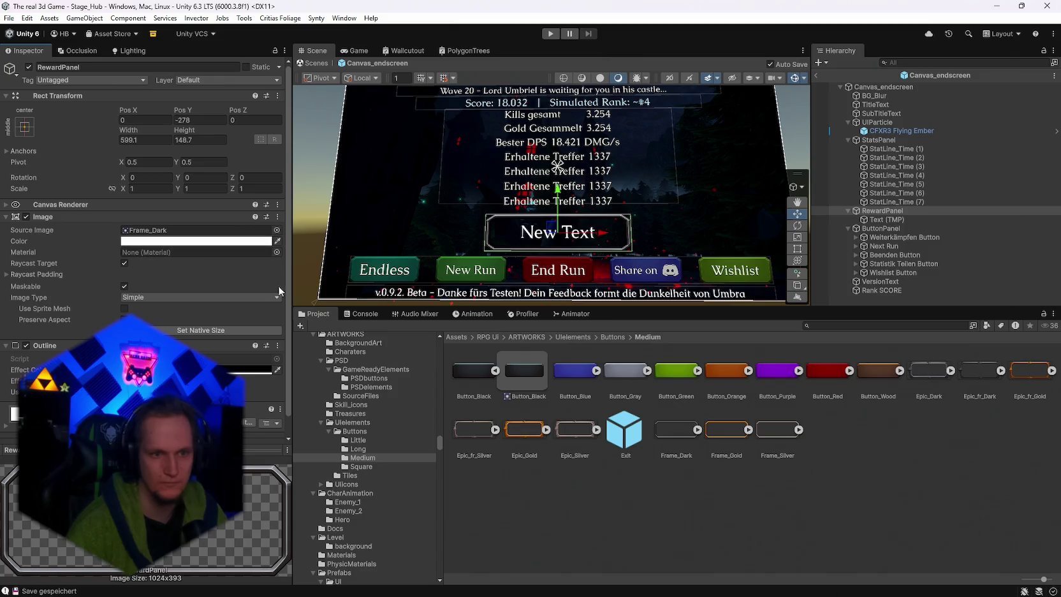
mouse_move(552, 404)
left_mouse_down()
mouse_move(199, 296)
mouse_move(141, 238)
mouse_move(153, 231)
left_mouse_up()
left_click_drag(572, 371, 163, 232)
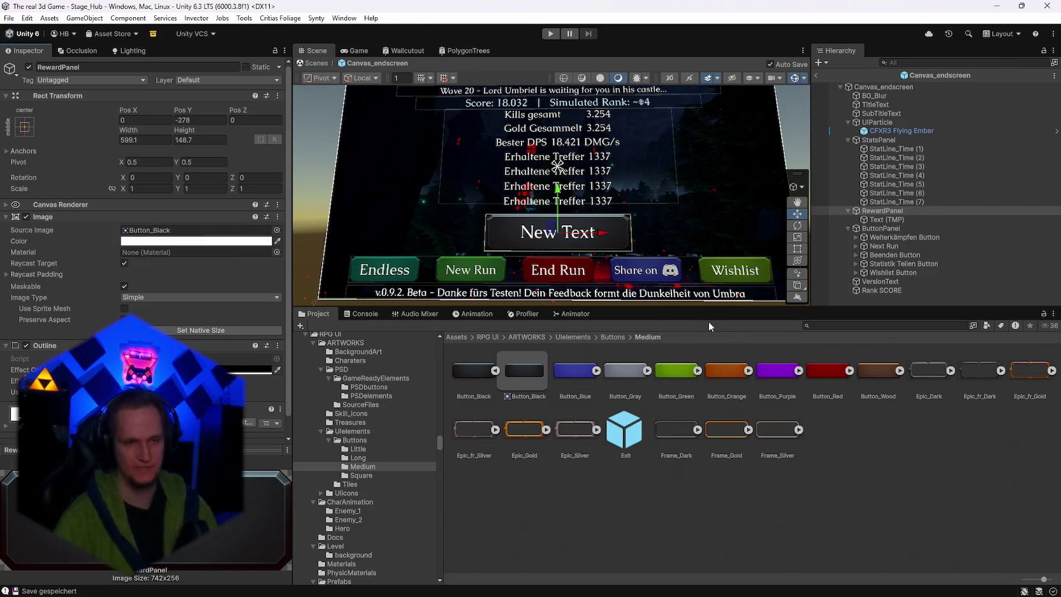
Select the RewardPanel's Text (TMP) label, frame it and enlarge its box
left_click(906, 219)
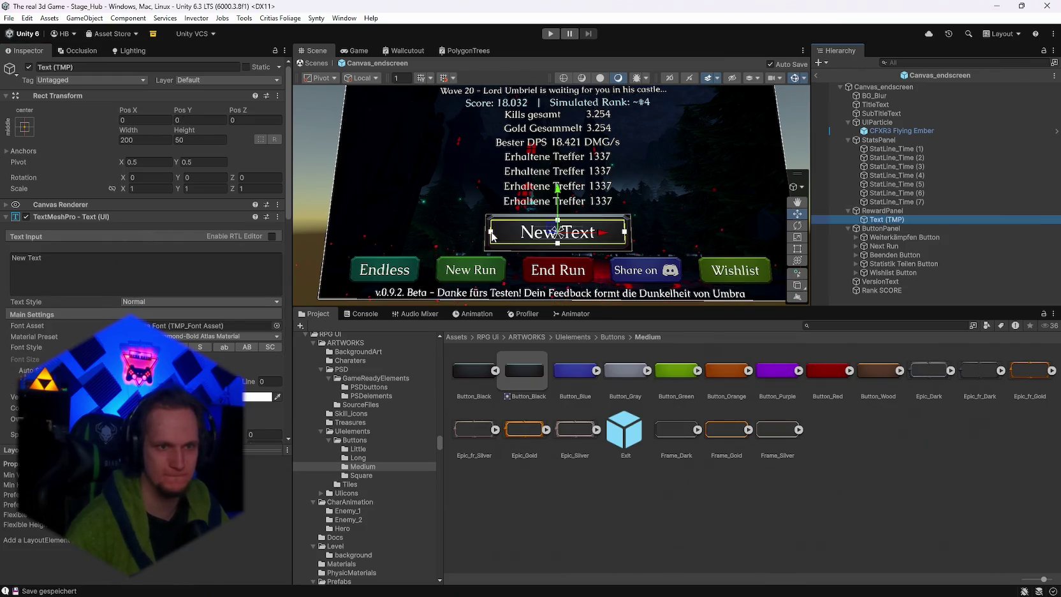
scroll(677, 197, "up", 5)
key("f")
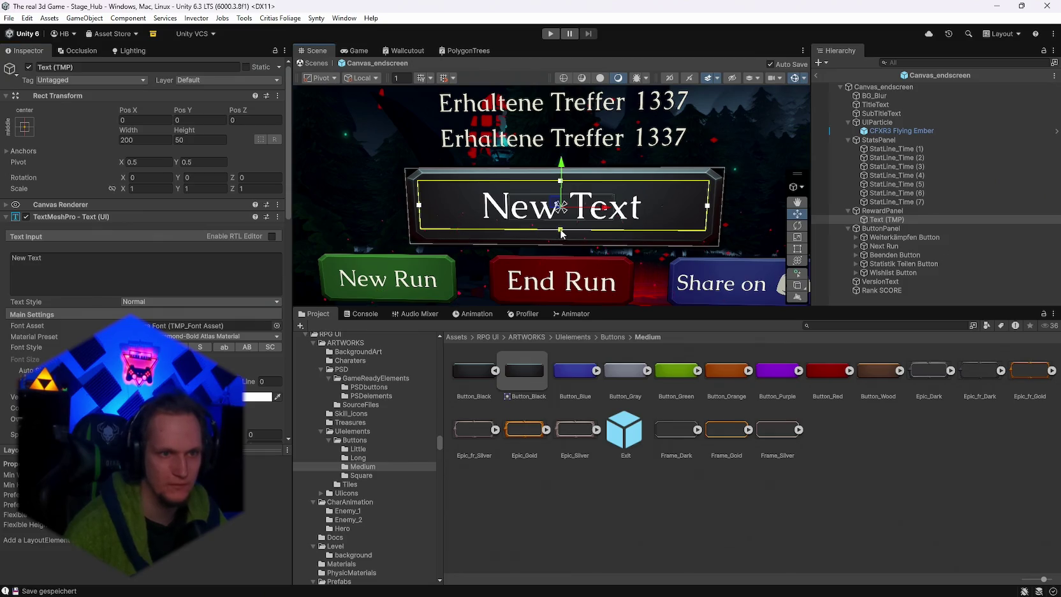
left_click_drag(561, 231, 562, 235)
left_click_drag(559, 182, 559, 183)
Type long test text into the label to check wrapping, then delete it
left_click(88, 261)
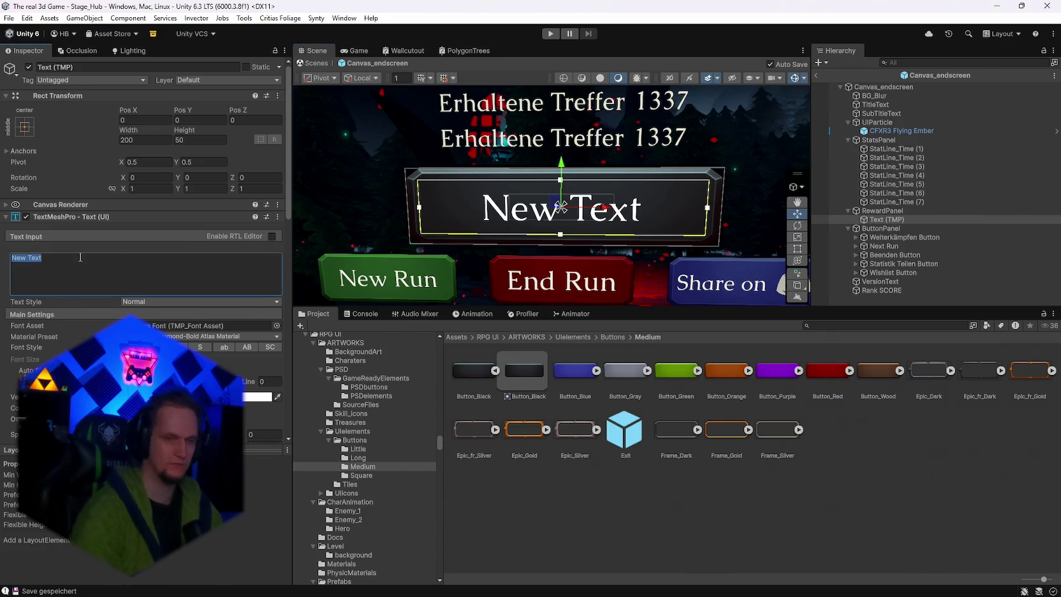
type("ashdashdashdashd ashd hsadhas h hsadhashd s")
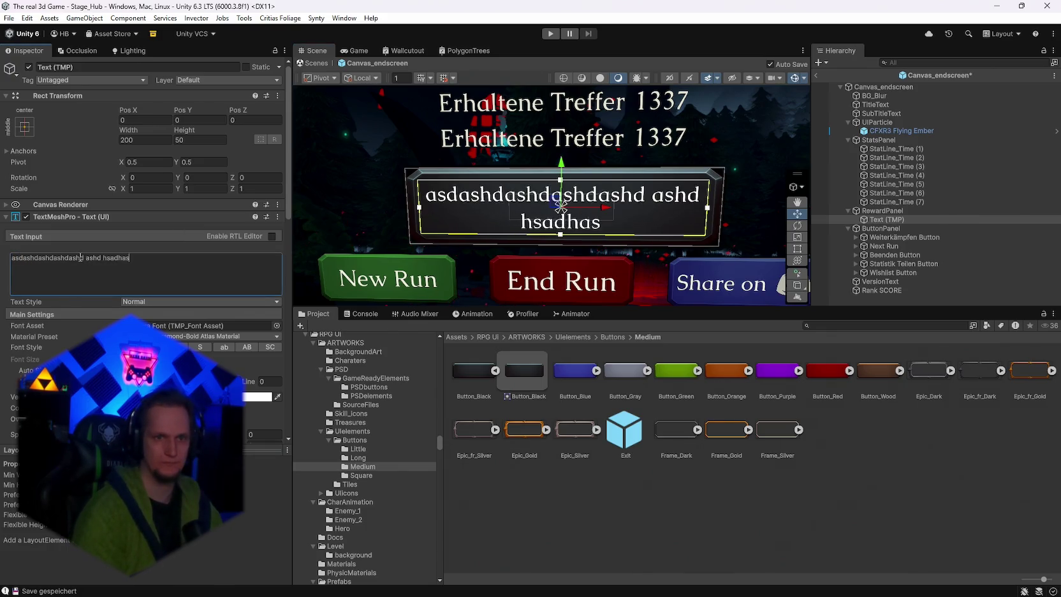
type("hd sahdhashd  hsadhash sahdhsa h")
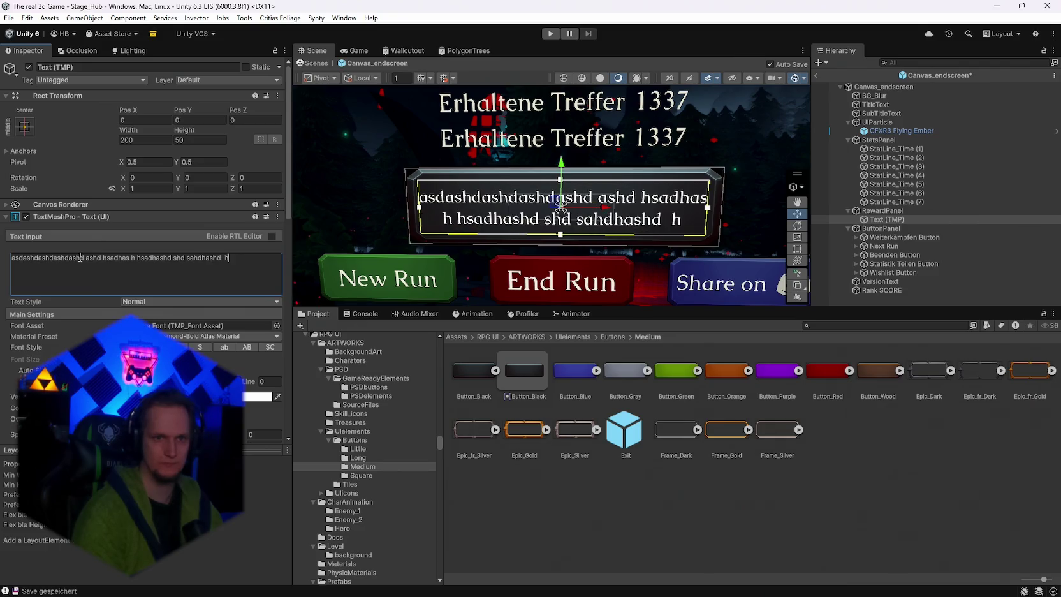
type("asdh shdh shd hasdh sahd has dh")
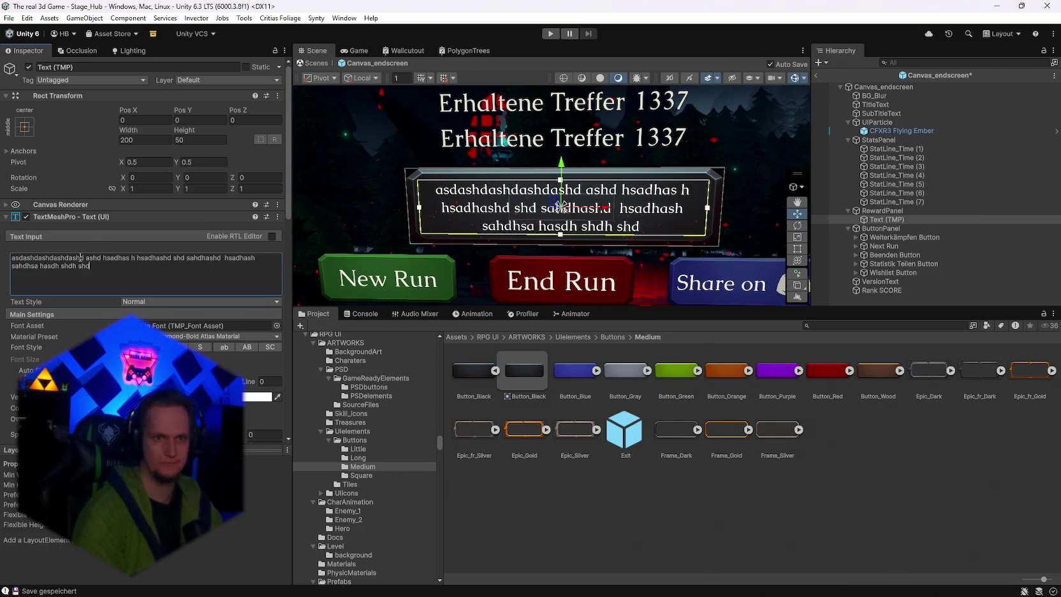
type("a h hashd ahs dhash ash d")
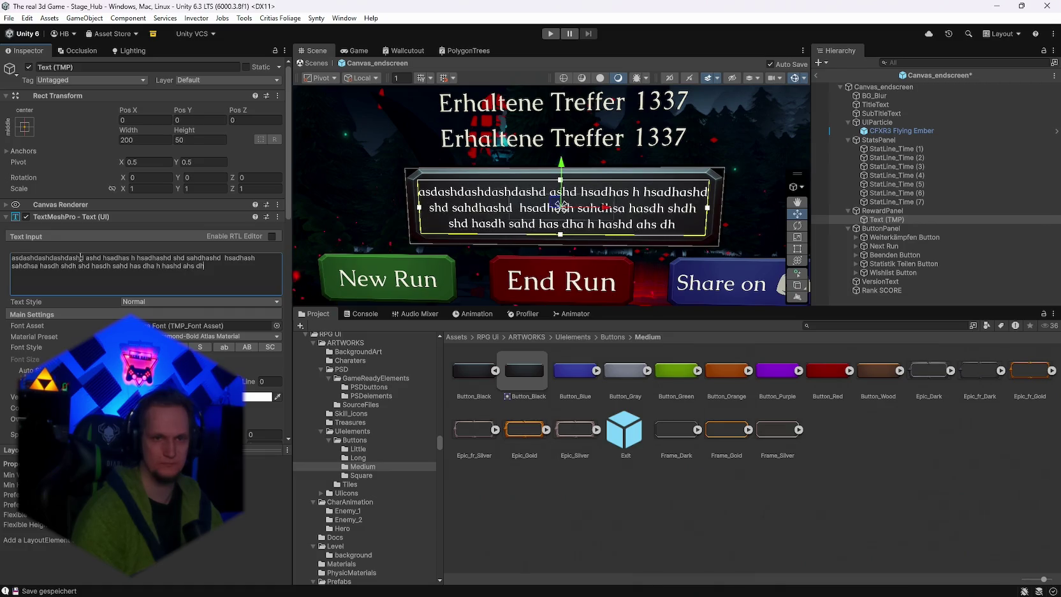
scroll(80, 257, "down", 1)
scroll(603, 170, "down", 5)
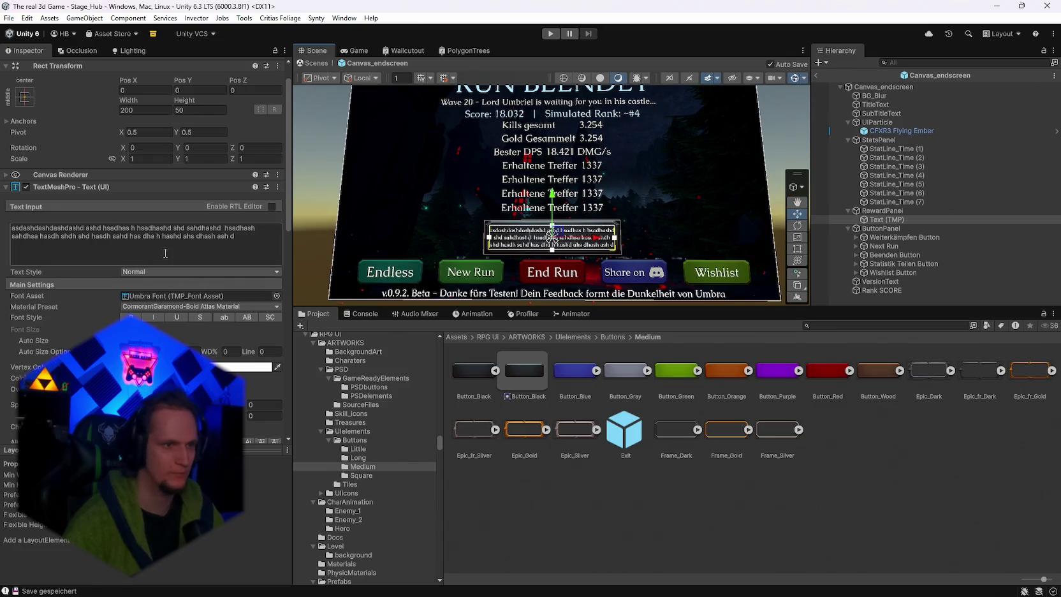
key("ctrl+a")
key("BackSpace")
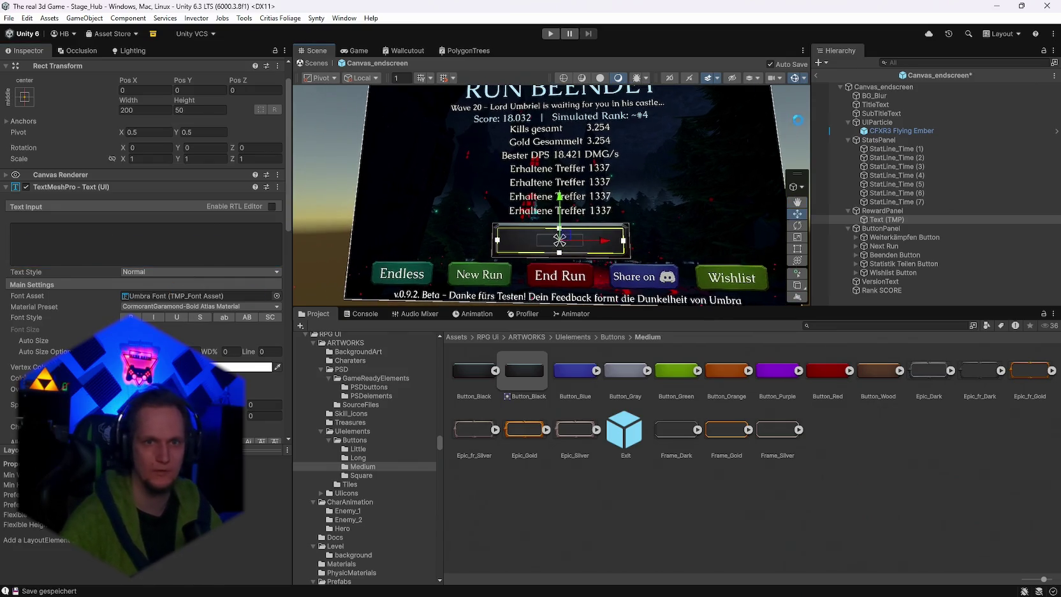
left_click(659, 161)
mouse_move(659, 161)
left_mouse_down()
mouse_move(706, 161)
mouse_move(734, 180)
mouse_move(716, 159)
mouse_move(714, 174)
left_mouse_up()
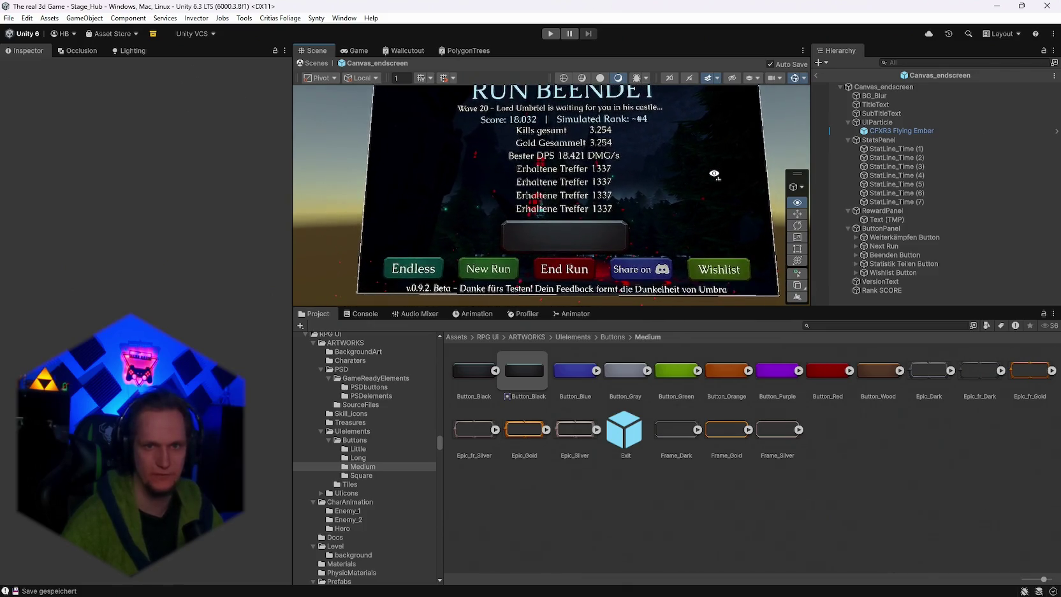
left_click(879, 283)
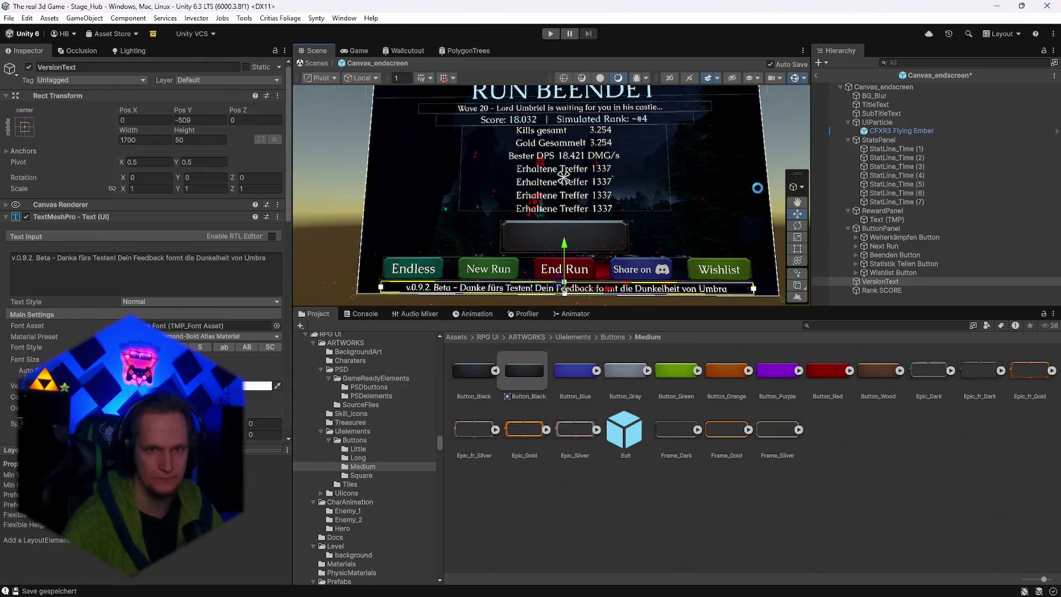
left_click(804, 153)
mouse_move(803, 153)
left_mouse_down()
mouse_move(761, 171)
mouse_move(775, 162)
mouse_move(773, 203)
left_mouse_up()
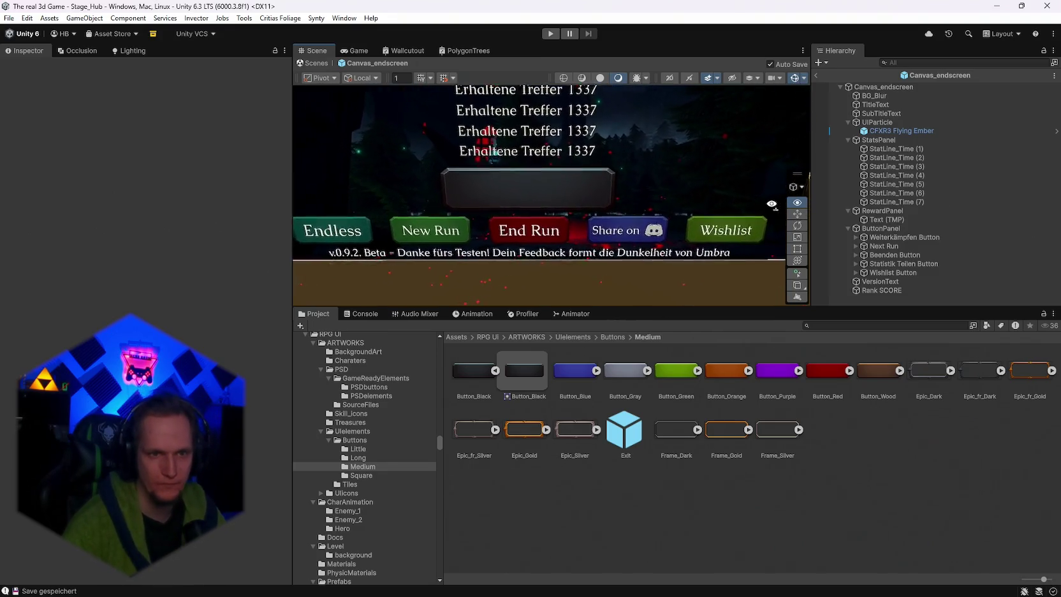
scroll(773, 203, "up", 8)
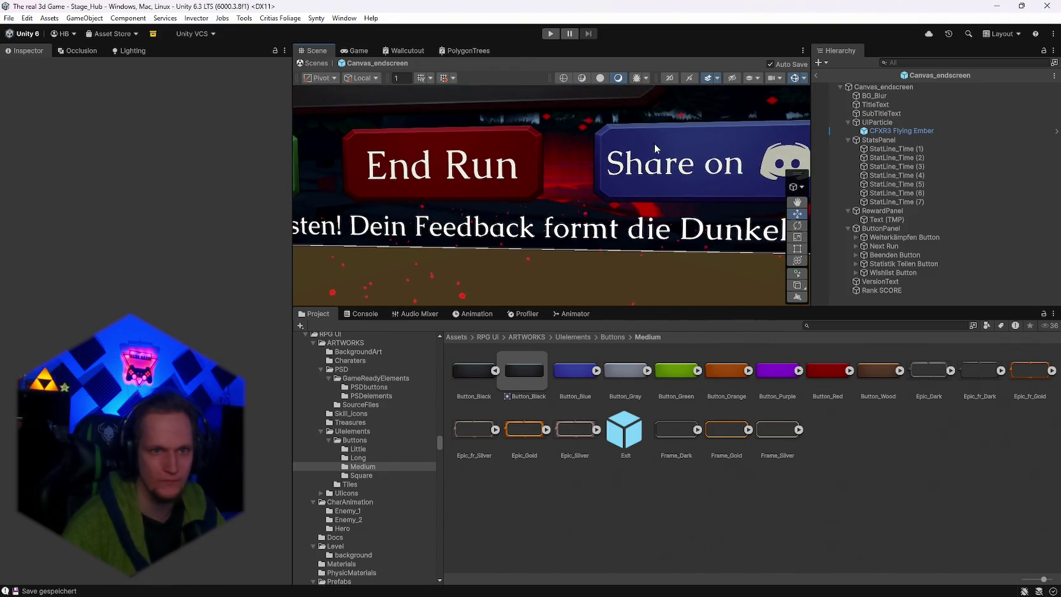
left_click(693, 164)
left_click(856, 263)
left_click(876, 272)
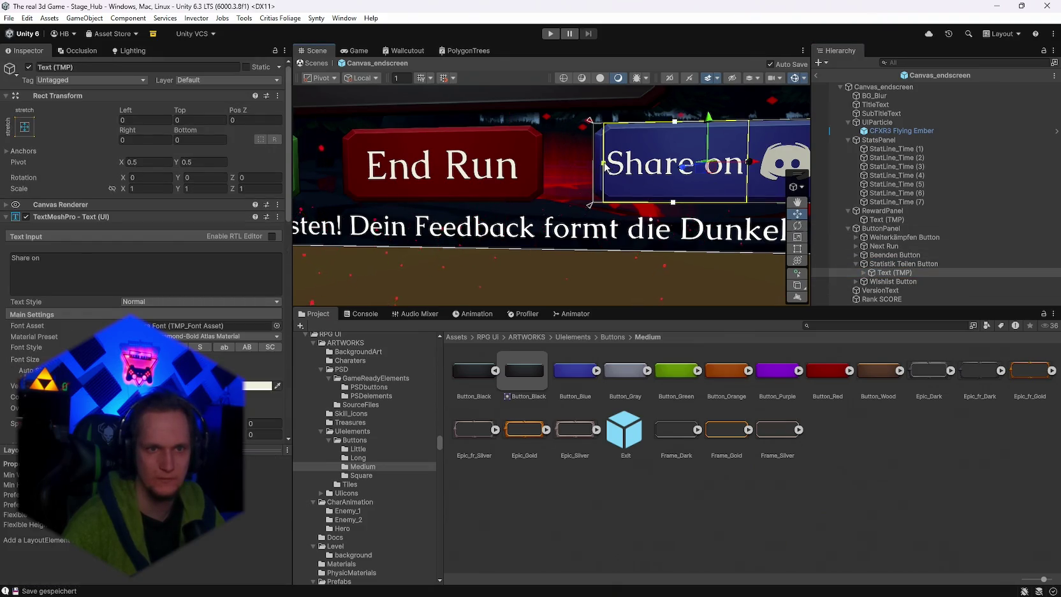
scroll(698, 218, "down", 2)
scroll(695, 214, "down", 5)
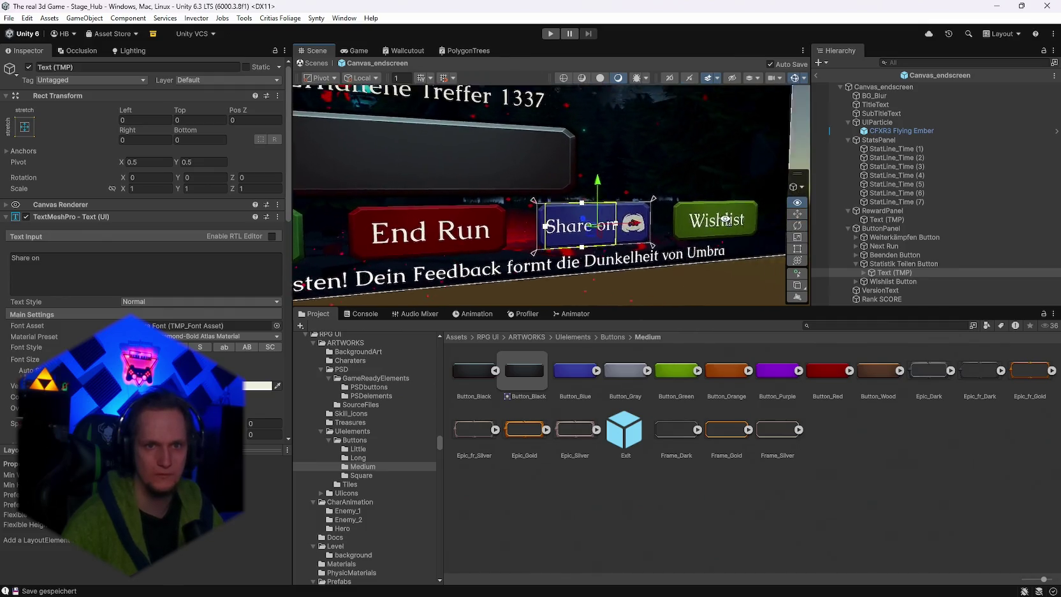
scroll(711, 183, "down", 2)
mouse_move(706, 179)
left_mouse_down()
mouse_move(701, 149)
mouse_move(712, 144)
left_mouse_up()
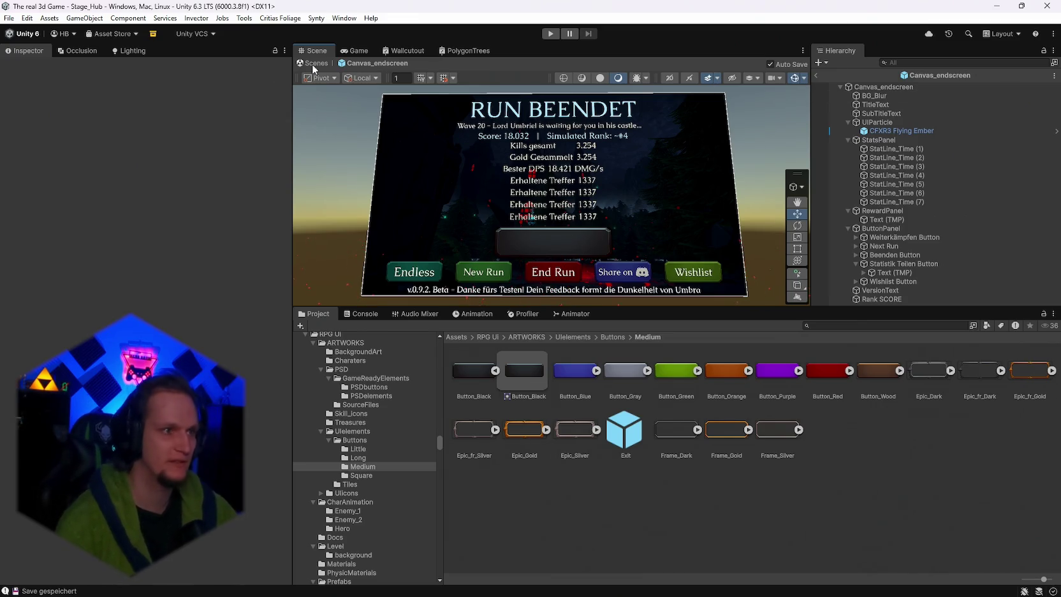
Deactivate the Canvas_endscreen root and return from the prefab to Stage_Hub
left_click(369, 317)
left_click(313, 315)
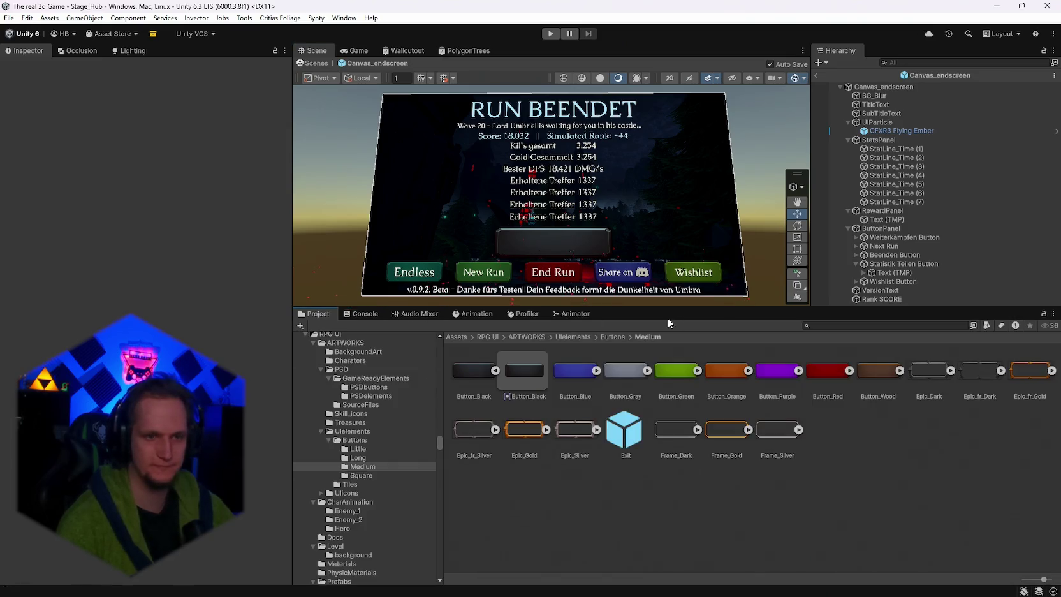
left_click(880, 87)
left_click(28, 67)
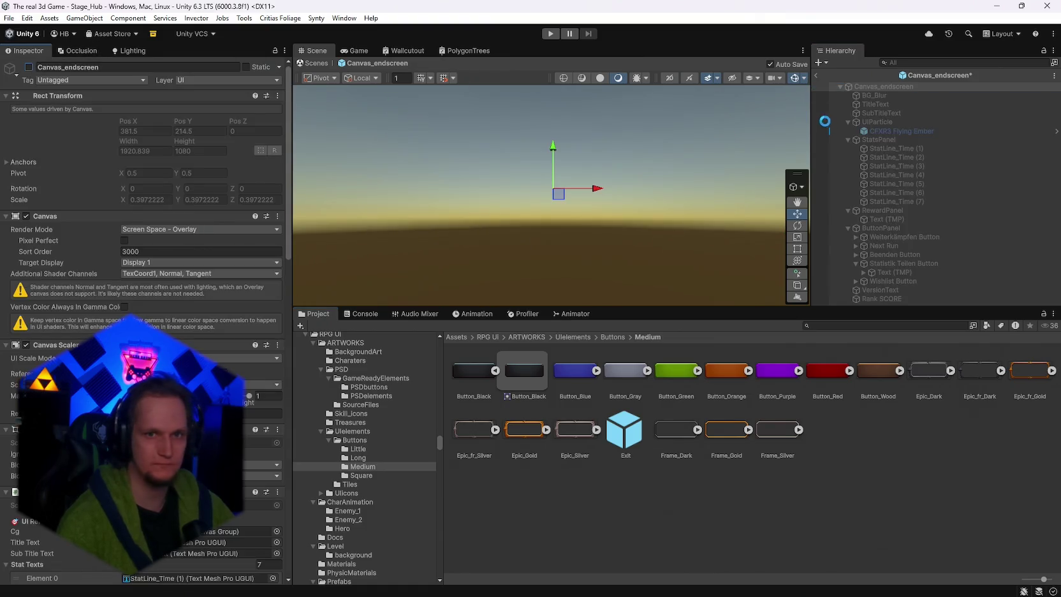
left_click(818, 78)
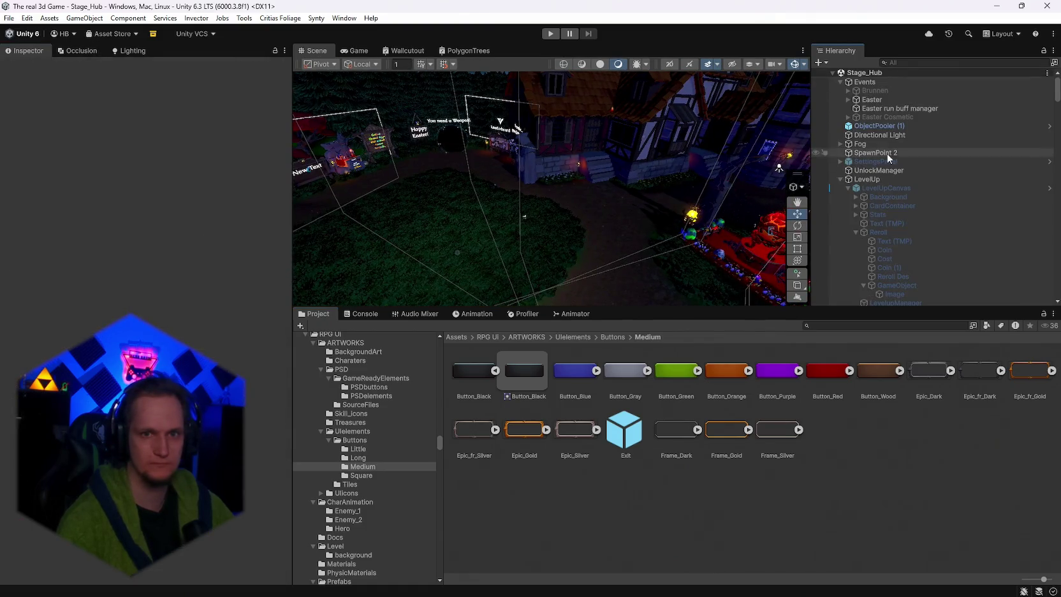
Collapse the LevelUp object and start the game in Play mode
left_click(840, 181)
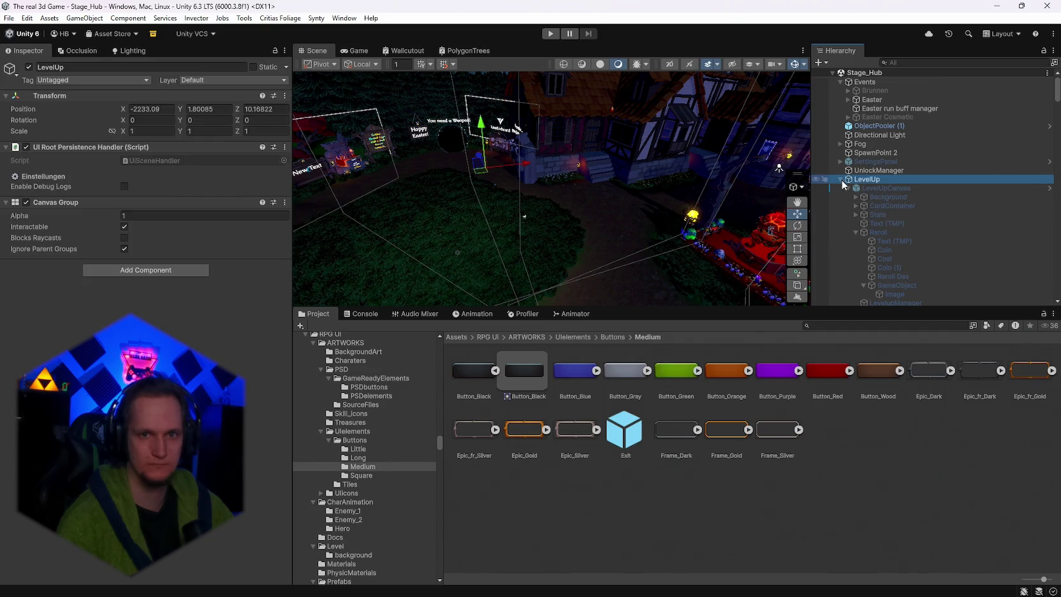
left_click(840, 180)
left_click(10, 18)
left_click(18, 18)
left_click(9, 18)
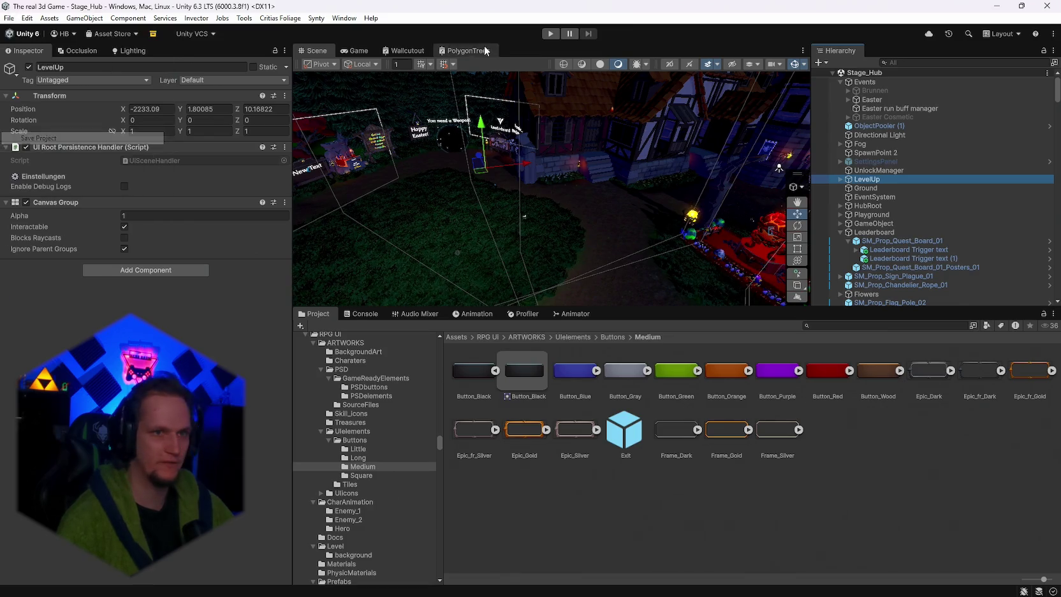
left_click(551, 34)
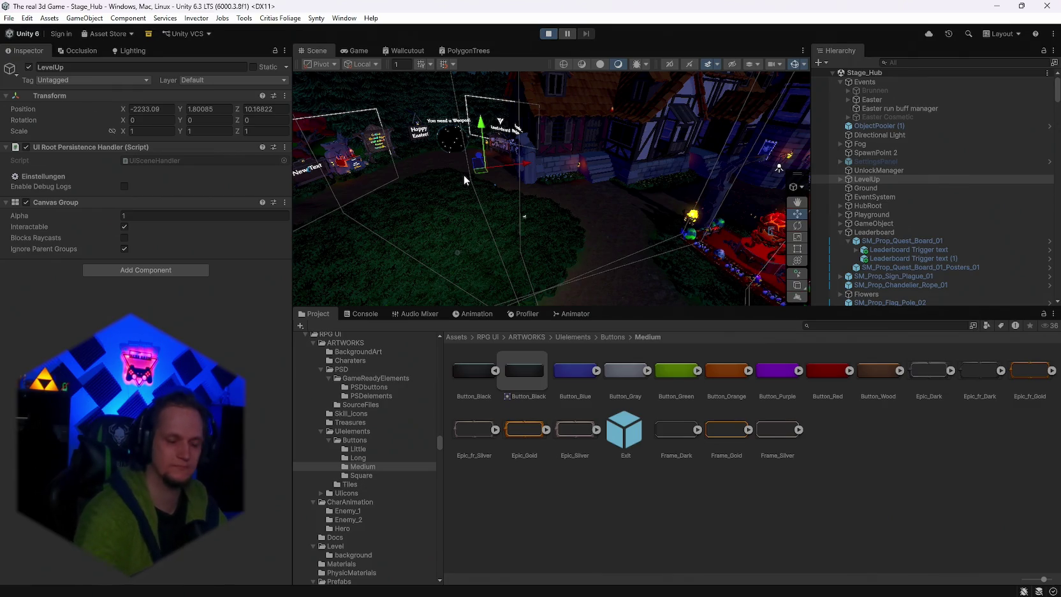
Pause and resume the game, then walk the character to the hub merchant's Skin Shop
key("Escape")
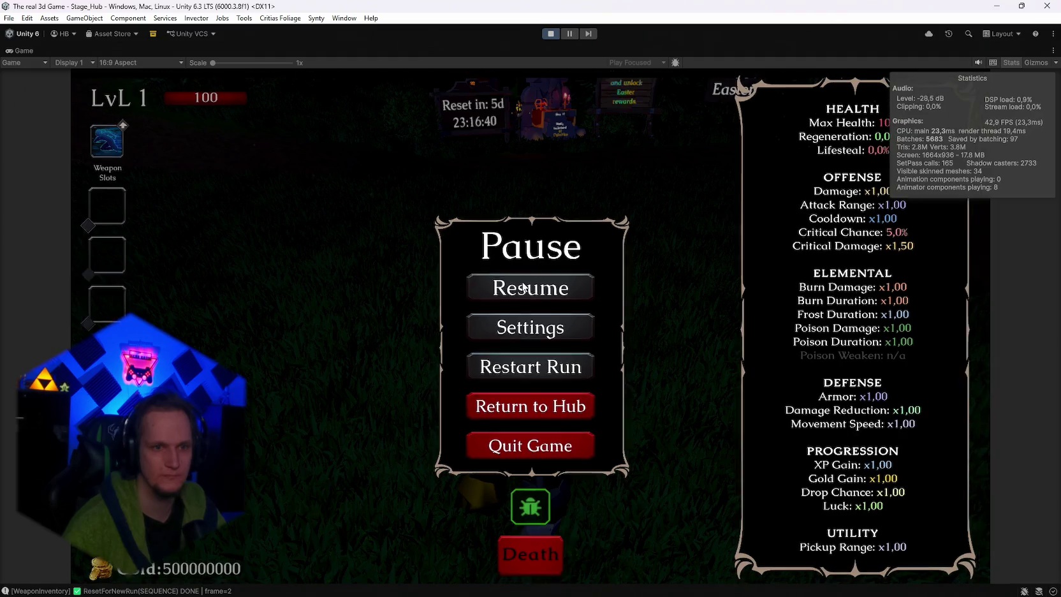
key("Escape")
key("w")
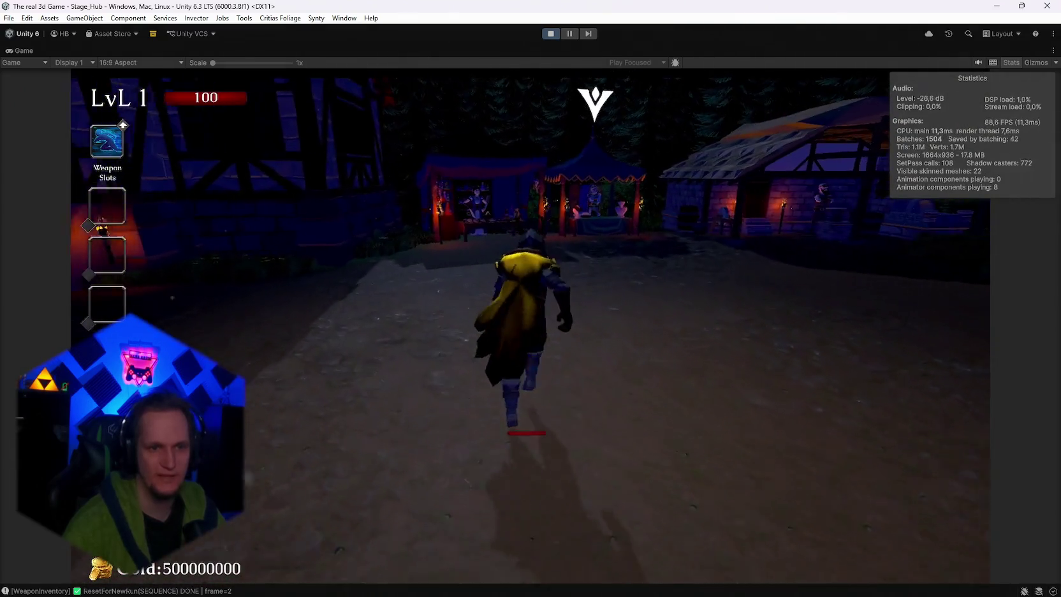
key("d")
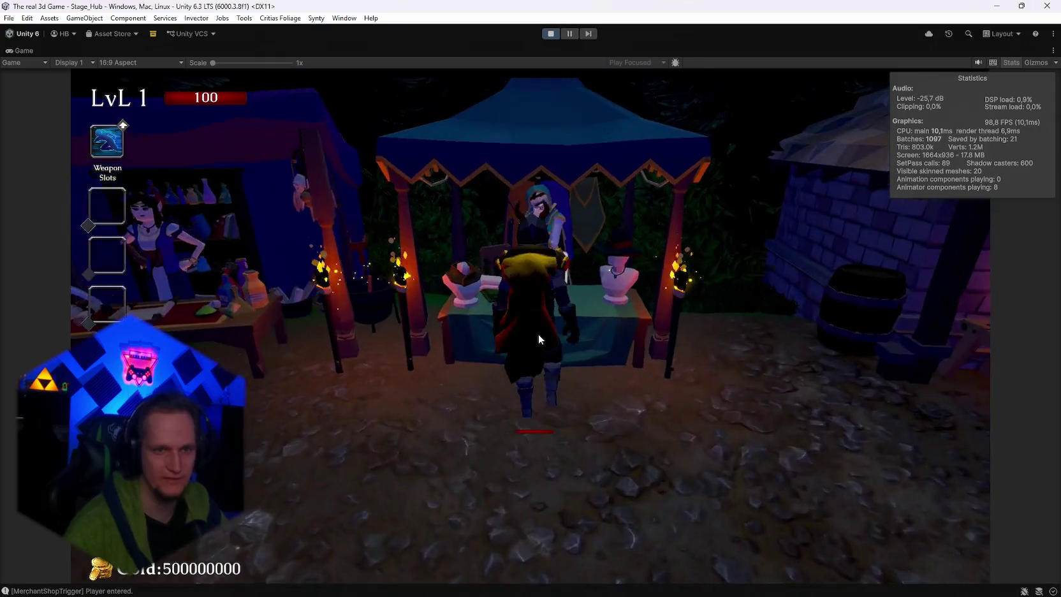
key("e")
Turn off the Stats performance overlay in the Game view
scroll(580, 428, "down", 3)
scroll(580, 428, "up", 5)
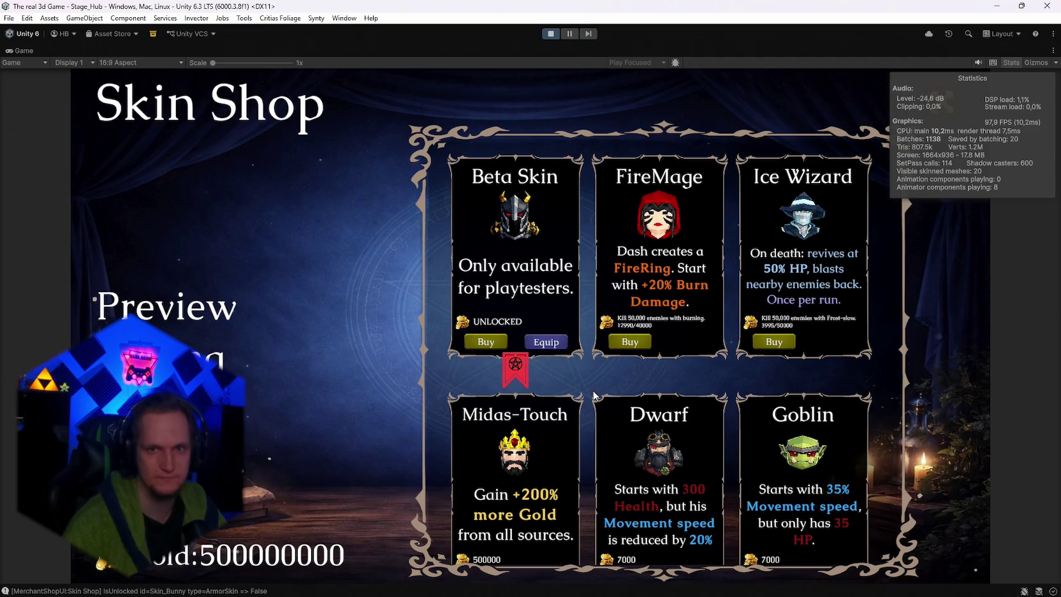
left_click(1012, 62)
Scroll the Skin Shop, then buy the Jack o Latern skin for 7000 gold and equip it
scroll(544, 361, "down", 5)
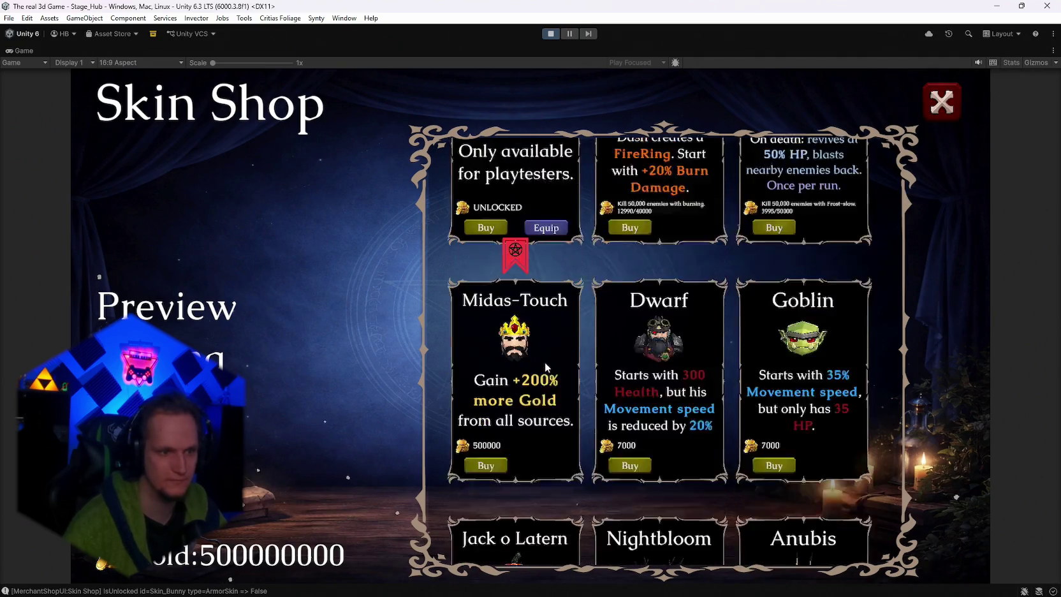
scroll(562, 385, "up", 4)
scroll(570, 392, "up", 2)
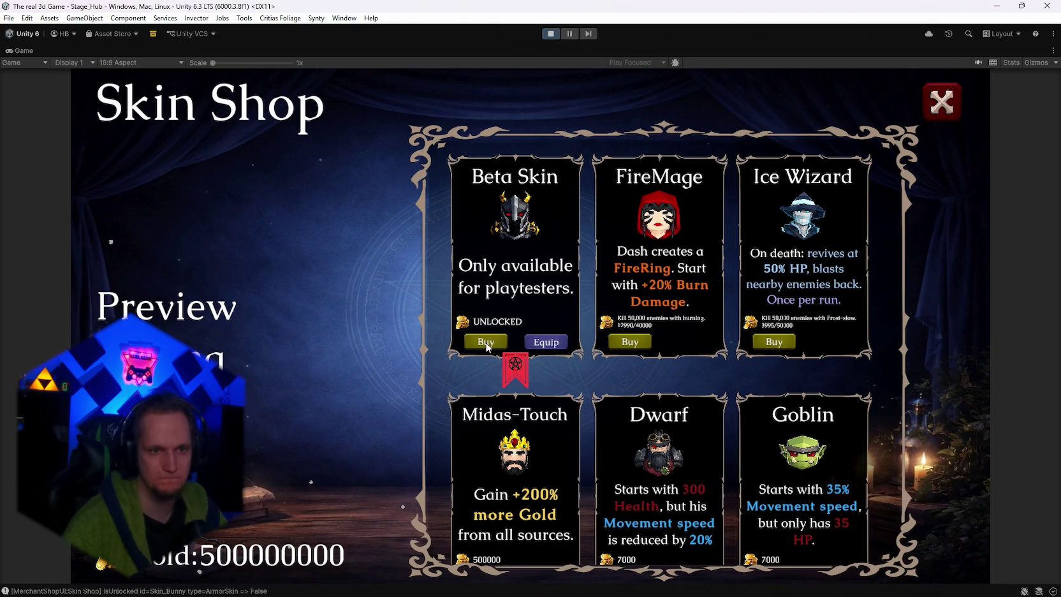
scroll(548, 345, "down", 5)
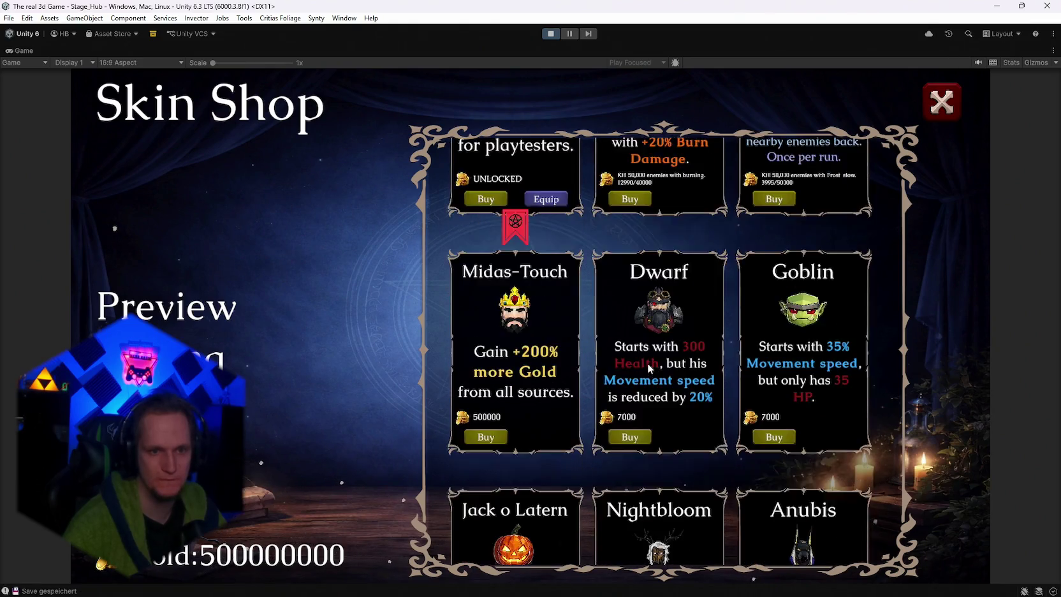
scroll(661, 378, "up", 4)
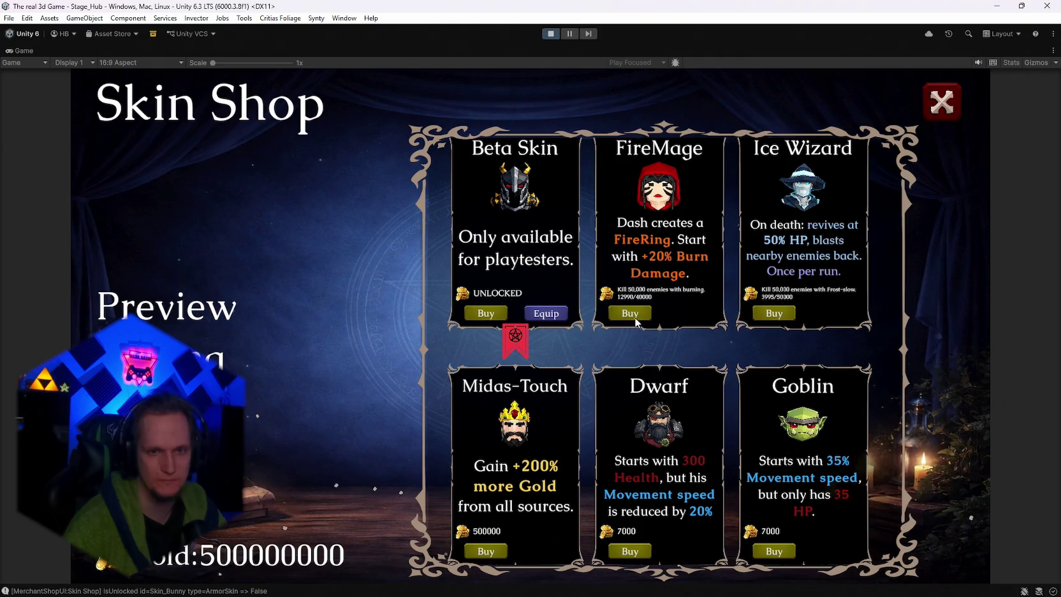
scroll(635, 329, "down", 3)
scroll(634, 335, "down", 6)
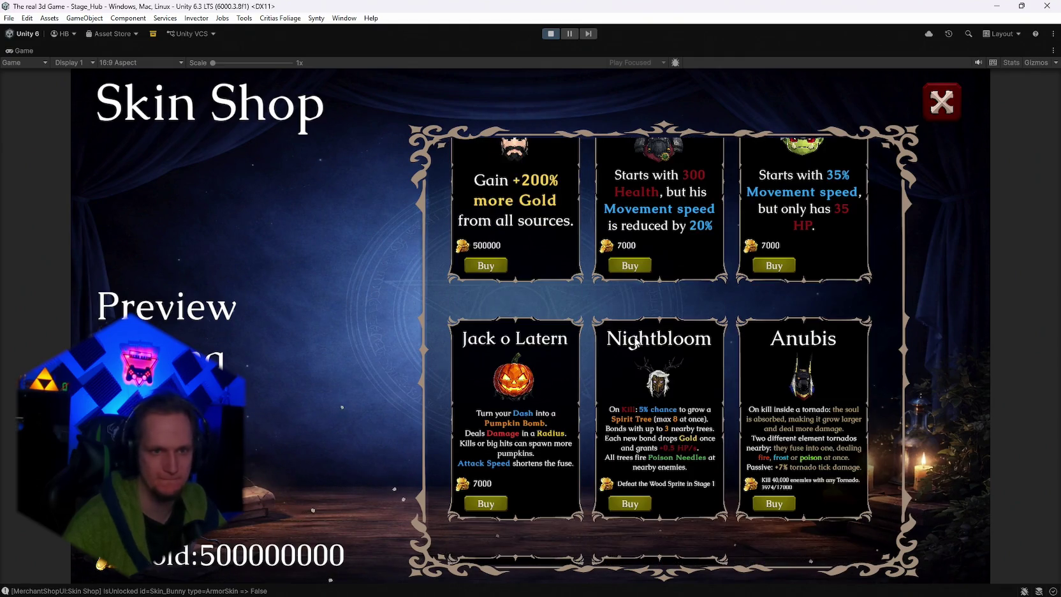
scroll(636, 343, "up", 9)
scroll(636, 347, "down", 5)
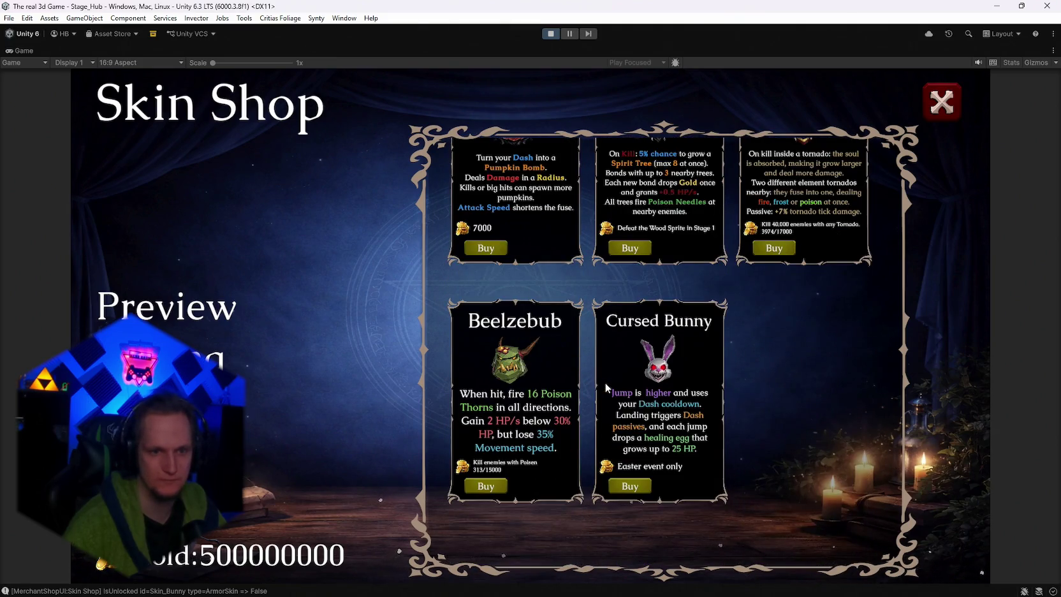
scroll(603, 446, "up", 5)
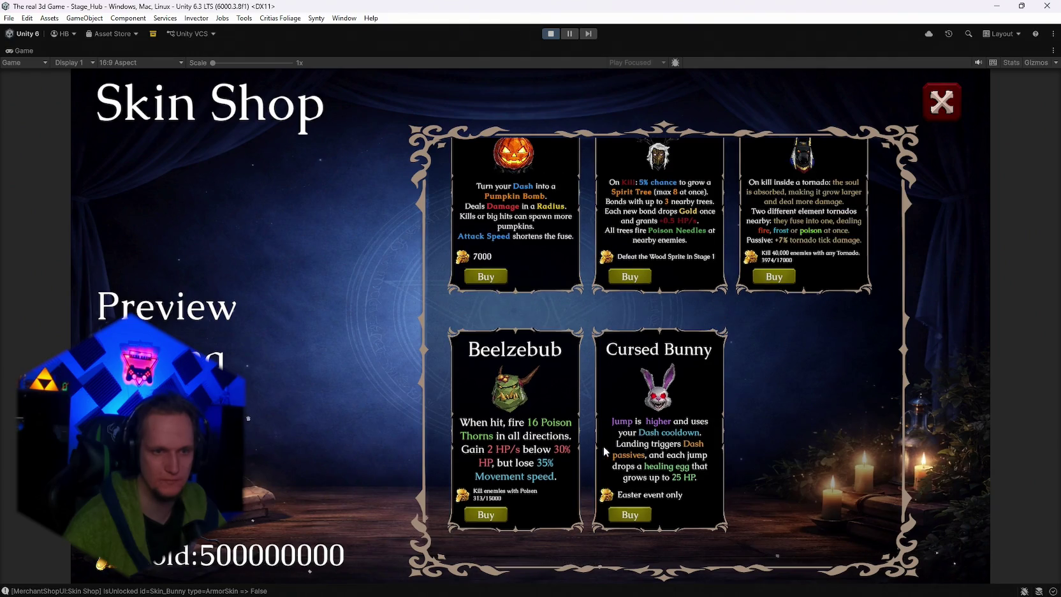
scroll(555, 412, "up", 2)
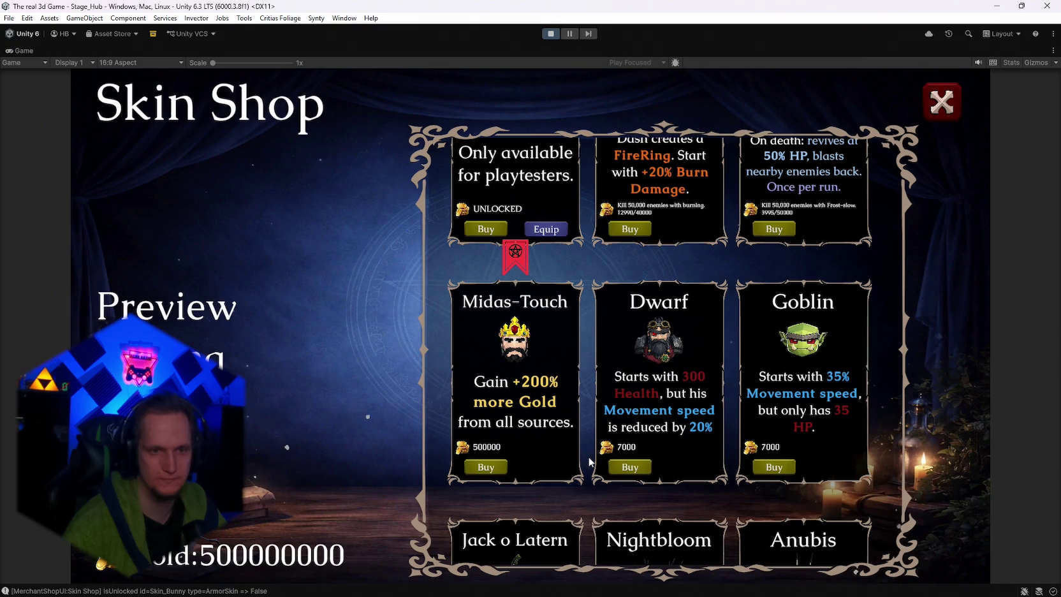
scroll(590, 460, "up", 2)
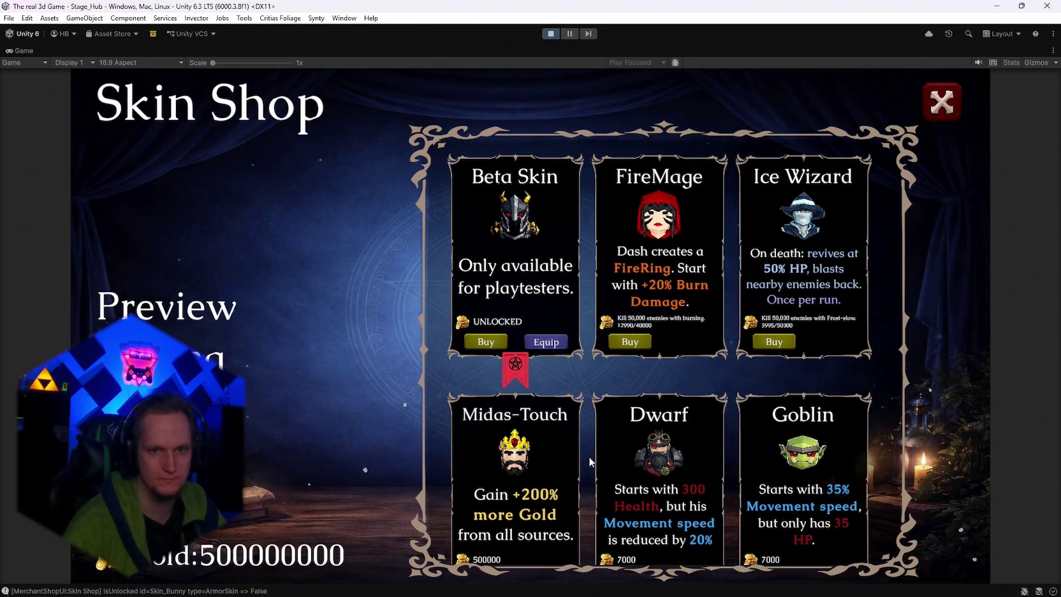
scroll(593, 454, "down", 8)
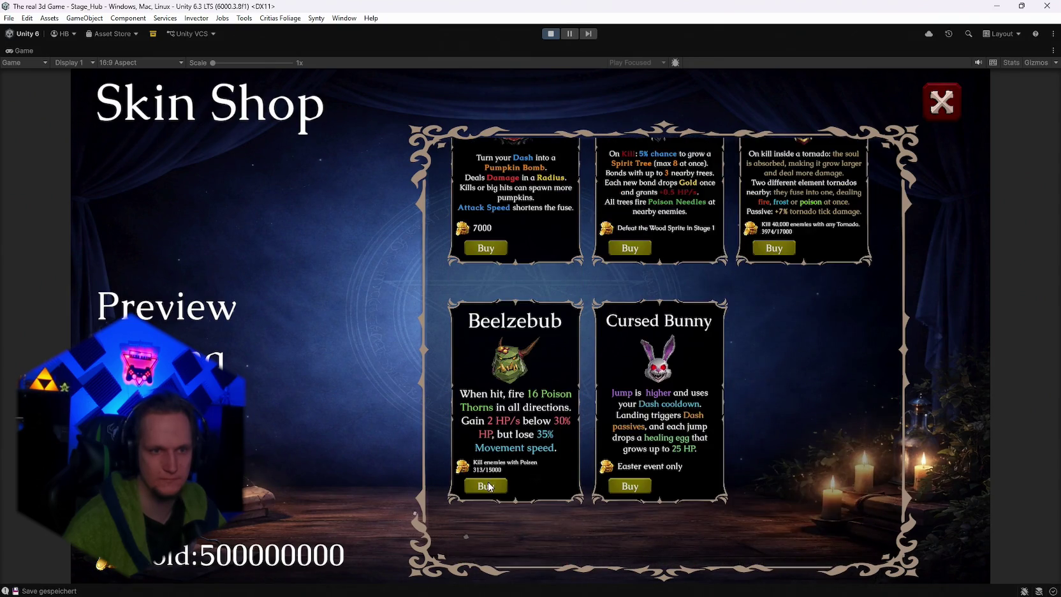
scroll(610, 414, "up", 2)
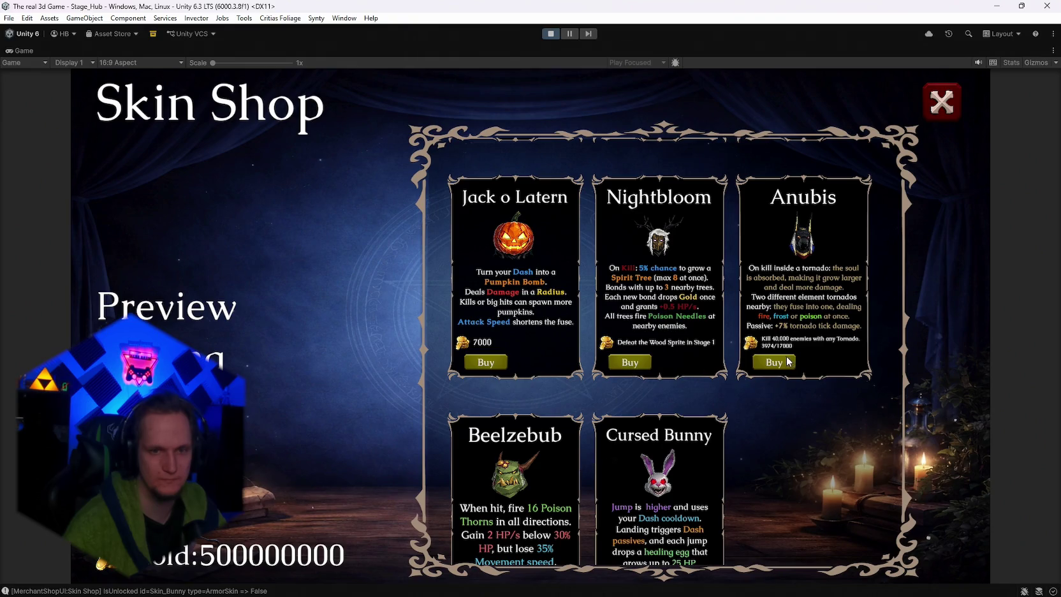
left_click(477, 369)
left_click(549, 370)
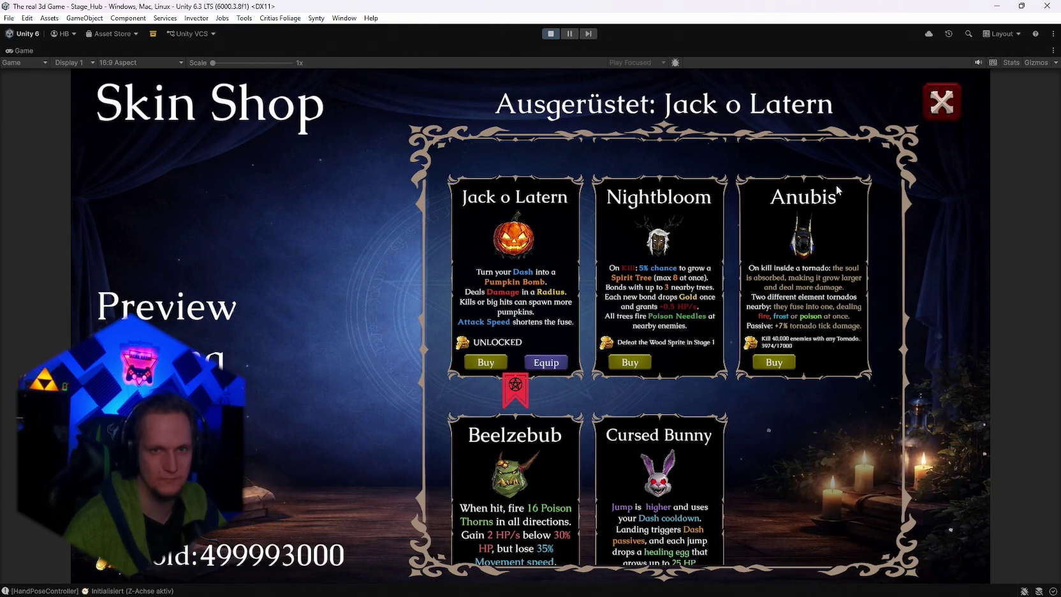
Close the shop and walk into the portal to bring up the starting-card choice
key("Escape")
key("w")
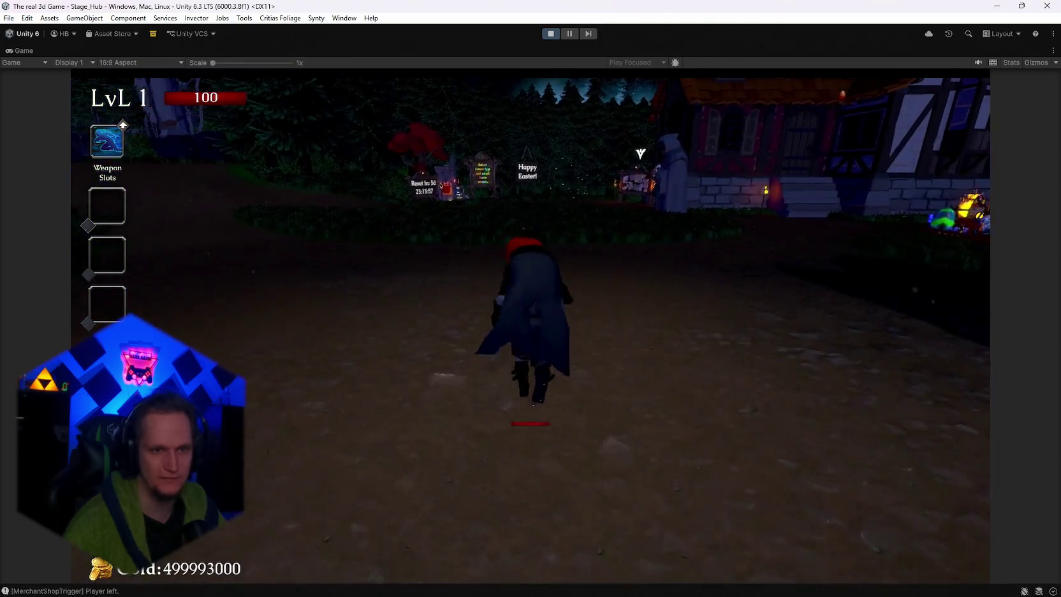
key("w")
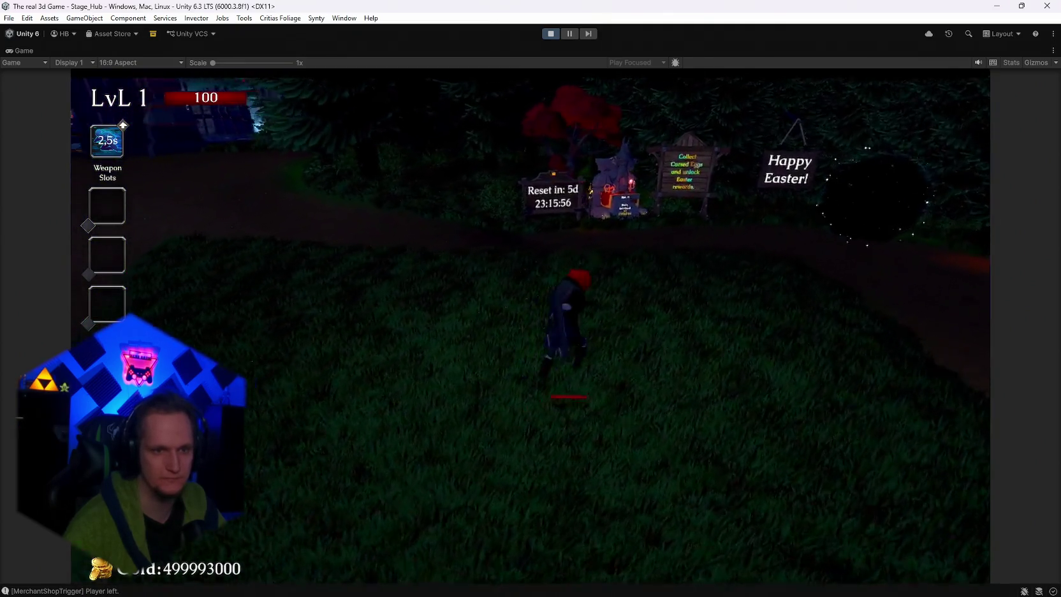
key("w")
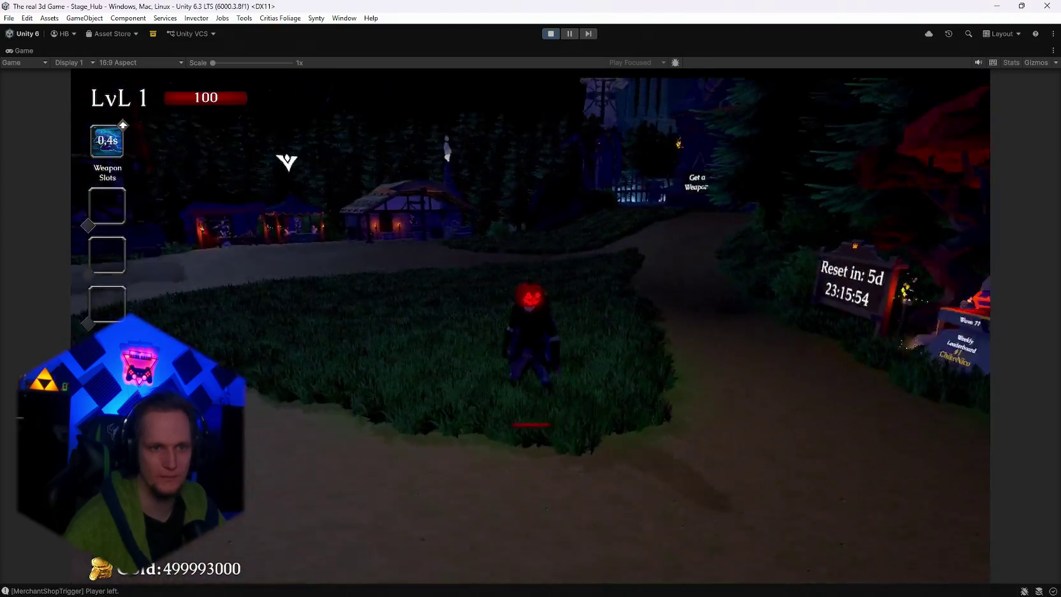
key("w")
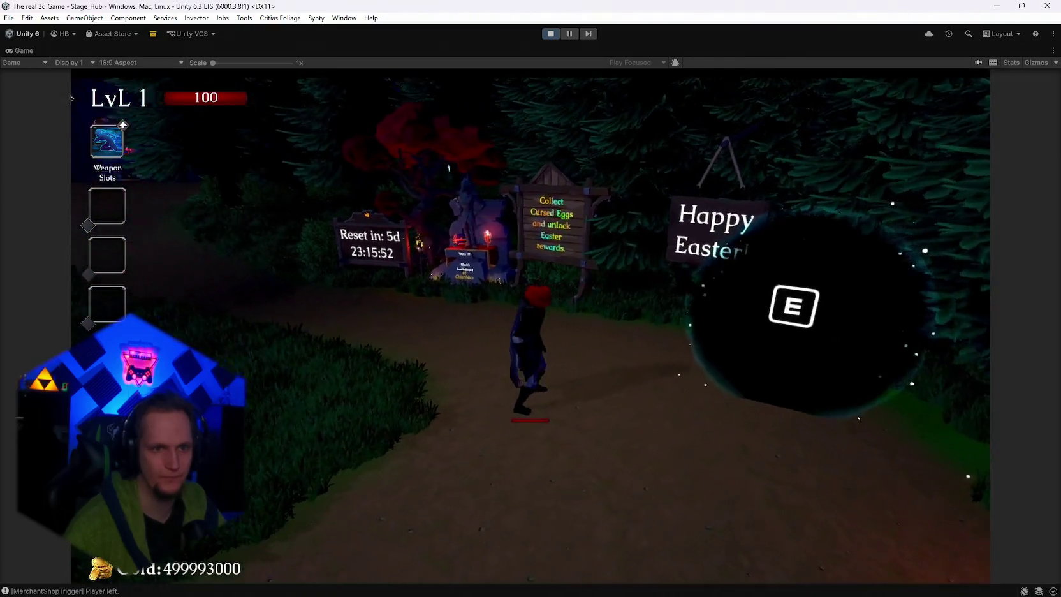
key("w")
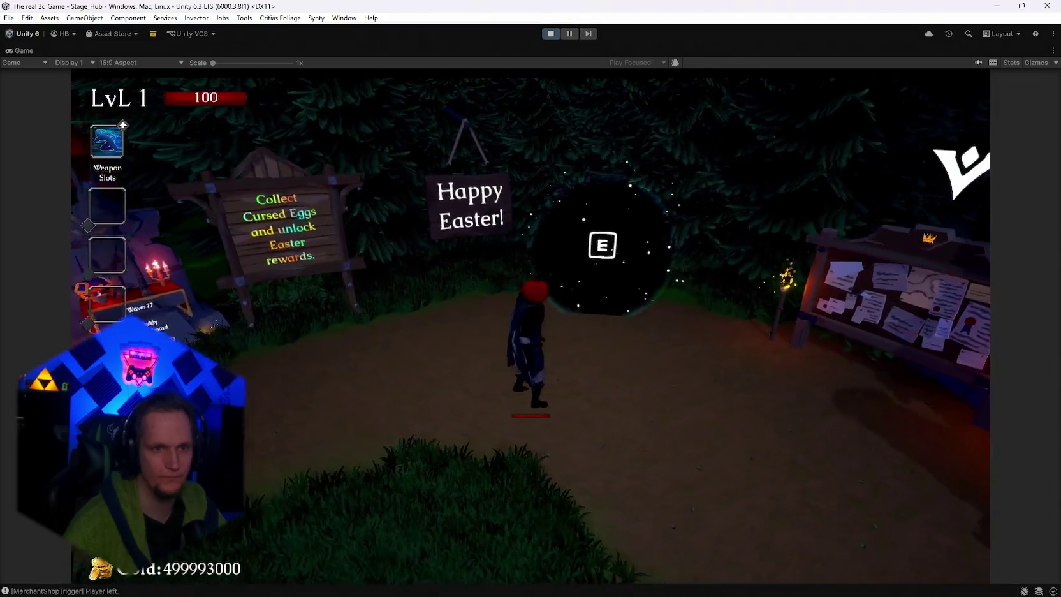
key("e")
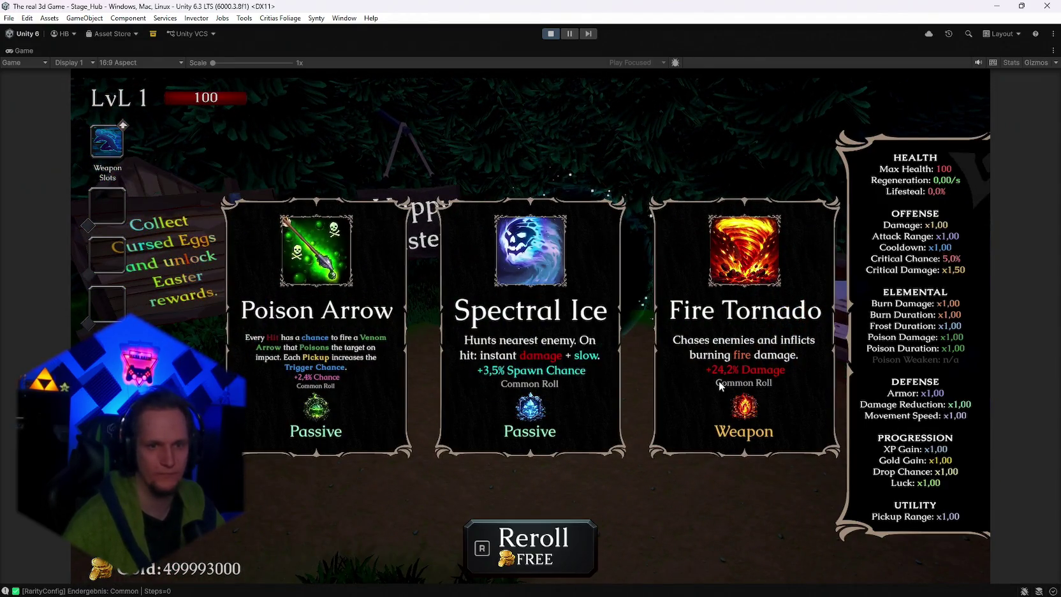
Pick the Fire Tornado weapon card to start the Cursed Forest Stage 1 run
key("d")
key("d")
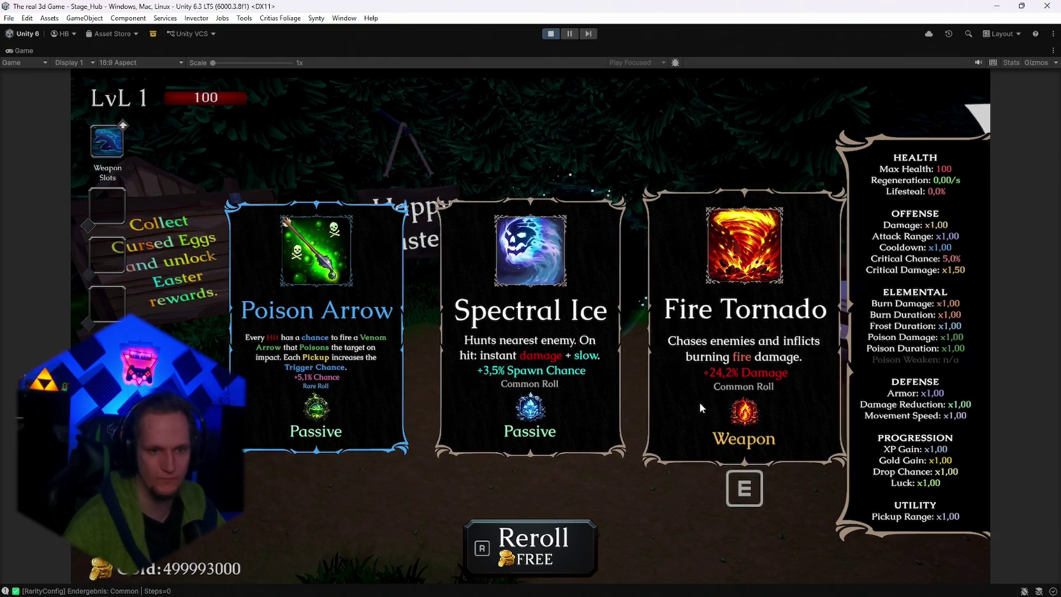
key("e")
key("e")
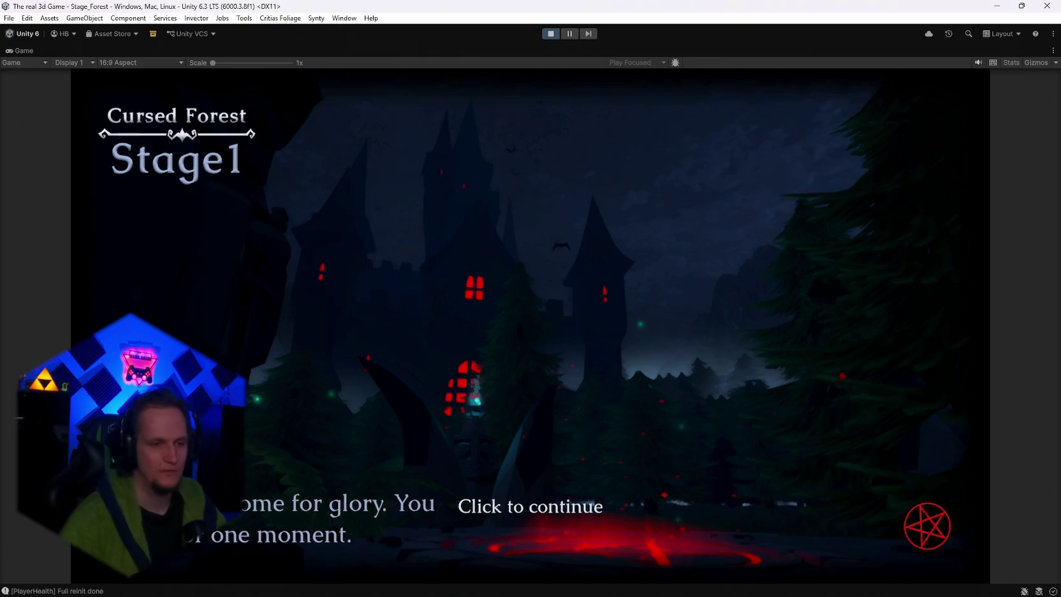
Skip the stage intro and run through the forest fighting enemies
key("w")
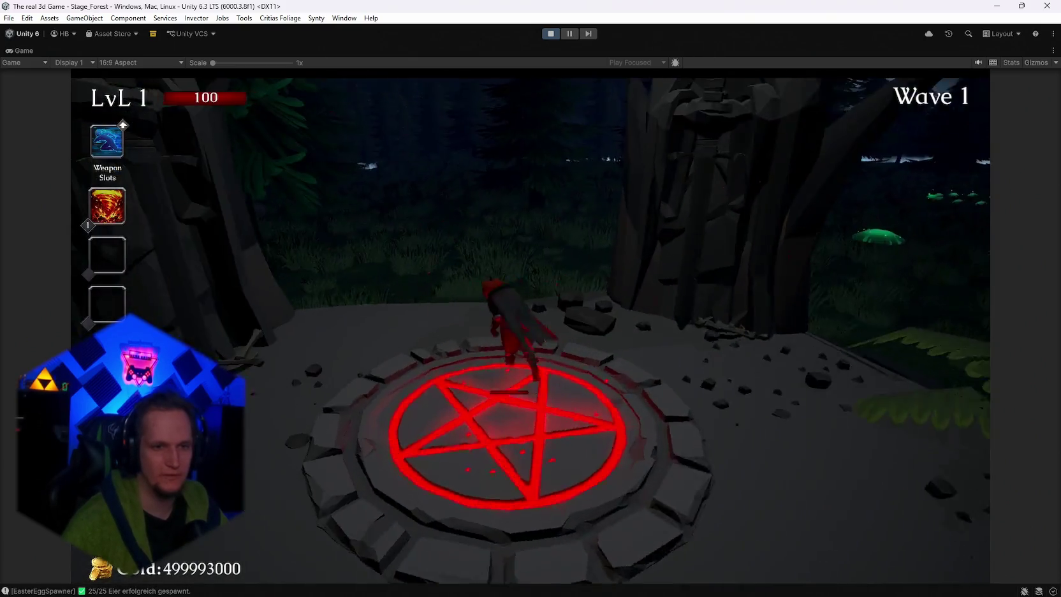
key("w")
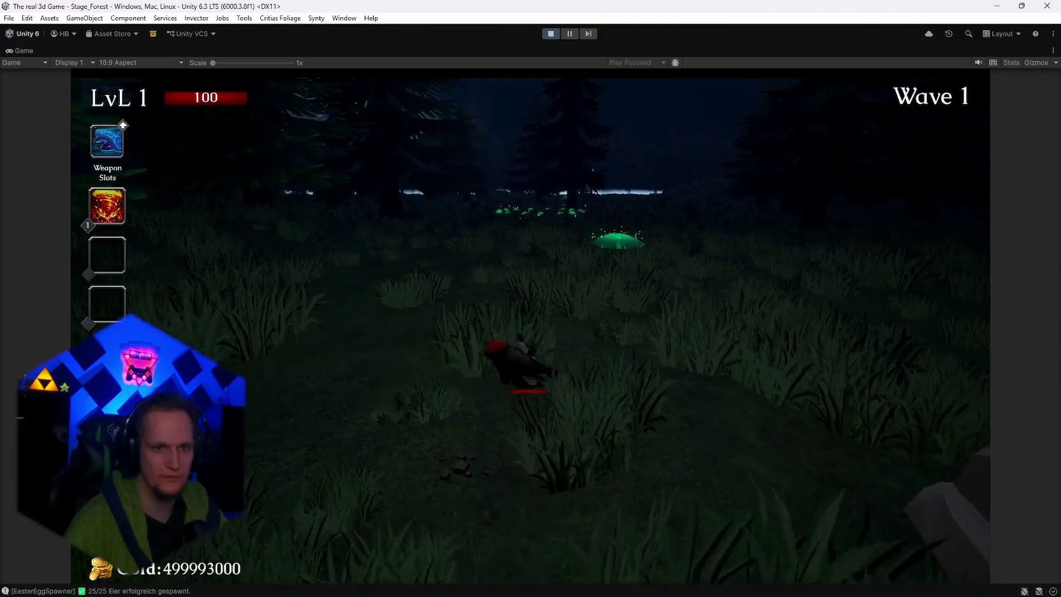
key("w")
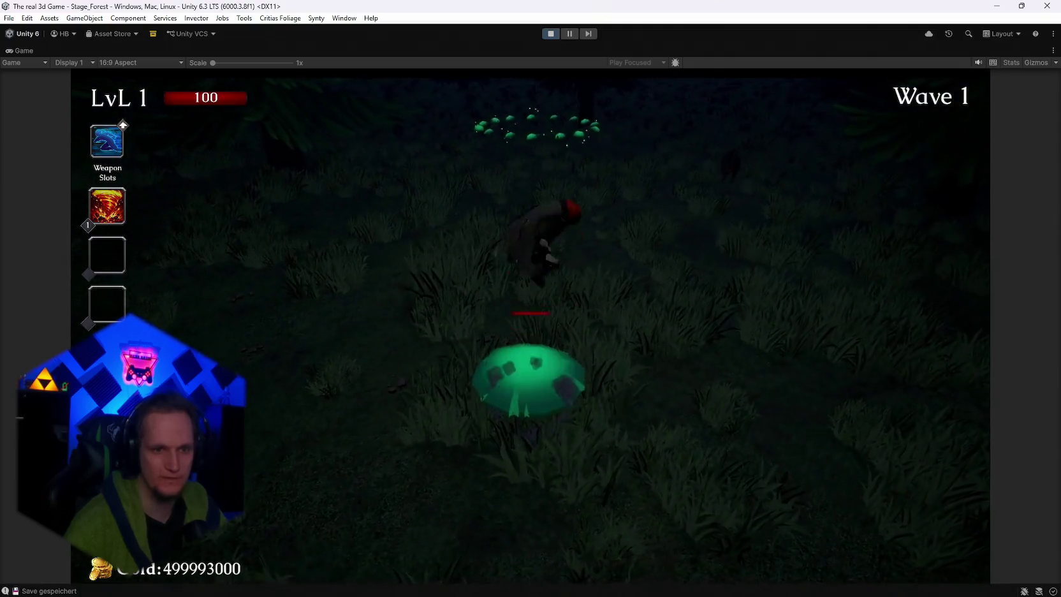
key("w")
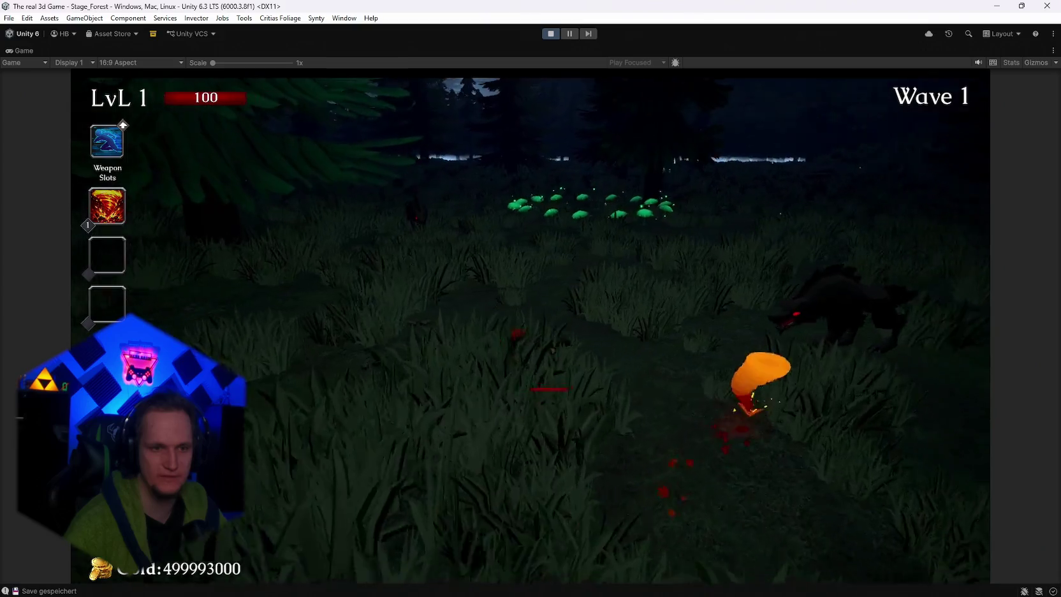
key("w")
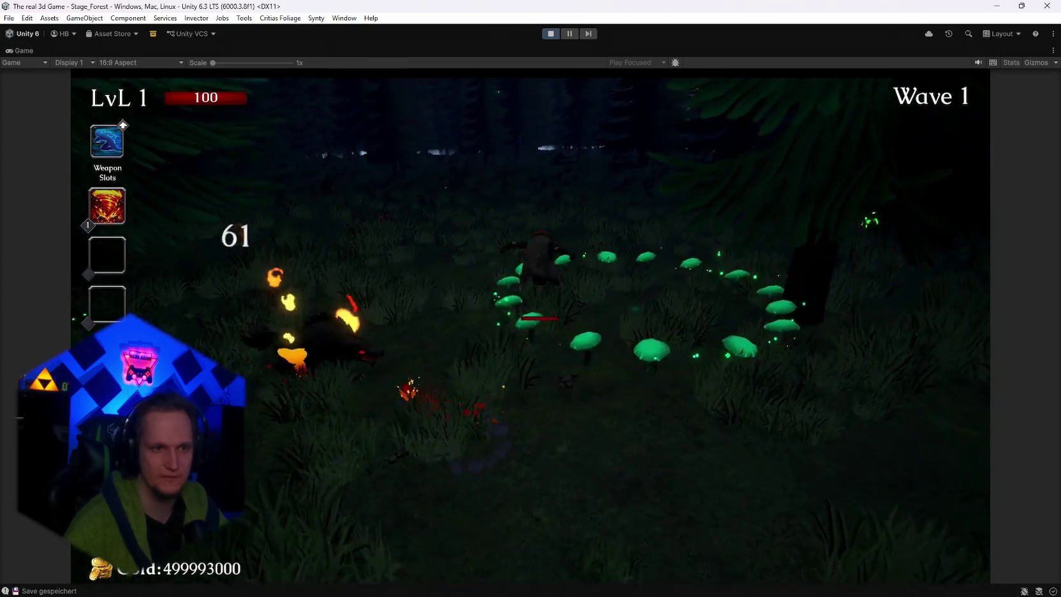
key("w")
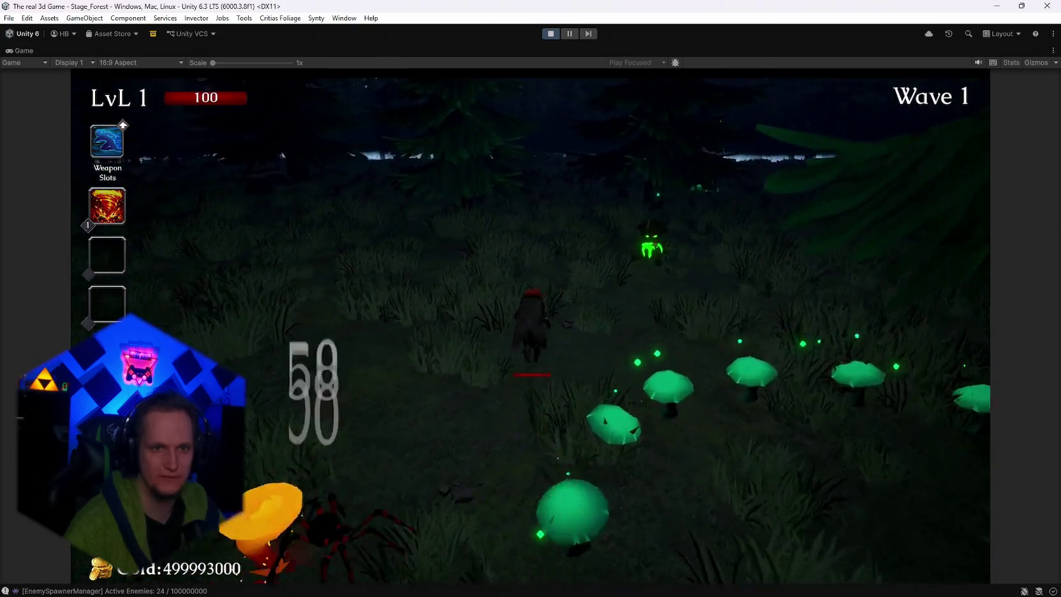
key("w")
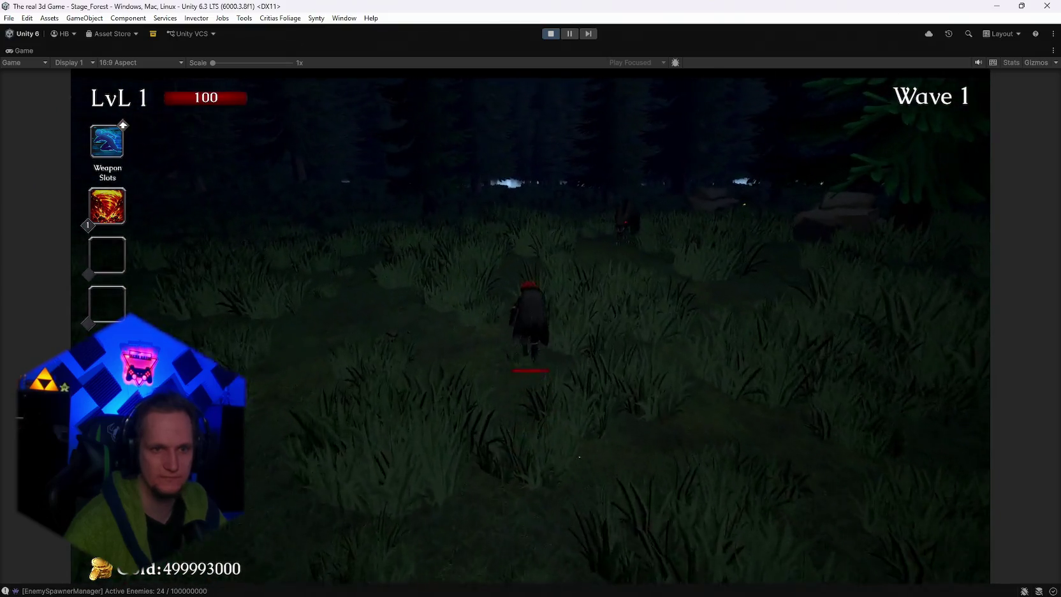
key("w")
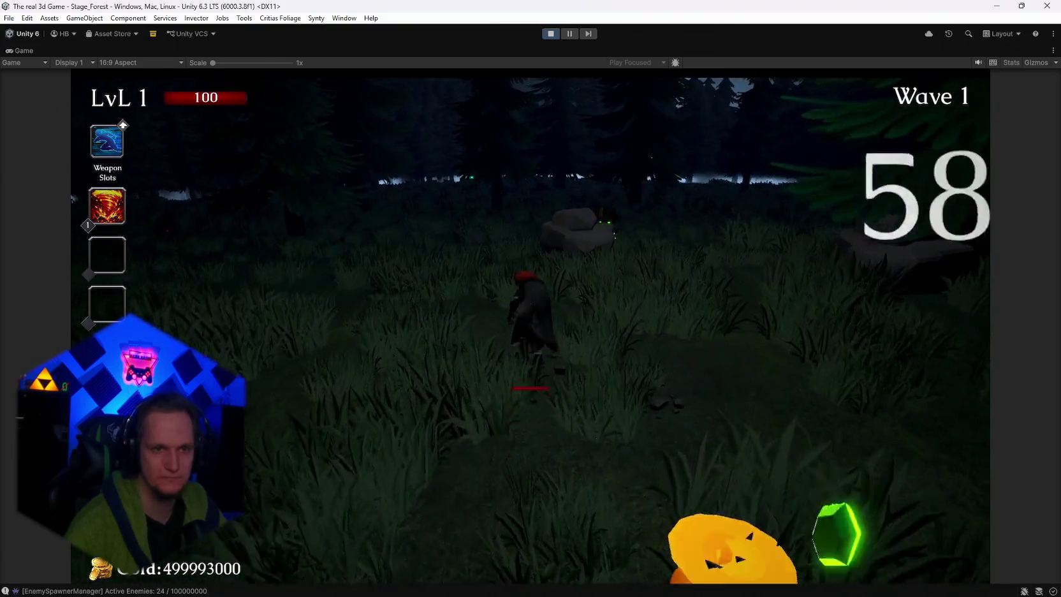
Pause and resume once, then pause again and use the Death debug button to reach YOU DIED
key("Escape")
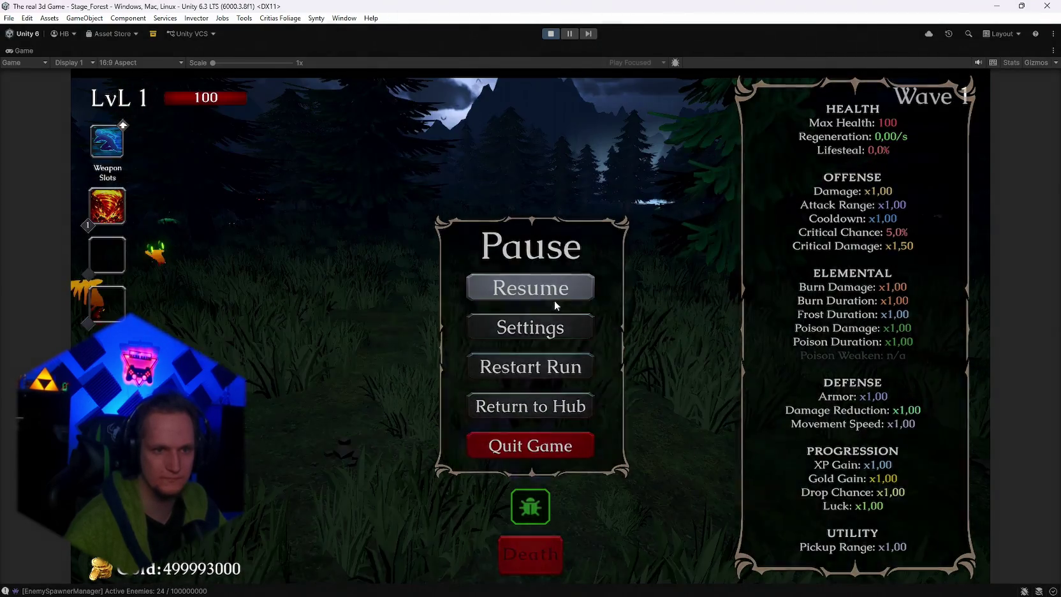
left_click(548, 298)
key("w")
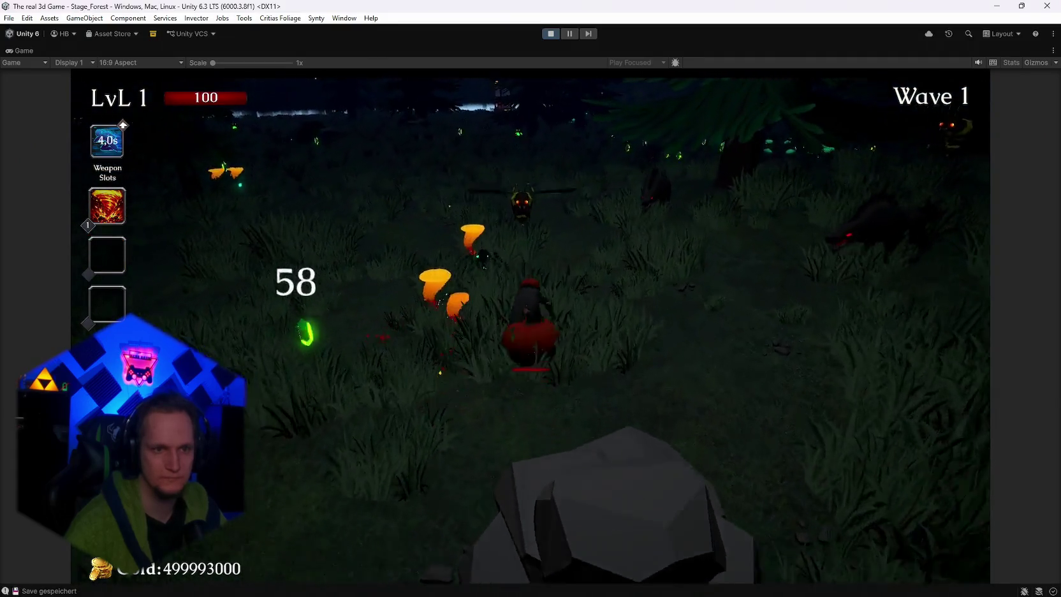
key("Escape")
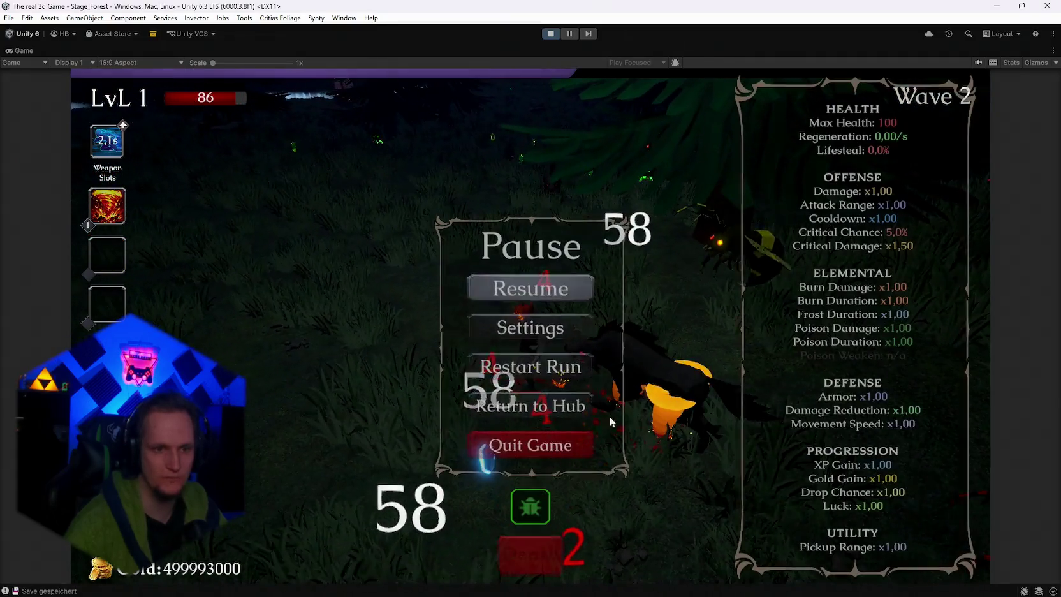
left_click(526, 555)
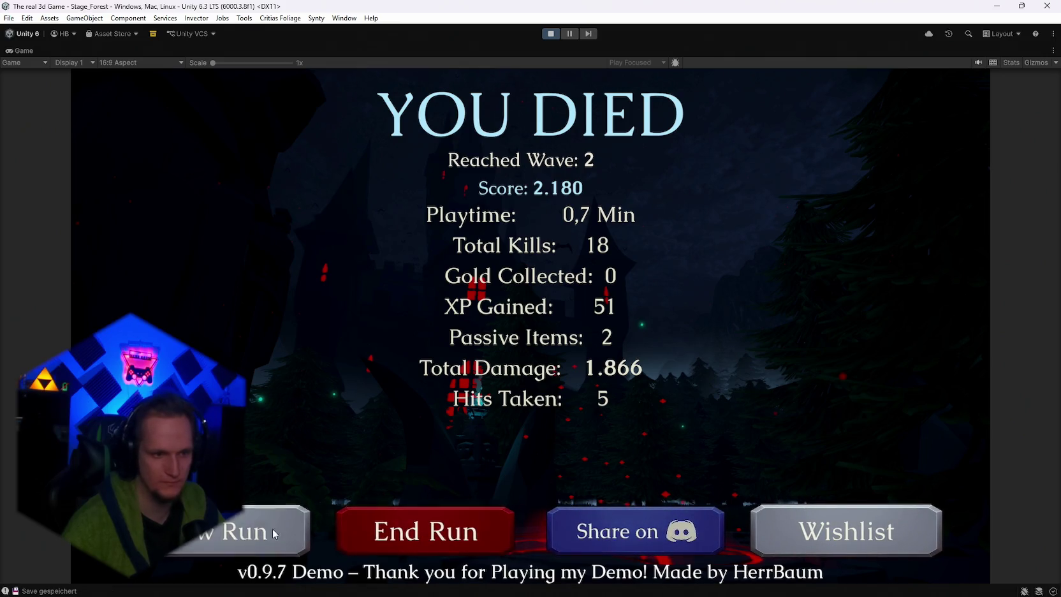
Stop Play mode, search for the end-screen prefab and open Canvas_endscreen in Prefab Mode
left_click(550, 35)
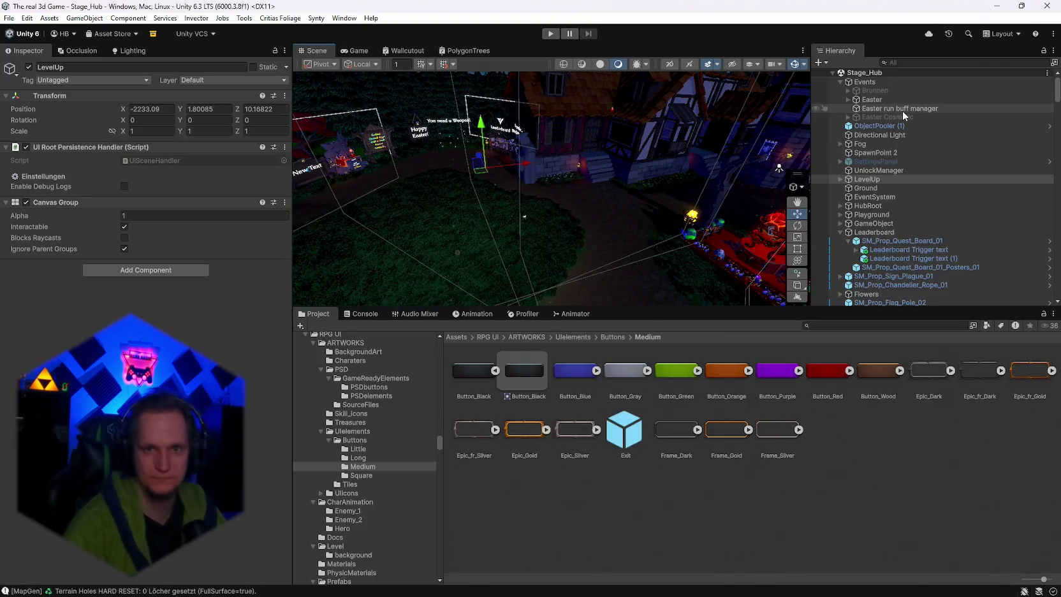
left_click(910, 64)
type("endsc")
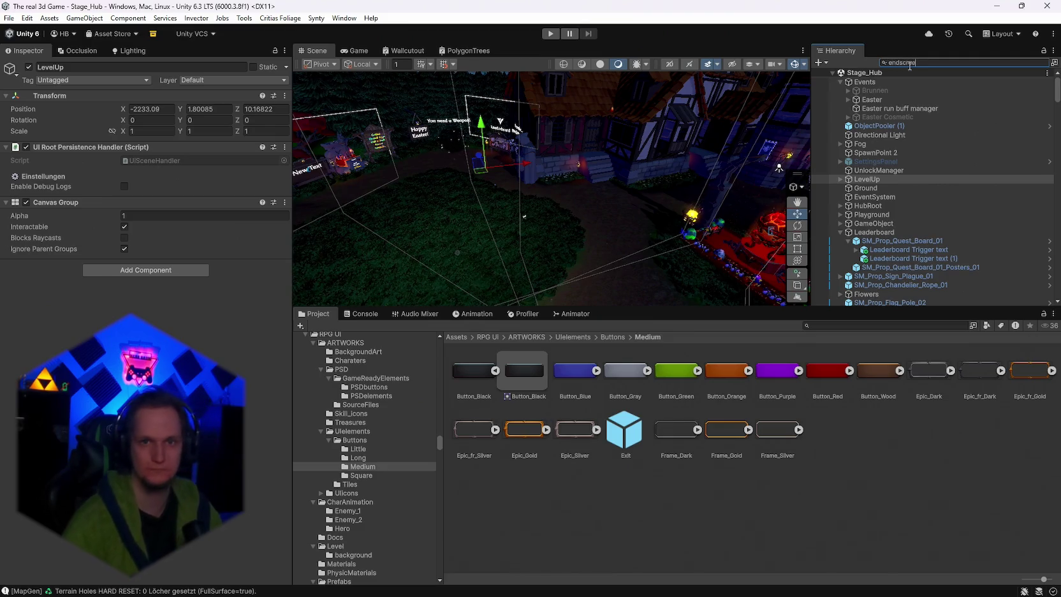
type("ree")
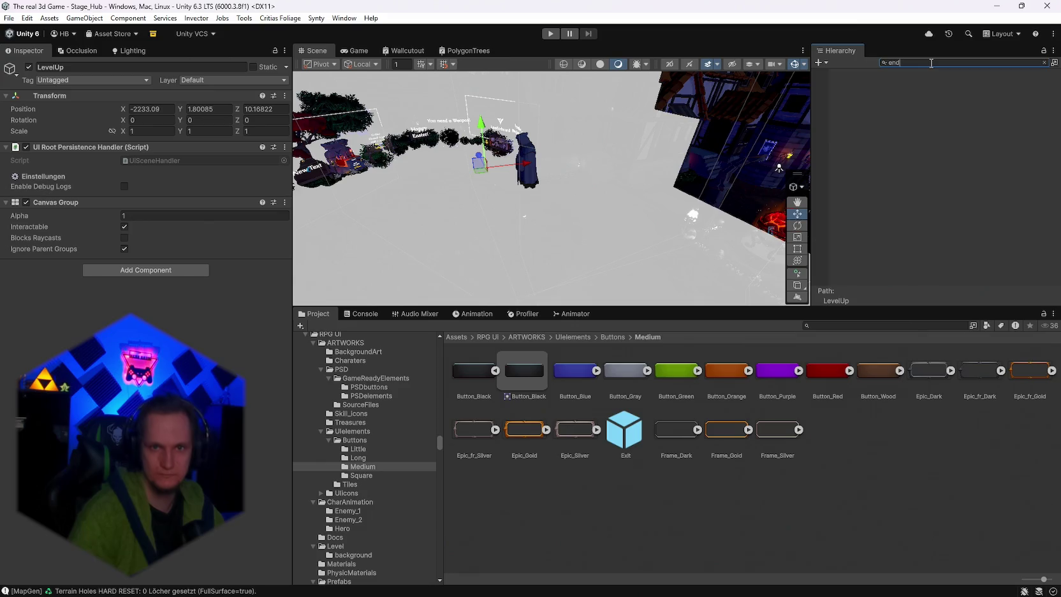
key("BackSpace")
key("BackSpace")
key("BackSpace")
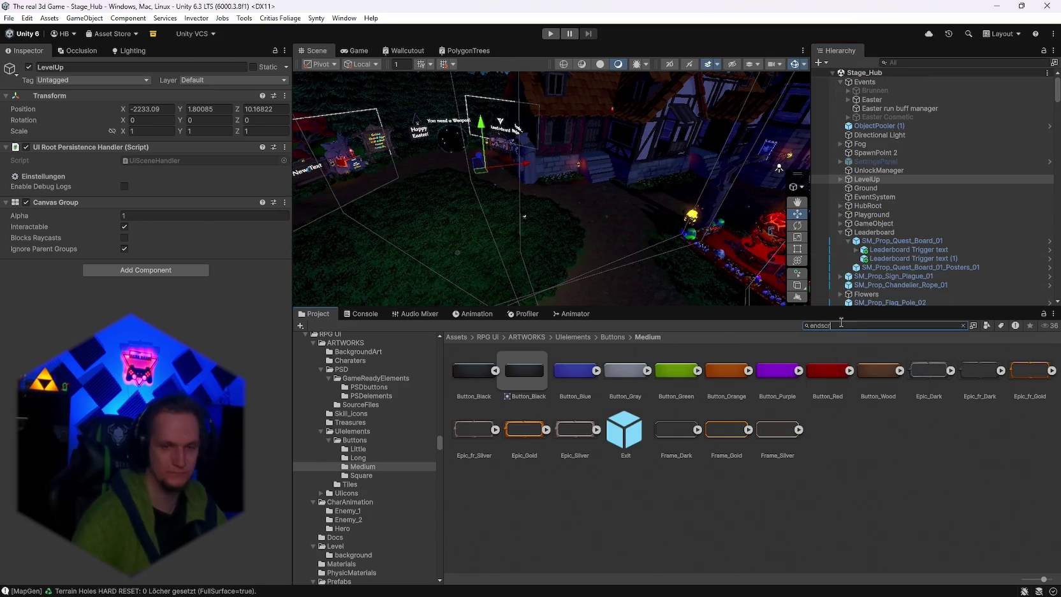
type("e")
double_click(529, 374)
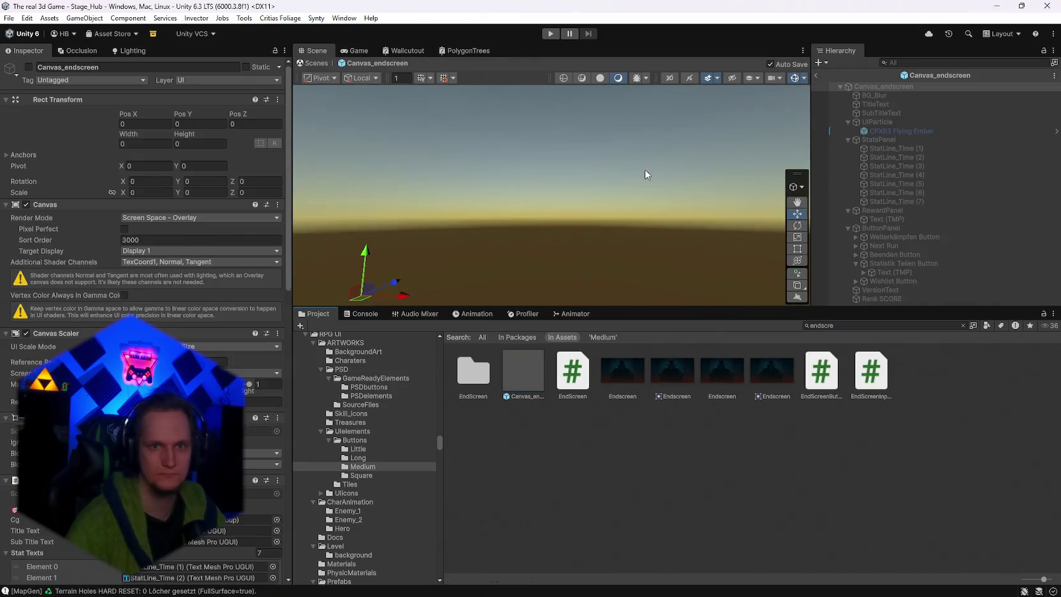
Activate the end-screen canvas, give Wishlist Button the Button_Green_l sprite, and exit Prefab Mode
left_click(29, 67)
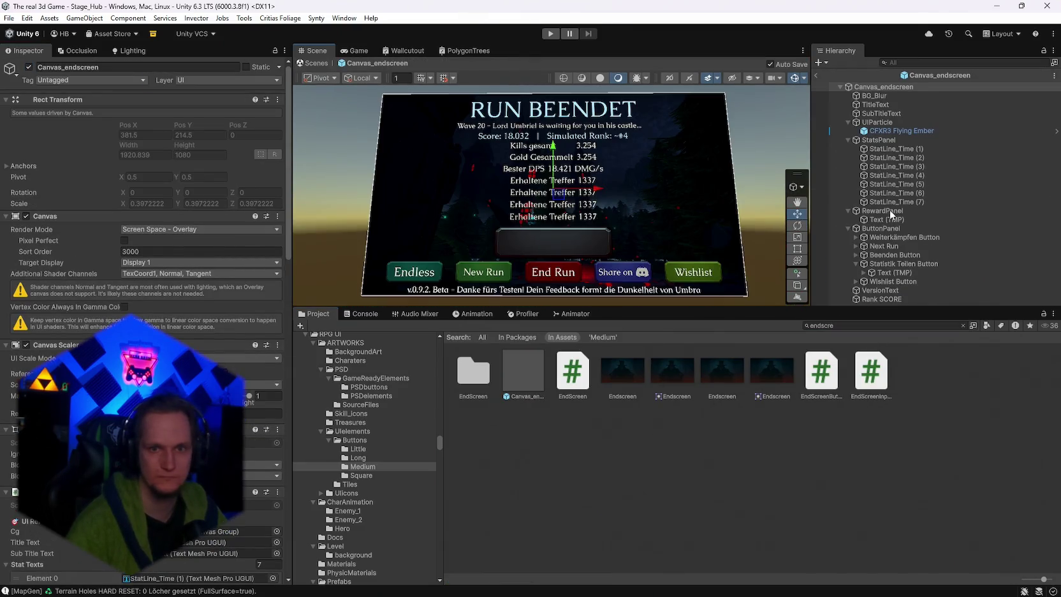
left_click(906, 264)
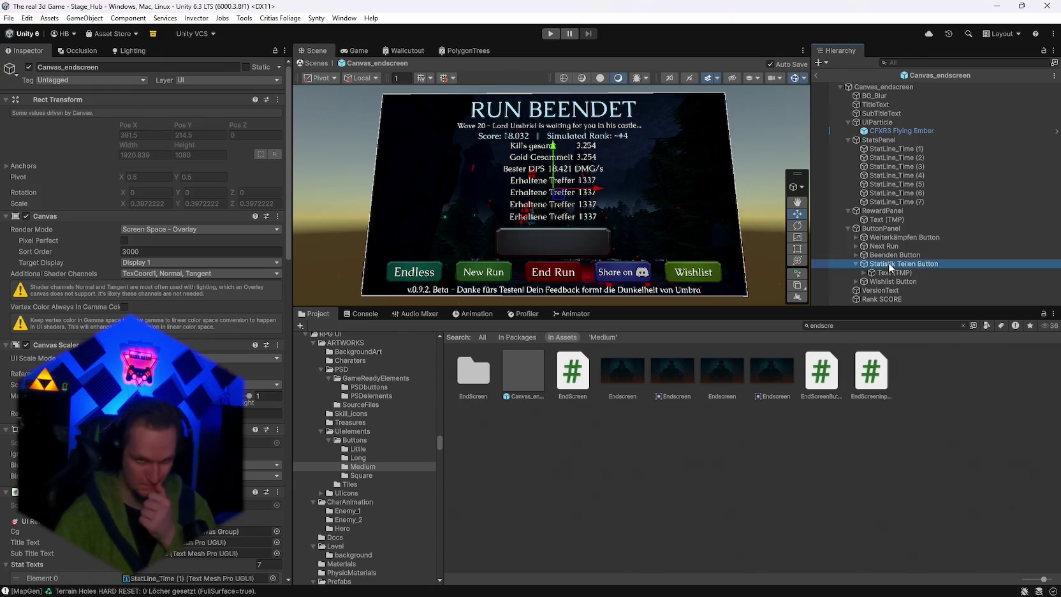
left_click(886, 239)
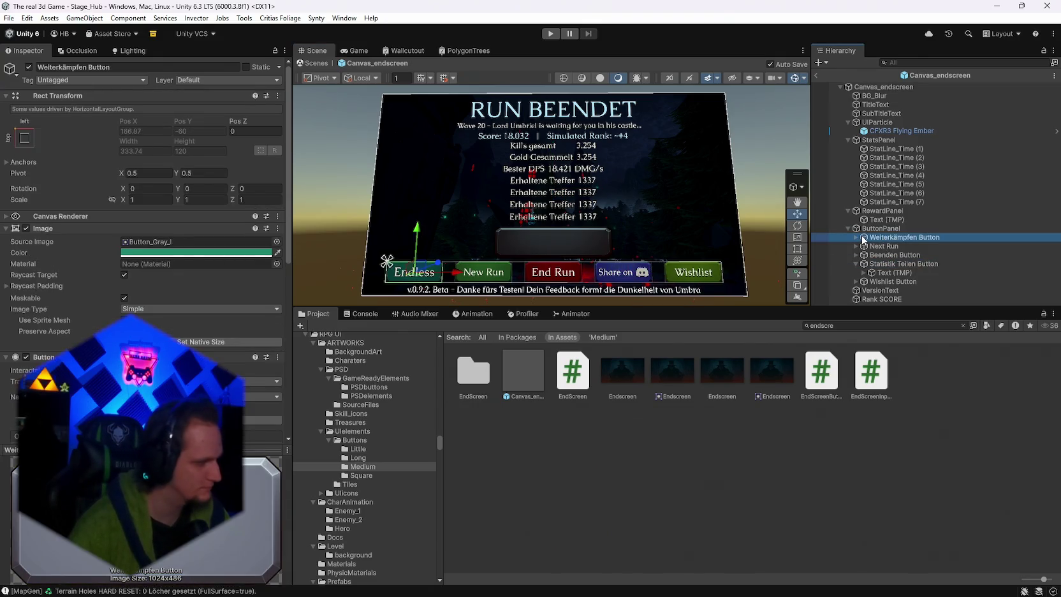
left_click(191, 242)
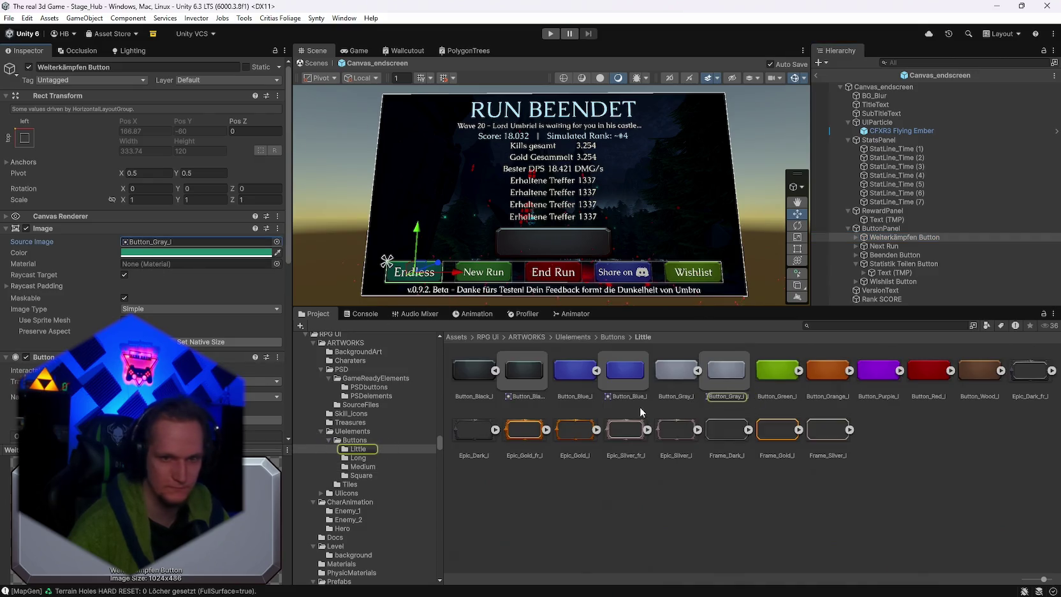
left_click(693, 271)
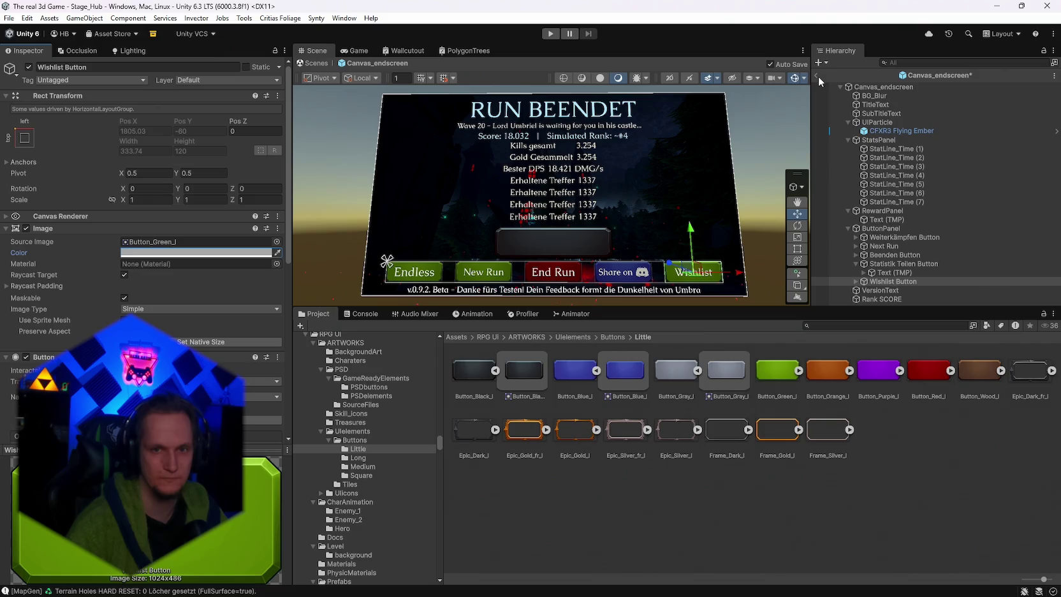
left_click(819, 77)
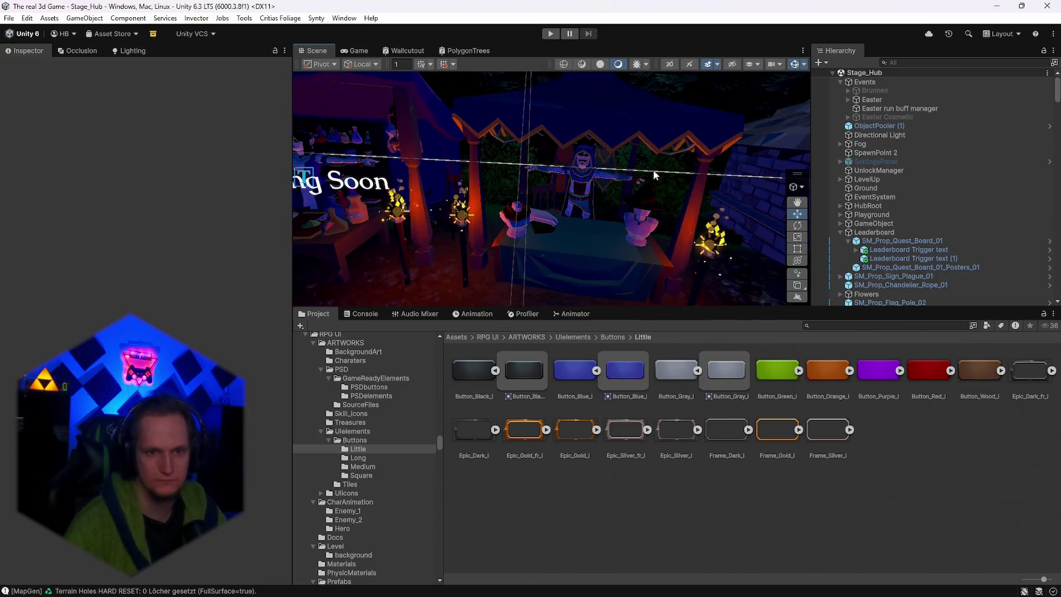
Filter the Hierarchy for 'skin', select the Skin Shop object and frame it in the Scene view
scroll(931, 159, "down", 3)
left_click(912, 62)
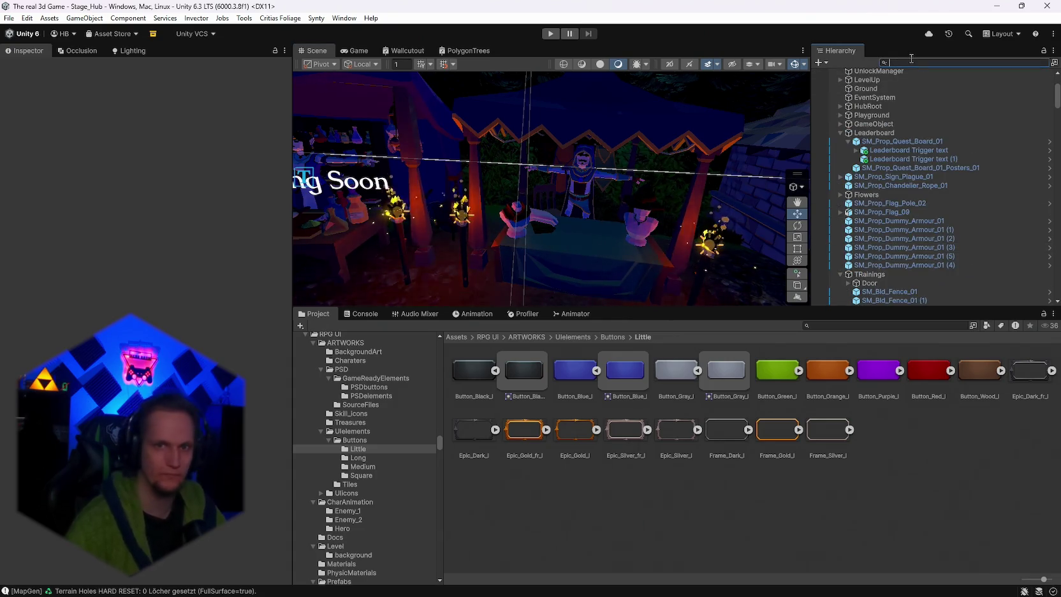
type("skinsho")
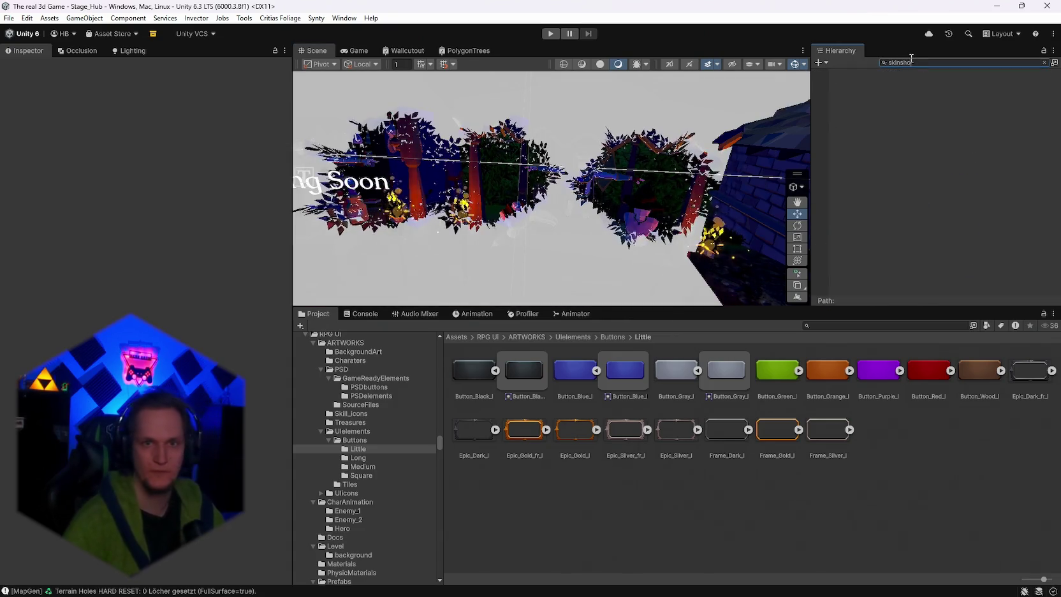
key("BackSpace")
key("BackSpace")
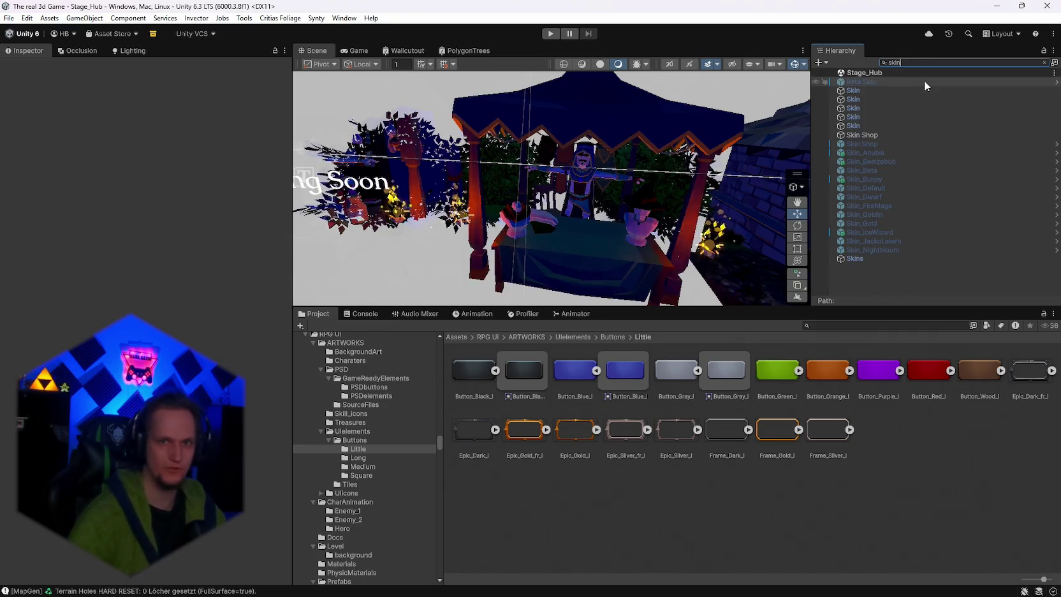
left_click(859, 135)
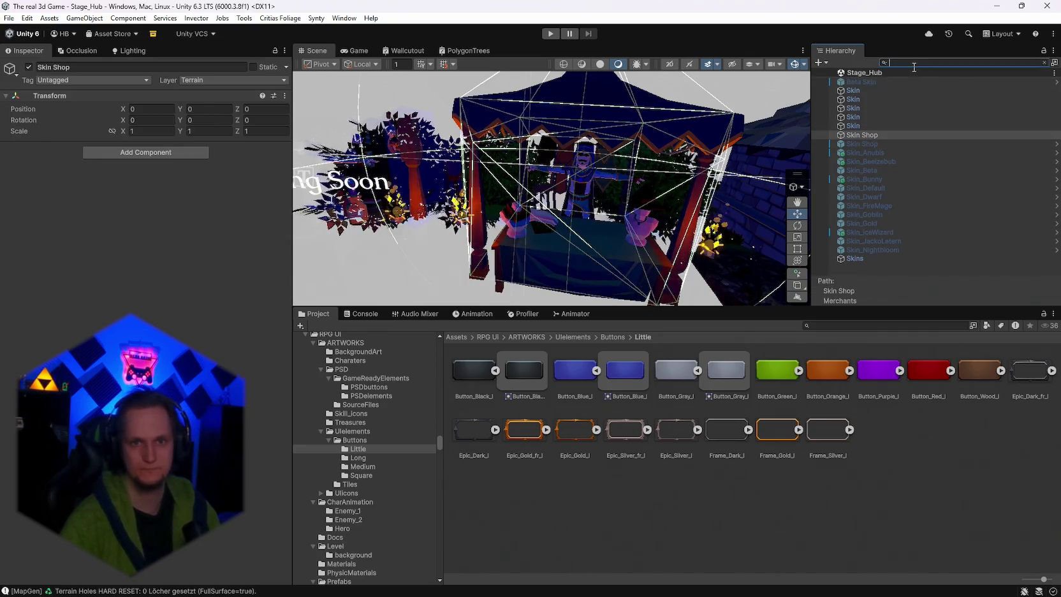
key("f")
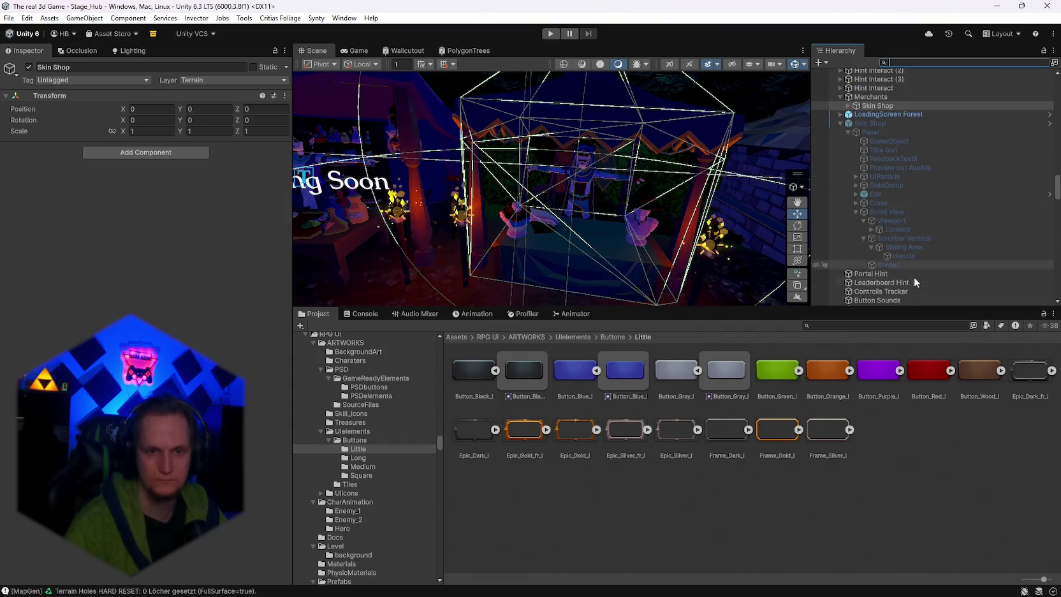
Select the Skin Shop prefab in Merchants/Skins and open ShopItemEntry 1 for editing
left_click(854, 327)
type("skin shop")
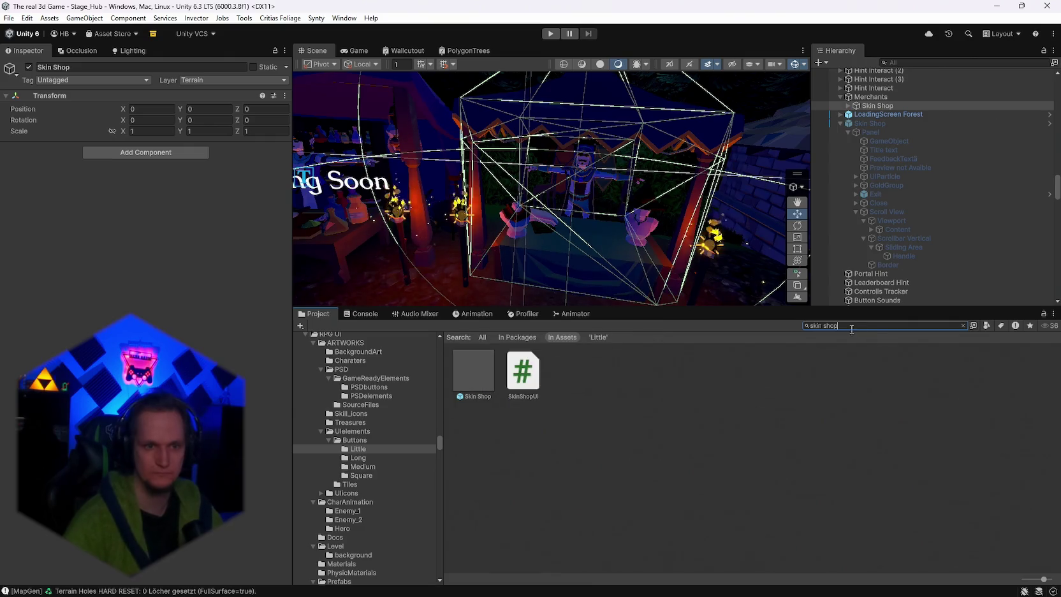
left_click(469, 377)
left_click(847, 330)
key("ctrl+a")
key("BackSpace")
double_click(616, 435)
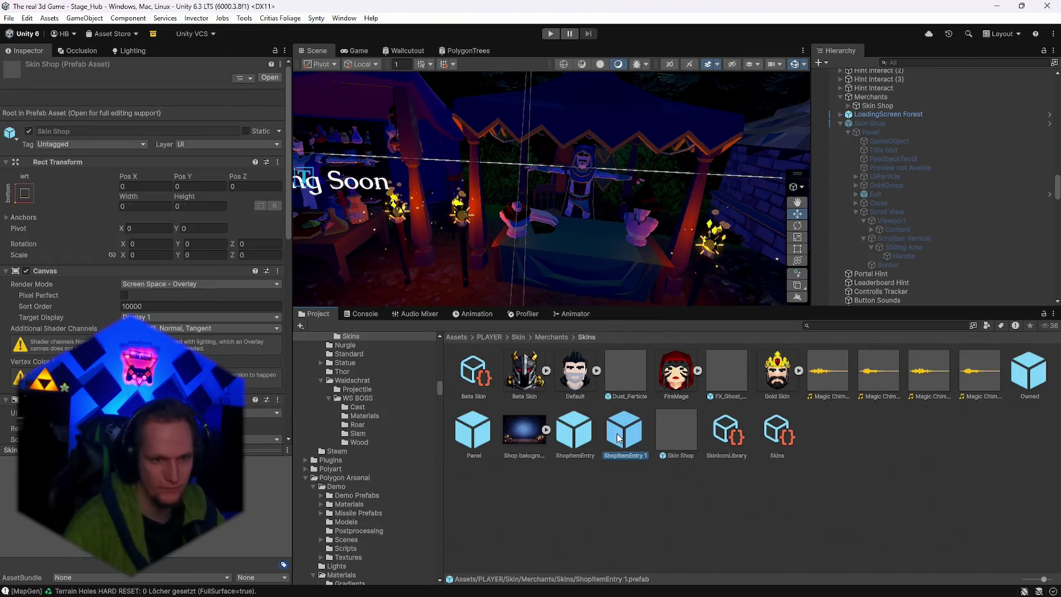
Assign Button_Gray sprites to BuyButtom's button states in ShopItemEntry 1, then close the prefab
scroll(643, 221, "up", 2)
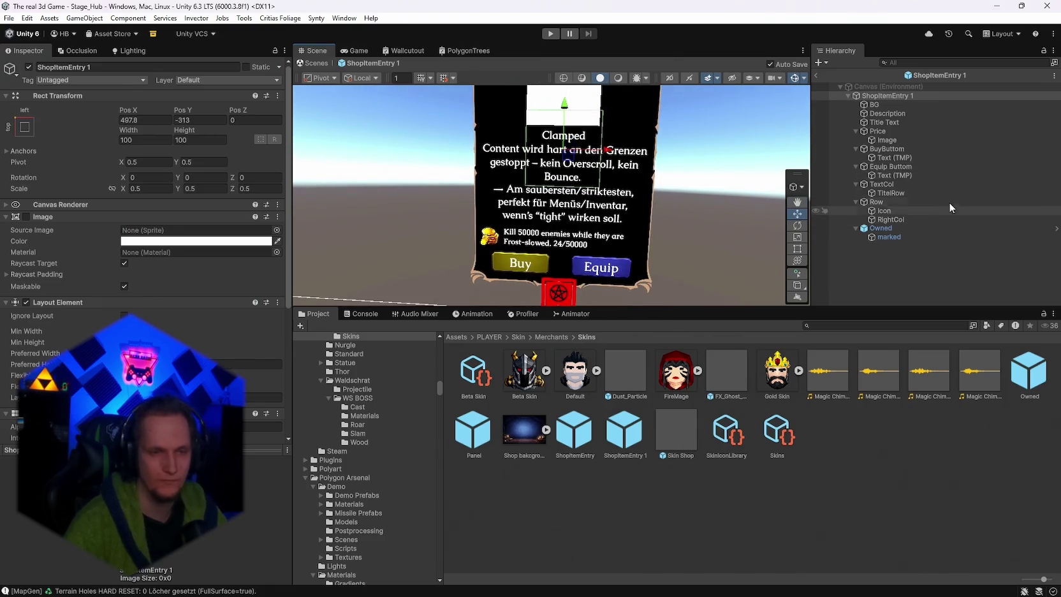
left_click(886, 149)
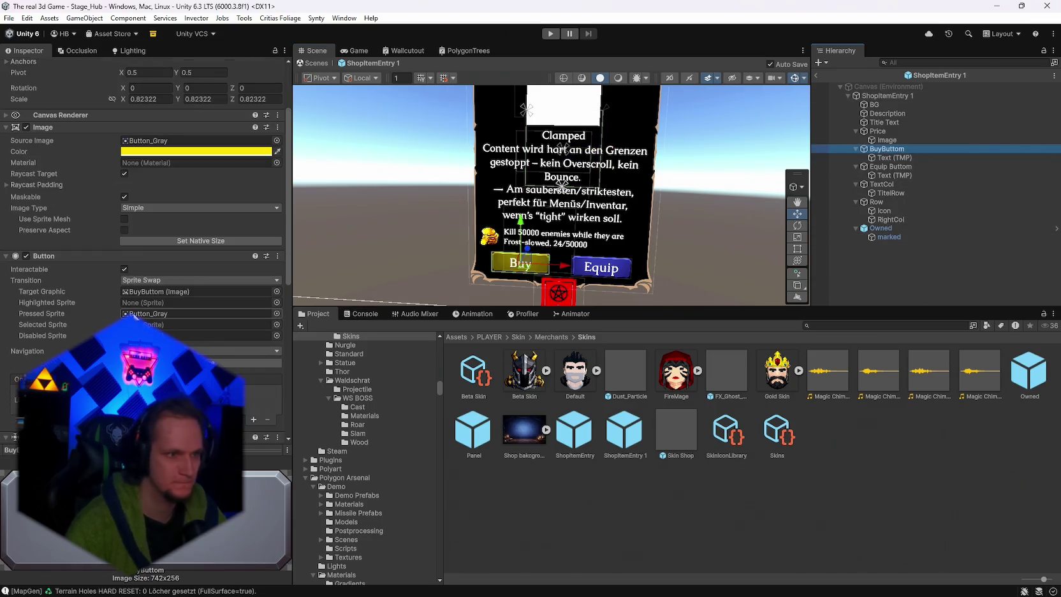
left_click(139, 313)
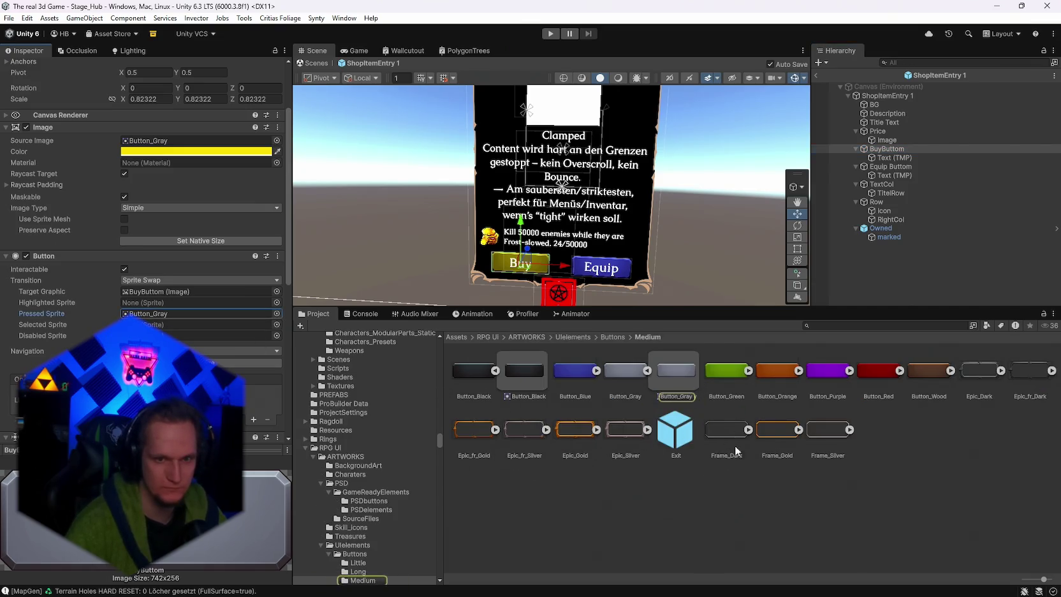
mouse_move(717, 432)
left_mouse_down()
mouse_move(191, 313)
mouse_move(191, 336)
left_mouse_up()
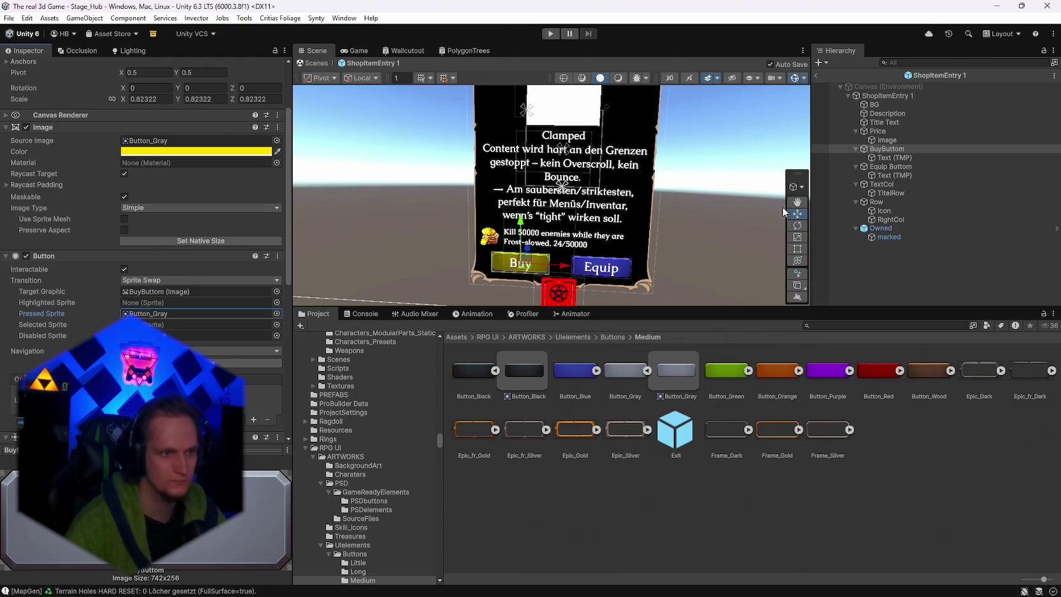
left_click(816, 75)
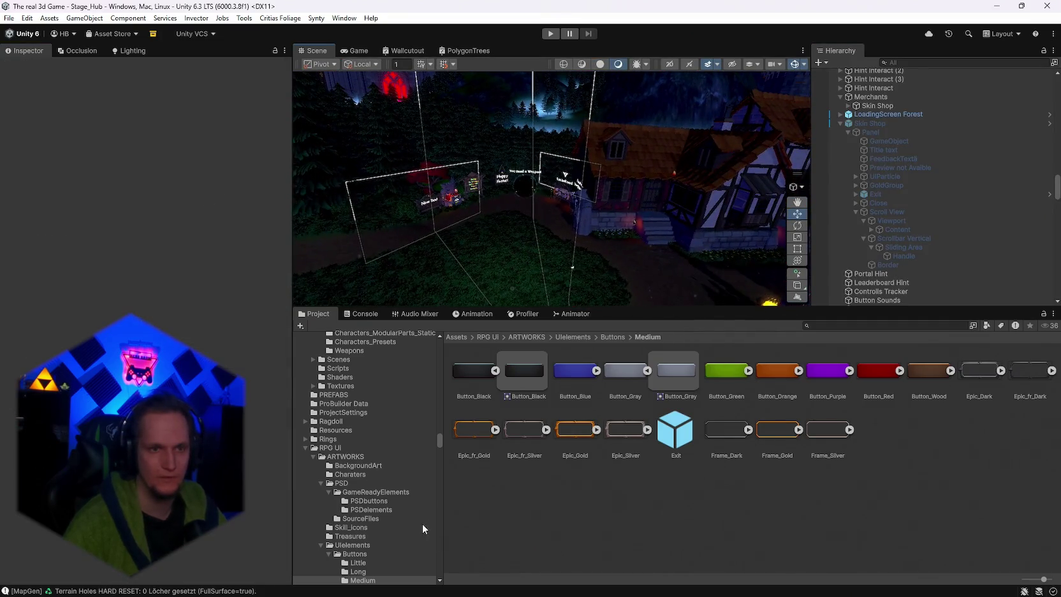
Save the Stage_Hub scene with File > Save, then File > Save Project
left_click(9, 18)
left_click(26, 74)
left_click(9, 18)
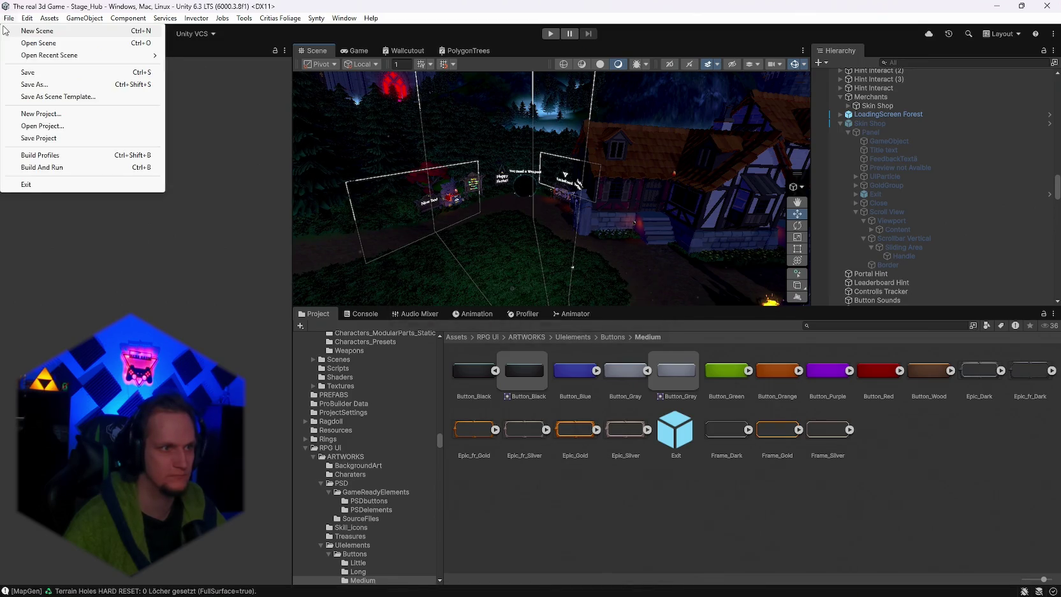
left_click(26, 138)
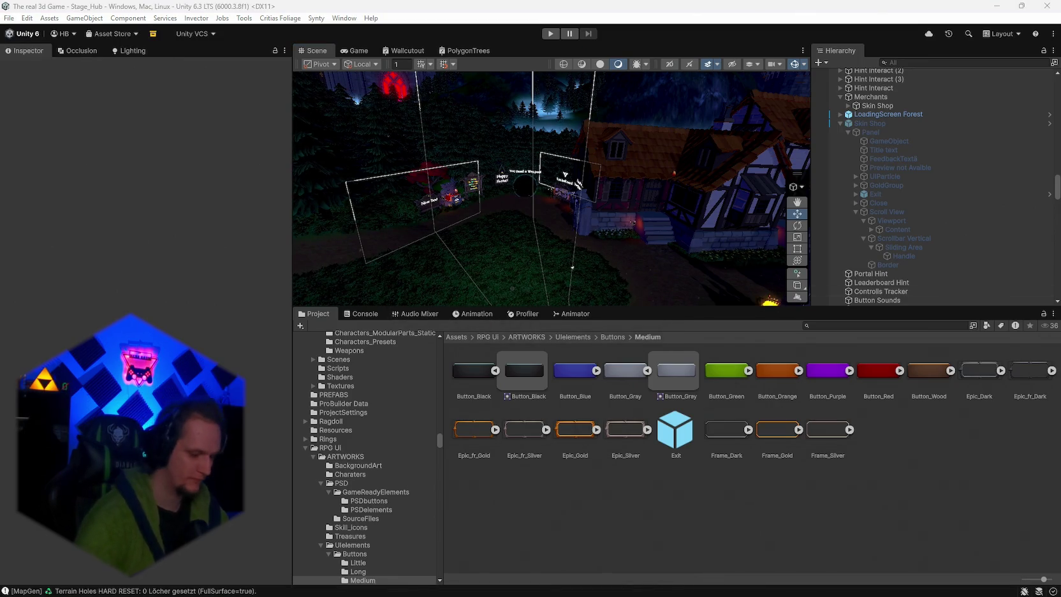
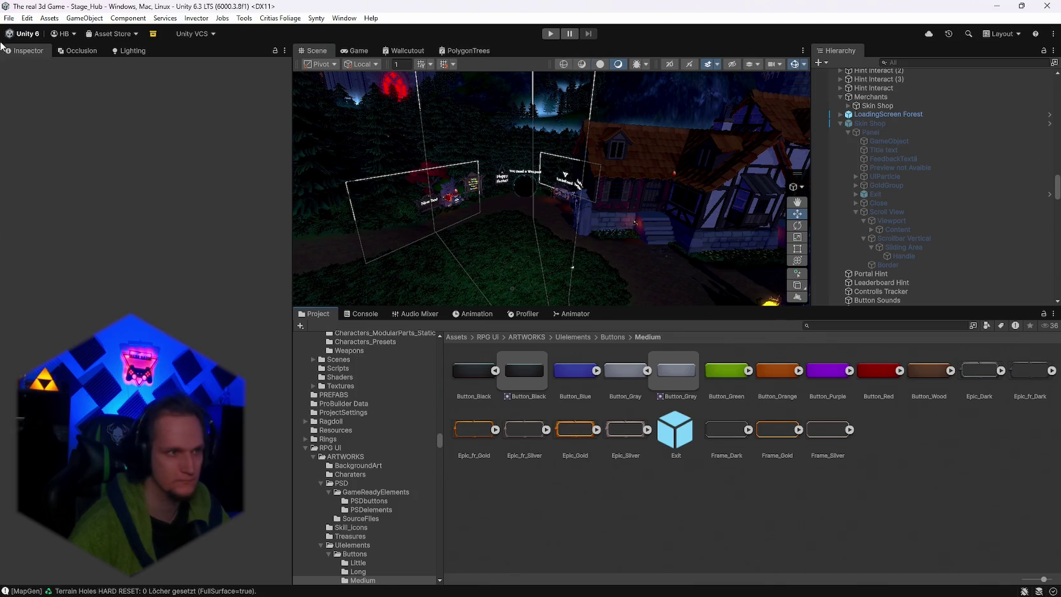
Save the whole project from the File menu and start a playtest in the hub
left_click(9, 18)
left_click(9, 18)
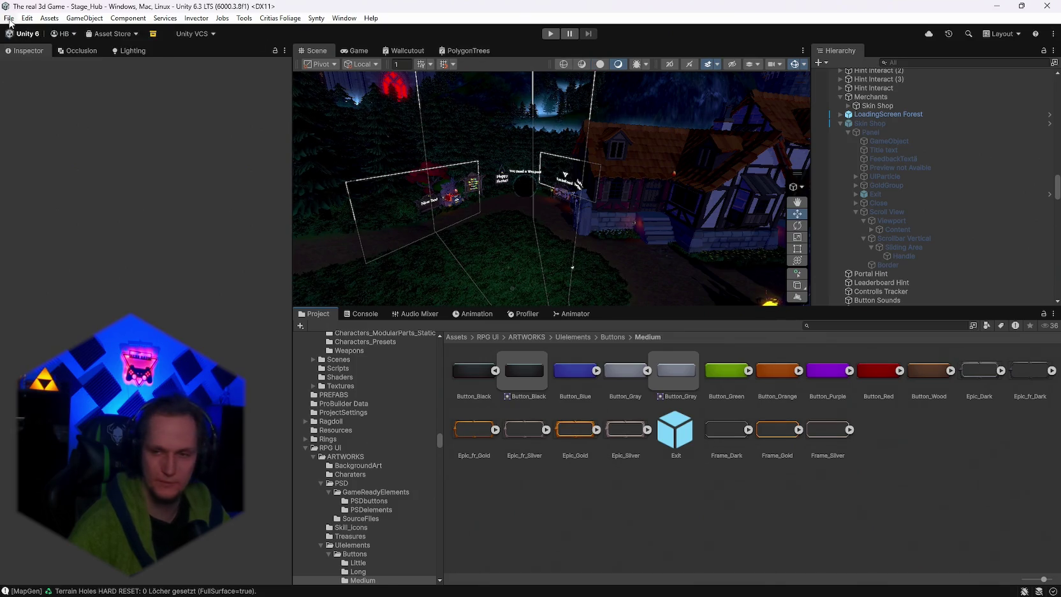
left_click(9, 18)
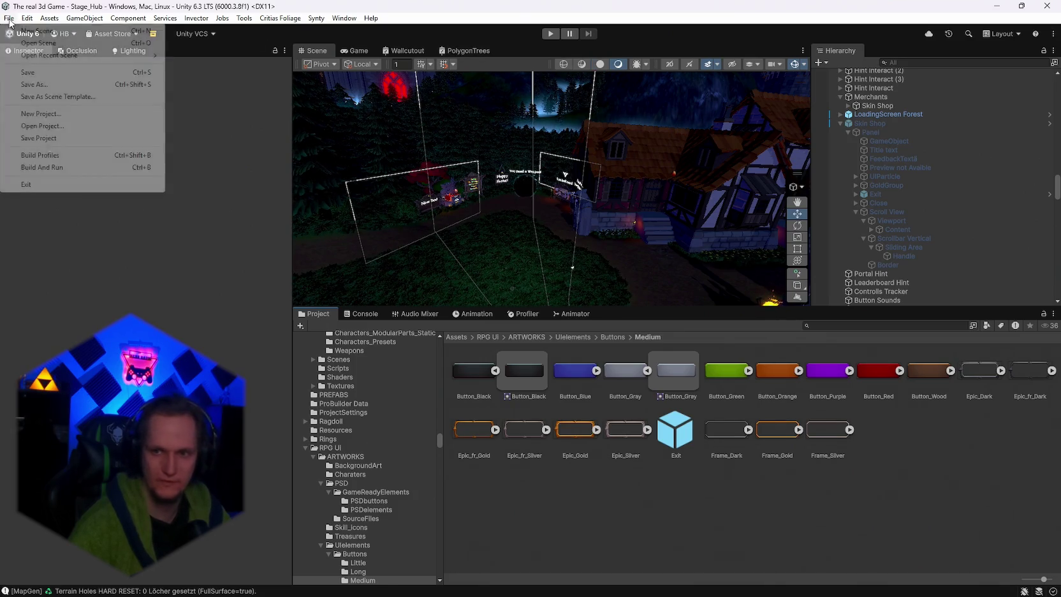
left_click(38, 137)
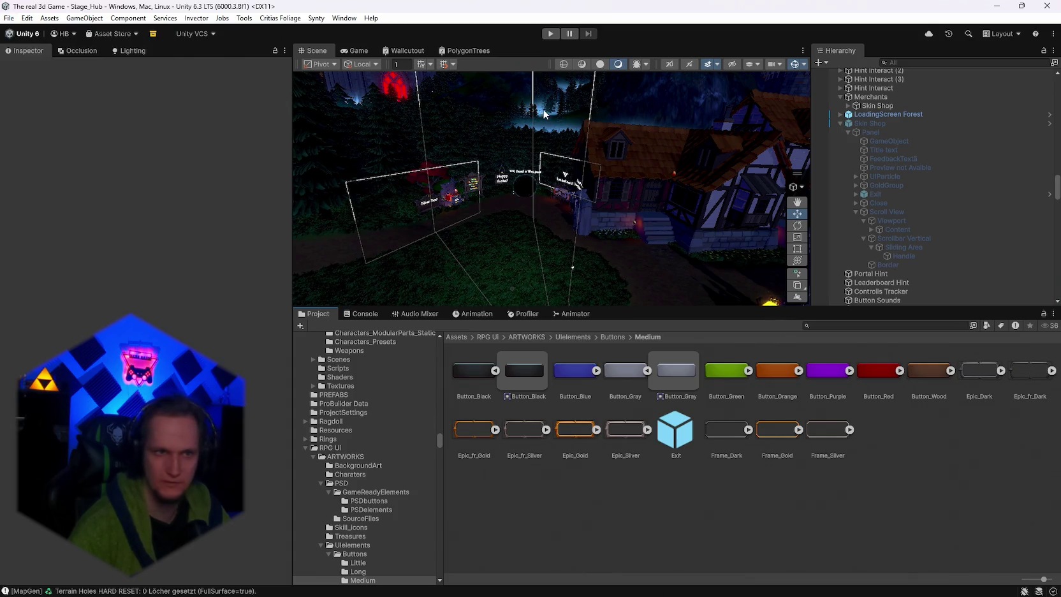
left_click(552, 34)
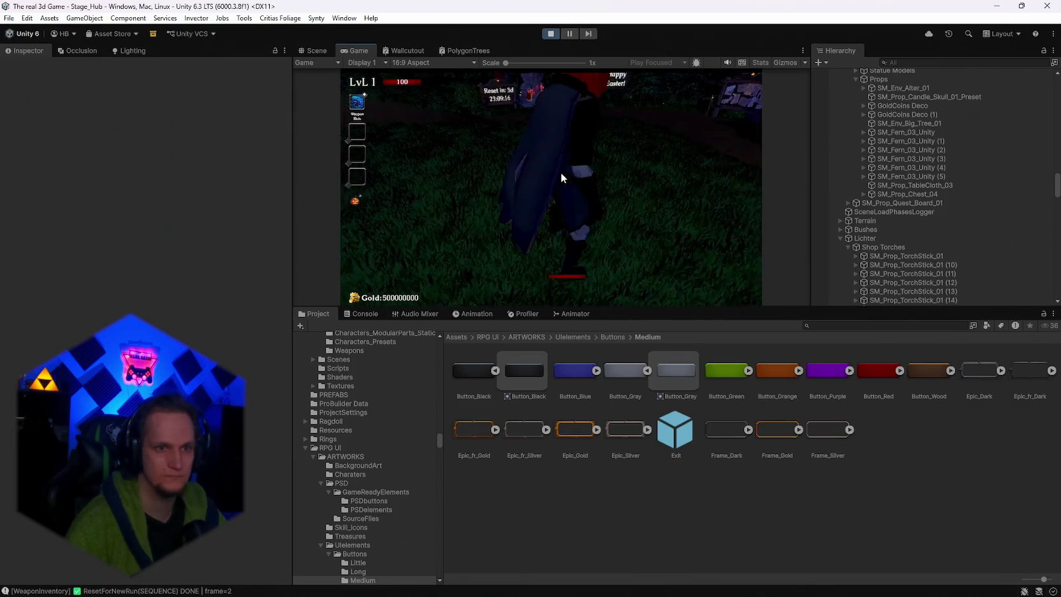
Walk to the Easter sign, pick an ability card, and pause once Stage_Forest wave 1 loads
key("w")
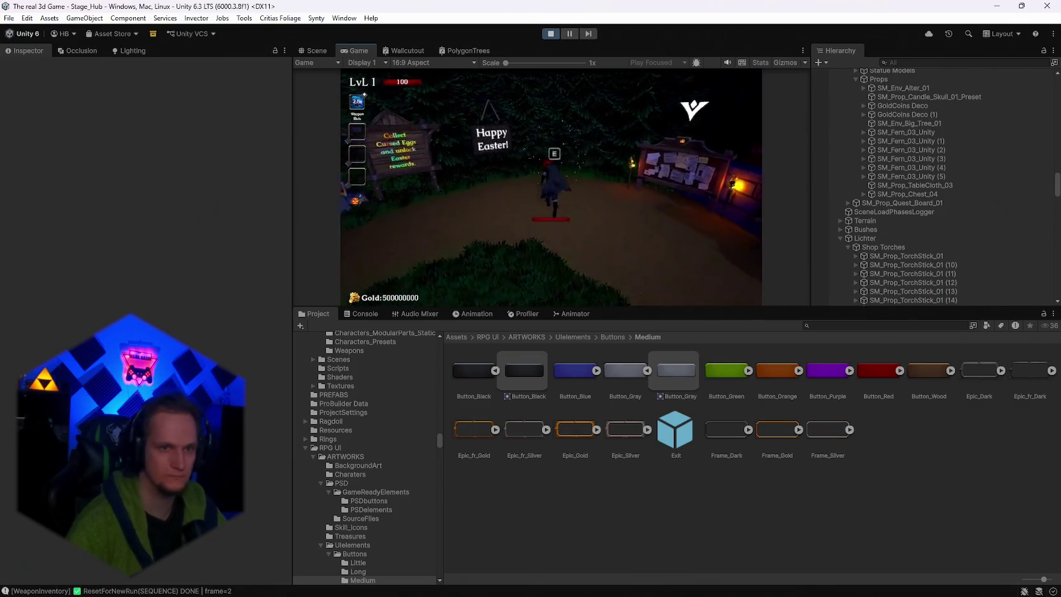
key("e")
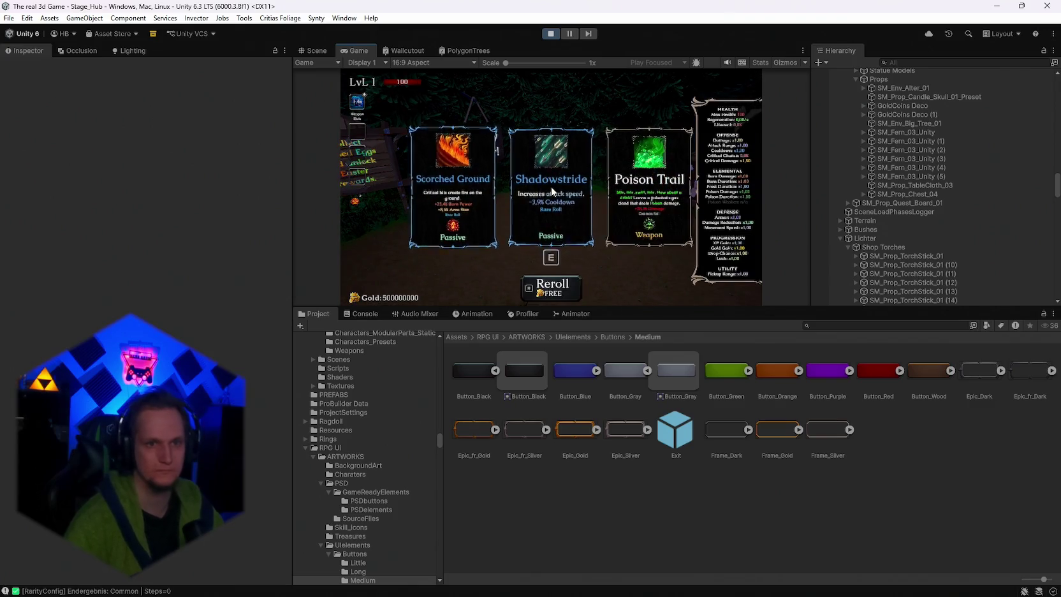
left_click(551, 187)
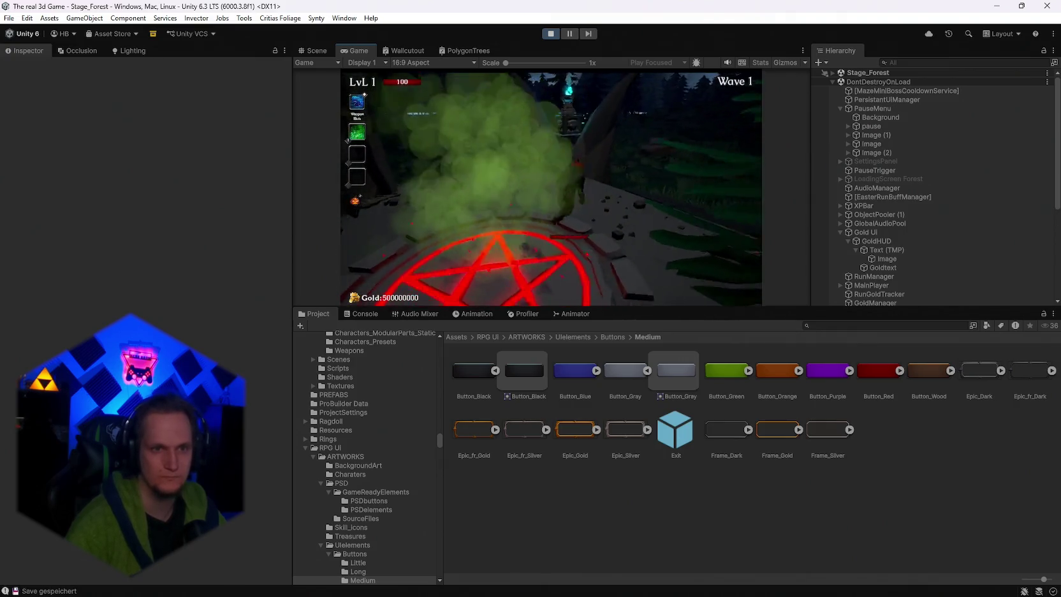
key("Escape")
Maximize the game view, resume wave 1, then pause and resume the run again
key("shift+space")
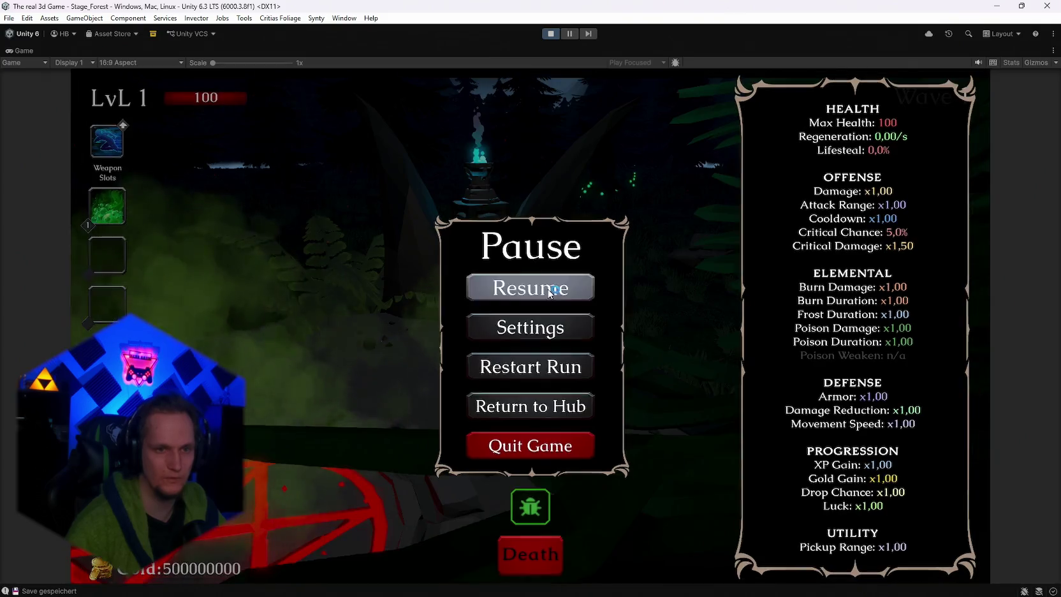
left_click(548, 289)
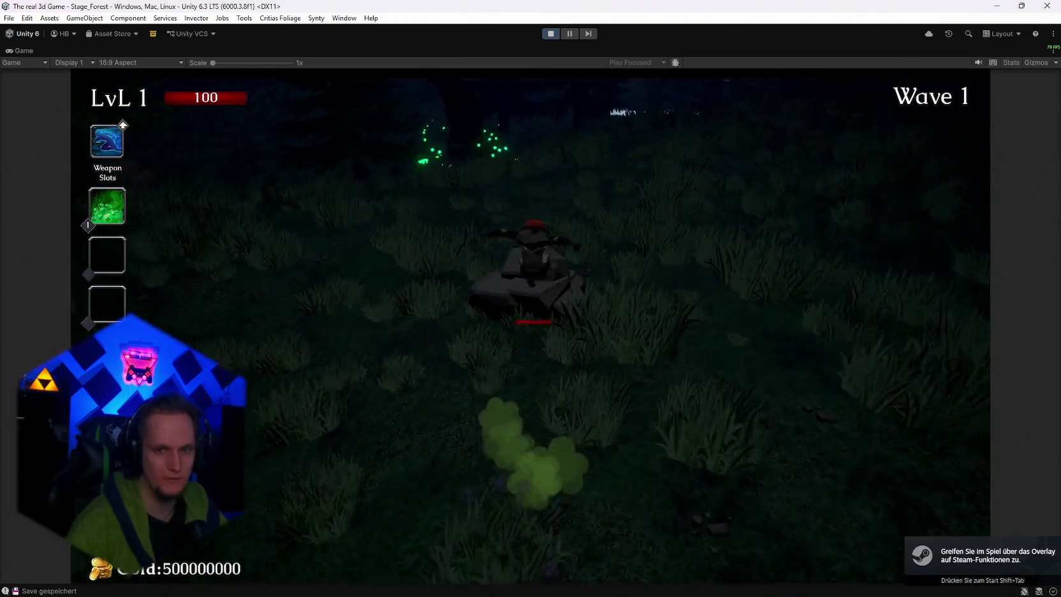
key("Escape")
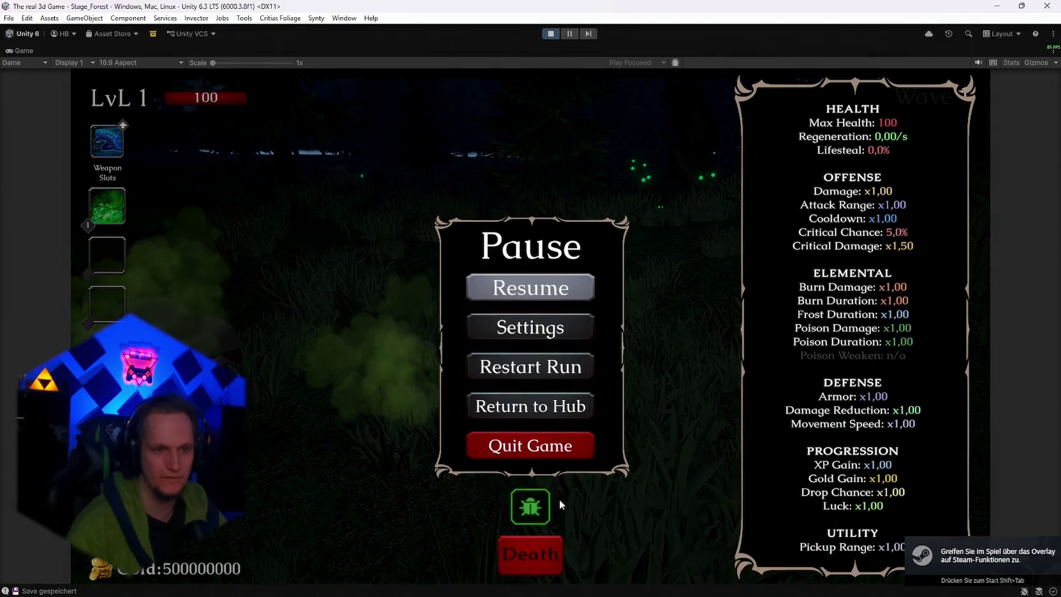
key("Escape")
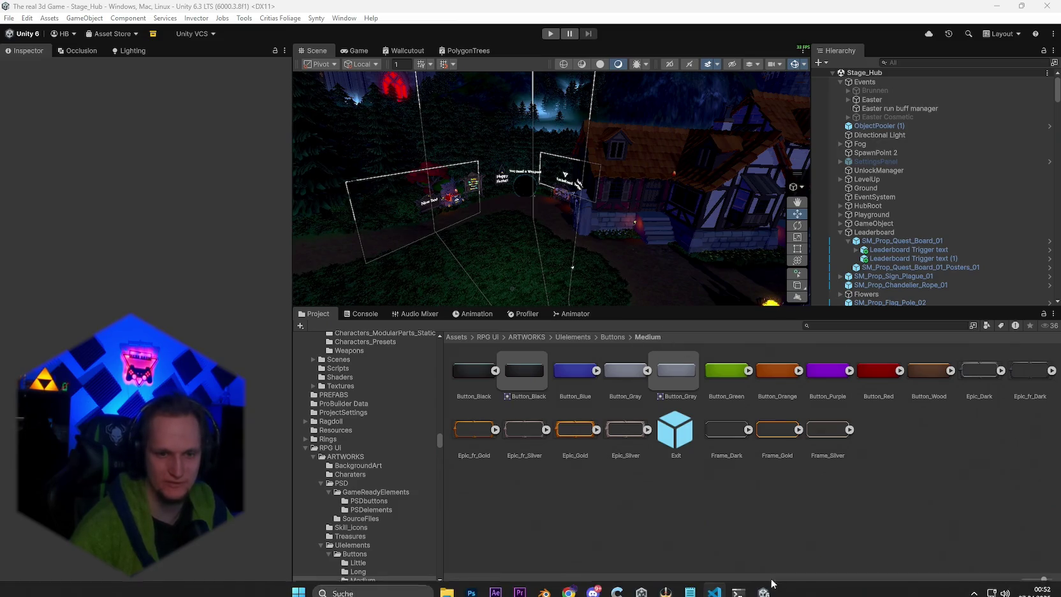
Save the scene with Ctrl+S, orbit the Scene view around the hub booths, and restart playtesting
mouse_move(659, 586)
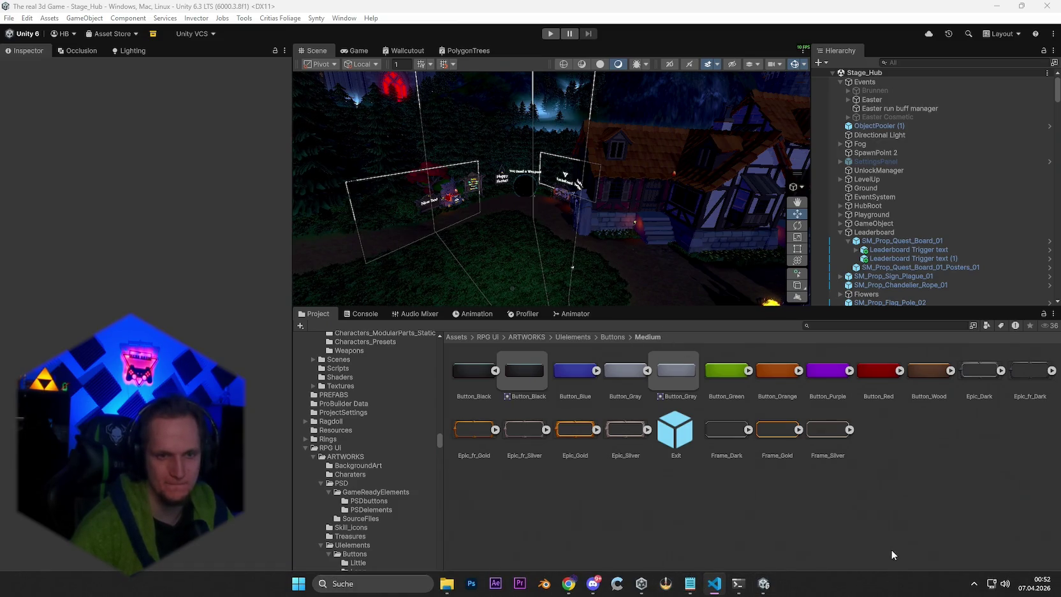
key("ctrl+s")
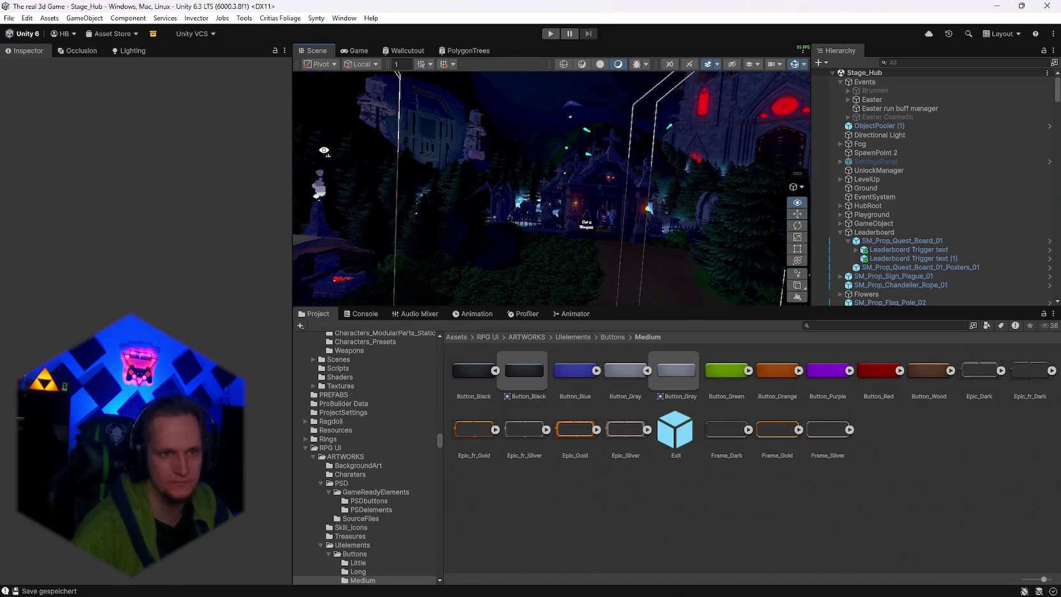
mouse_move(192, 194)
left_mouse_down()
mouse_move(13, 214)
mouse_move(320, 164)
mouse_move(361, 174)
left_mouse_up()
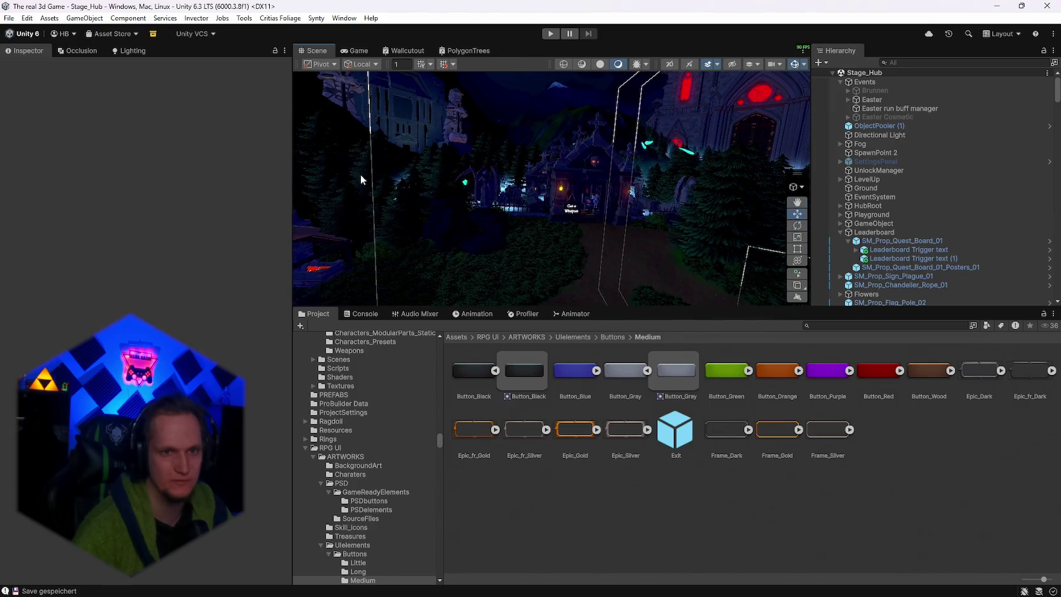
left_click(551, 34)
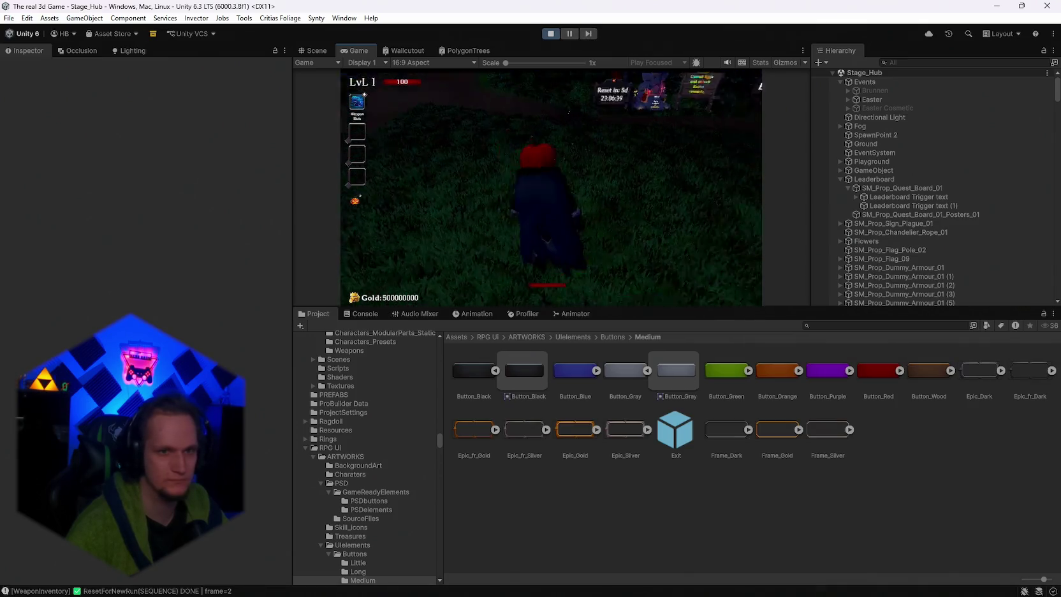
Open the Get a Weapon shop book, maximize the view, and equip the Infernal Torch
key("w")
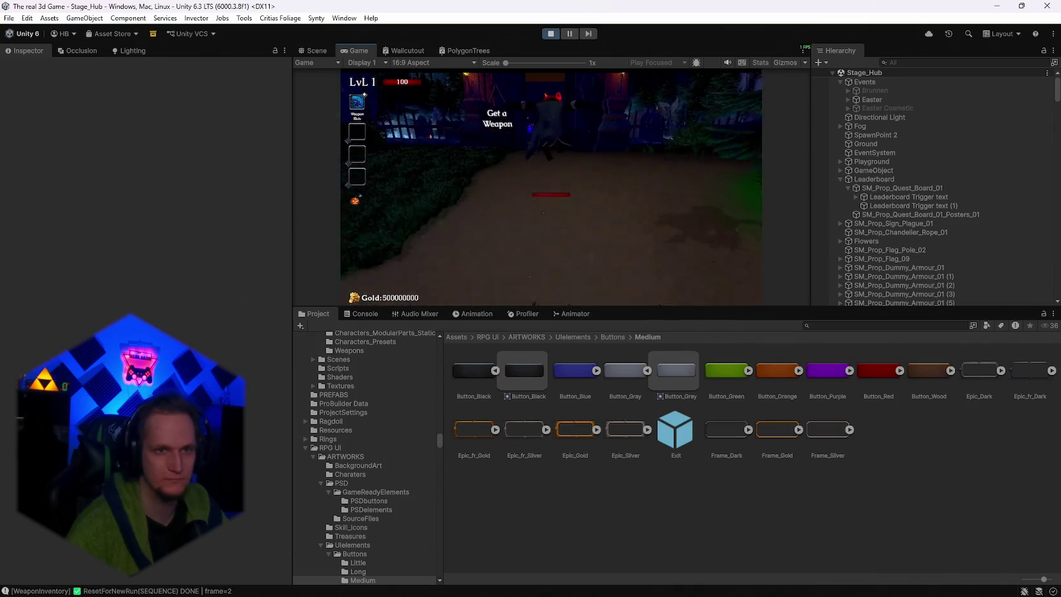
key("w")
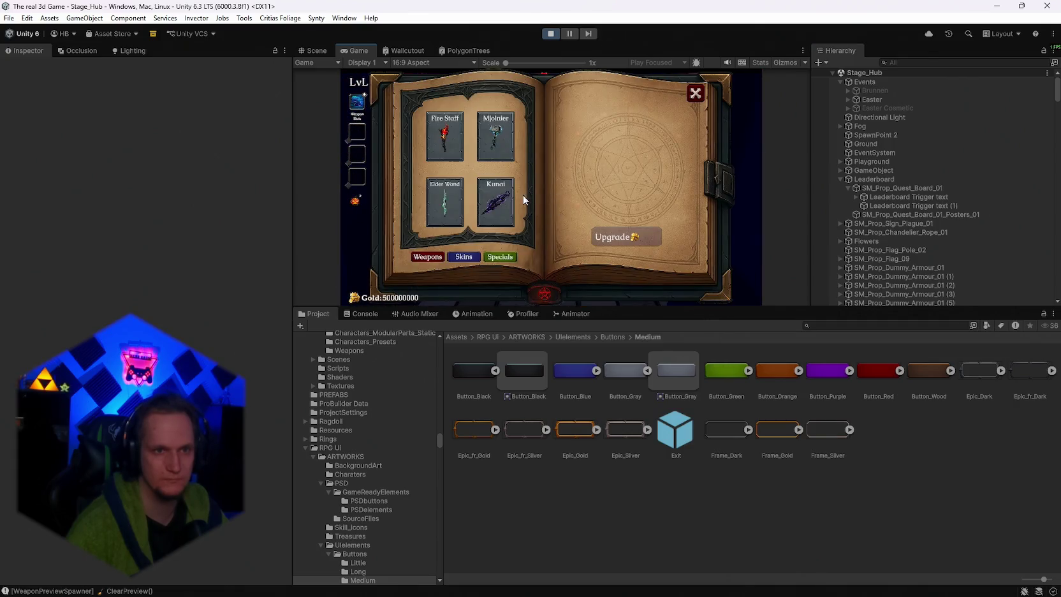
left_click(468, 262)
left_click(423, 259)
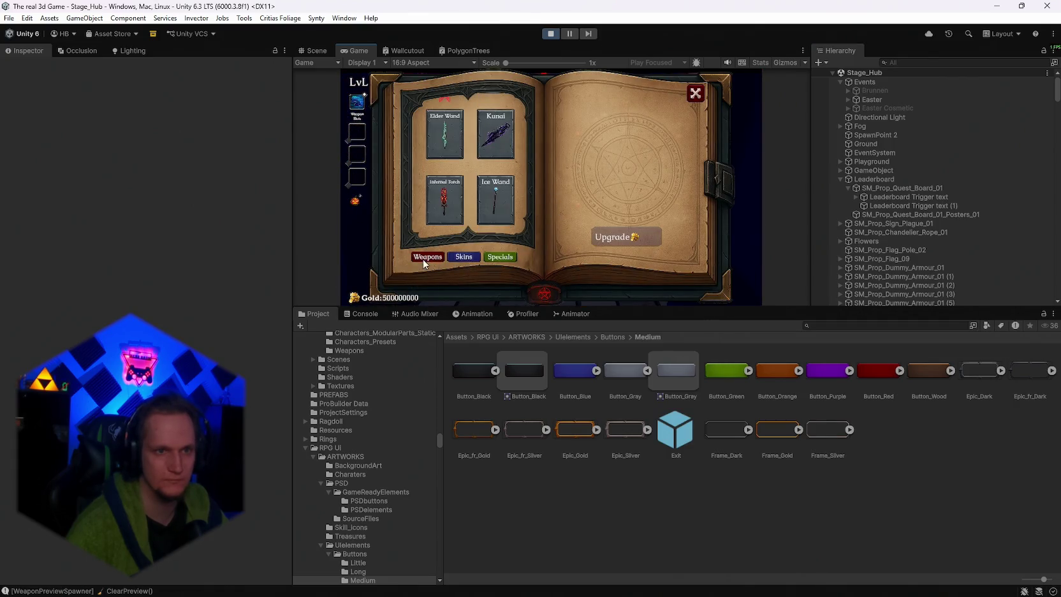
double_click(360, 50)
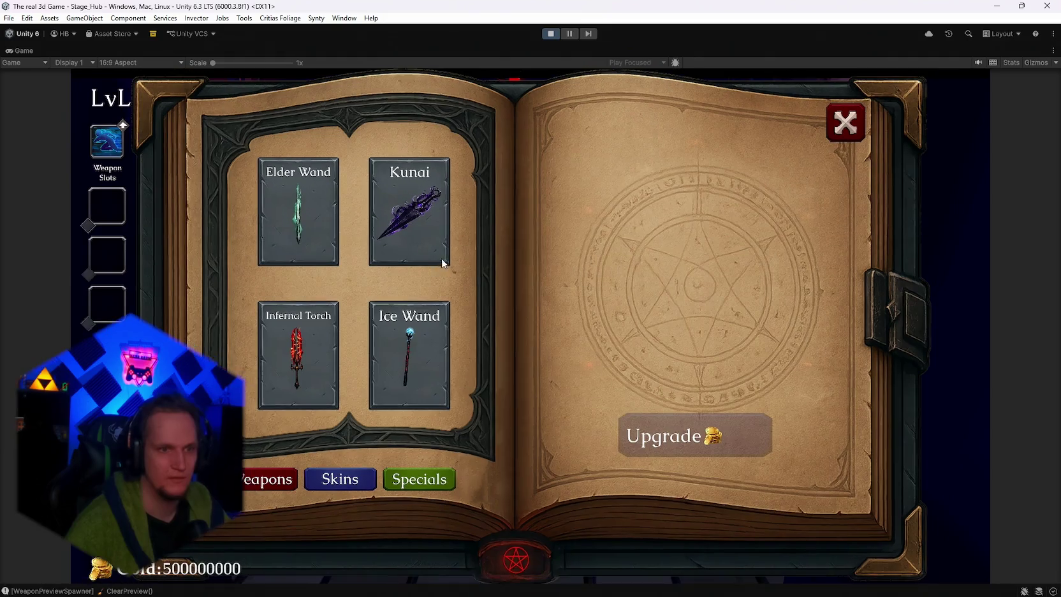
scroll(382, 282, "up", 1)
scroll(318, 228, "down", 1)
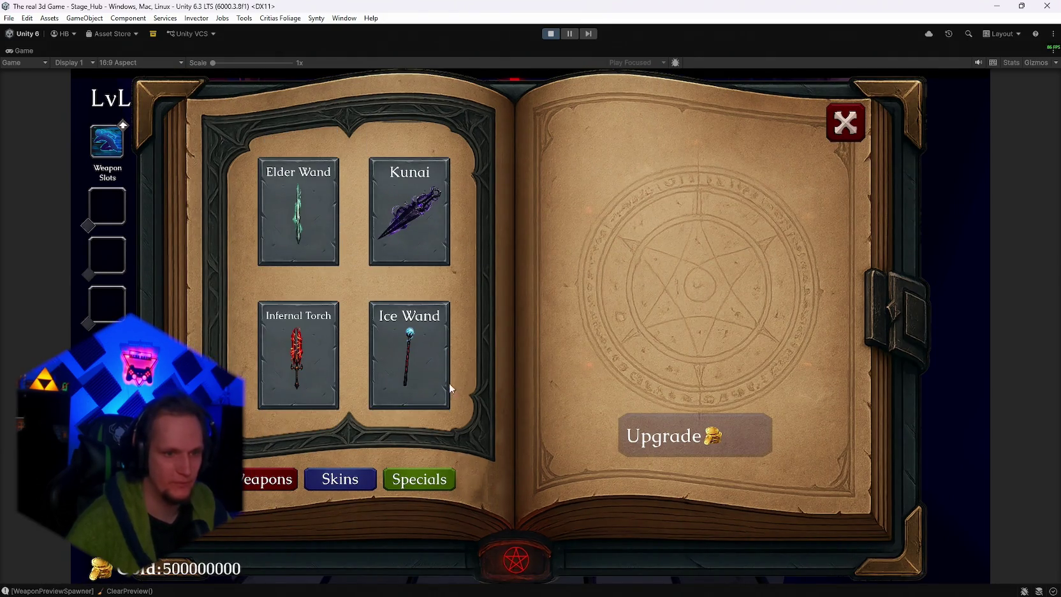
left_click(319, 335)
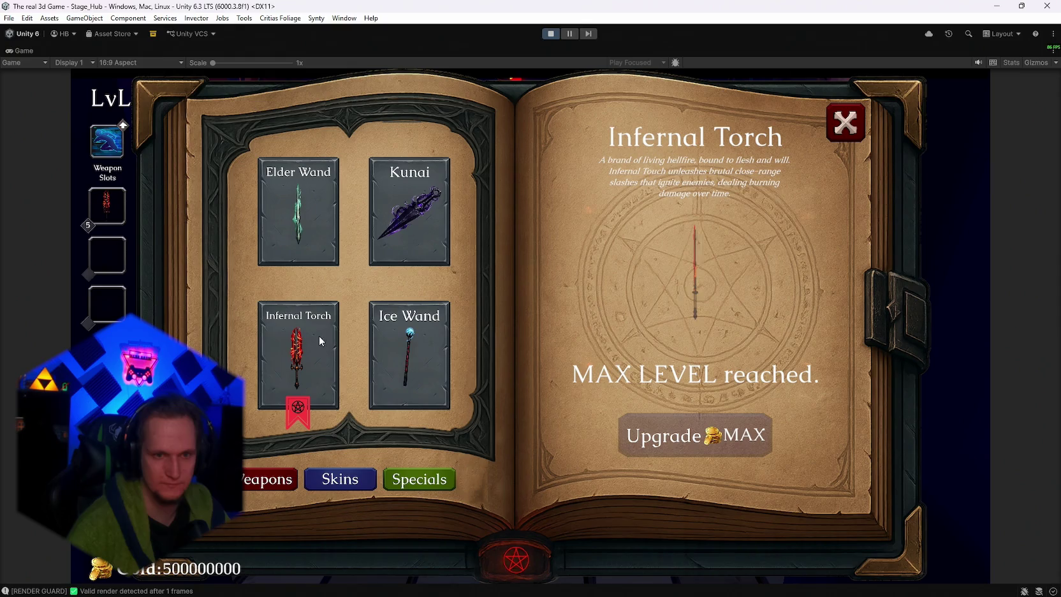
Scroll through the skins page, then return to and scroll the weapons page
left_click(326, 479)
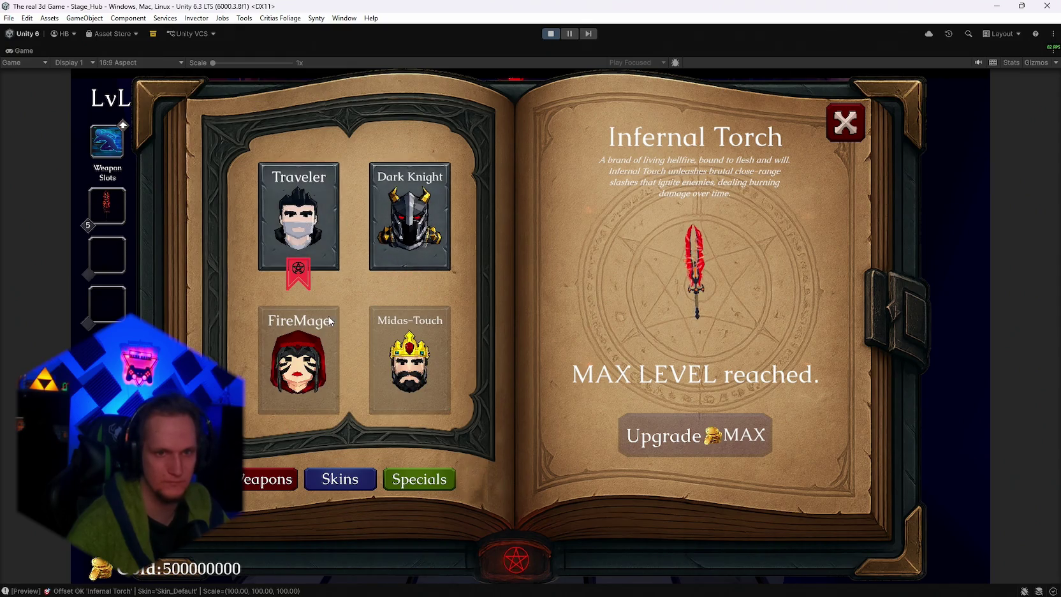
scroll(358, 373, "down", 4)
scroll(387, 366, "down", 1)
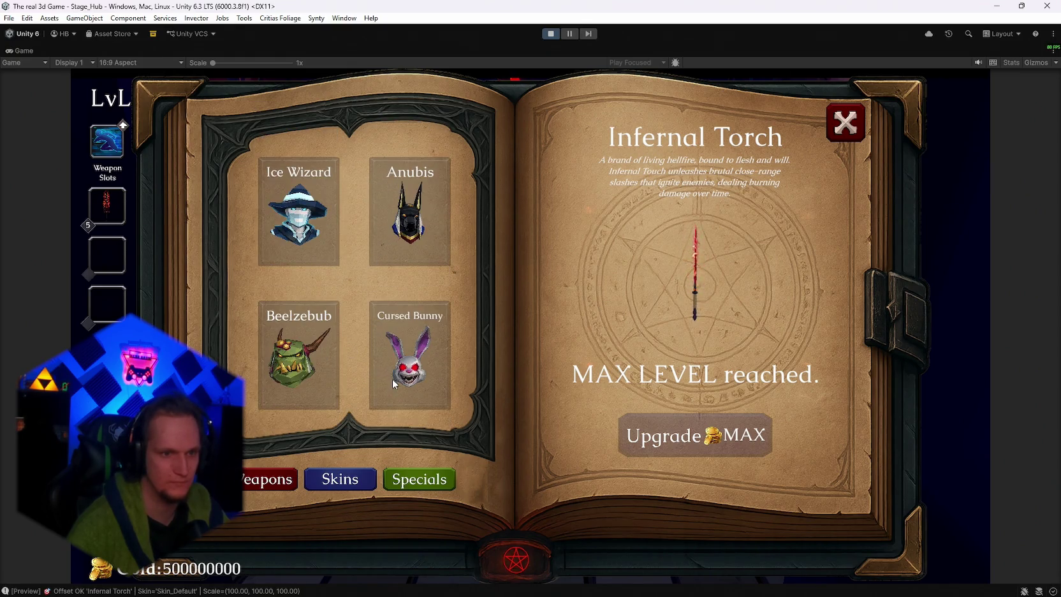
scroll(393, 378, "up", 5)
scroll(395, 383, "up", 2)
left_click(268, 479)
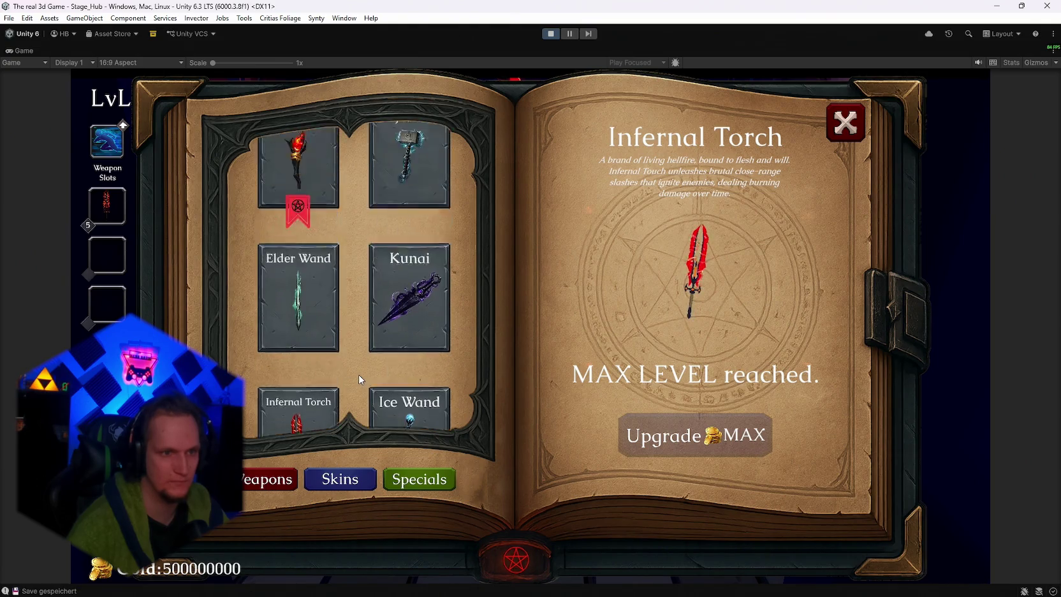
scroll(360, 379, "up", 2)
scroll(359, 378, "down", 2)
scroll(359, 379, "up", 2)
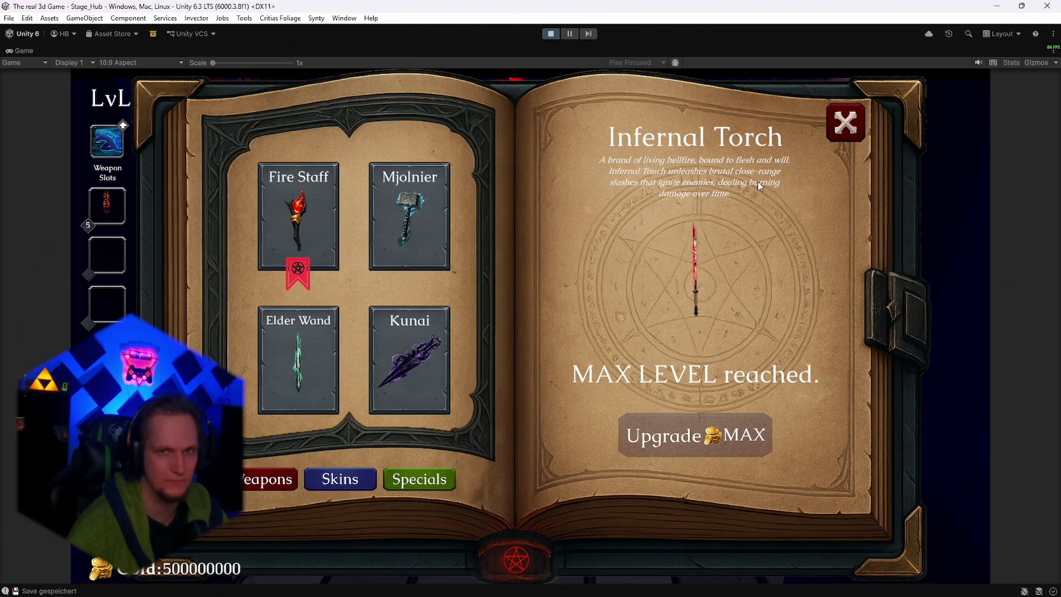
Close the shop book, walk out of the shop, pause, and stop the playtest
key("Escape")
key("s")
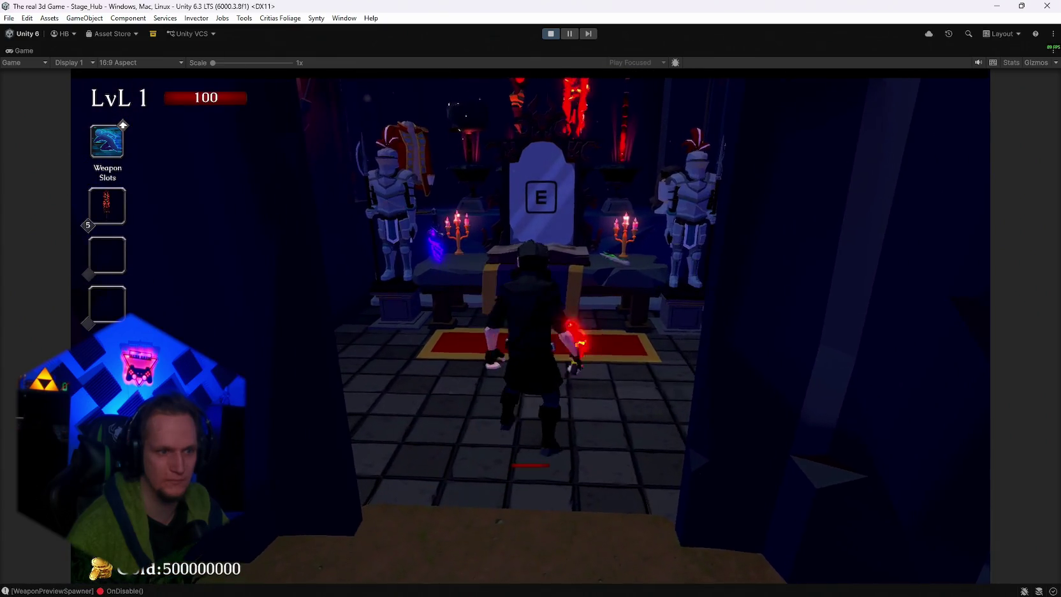
key("Escape")
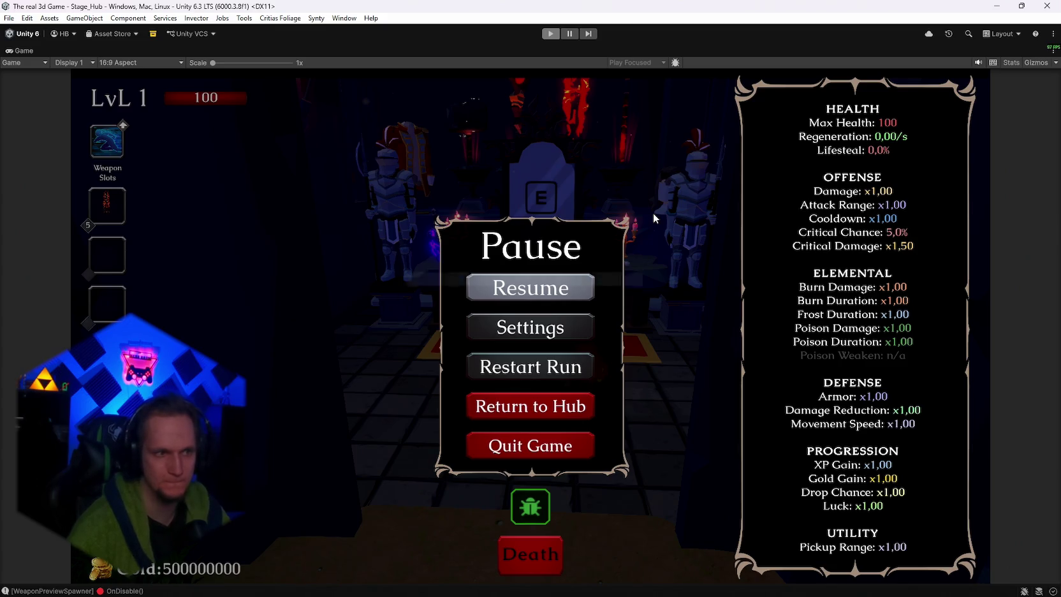
key("ctrl+p")
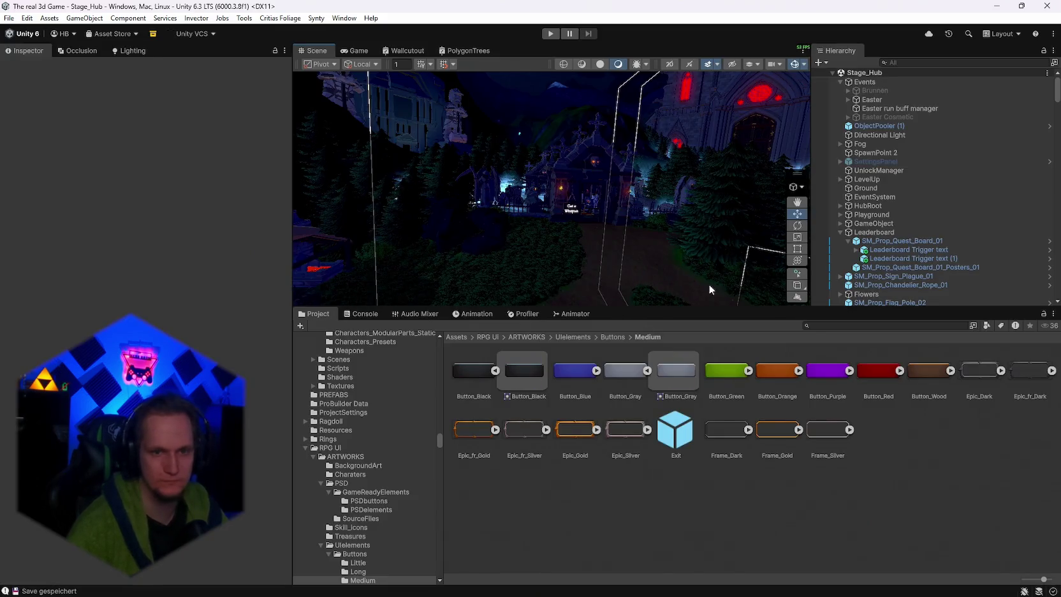
Search the assets for 'shop' and open the Shop Karte and Shop Karte 2.0 prefabs
left_click(832, 326)
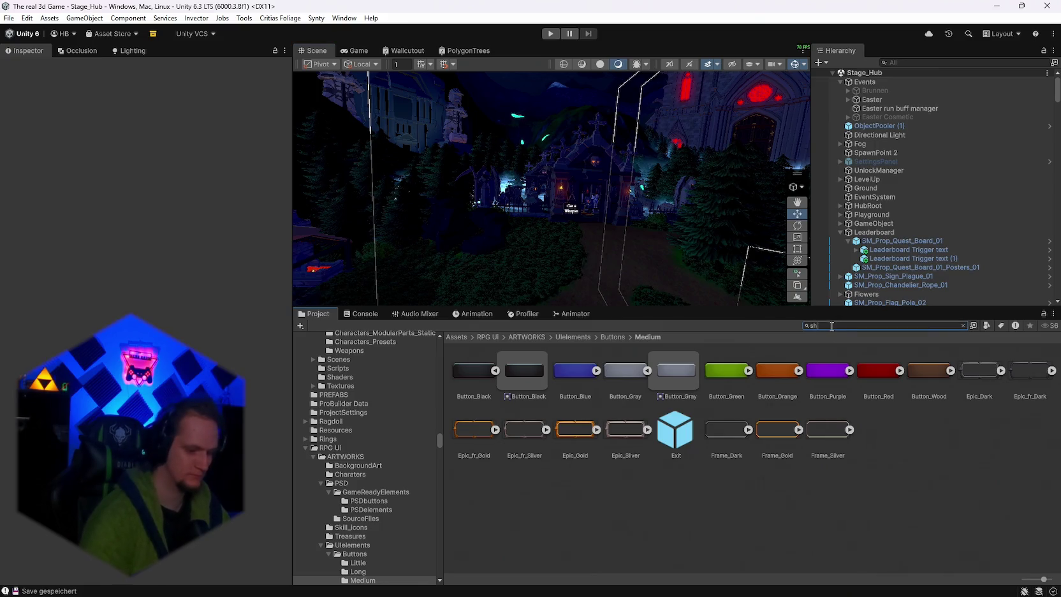
type("shop")
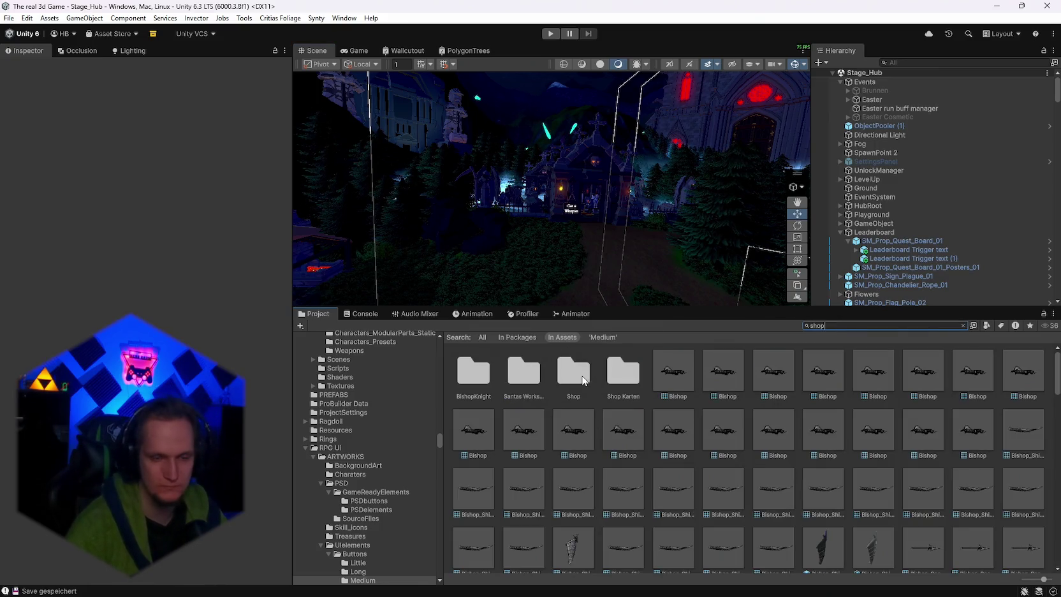
double_click(573, 373)
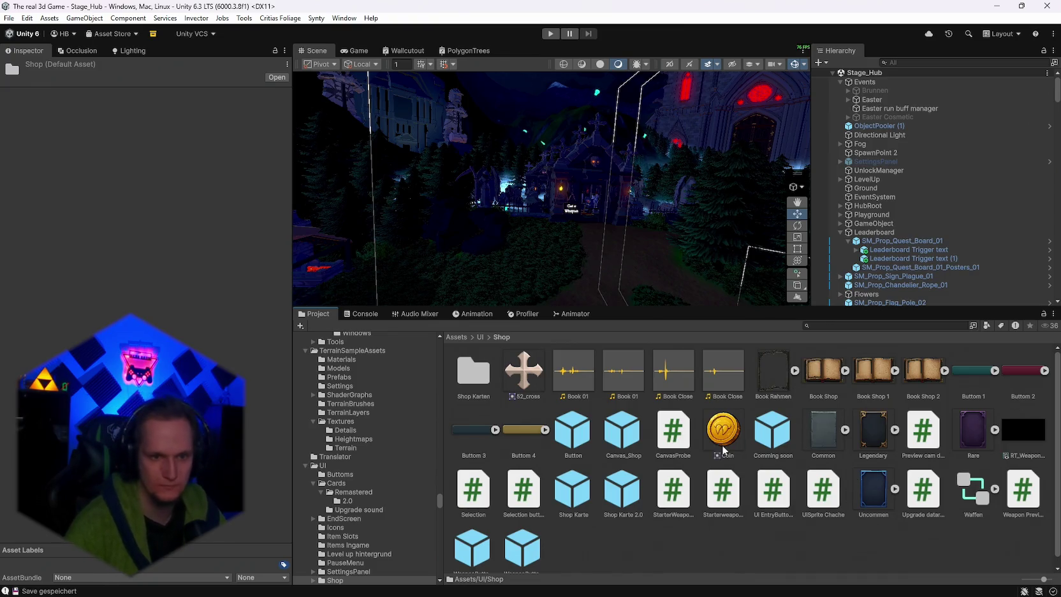
left_click(573, 502)
double_click(574, 503)
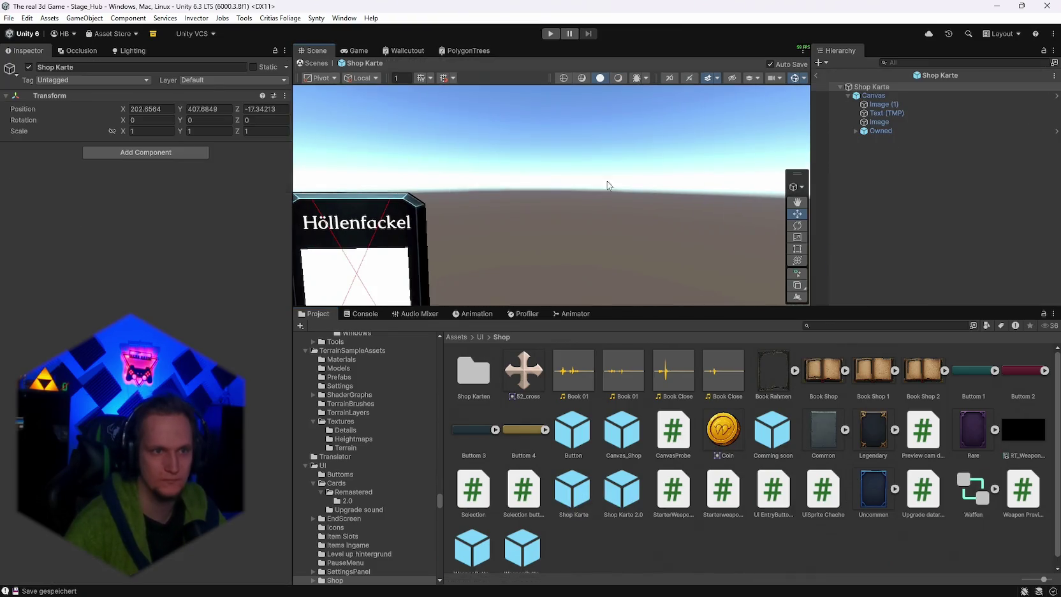
left_click(632, 494)
double_click(631, 494)
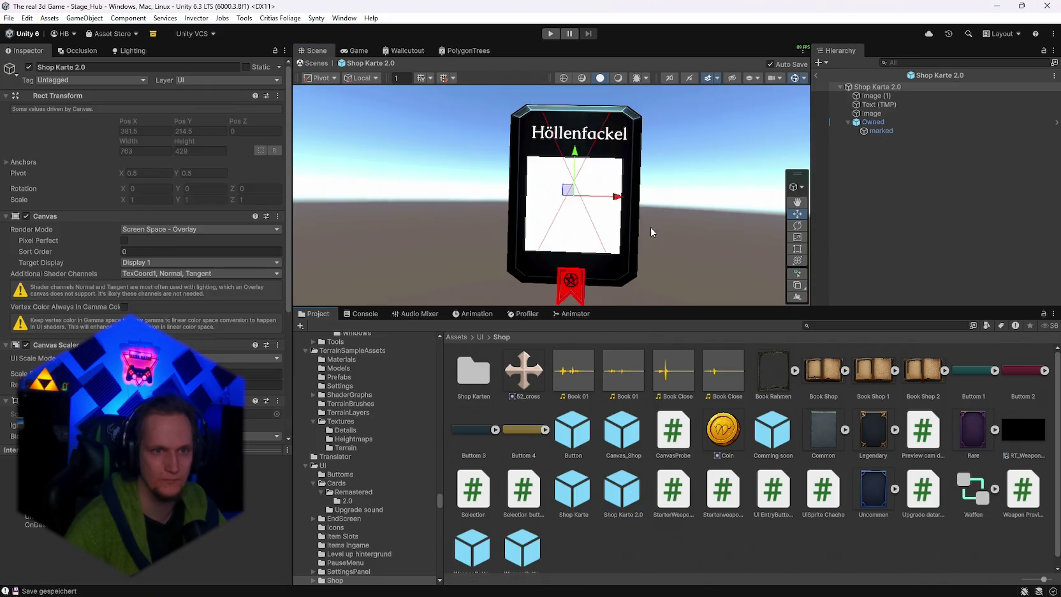
Open the weapon button placeholder, Button, and Canvas_Shop prefabs in turn
scroll(577, 463, "down", 1)
left_click(525, 554)
double_click(524, 554)
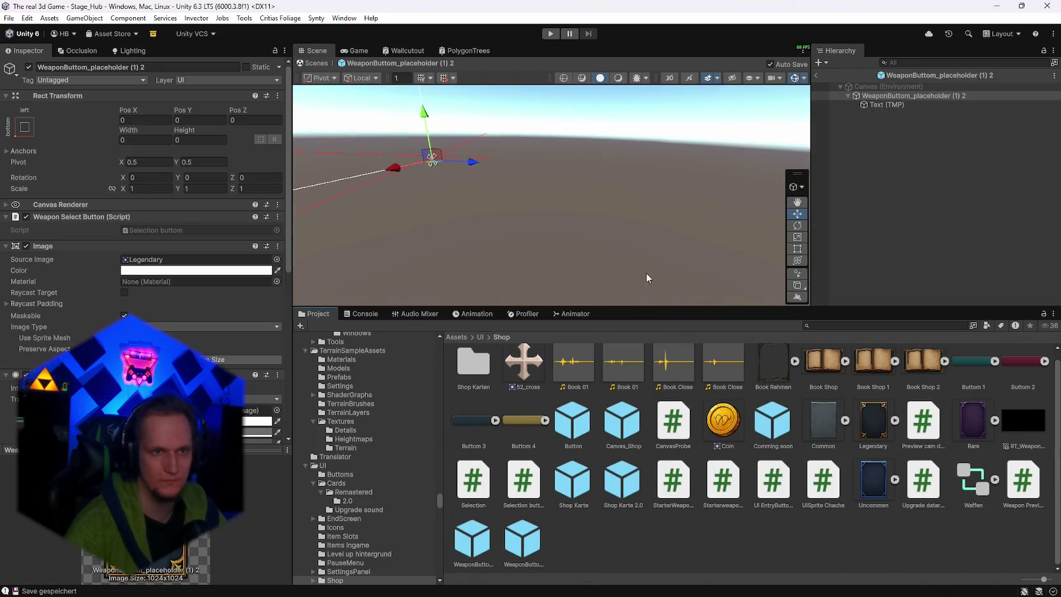
left_click(466, 537)
double_click(466, 538)
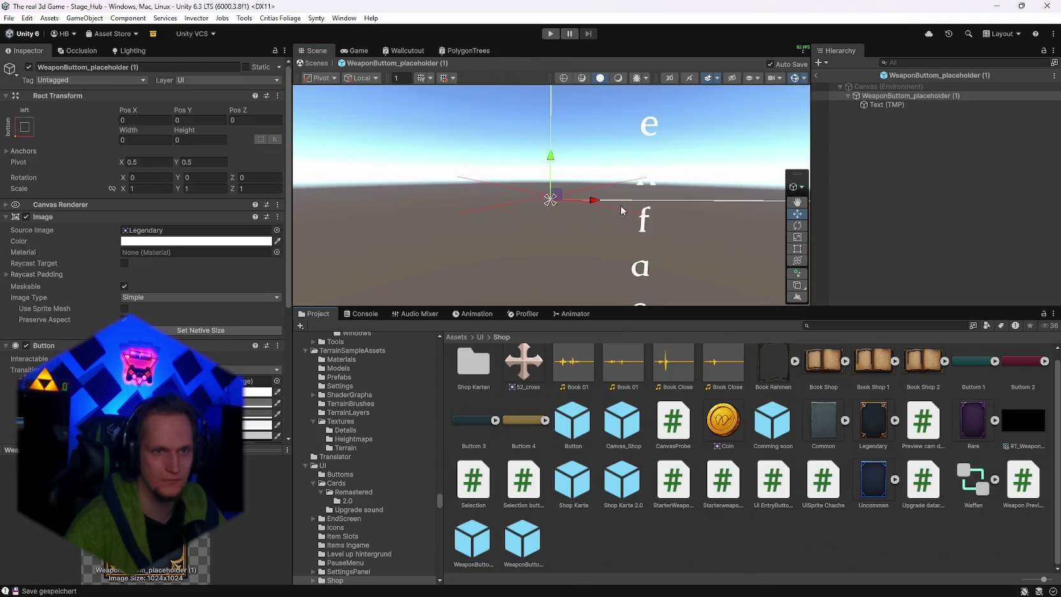
double_click(573, 421)
double_click(623, 431)
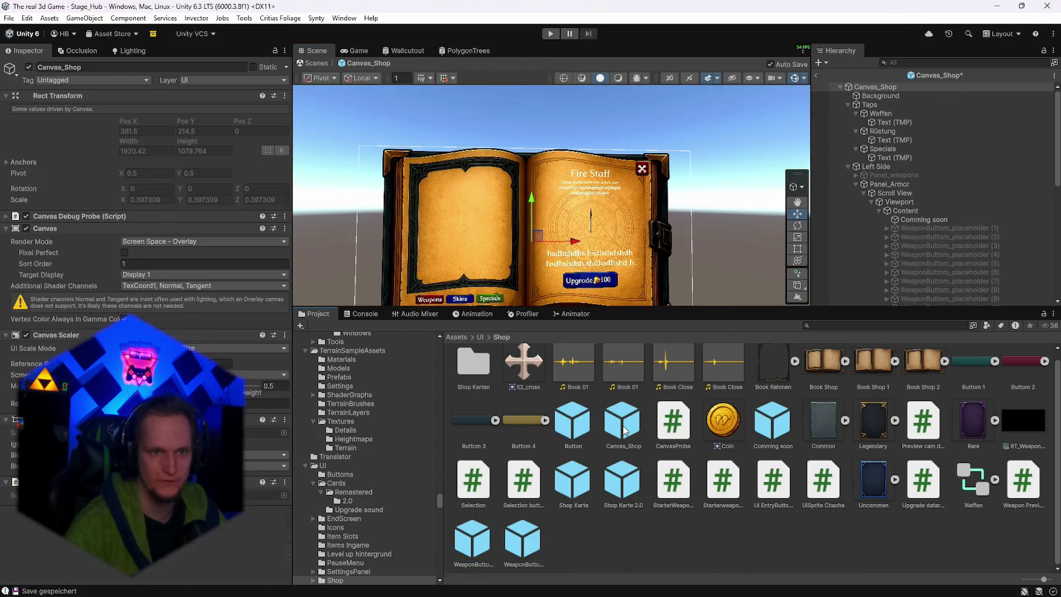
scroll(816, 461, "up", 1)
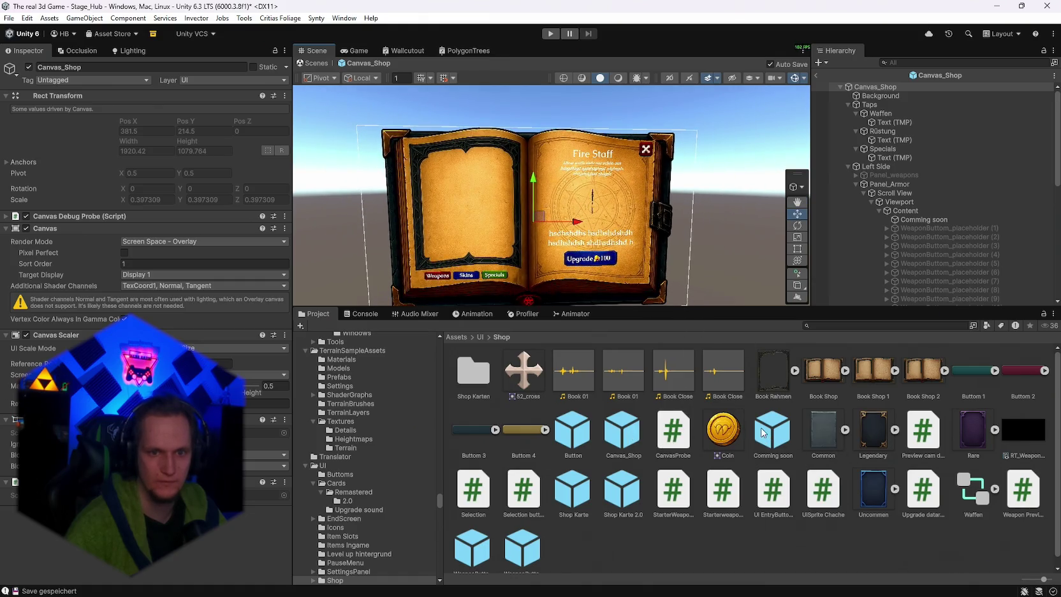
Inspect the Shop Karte 2.0, Canvas_Shop root, Canvas_Shop and Button prefab assets
left_click(624, 497)
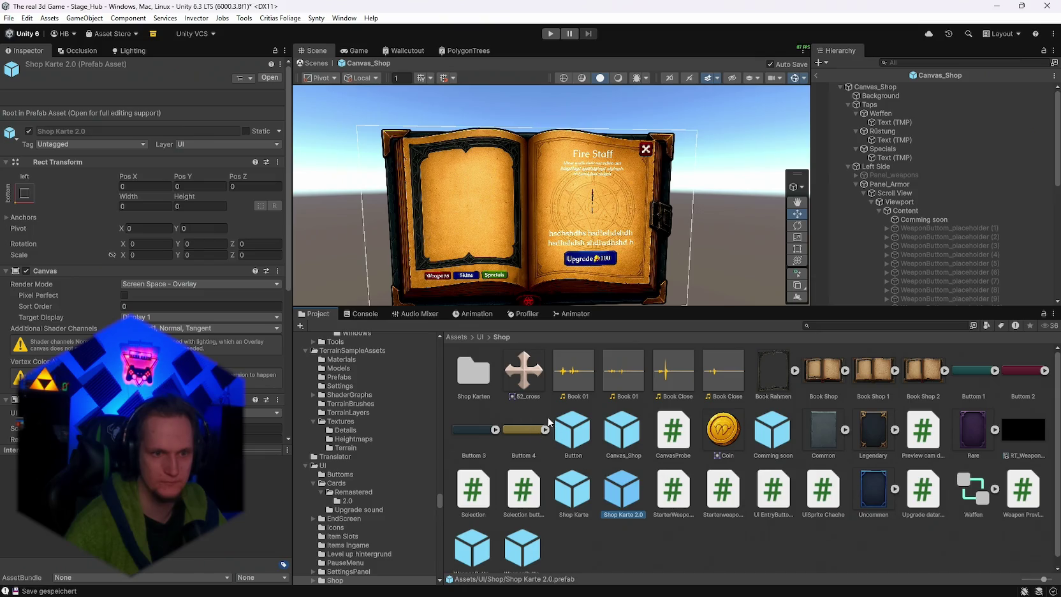
left_click(870, 88)
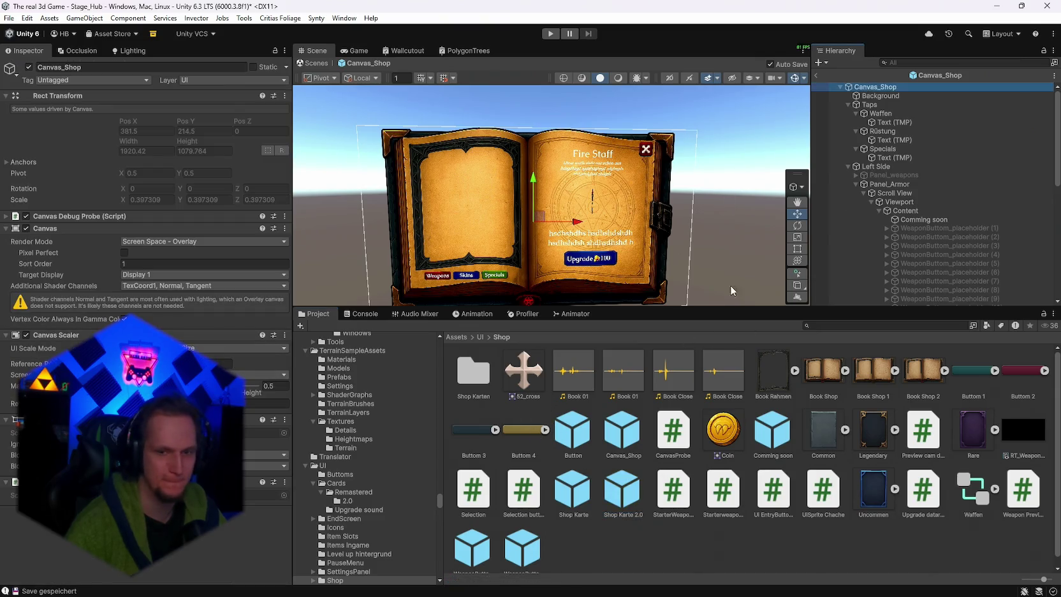
left_click(622, 436)
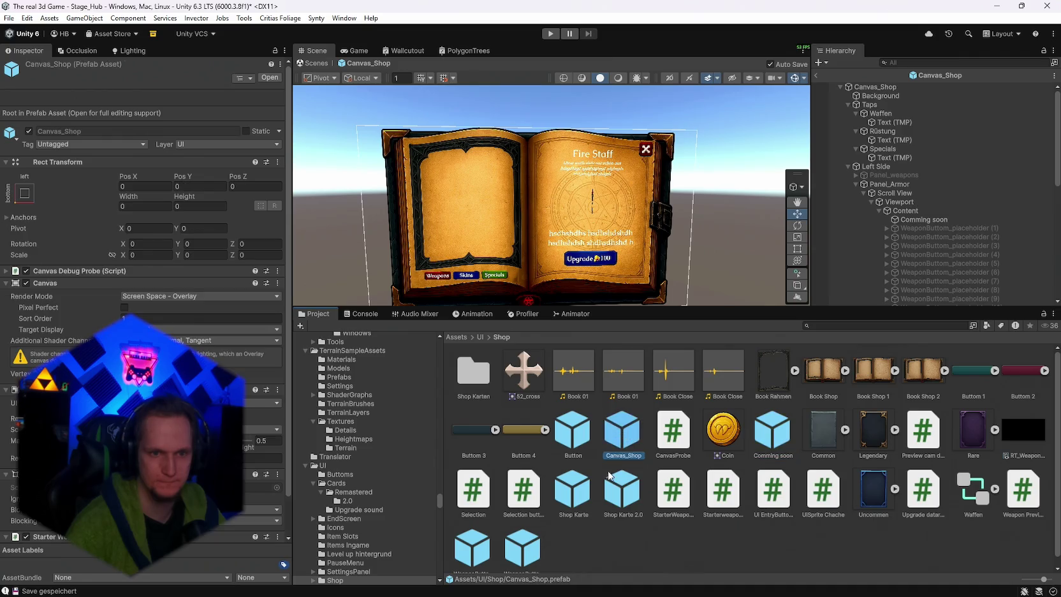
left_click(573, 434)
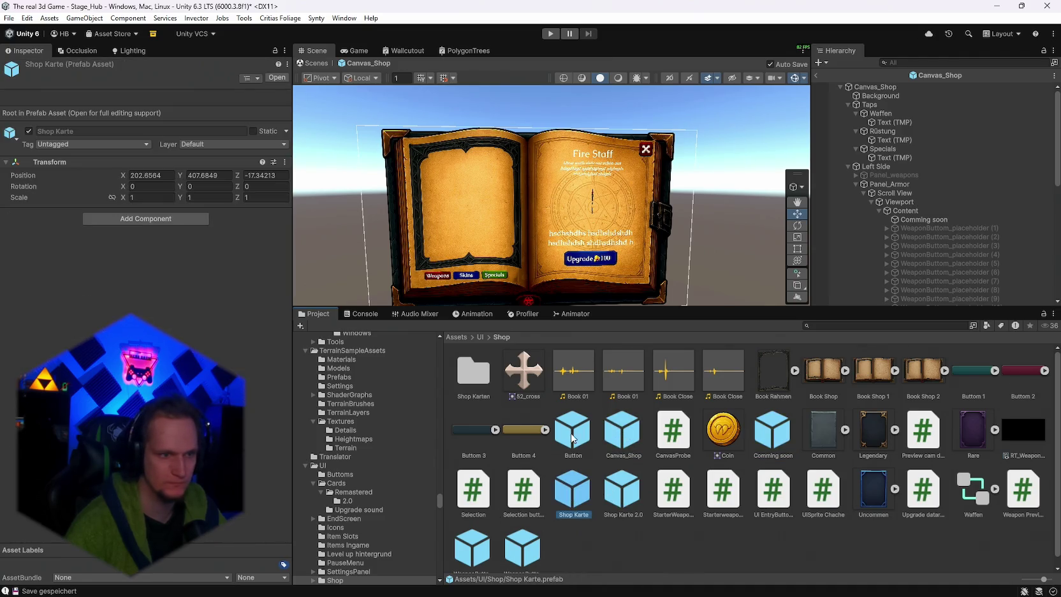
scroll(143, 256, "down", 5)
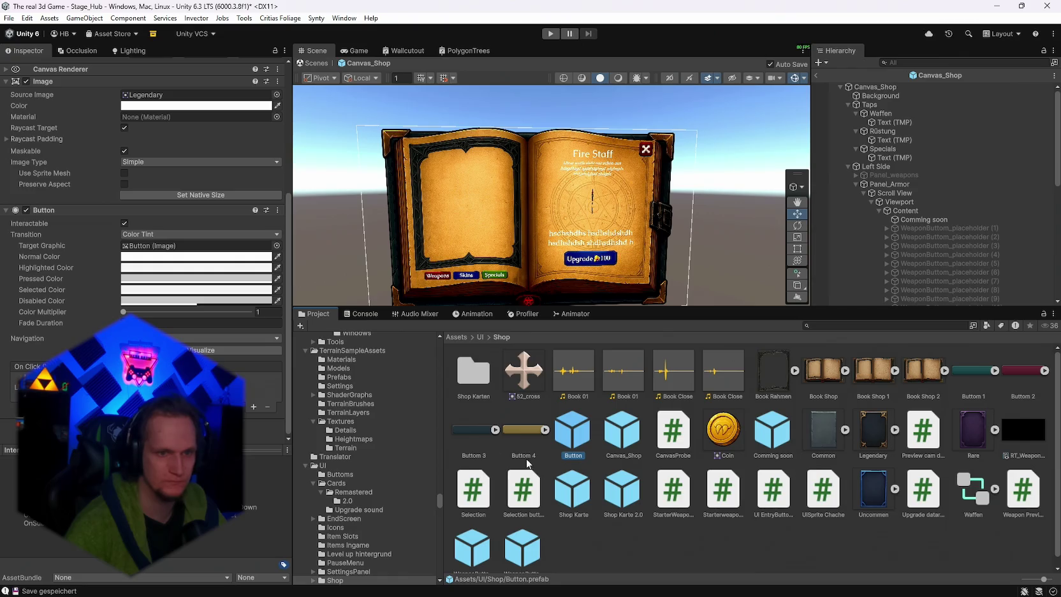
Open the Waffen Karte 2.0 prefab from Shop Karten and inspect its inner Image object
double_click(489, 383)
left_click(472, 374)
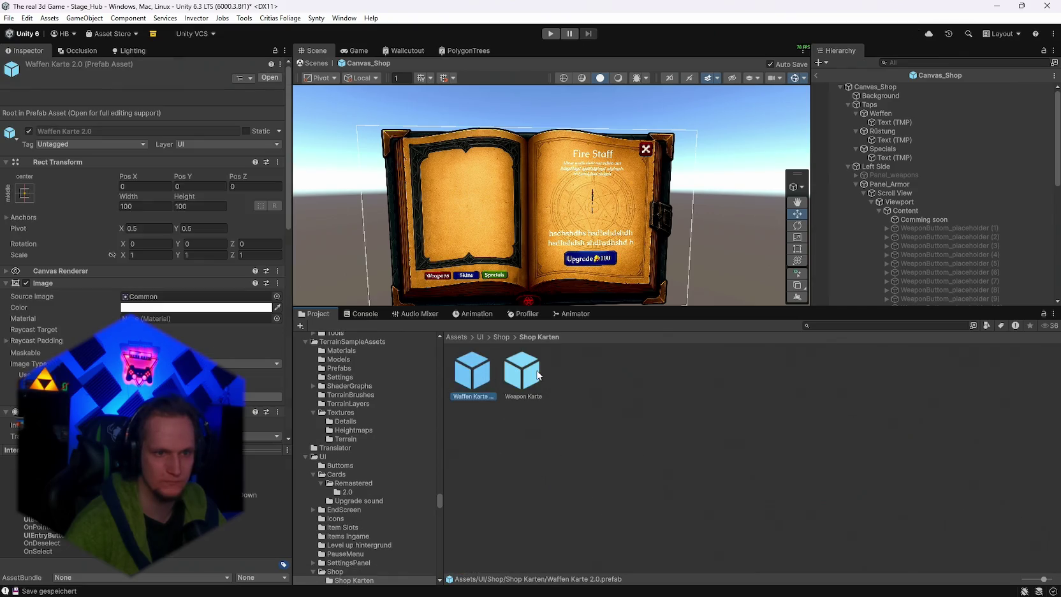
double_click(473, 380)
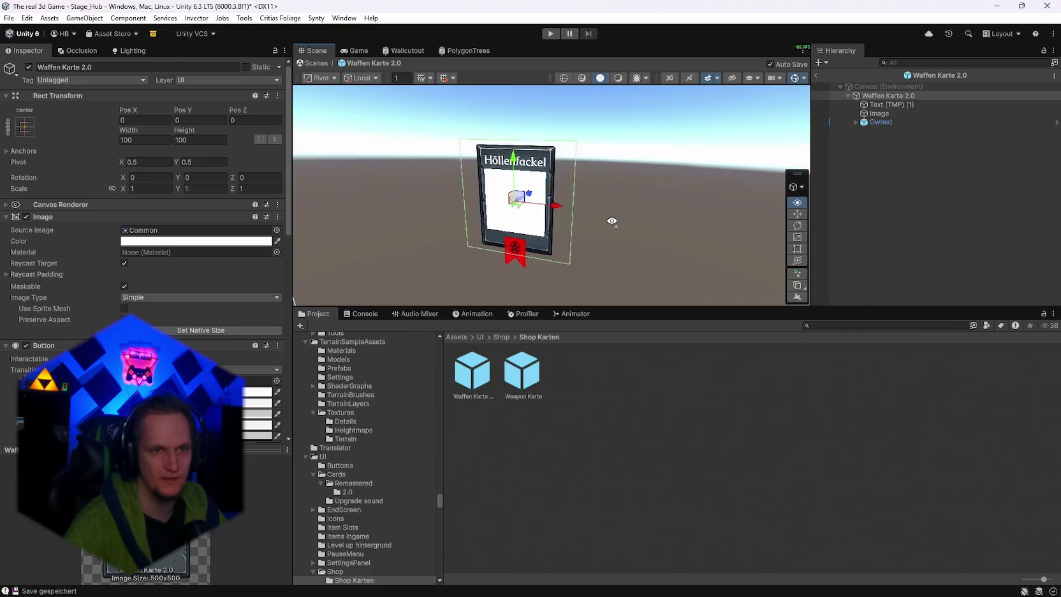
left_click(879, 114)
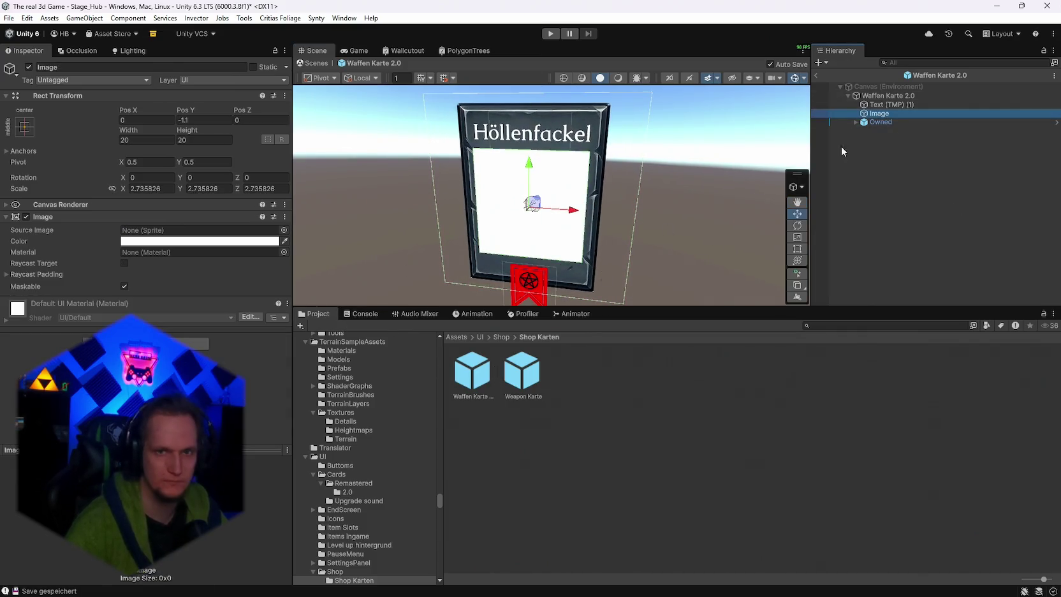
Switch back and forth between the Weapon Karte and Waffen Karte 2.0 prefabs to compare them
double_click(518, 386)
double_click(478, 387)
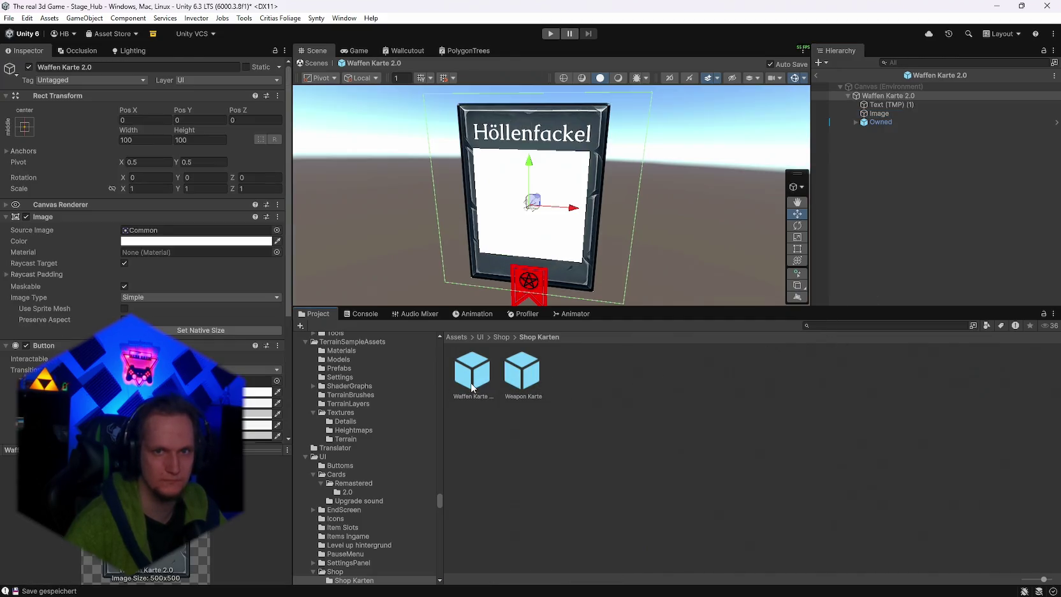
double_click(524, 382)
double_click(472, 376)
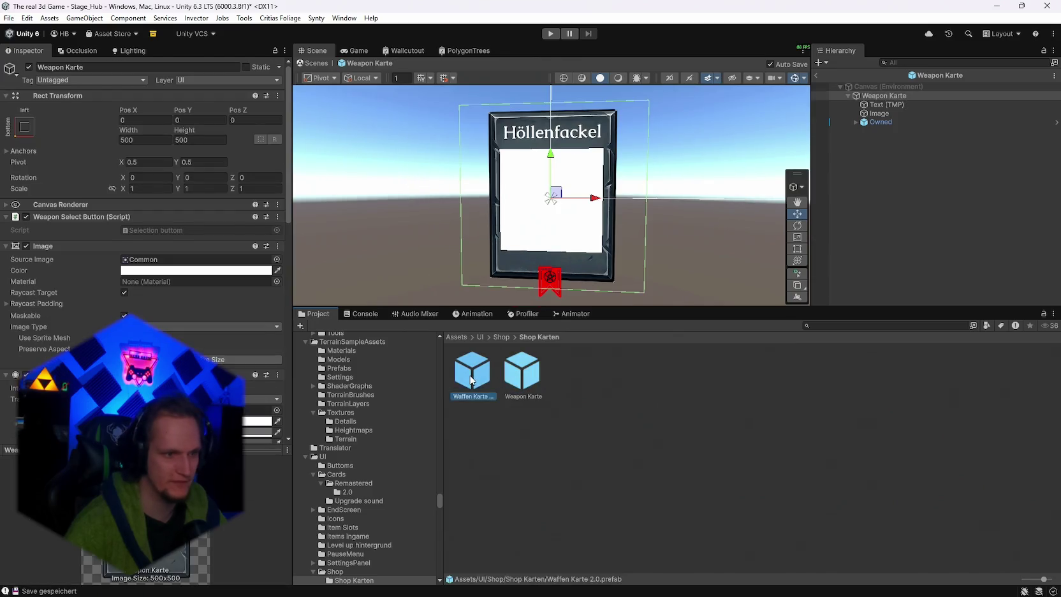
double_click(529, 379)
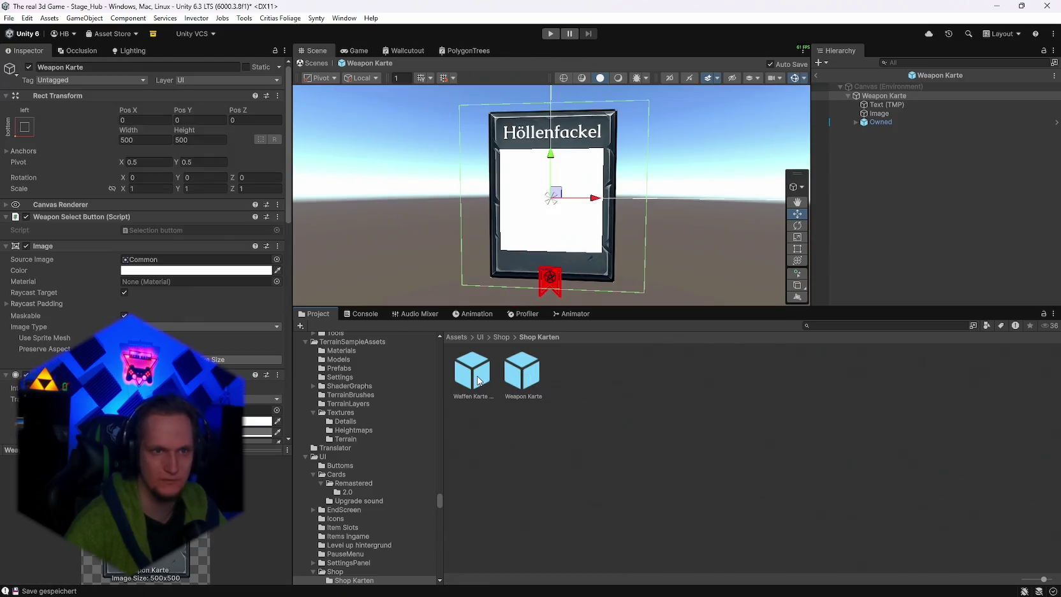
double_click(488, 381)
left_click(817, 326)
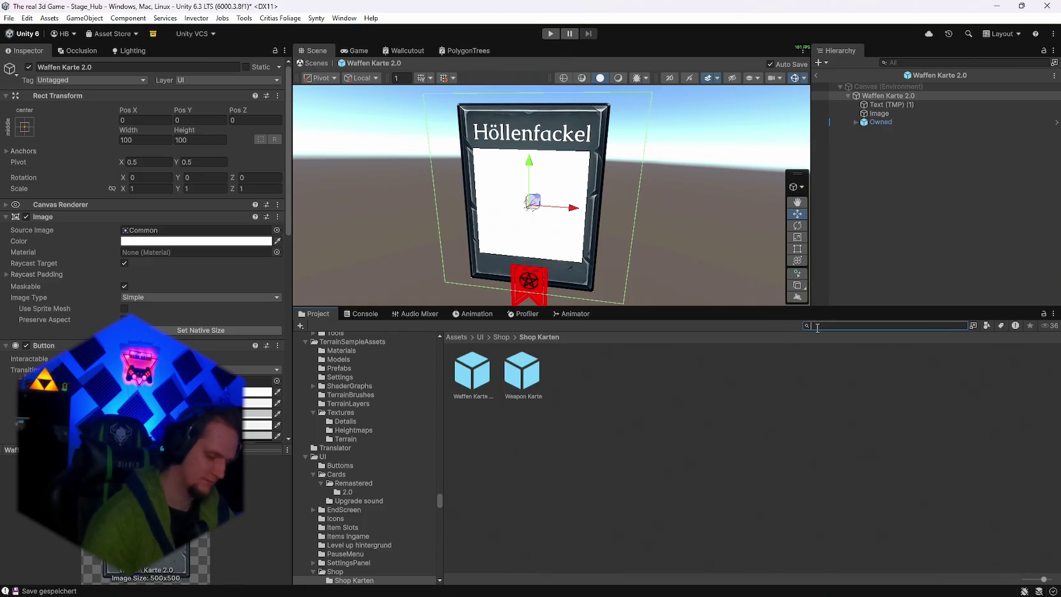
Open the UIelements art folder and browse to the square button sprites
type("uielem")
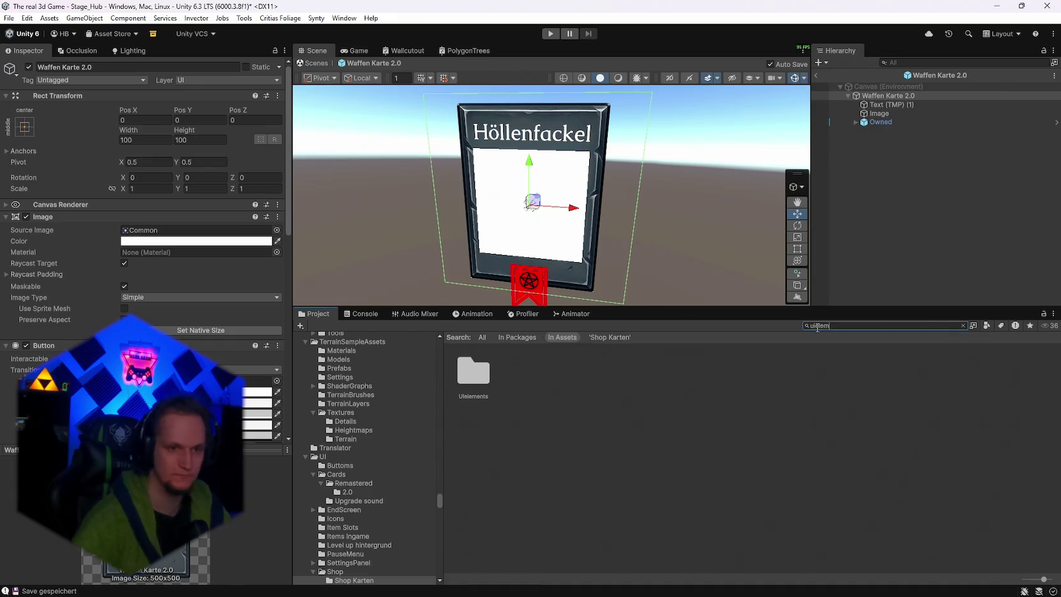
double_click(473, 371)
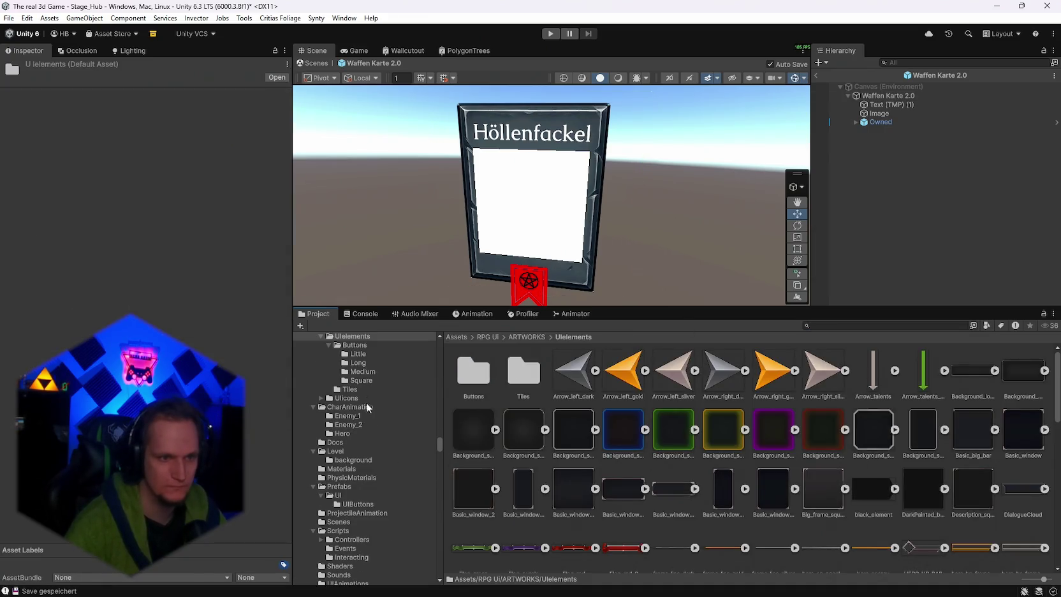
left_click(360, 372)
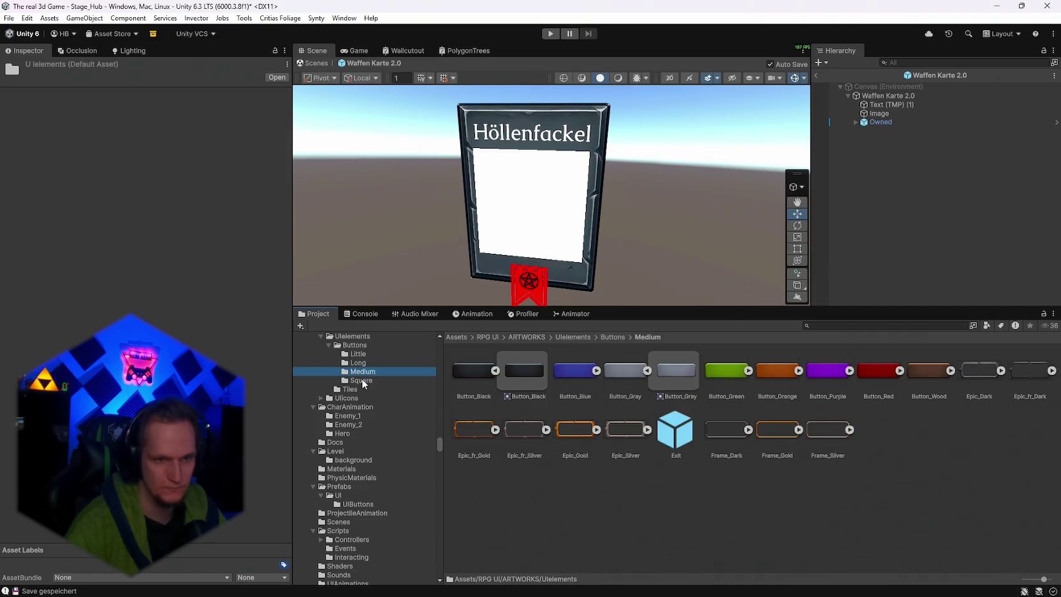
left_click(360, 363)
left_click(361, 372)
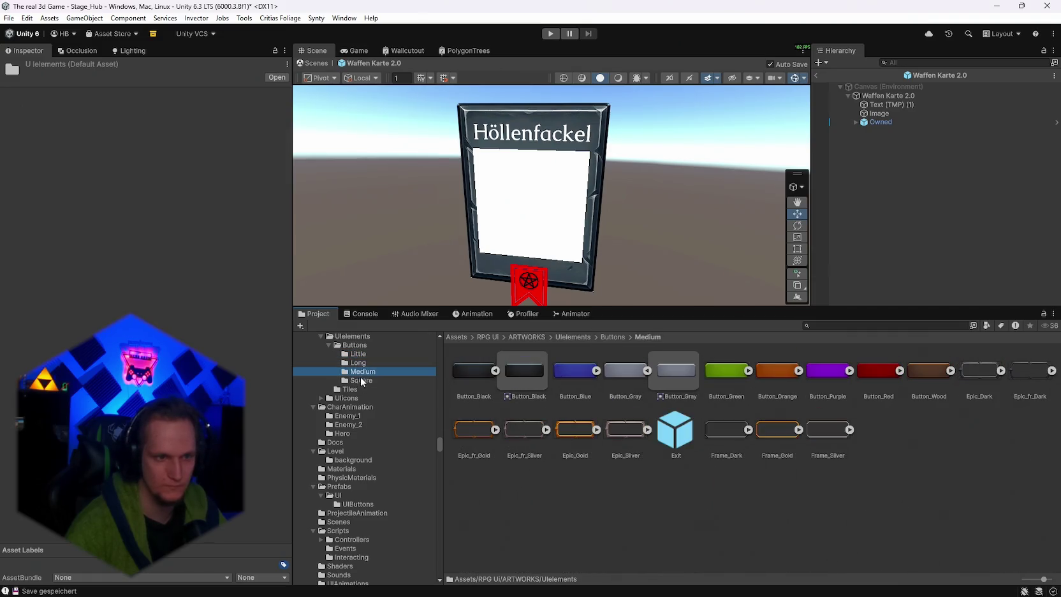
left_click(362, 381)
Apply the dark square sprite to the Waffen Karte 2.0 card frame instead of its inner image
left_click(887, 114)
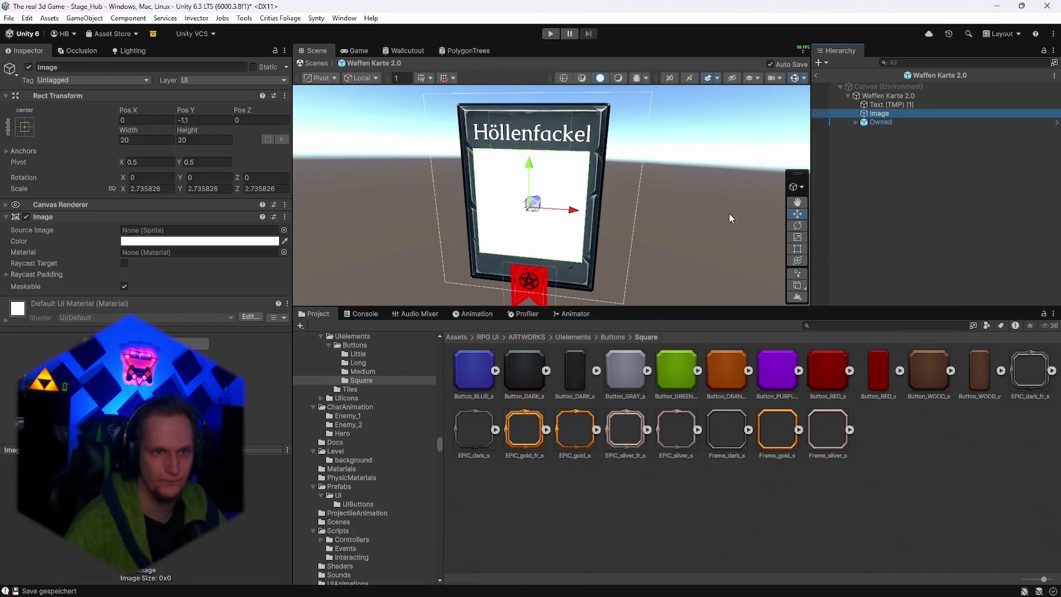
left_click(163, 231)
left_click_drag(164, 235, 163, 235)
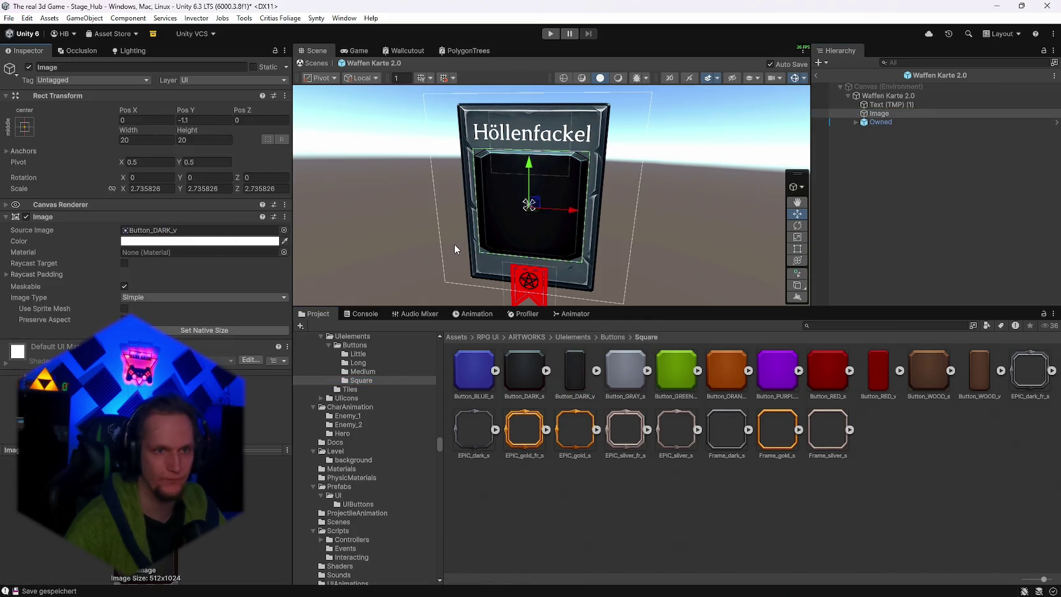
key("ctrl+z")
left_click(876, 96)
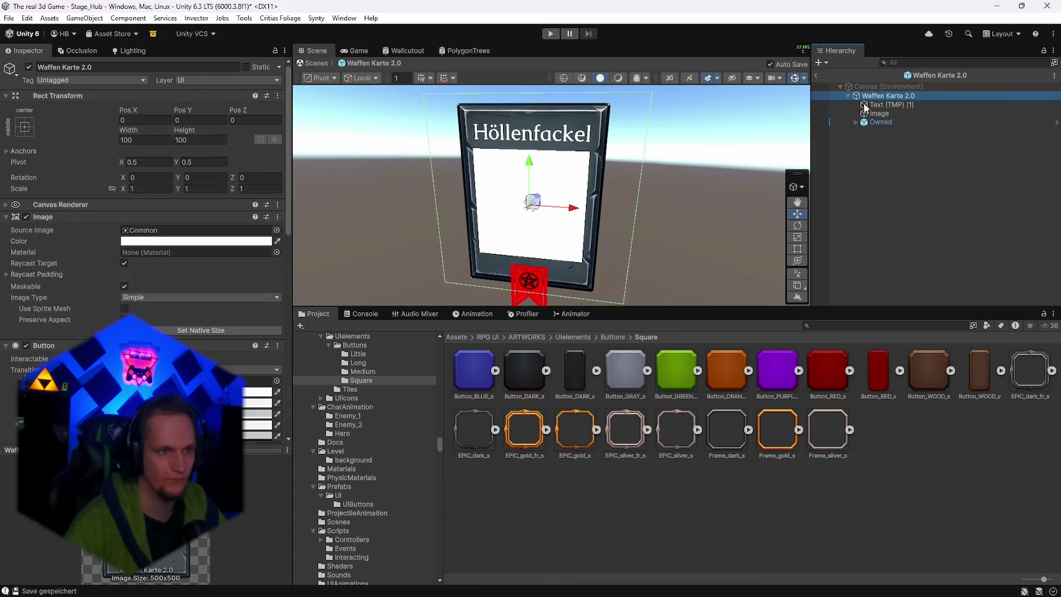
left_click_drag(575, 429, 156, 236)
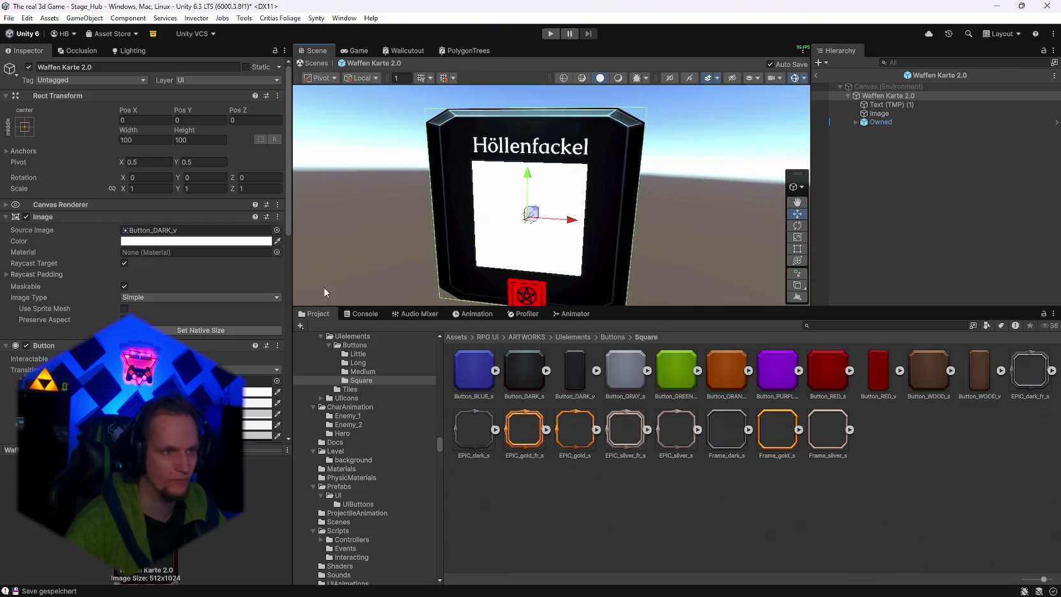
Resize the card to about 71 wide and 92.1 tall
mouse_move(126, 137)
left_mouse_down()
mouse_move(38, 138)
mouse_move(654, 157)
mouse_move(467, 174)
left_mouse_up()
scroll(644, 152, "up", 2)
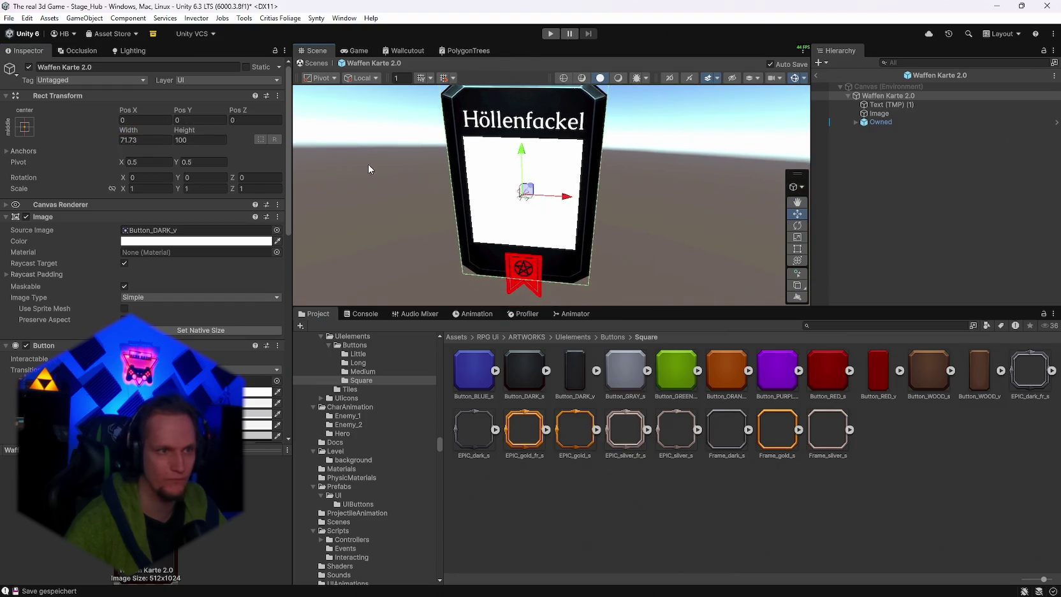
mouse_move(176, 139)
left_mouse_down()
mouse_move(192, 139)
mouse_move(174, 138)
left_mouse_up()
key("BackSpace")
type("1")
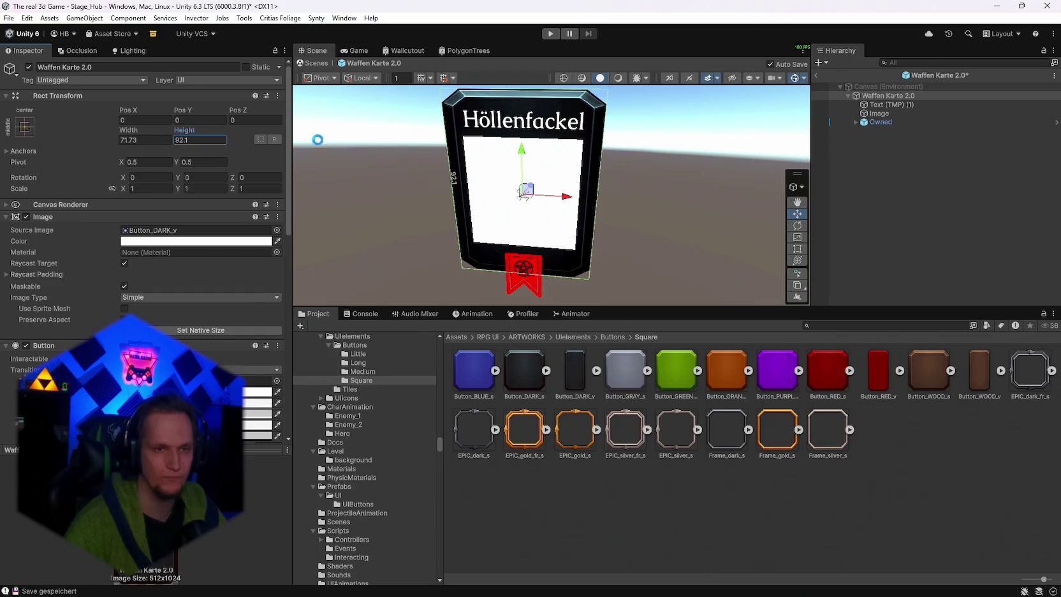
left_click_drag(685, 222, 740, 182)
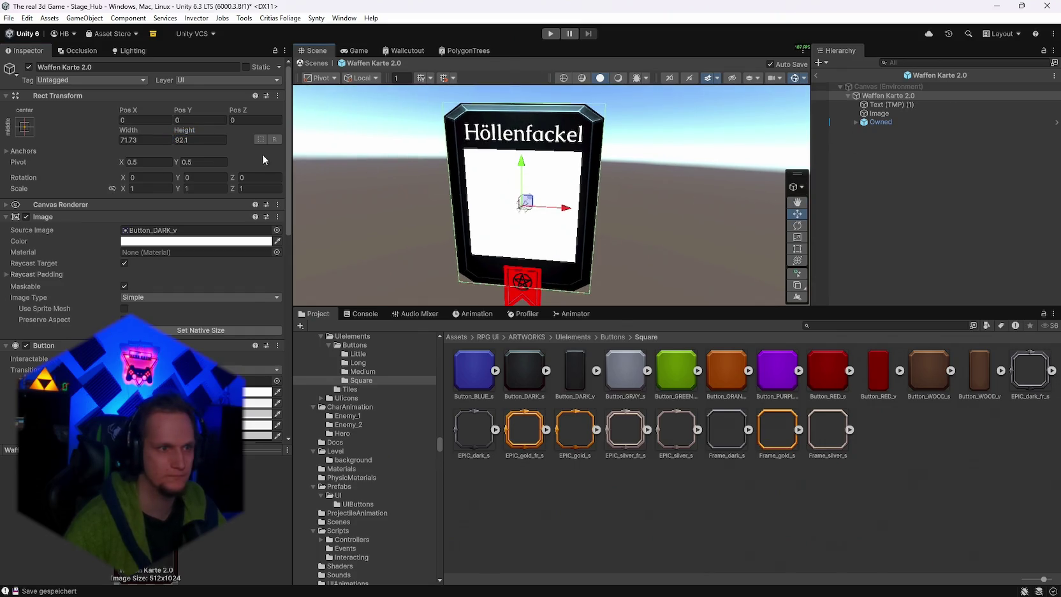
Copy the card's Rect Transform component and return to the Stage_Hub scene
right_click(52, 95)
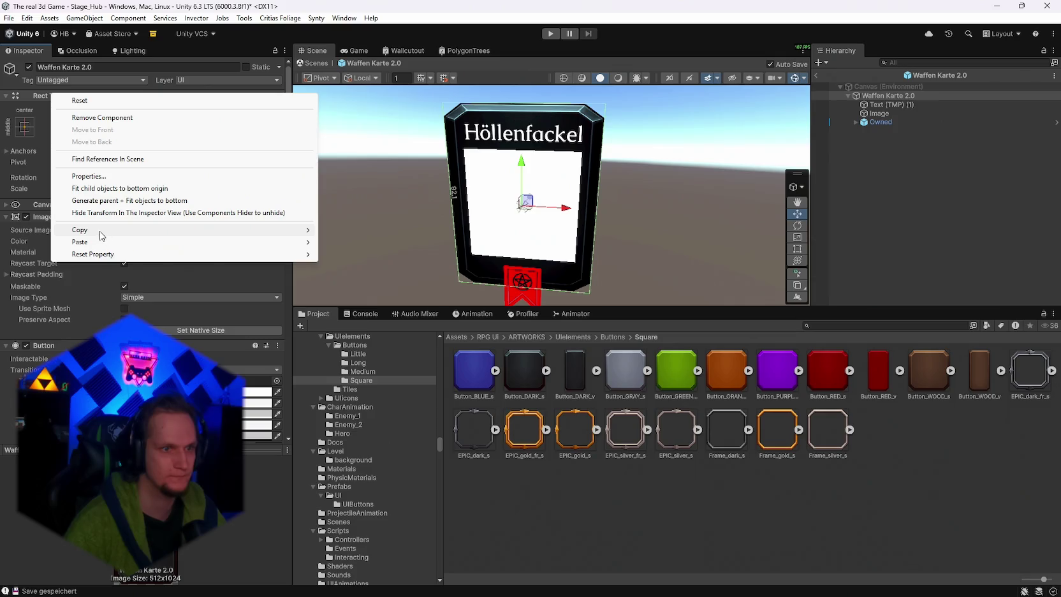
mouse_move(100, 233)
left_click(345, 288)
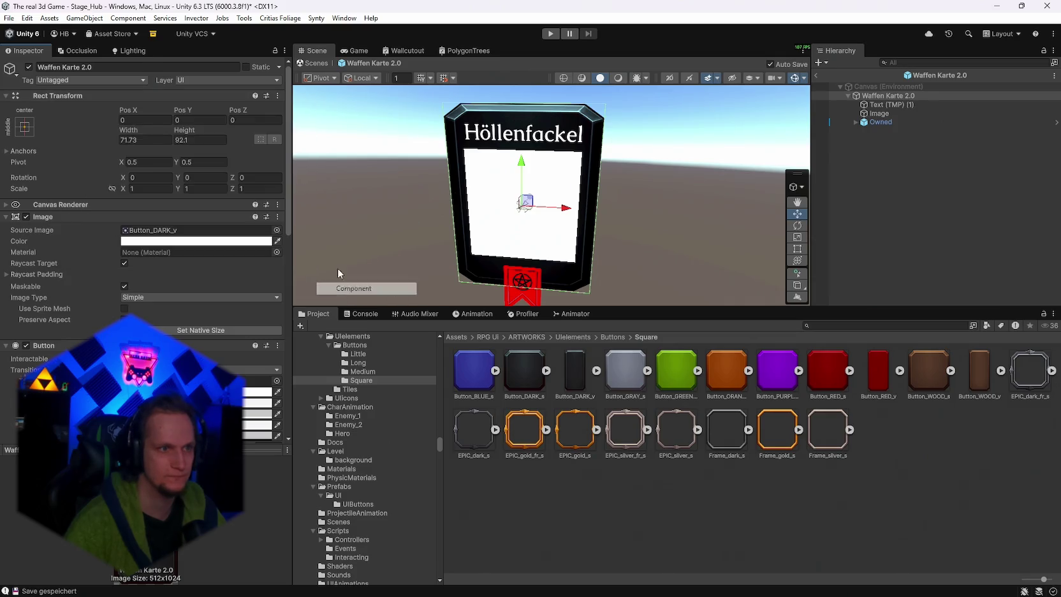
left_click(820, 76)
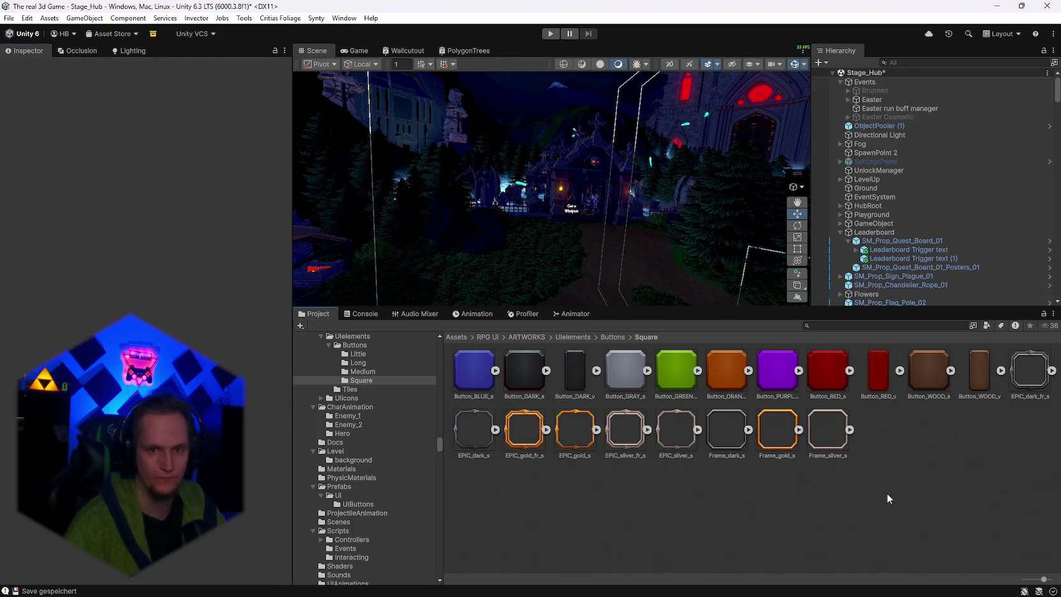
Search 'shop' and open the Weapon Karte prefab from the Shop Karten folder
left_click(836, 326)
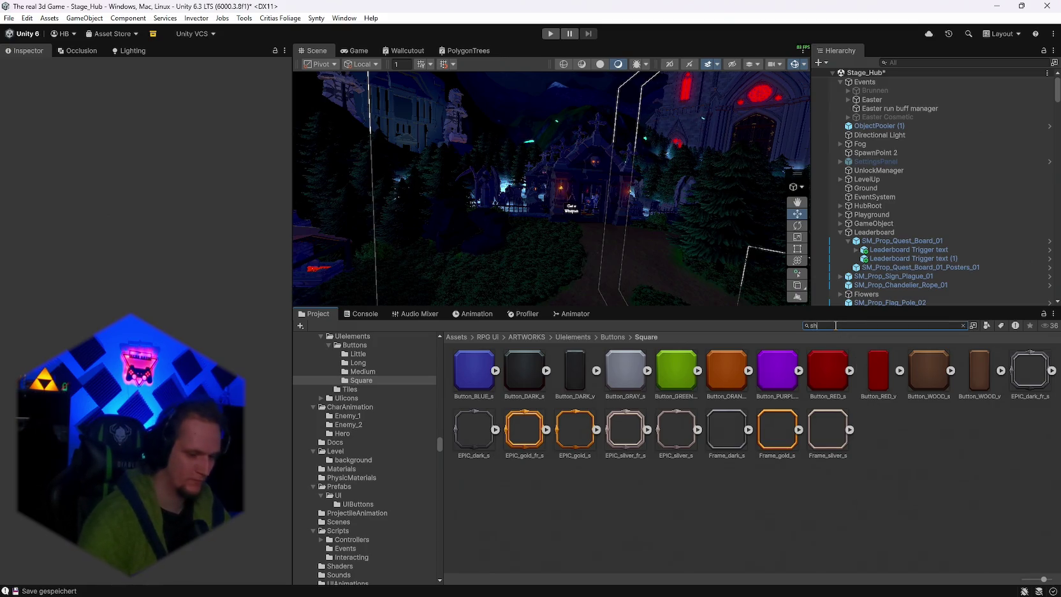
type("shop")
double_click(579, 385)
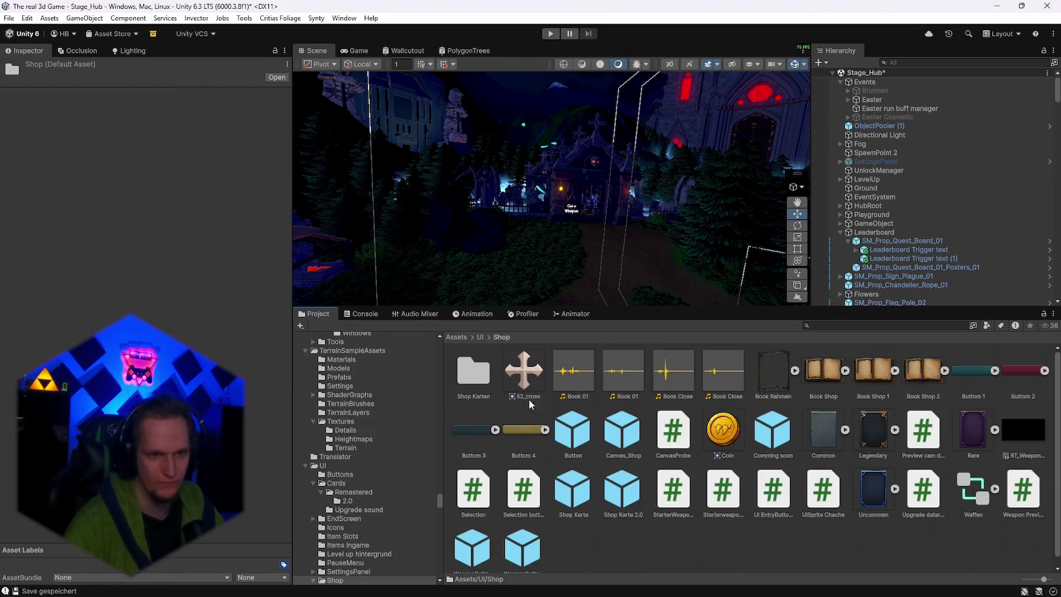
double_click(465, 376)
left_click(534, 366)
double_click(539, 366)
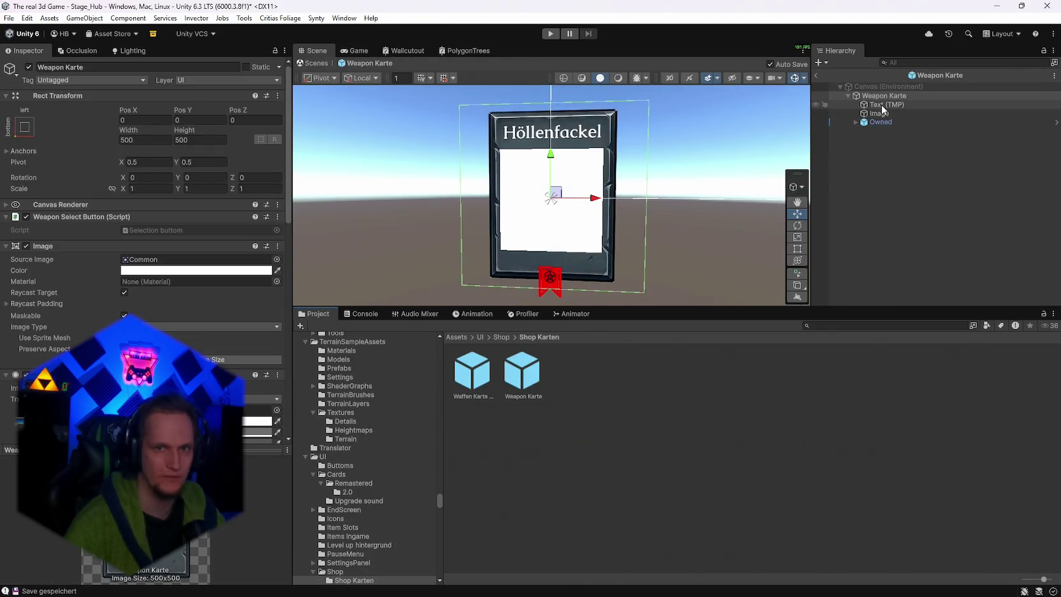
Search 'ui' and open the UIelements square button sprites
left_click(817, 326)
type("uielemn")
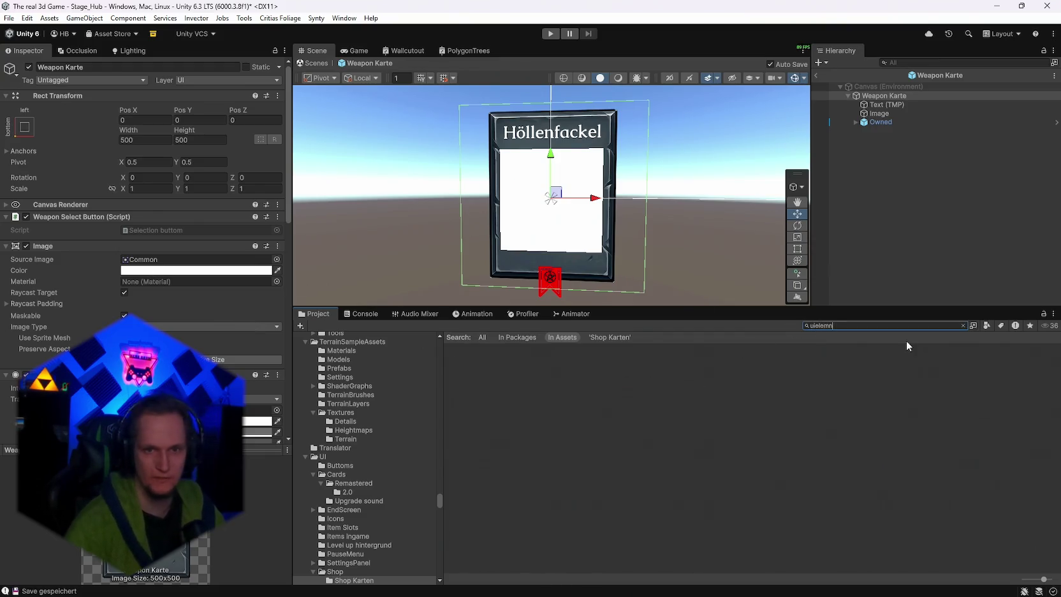
key("BackSpace")
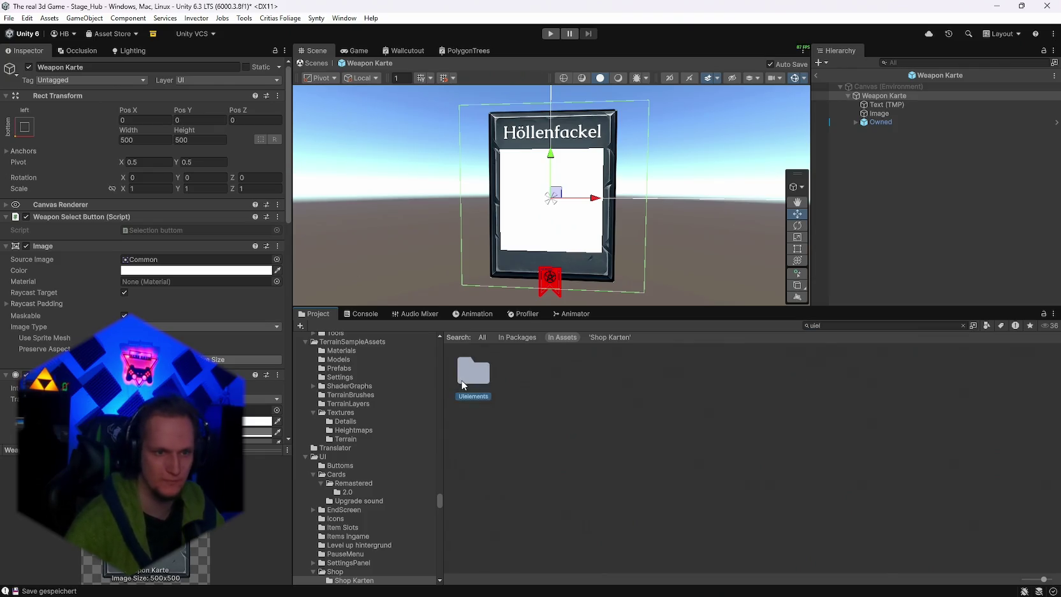
double_click(461, 379)
left_click(362, 381)
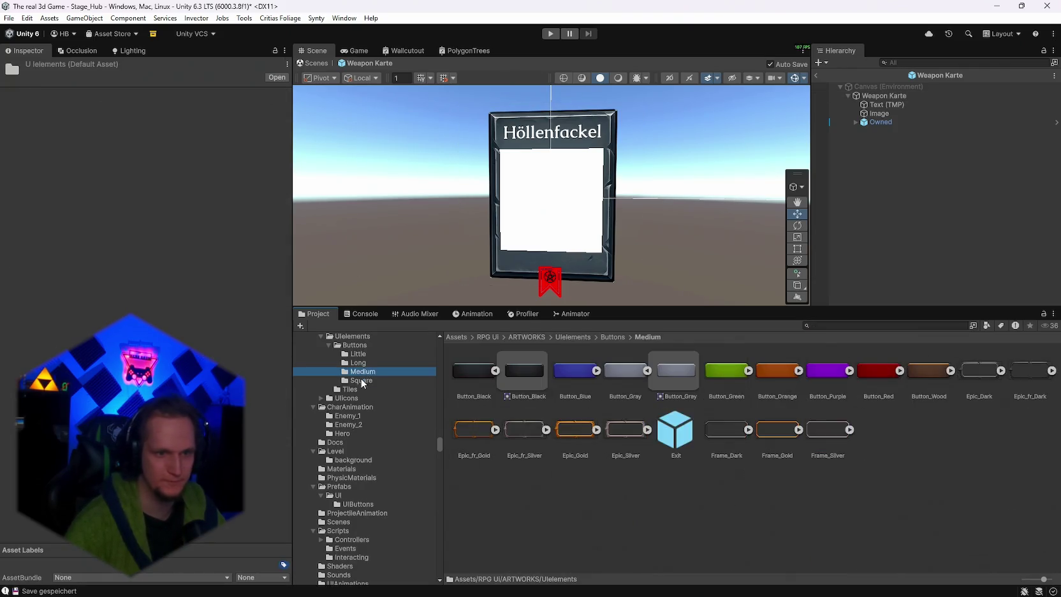
Give the card the Button_DARK_v frame and paste the copied Rect Transform, then undo
left_click(881, 96)
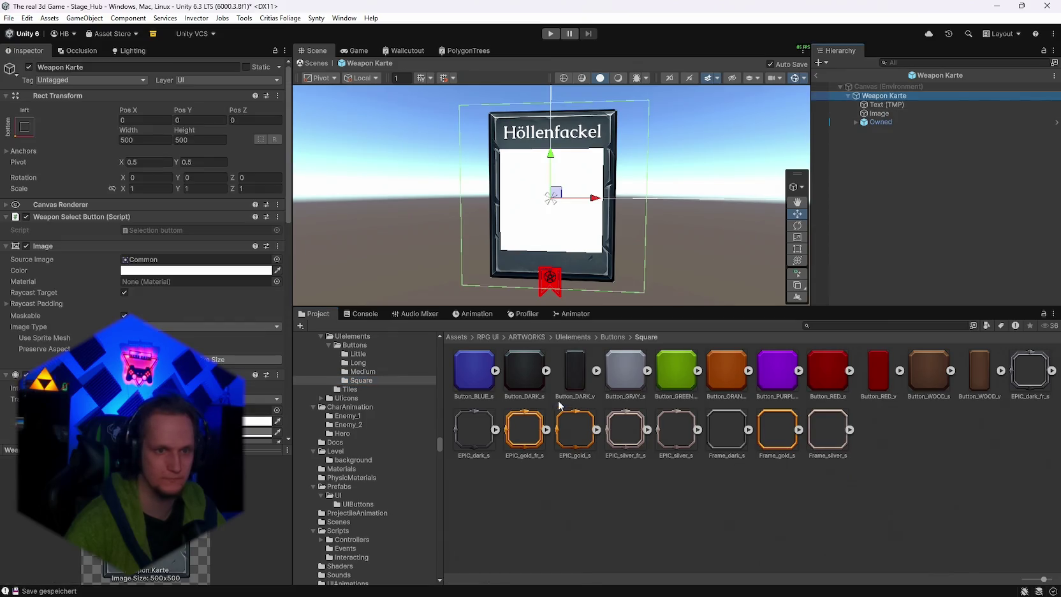
left_click_drag(134, 281, 137, 260)
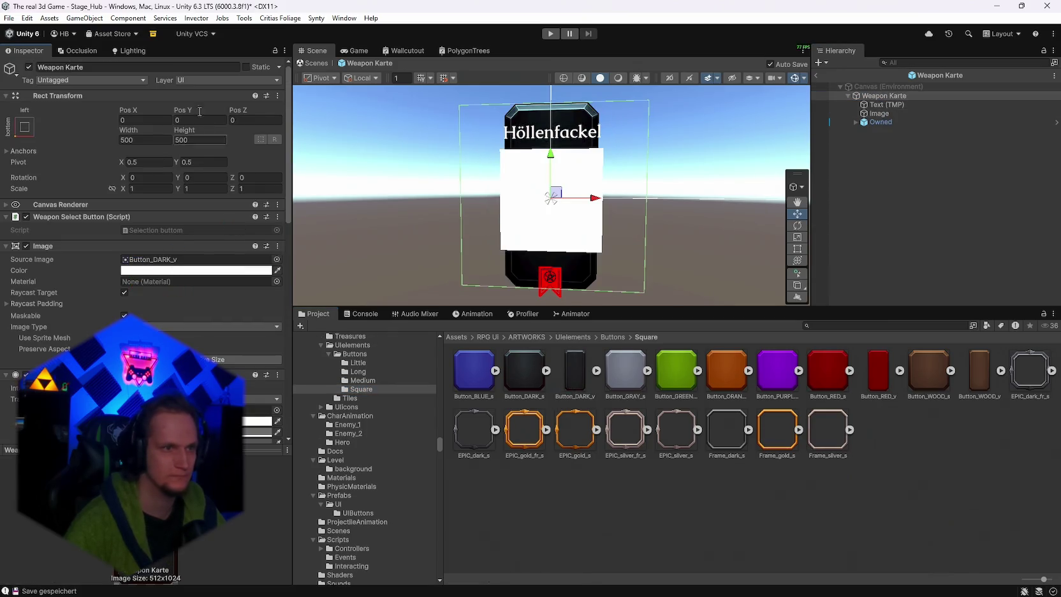
right_click(66, 96)
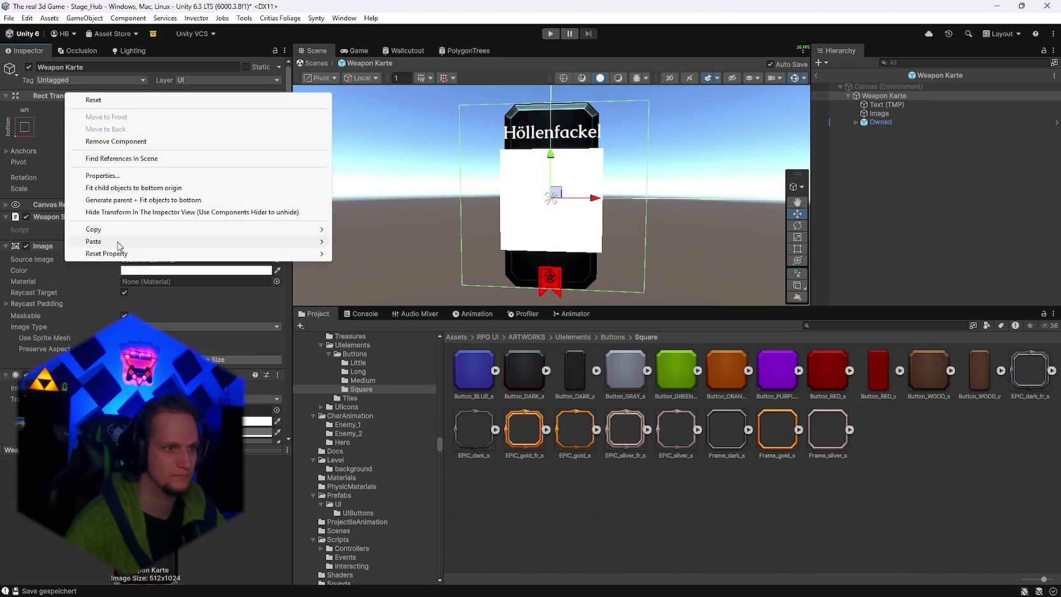
mouse_move(133, 241)
left_click(385, 293)
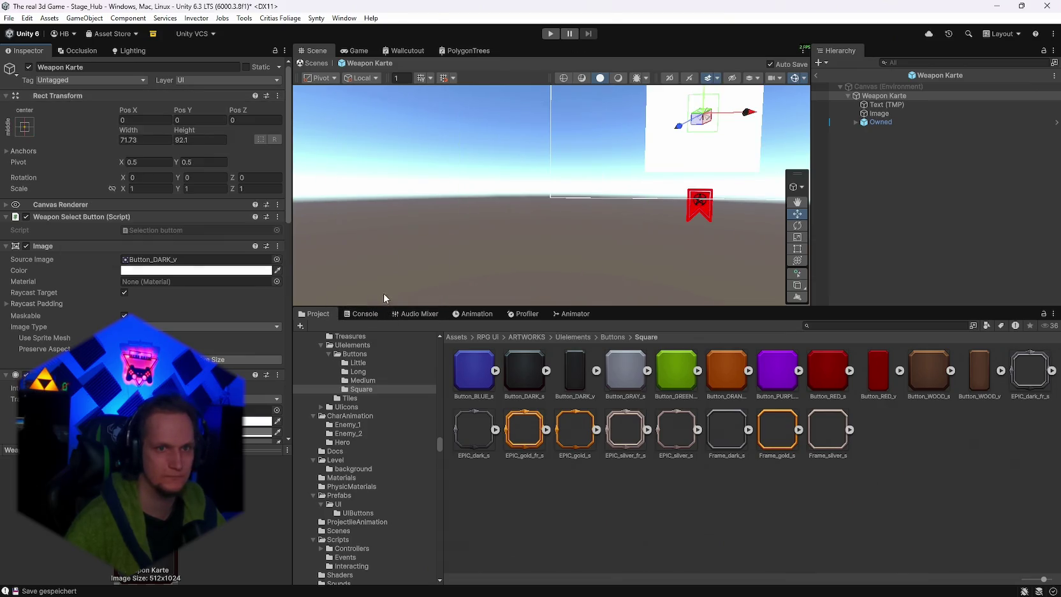
left_click(123, 134)
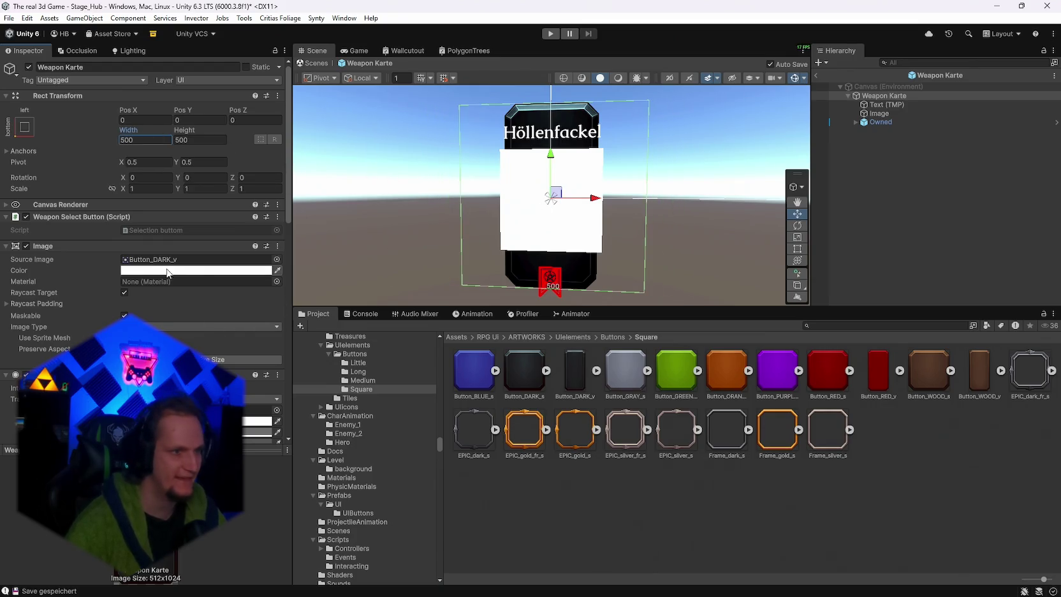
key("ctrl+z")
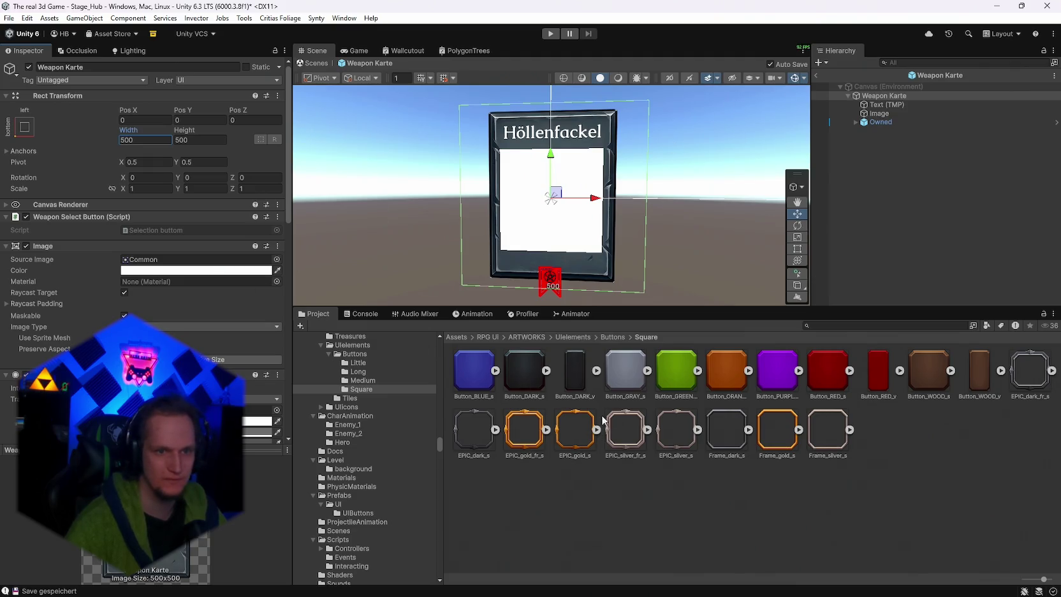
Reapply the Button_DARK_v frame, try a taller and narrower card, then undo the resize
left_click_drag(603, 421, 191, 301)
left_click_drag(155, 263, 156, 260)
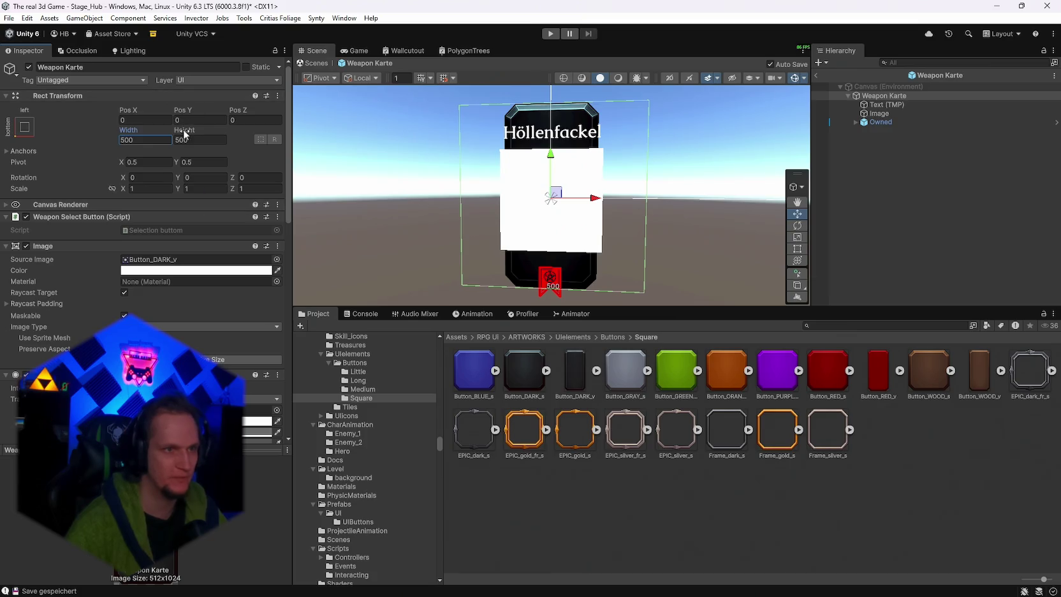
mouse_move(184, 130)
left_mouse_down()
mouse_move(240, 168)
mouse_move(195, 165)
mouse_move(211, 166)
left_mouse_up()
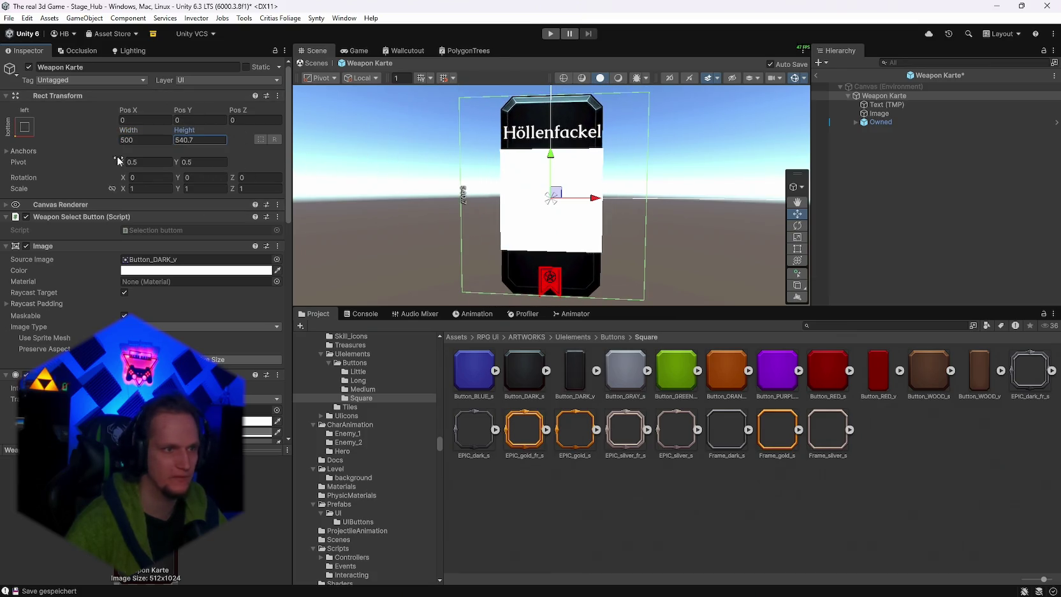
mouse_move(126, 131)
left_mouse_down()
mouse_move(346, 156)
mouse_move(957, 195)
mouse_move(941, 218)
mouse_move(936, 209)
mouse_move(9, 226)
left_mouse_up()
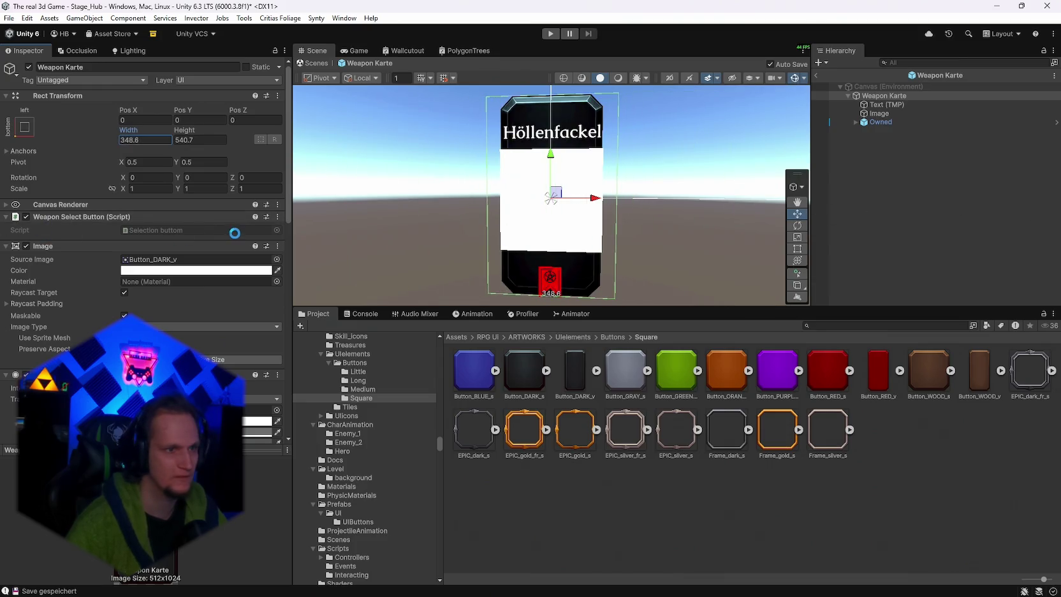
key("ctrl+z")
key("ctrl+z")
Try a centre-middle anchor on the card, undo it, and return to the hub scene
left_click(24, 126)
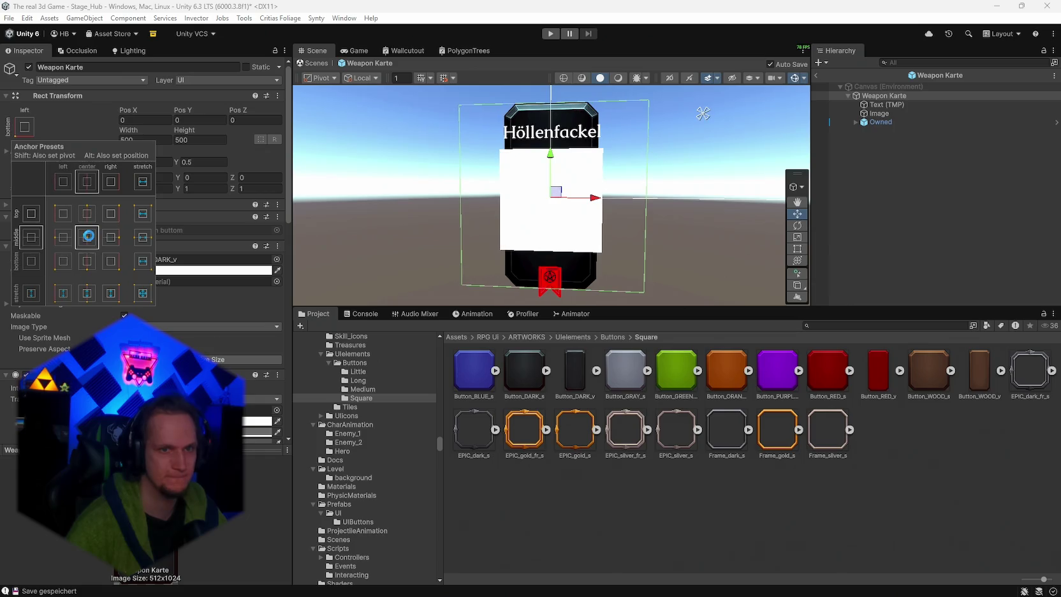
left_click(85, 241)
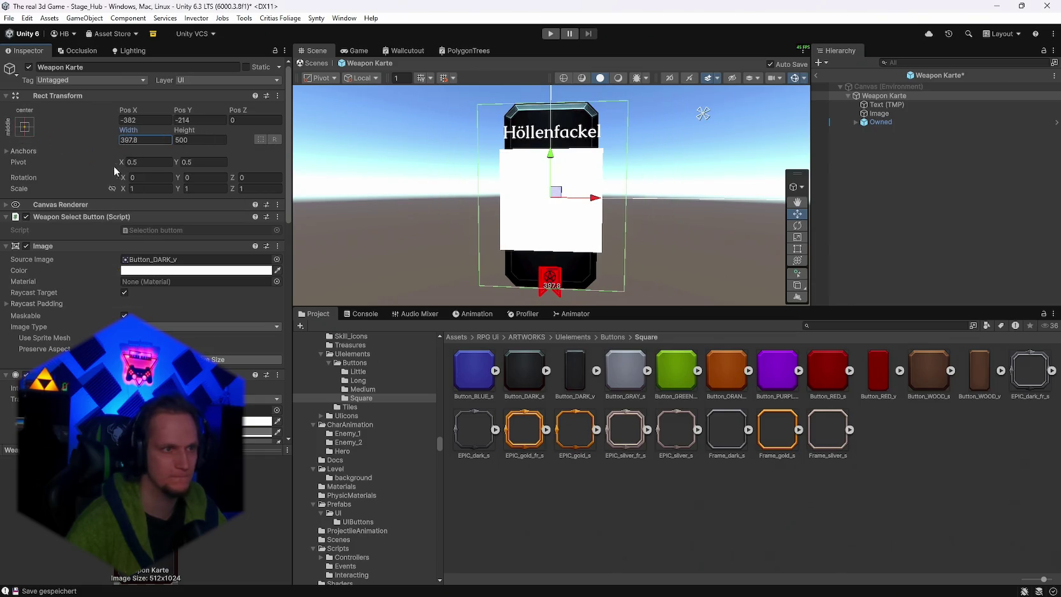
key("ctrl+z")
key("ctrl+z")
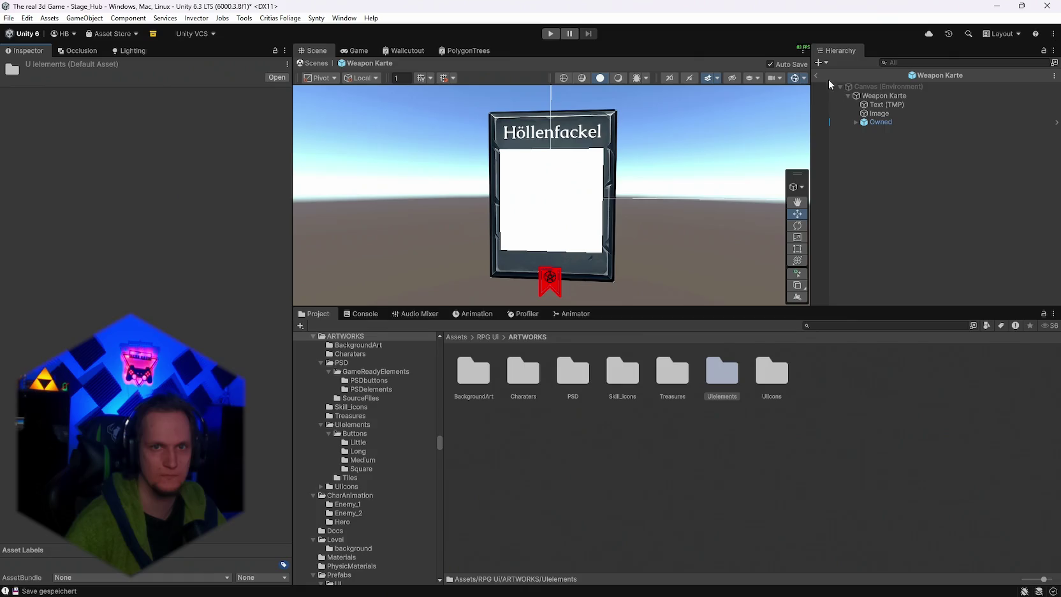
left_click(816, 76)
Start Play mode, run through the Get a Weapon gate, and maximize the game view
key("ctrl+p")
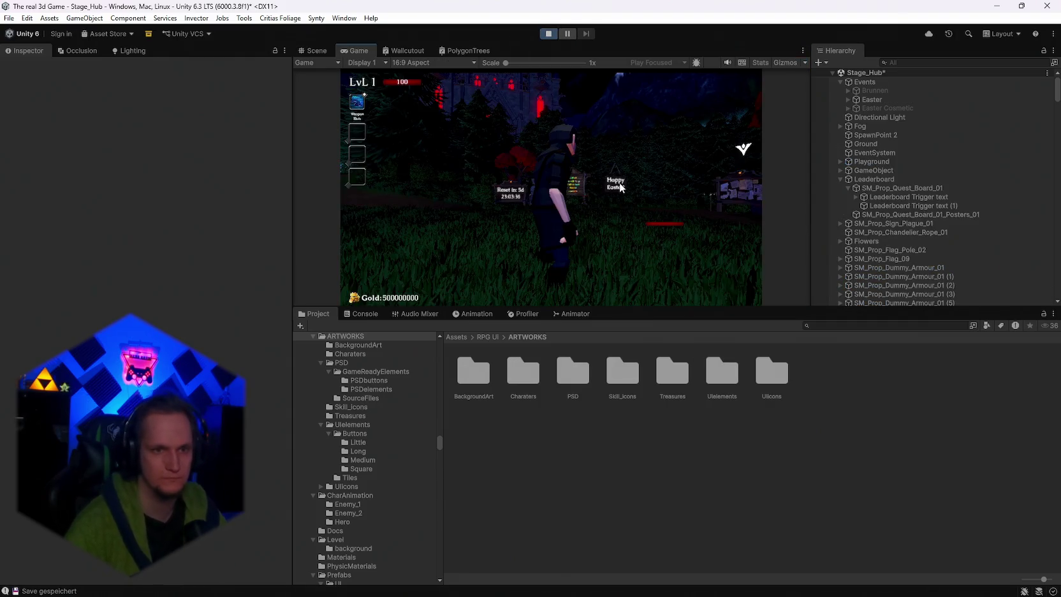
key("w")
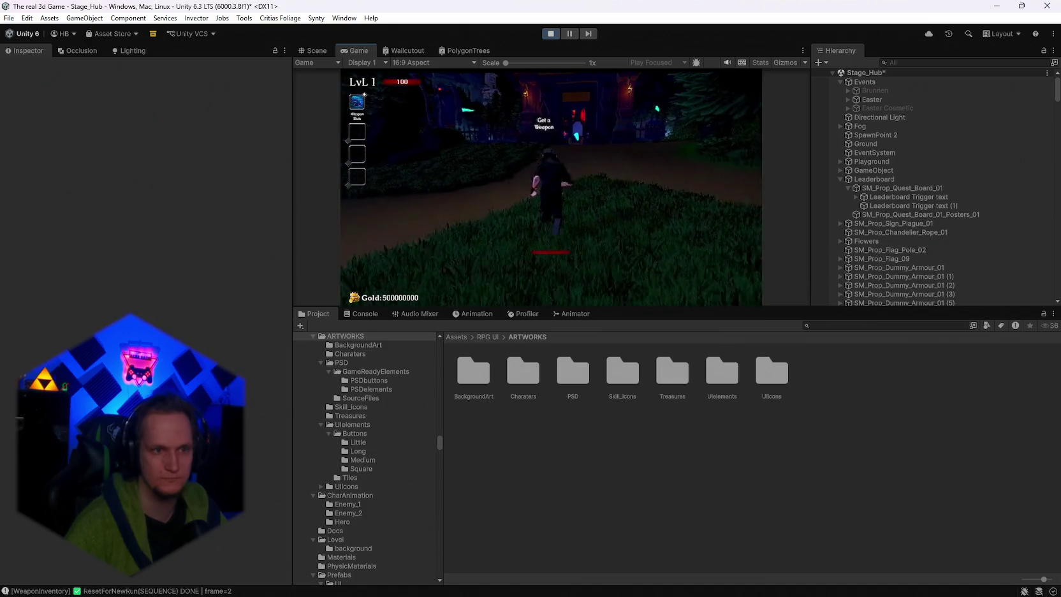
key("w")
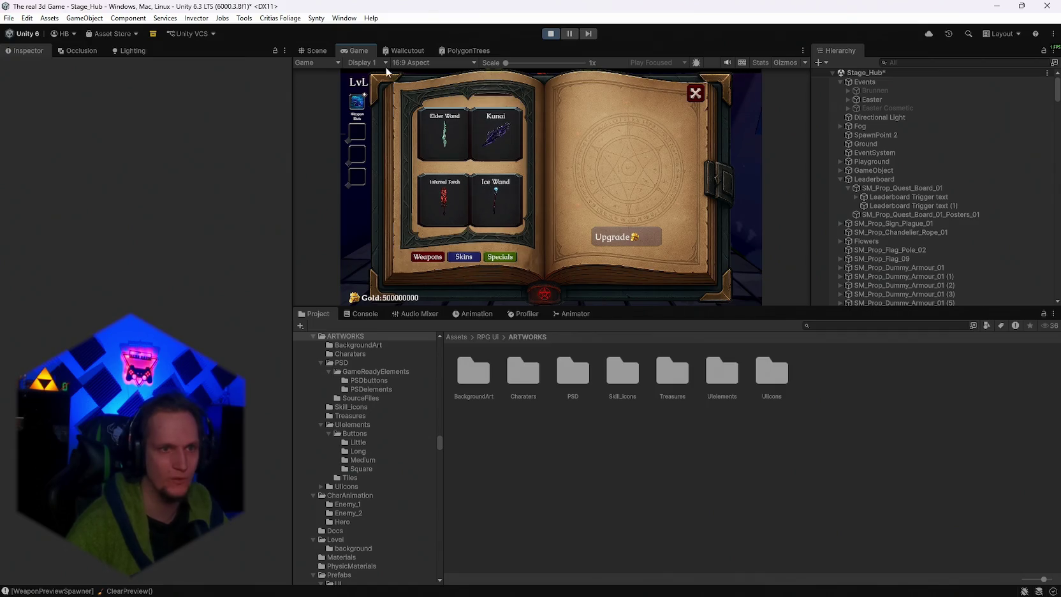
double_click(356, 52)
scroll(411, 293, "up", 2)
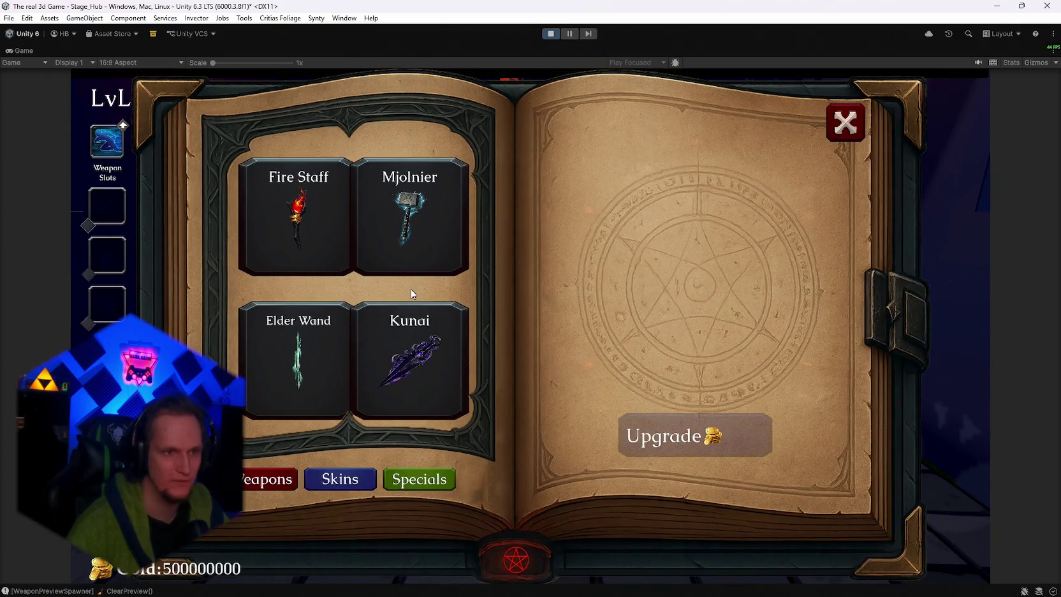
scroll(412, 281, "down", 1)
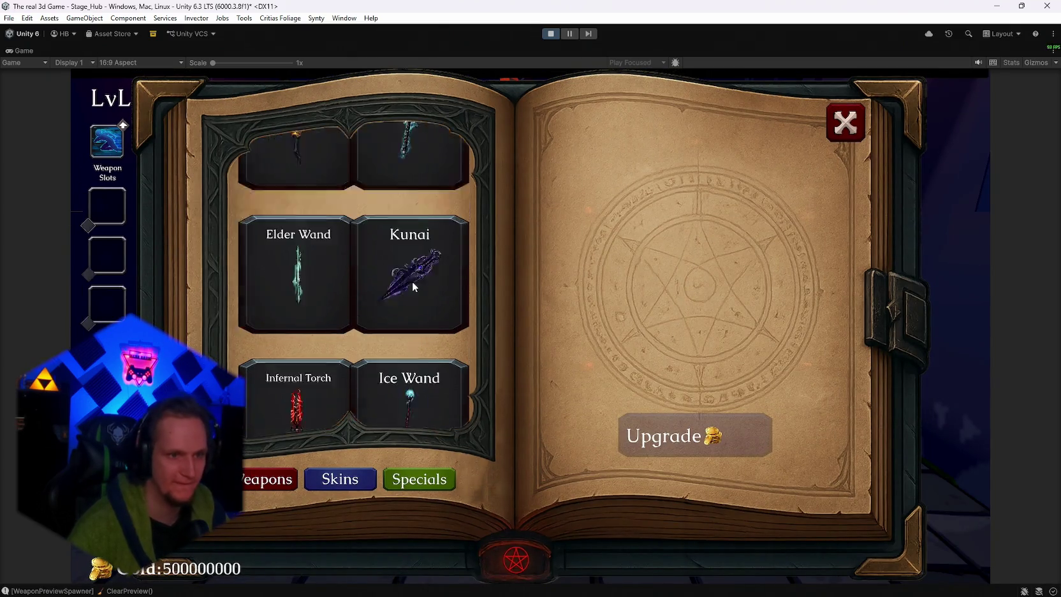
Check the skins grid, return to the weapons grid, and restore the editor layout
left_click(348, 475)
scroll(355, 364, "down", 1)
scroll(350, 362, "up", 1)
scroll(350, 361, "down", 1)
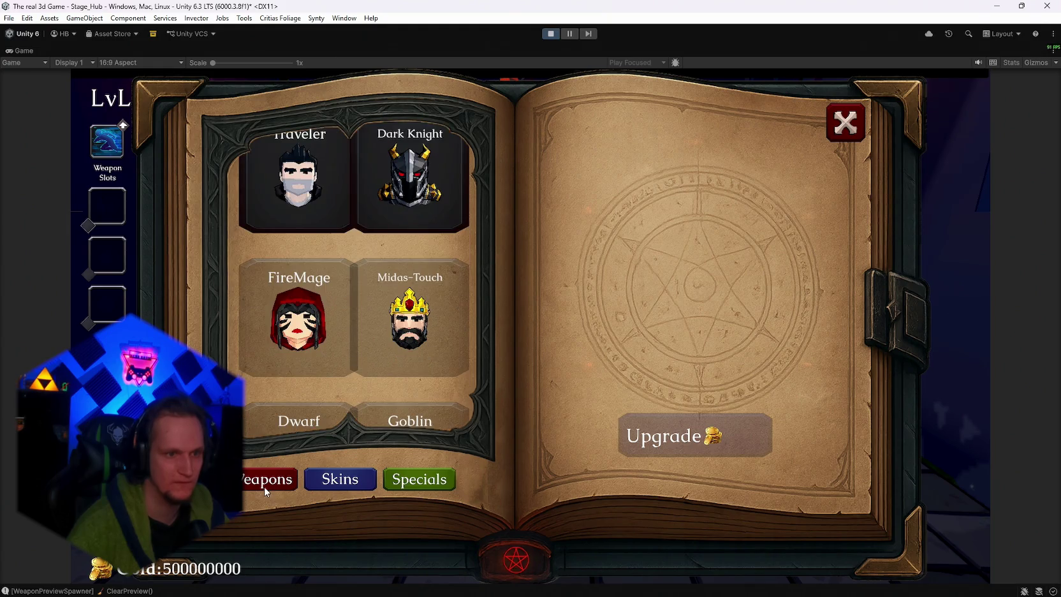
left_click(264, 481)
scroll(331, 357, "up", 1)
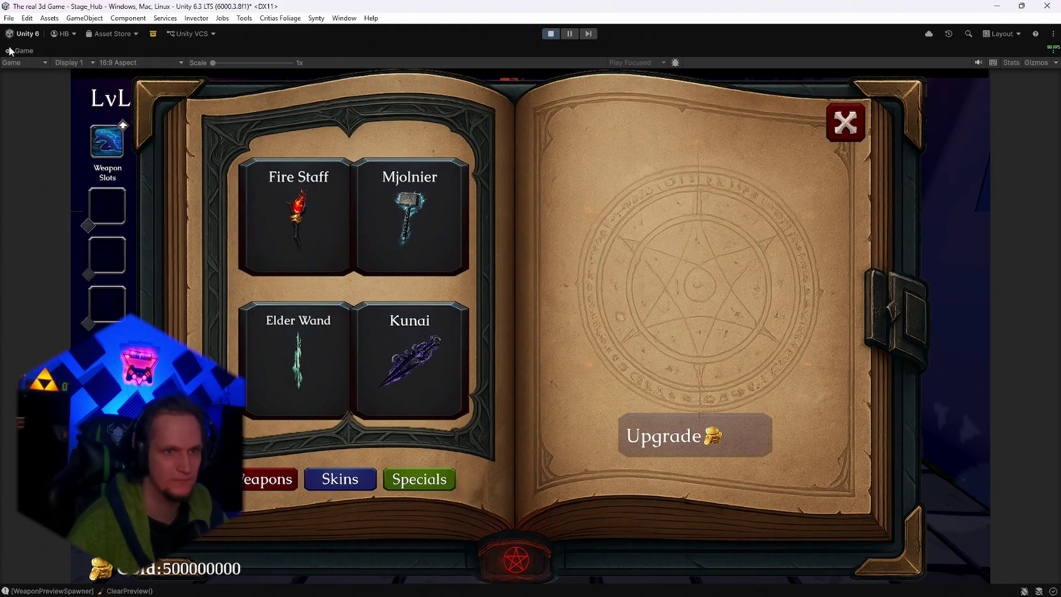
double_click(18, 51)
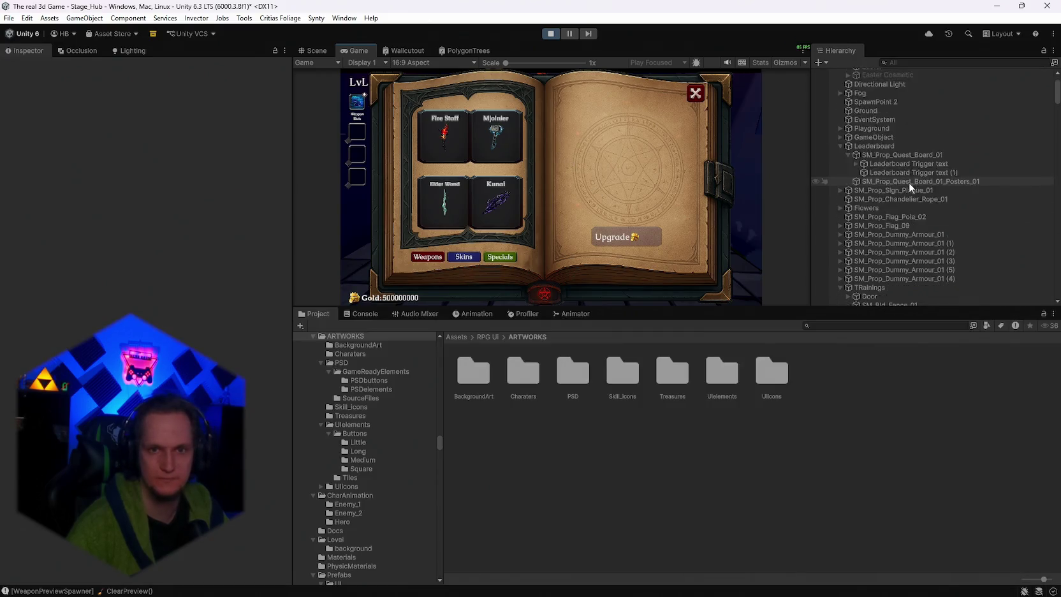
Search the Hierarchy for 'shop' and locate the Shop object in context under Canvas_Shop
scroll(924, 217, "down", 5)
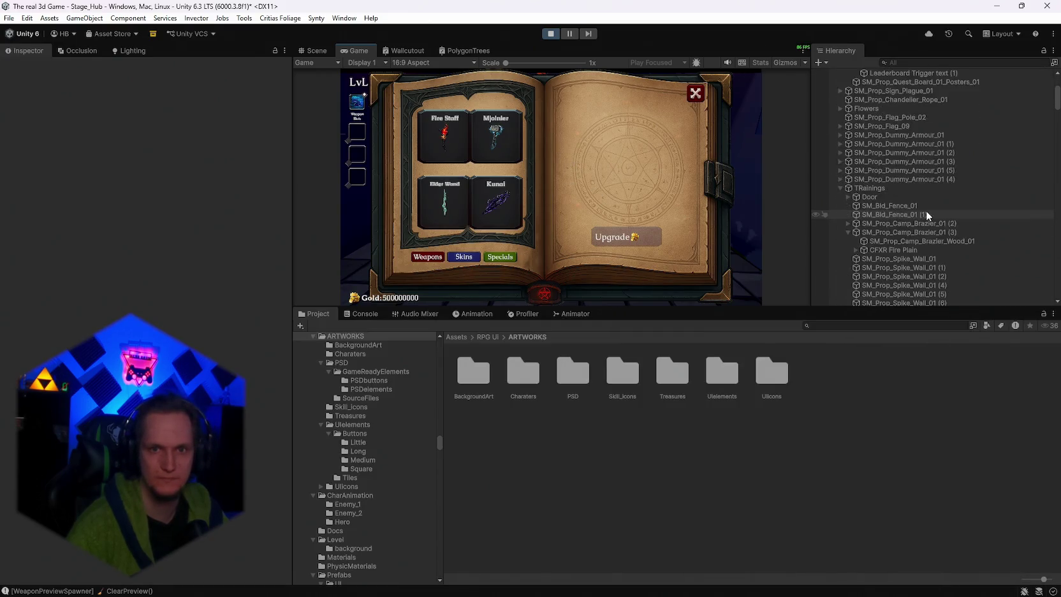
left_click(923, 63)
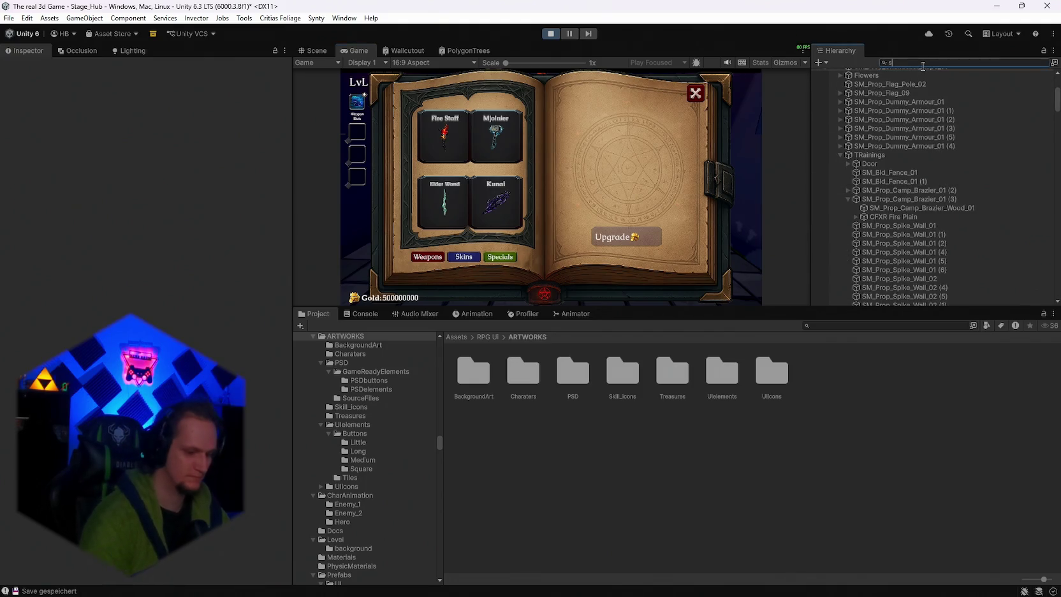
type("shop")
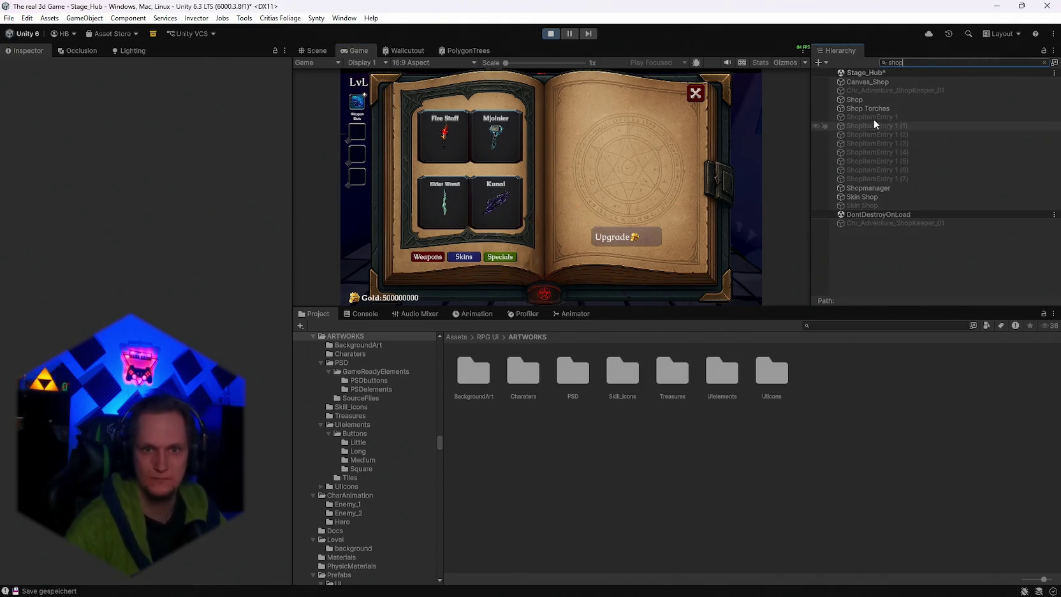
left_click(888, 99)
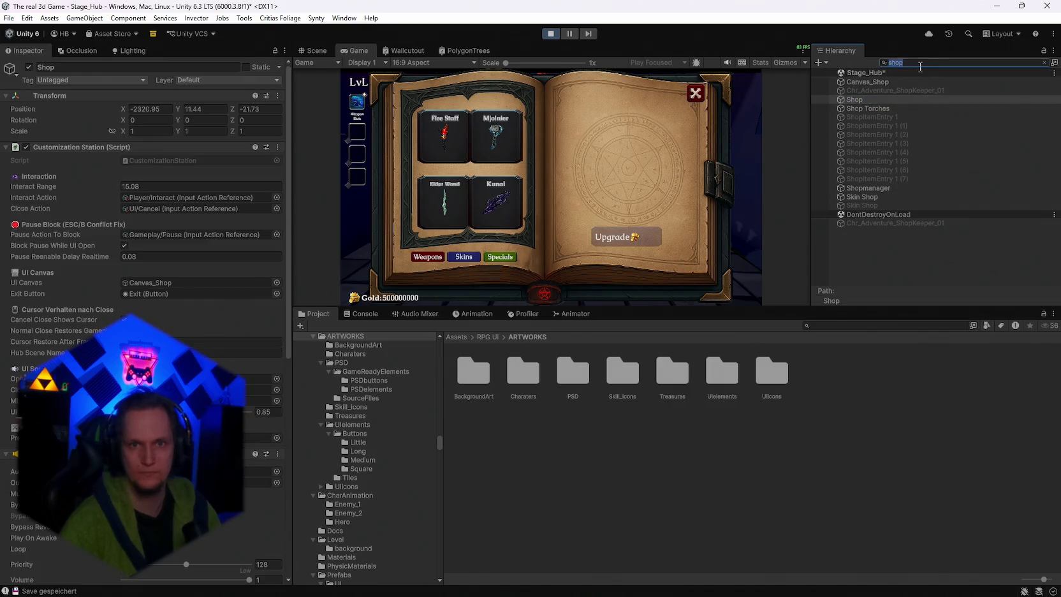
left_click(1044, 63)
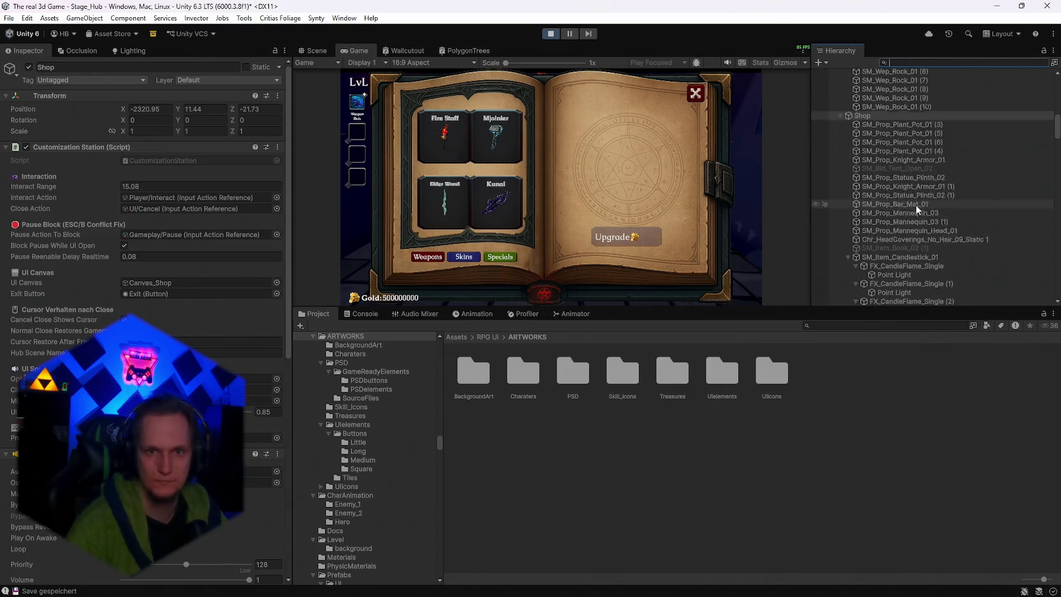
scroll(916, 204, "down", 2)
scroll(918, 240, "up", 4)
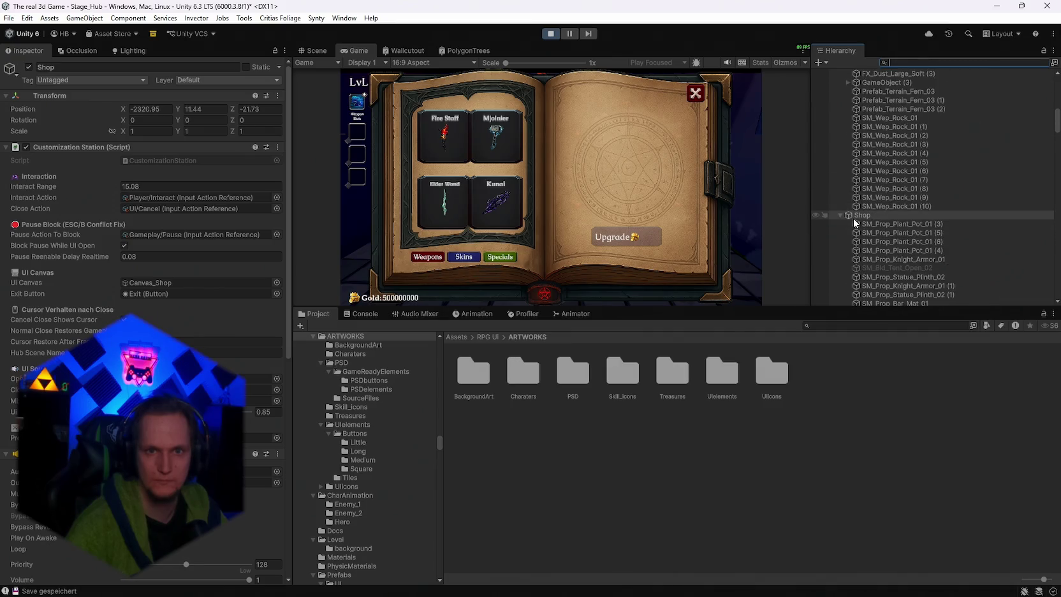
left_click(840, 215)
Expand Left Side, Panel_weapons and its Scroll View in the Hierarchy
scroll(879, 234, "down", 2)
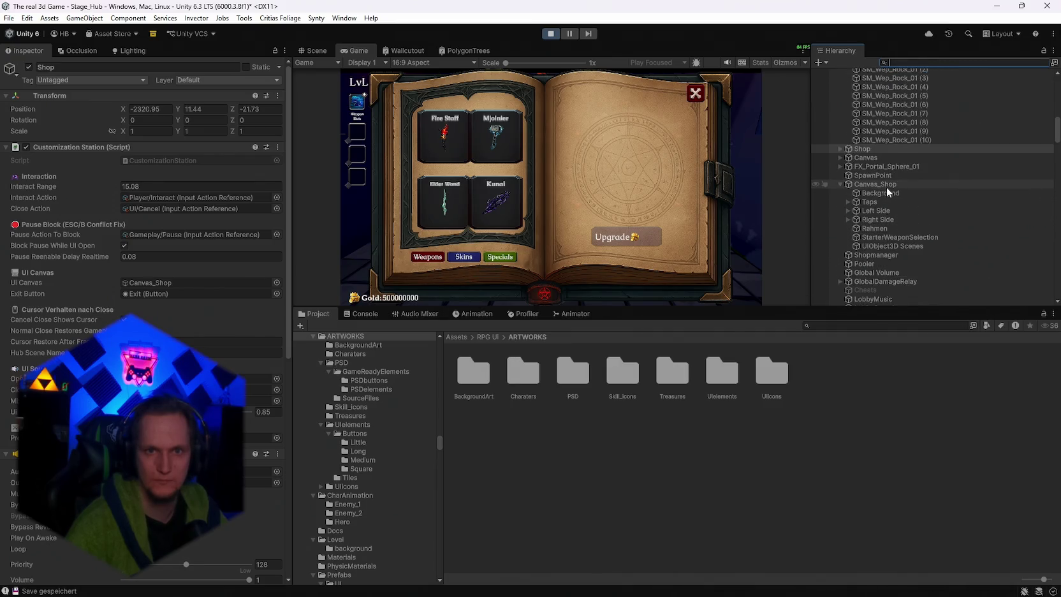
left_click(847, 210)
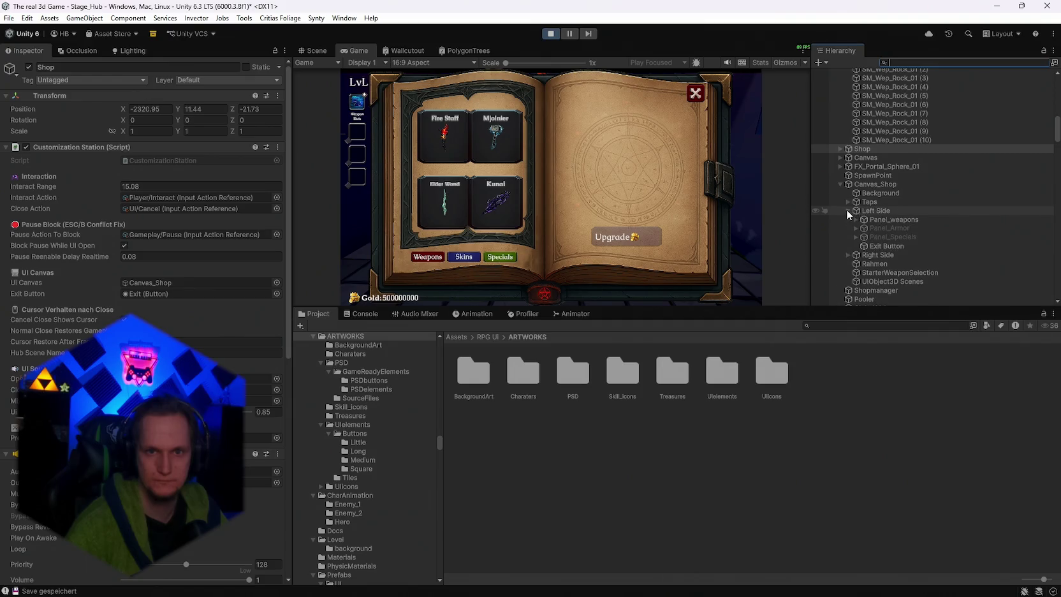
left_click(856, 220)
left_click(882, 221)
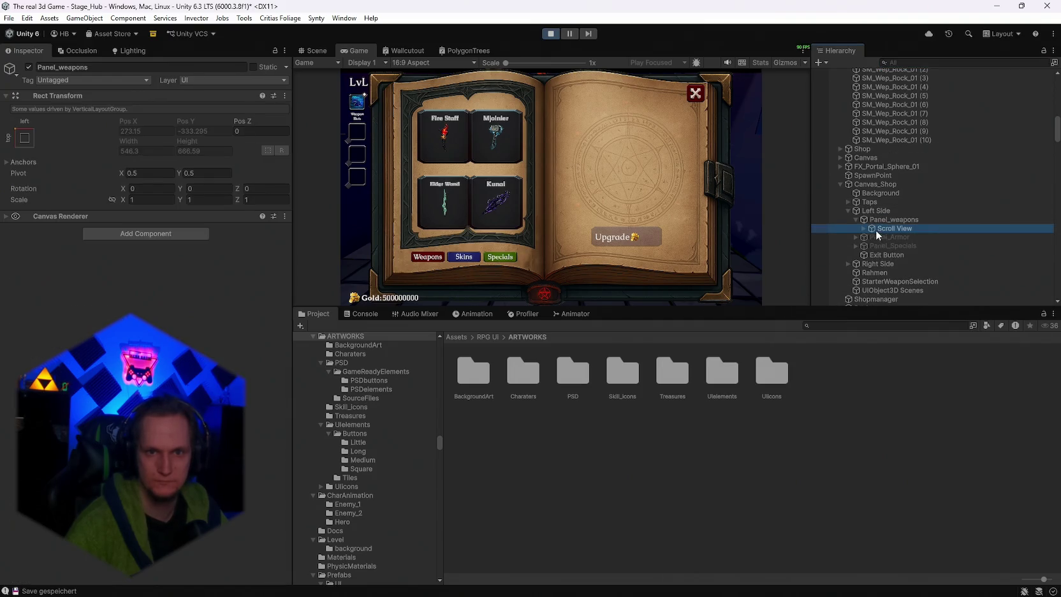
left_click(876, 230)
left_click(864, 228)
Expand the Viewport and select its Content object to show the Grid Layout Group
left_click(890, 247)
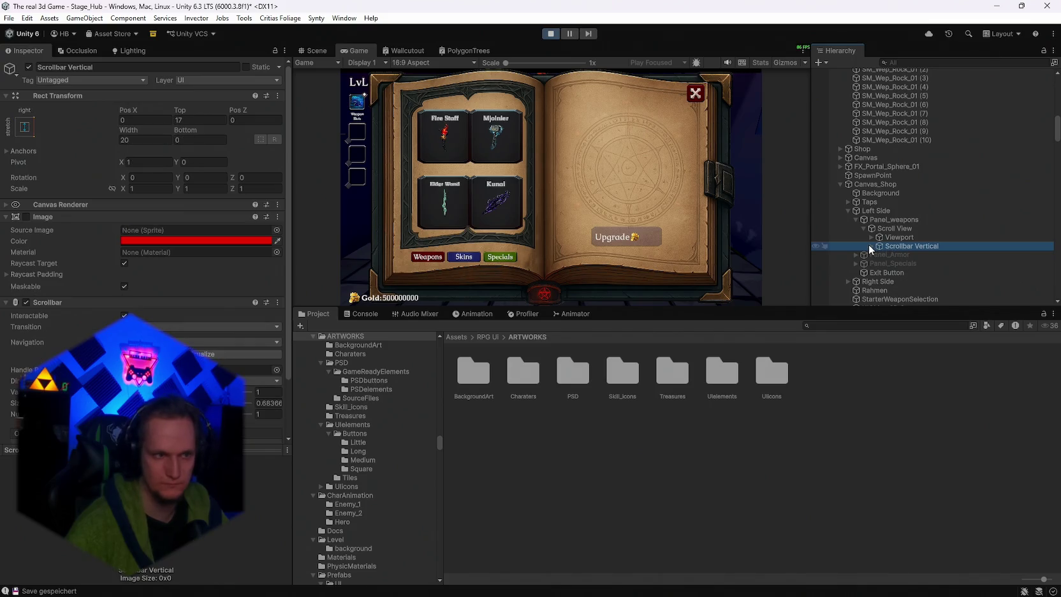
left_click(871, 246)
left_click(879, 255)
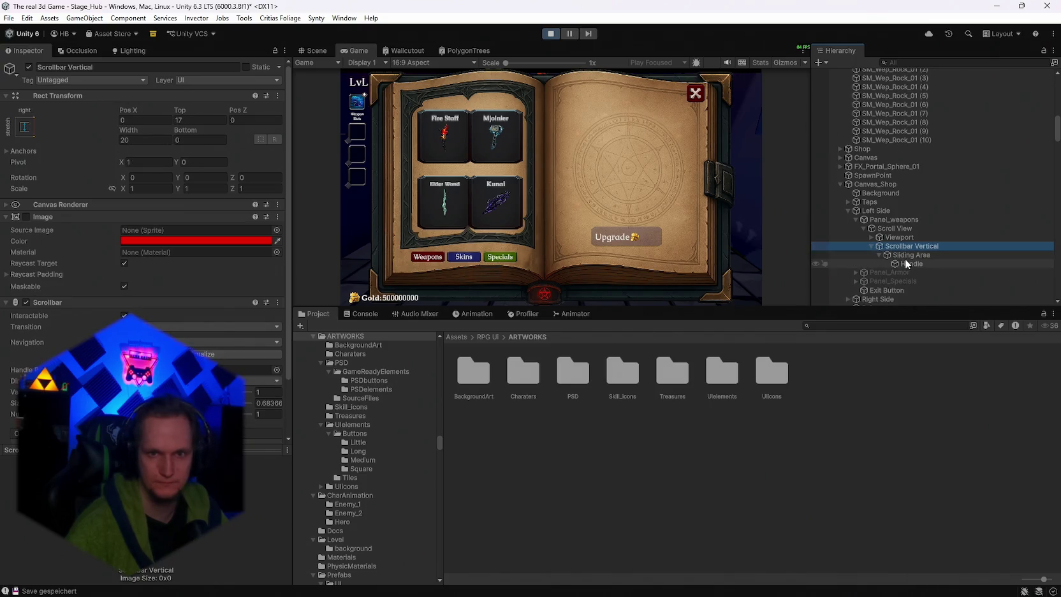
left_click(896, 237)
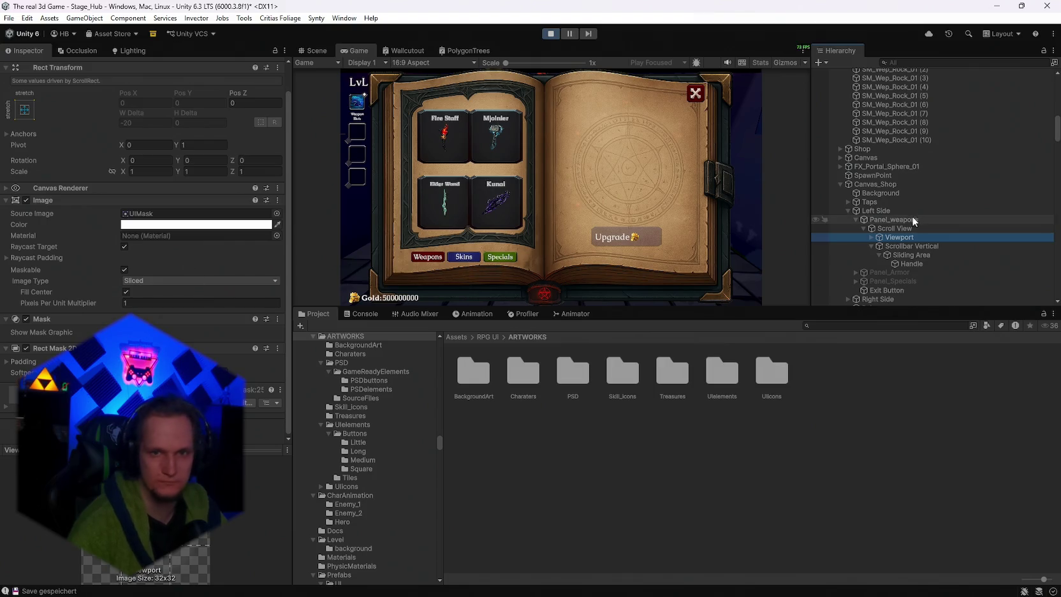
left_click(871, 238)
left_click(880, 248)
left_click(878, 248)
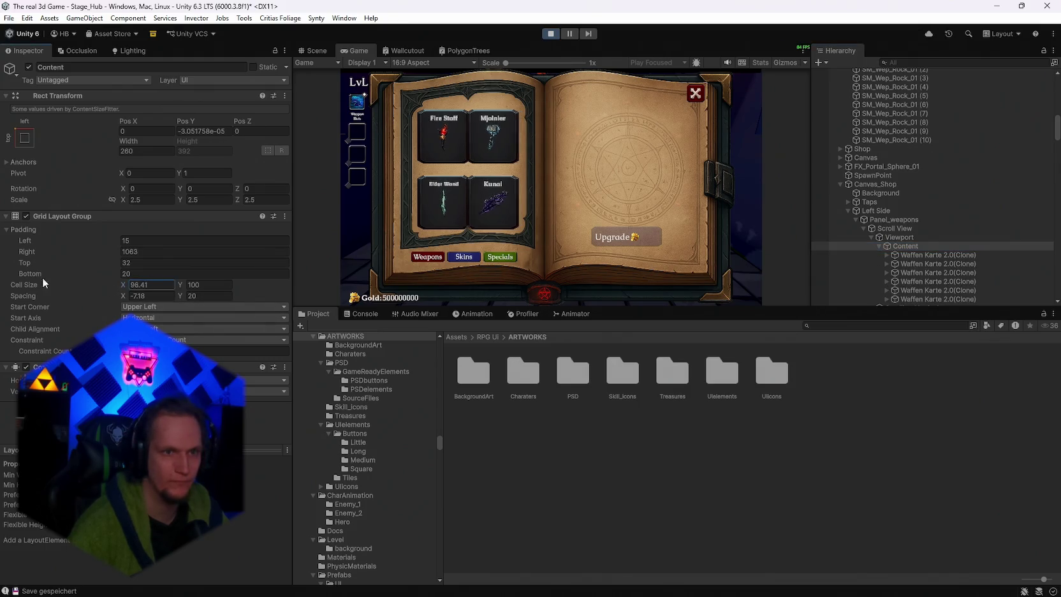
Set the weapon grid's Cell Size X to 77 and Spacing X to 25.5, then maximize the Game view
left_click(122, 298)
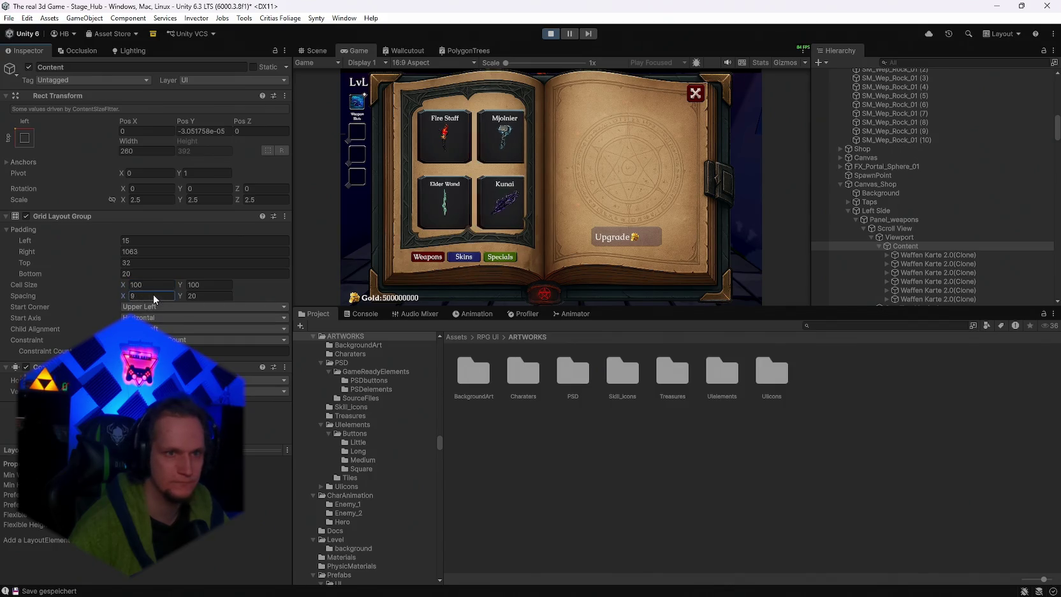
left_click(190, 285)
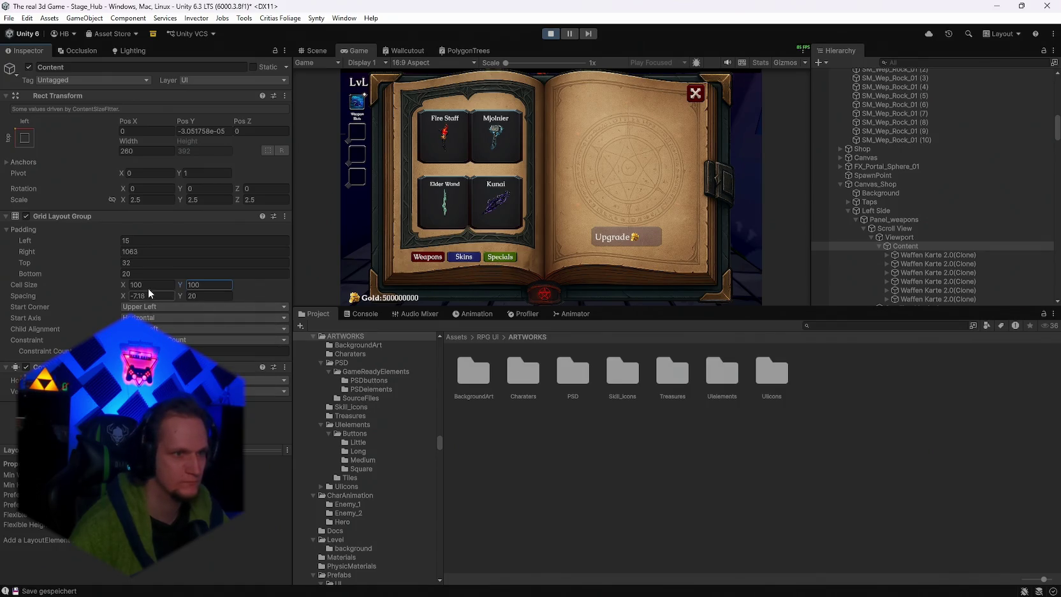
mouse_move(129, 283)
left_mouse_down()
mouse_move(64, 290)
mouse_move(184, 293)
left_mouse_up()
left_click(130, 295)
type("25.5")
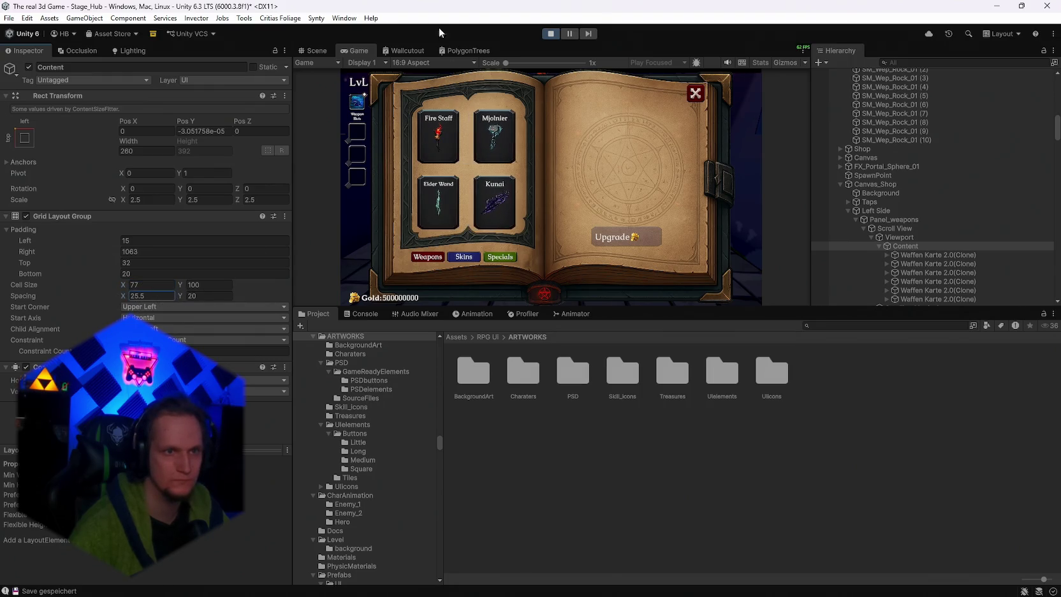
double_click(355, 49)
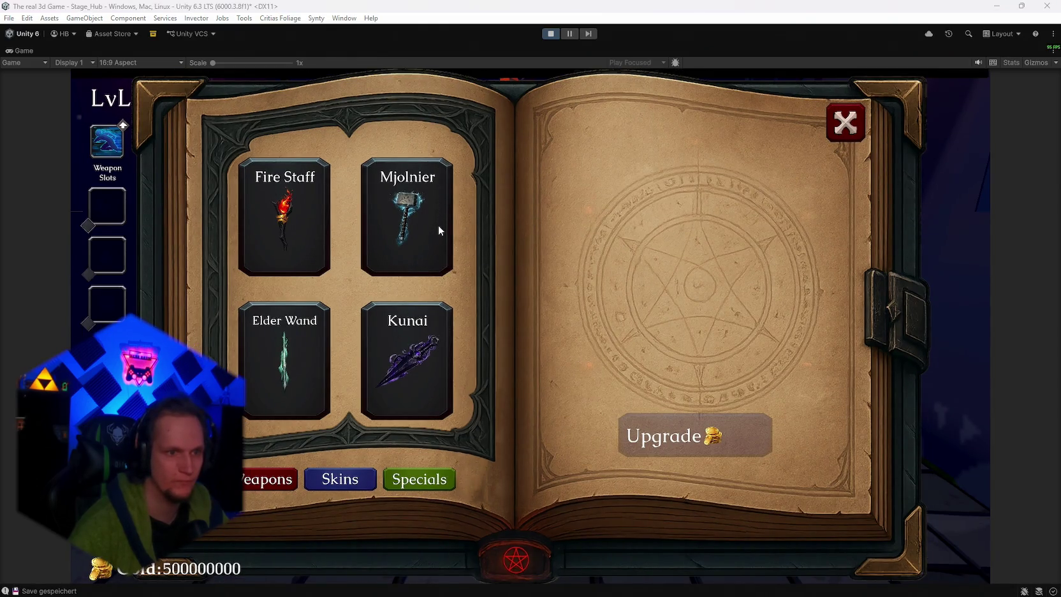
Close and reopen the weapon book, then equip the Fire Staff into the first slot
key("alt+Tab")
key("alt+Tab")
left_click(447, 256)
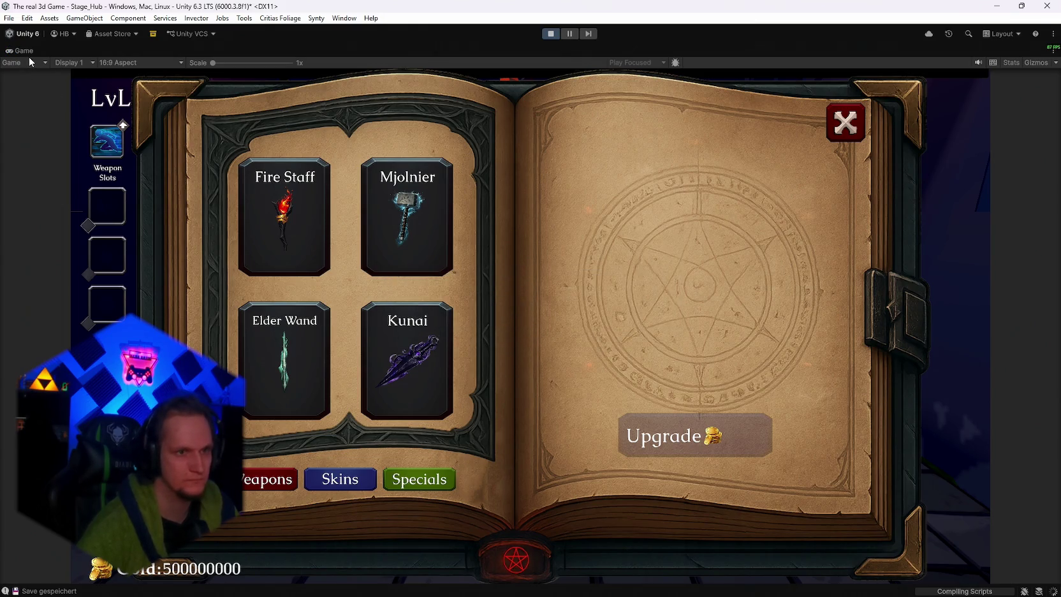
key("Escape")
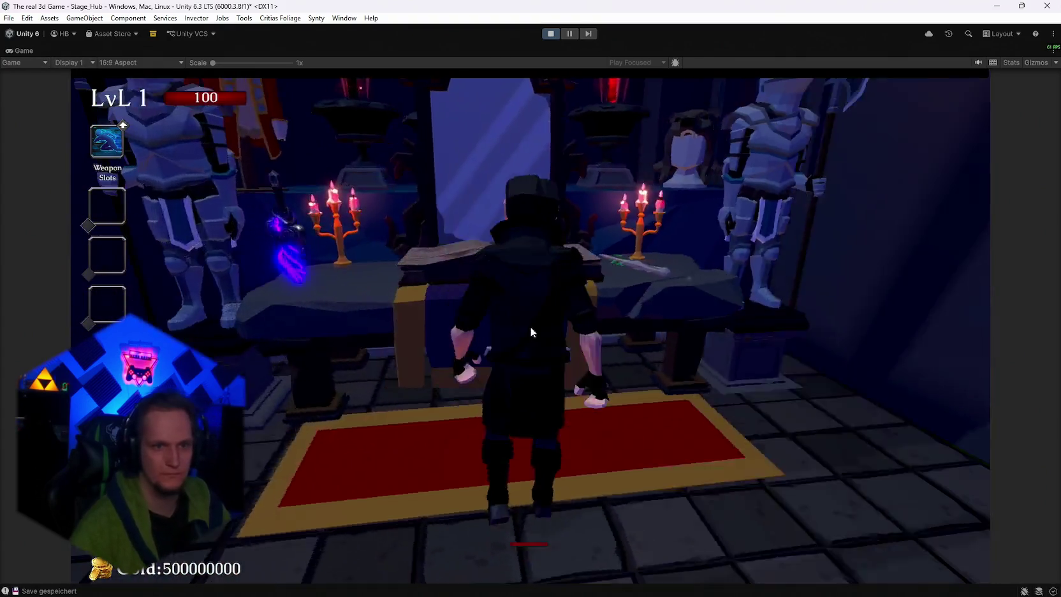
key("i")
left_click(285, 217)
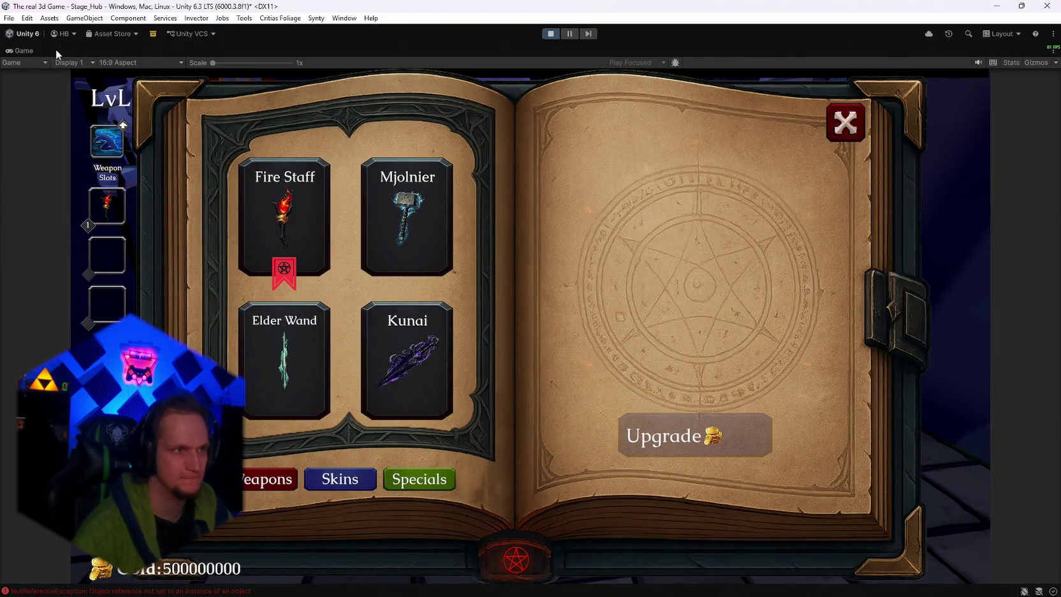
double_click(24, 49)
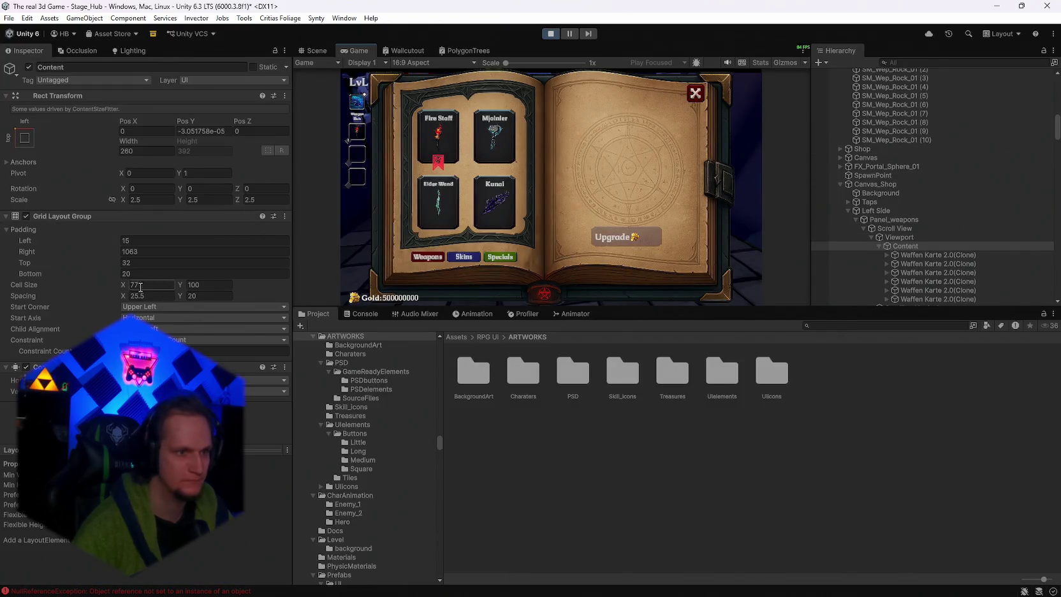
Widen the weapon cells to 79.34 and set left padding to 19, then screenshot the left region
left_click_drag(123, 287, 169, 286)
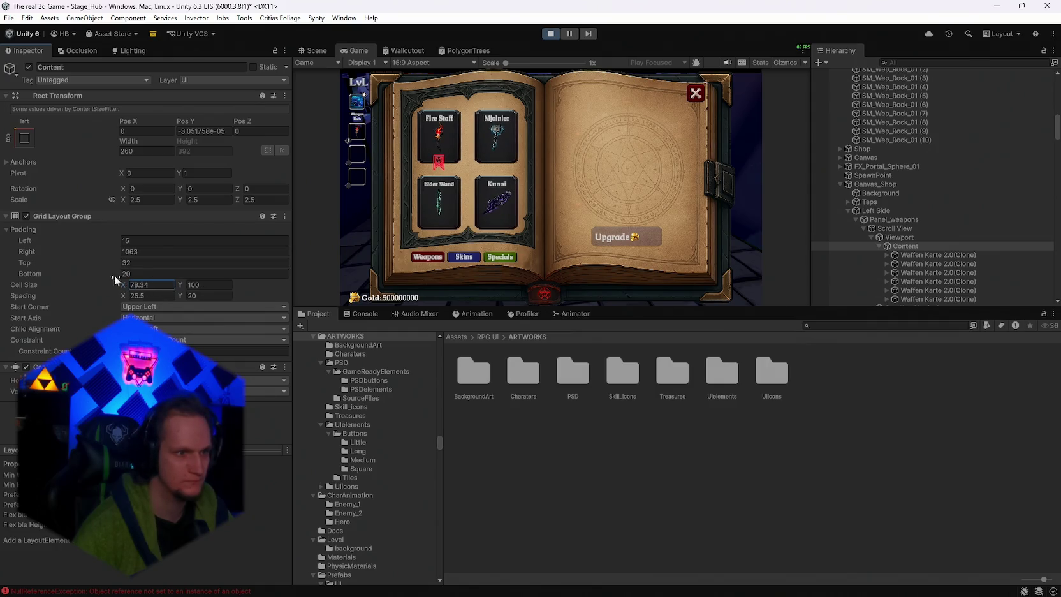
left_click_drag(112, 238, 116, 237)
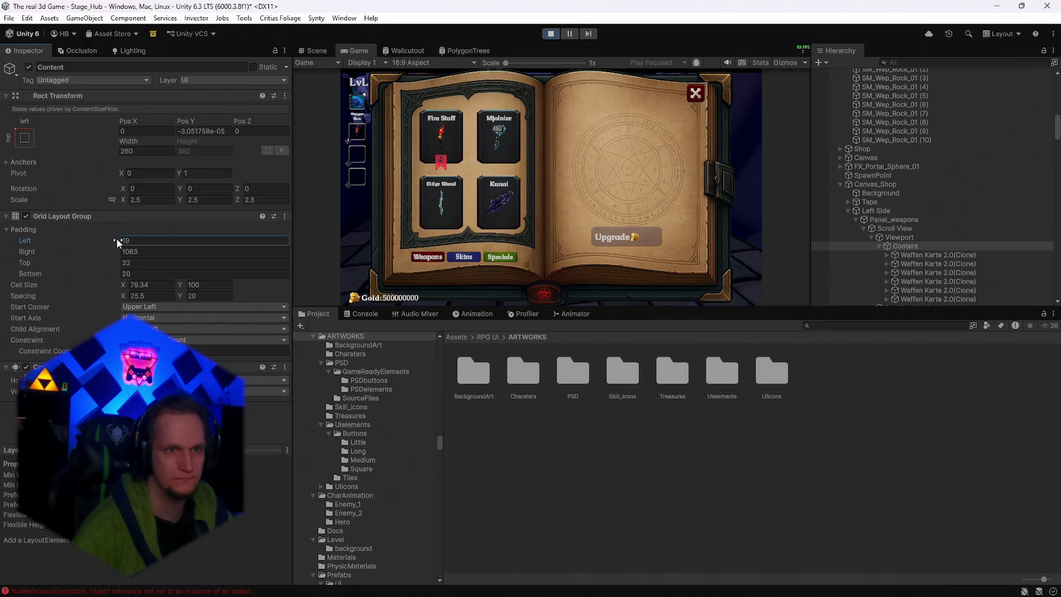
left_click_drag(456, 216, 465, 189)
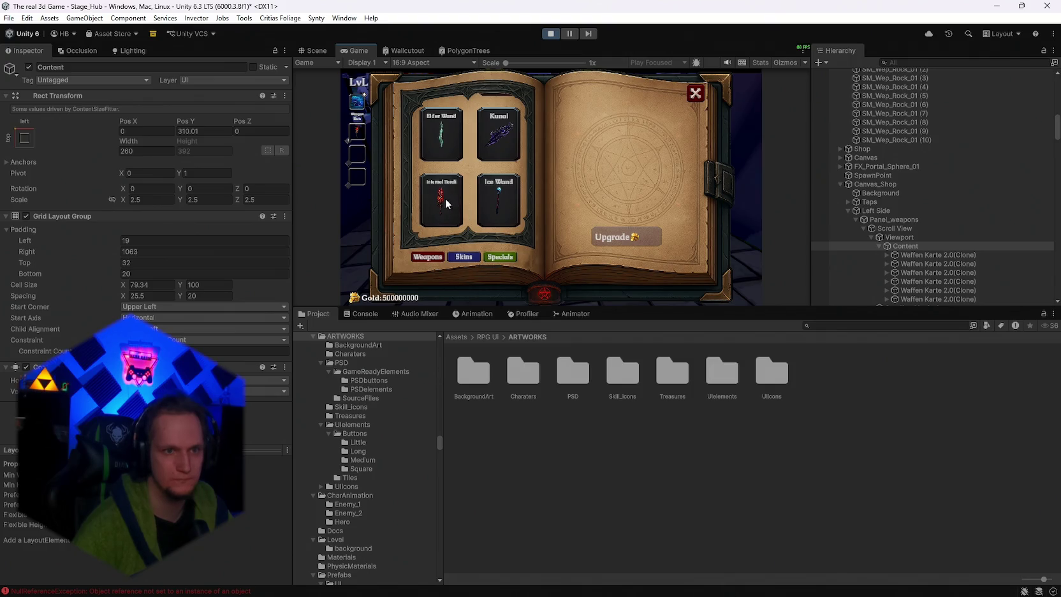
scroll(447, 194, "up", 2)
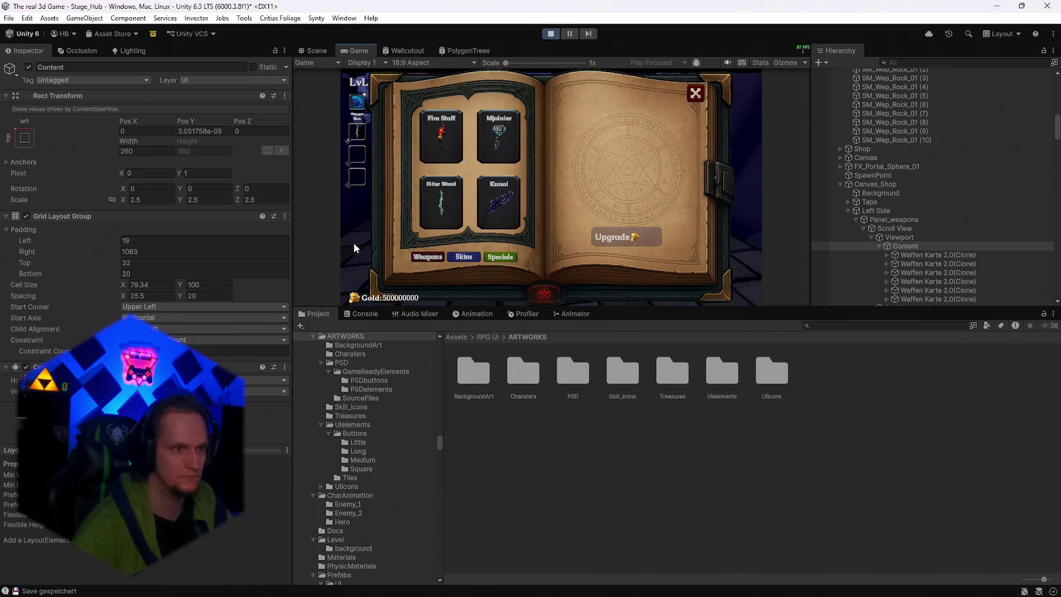
key("super+shift+s")
left_click_drag(309, 46, 1, 428)
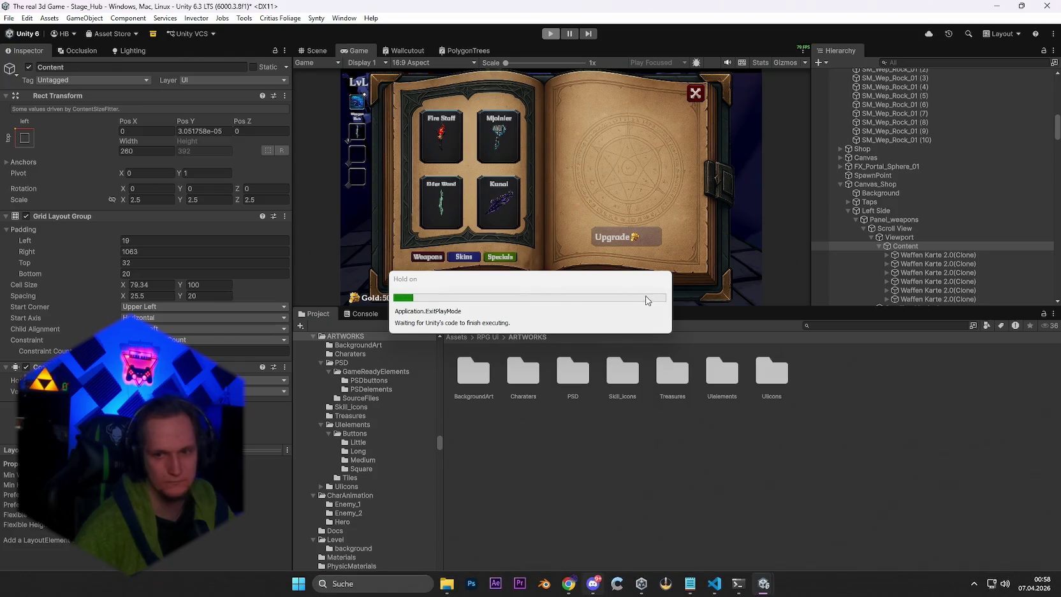
Enter Play mode and run through the Get a Weapon gate to open the shop book's skins page
left_click(550, 34)
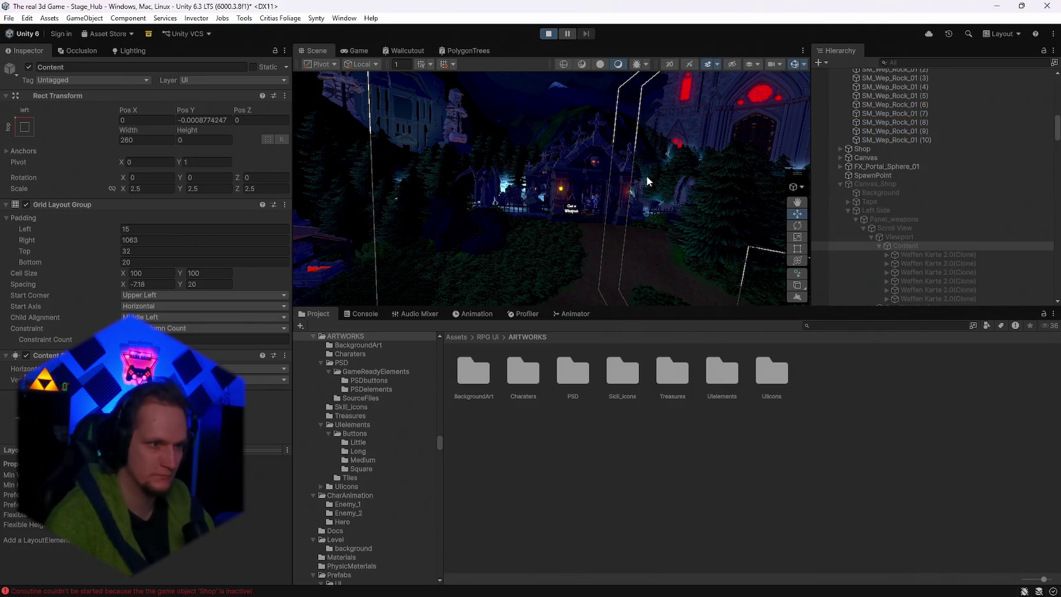
left_click(630, 198)
key("w")
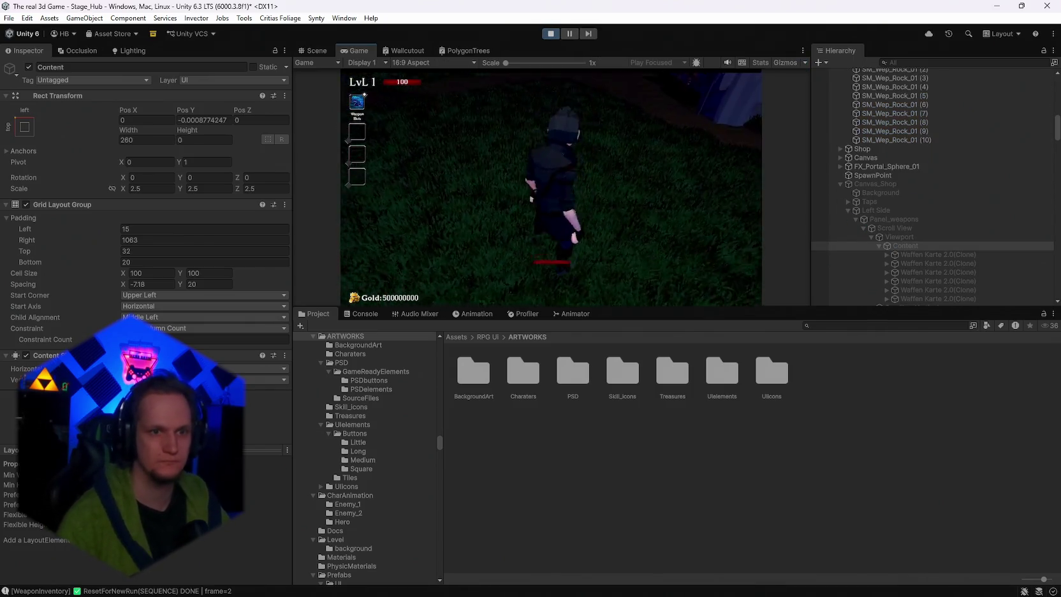
key("w")
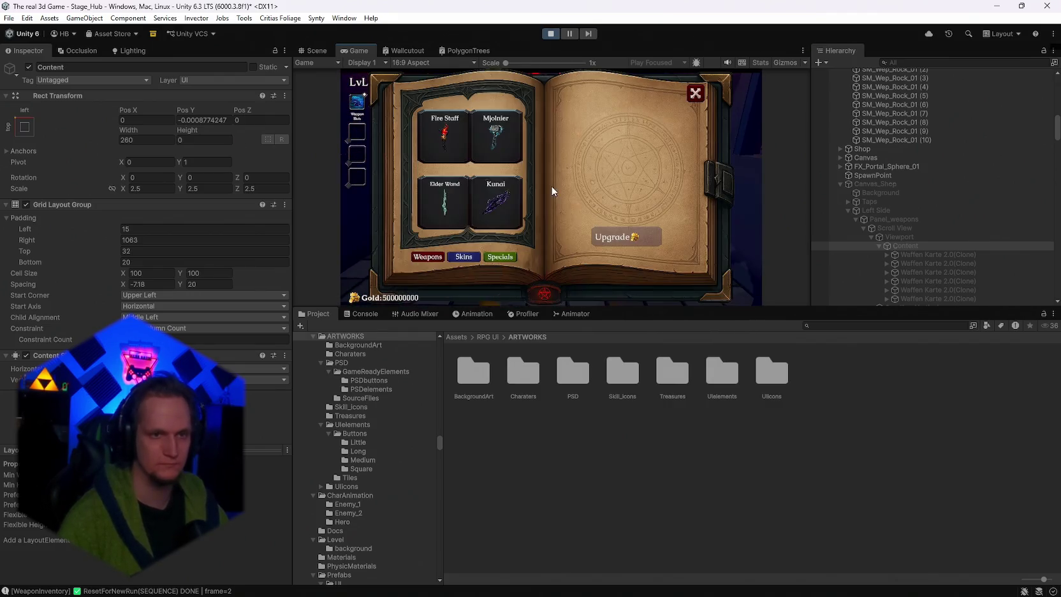
left_click(463, 257)
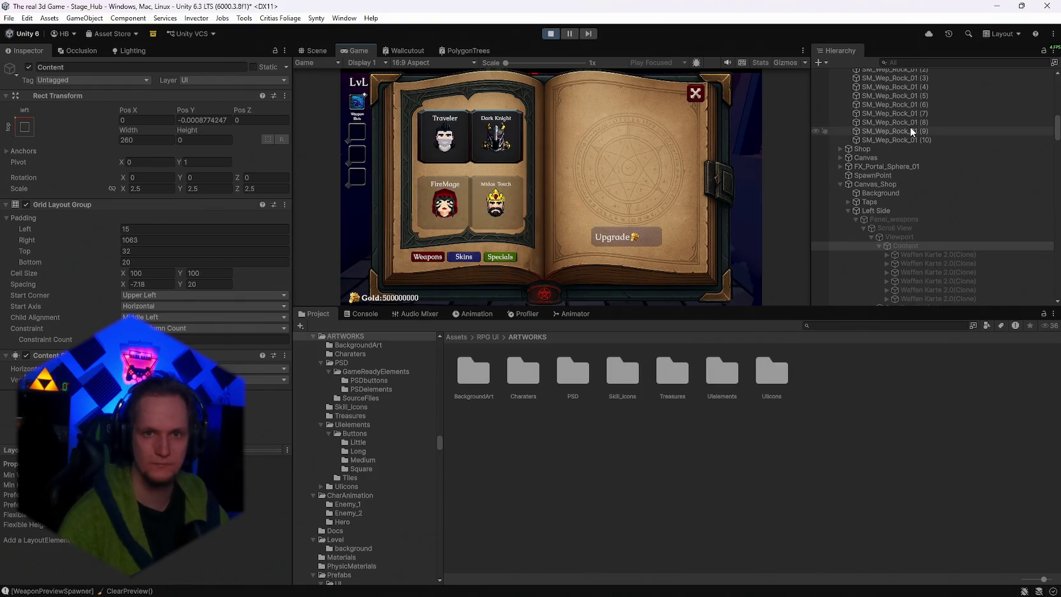
Select Panel_Armor's Content and set the skin cards' Cell Size X to 77
scroll(833, 229, "down", 5)
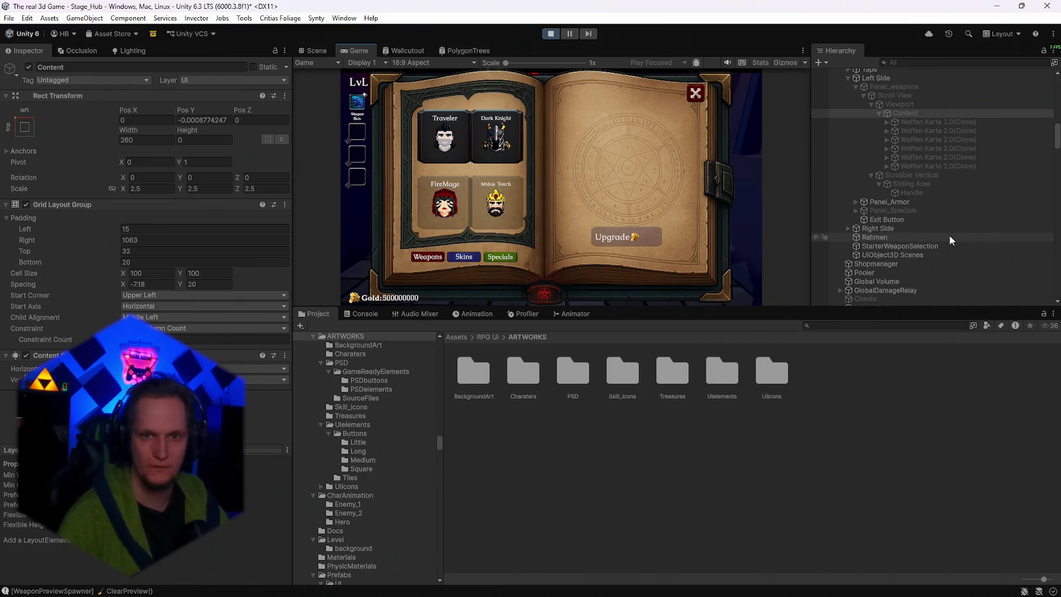
left_click(856, 202)
left_click(865, 211)
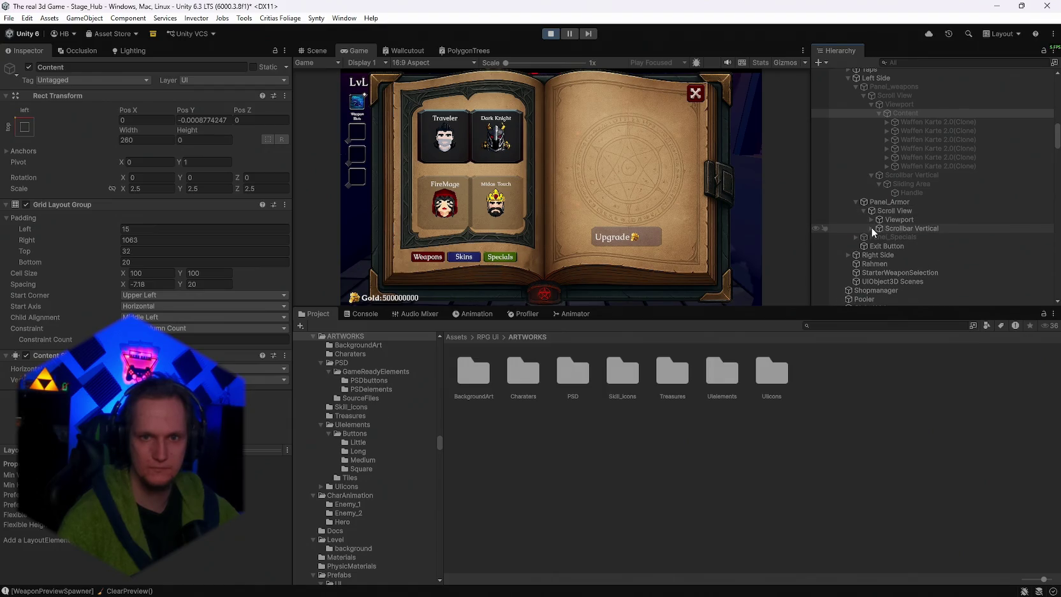
left_click(871, 219)
left_click(902, 228)
left_click(872, 237)
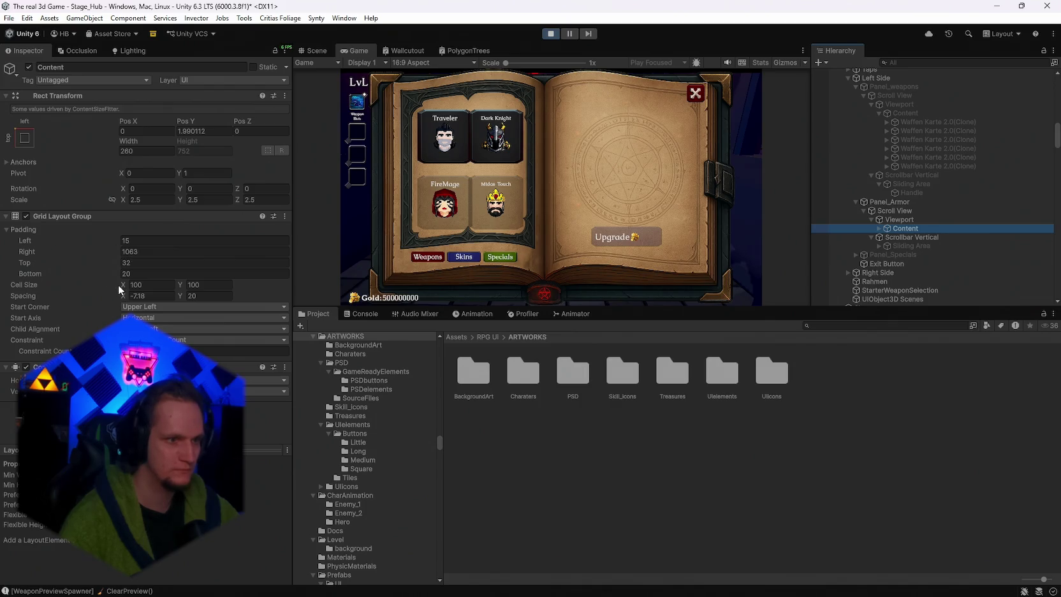
left_click(143, 284)
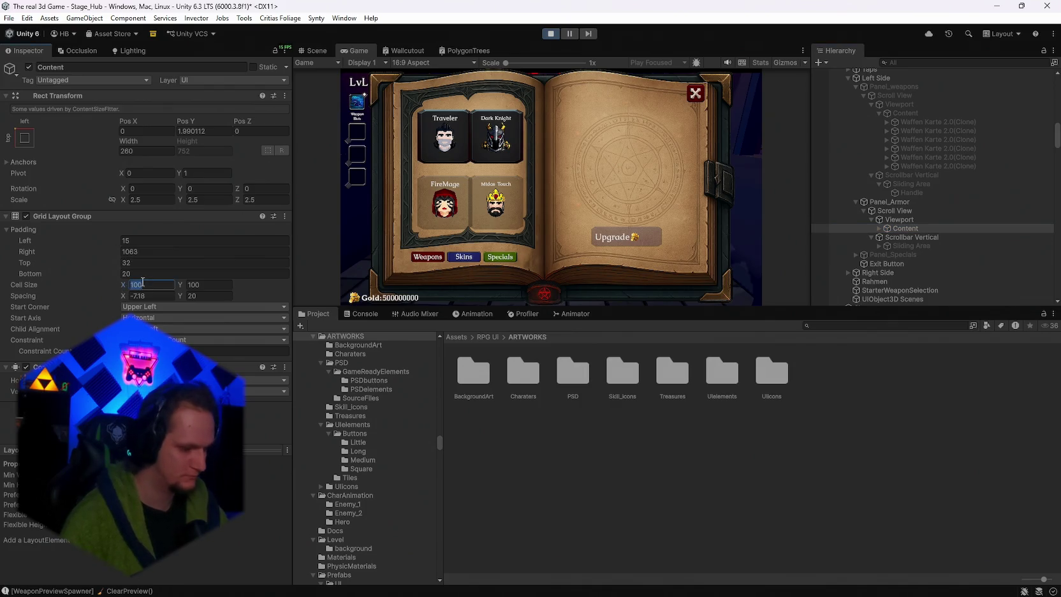
type("77")
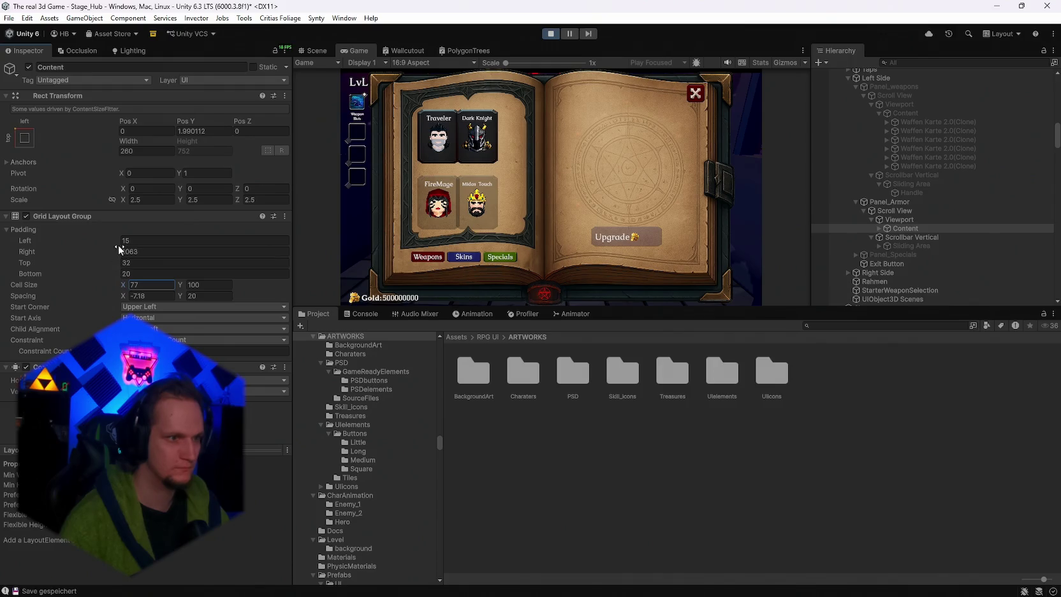
Set the skin grid's left padding to 22 and spacing to 16.9 by 6.16
mouse_move(114, 240)
left_mouse_down()
mouse_move(105, 241)
mouse_move(120, 241)
mouse_move(109, 270)
mouse_move(122, 296)
mouse_move(91, 296)
mouse_move(563, 319)
left_mouse_up()
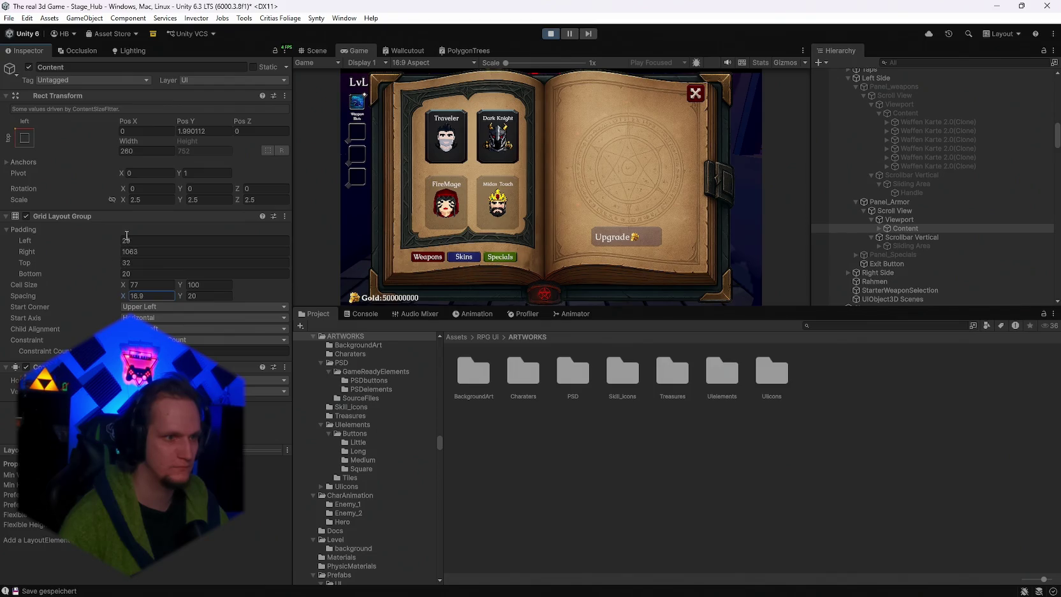
left_click_drag(116, 241, 115, 243)
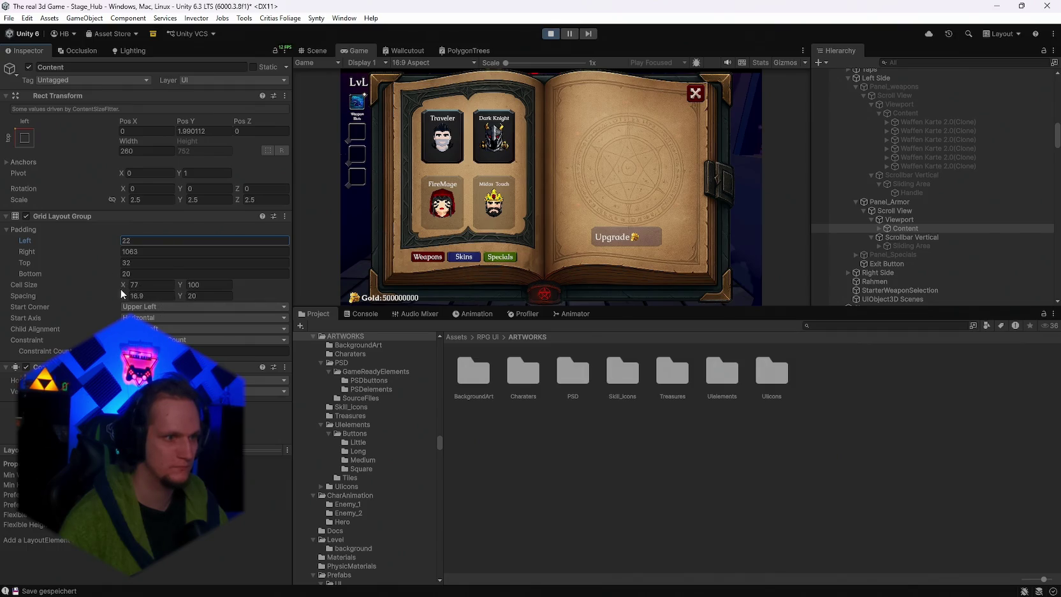
left_click_drag(181, 296, 137, 296)
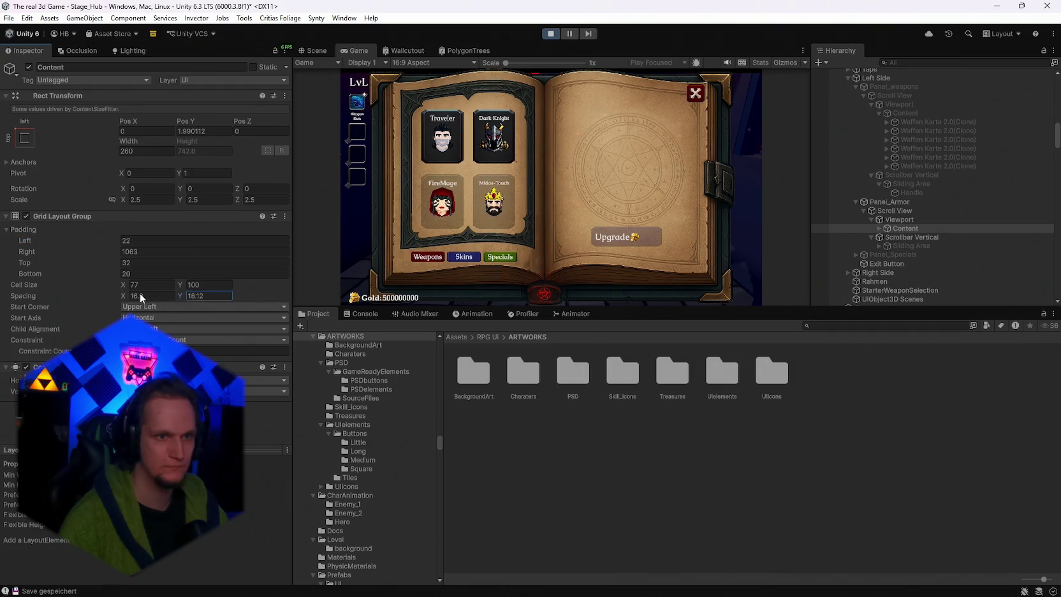
mouse_move(993, 288)
left_mouse_down()
mouse_move(1002, 287)
mouse_move(974, 288)
left_mouse_up()
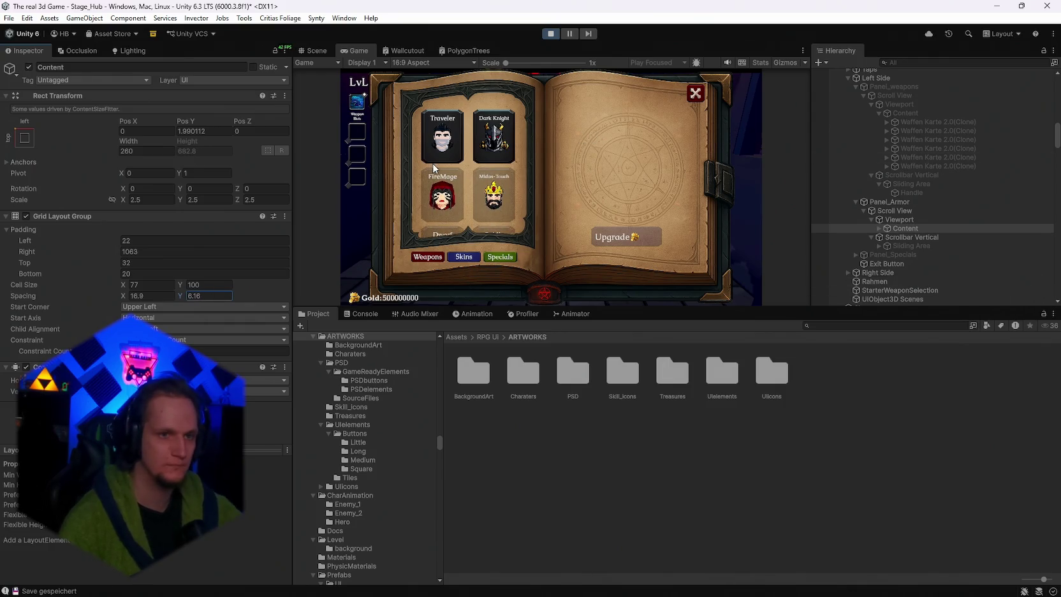
left_click(434, 258)
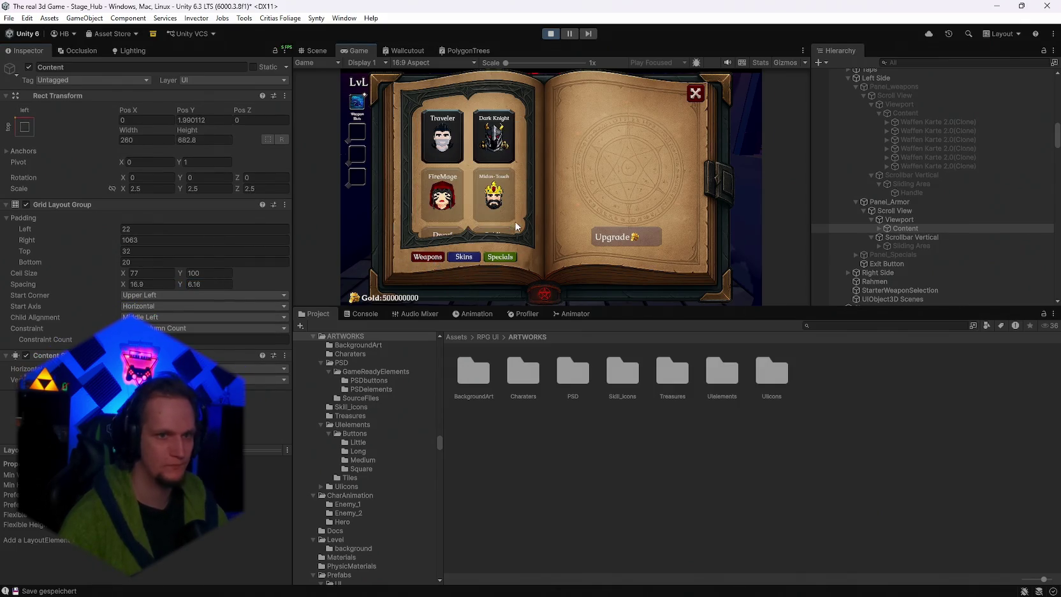
key("super+shift+s")
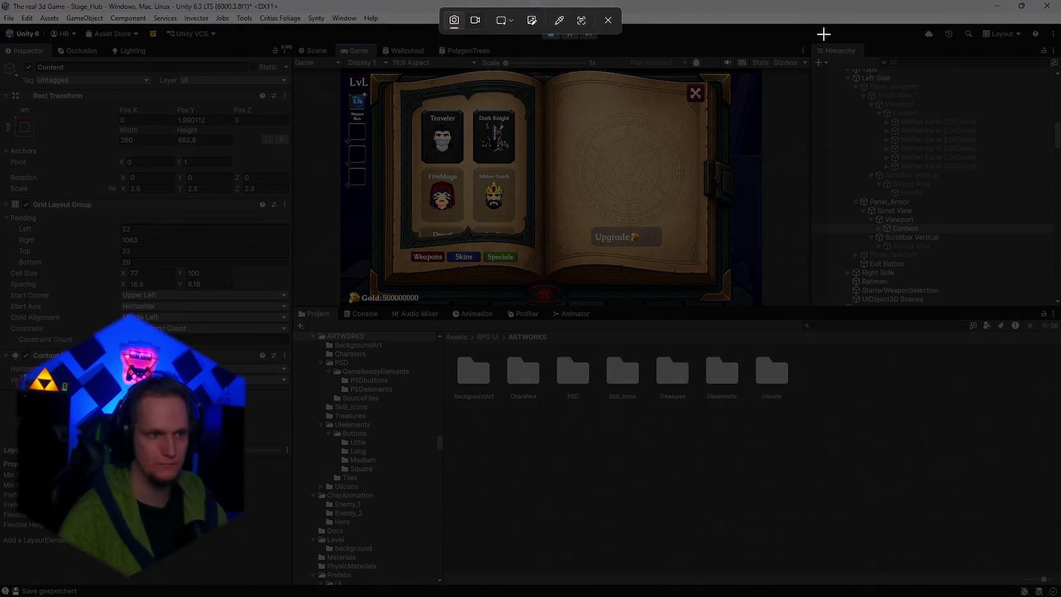
key("Escape")
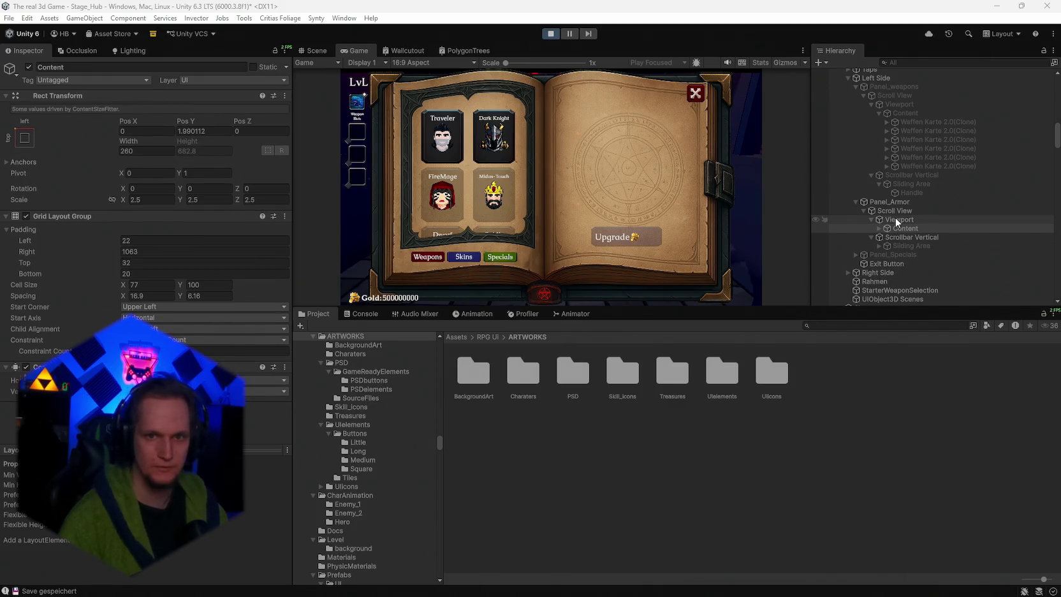
scroll(895, 185, "up", 3)
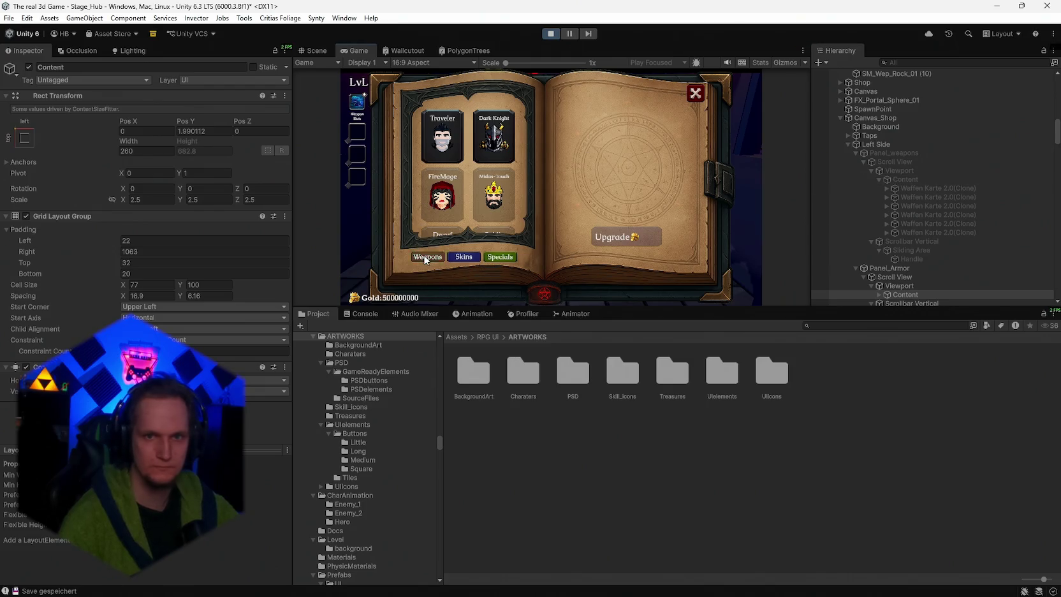
Switch to the weapons page and set weapon Cell Size X to 77 with horizontal spacing 15.5
left_click(428, 256)
left_click(898, 180)
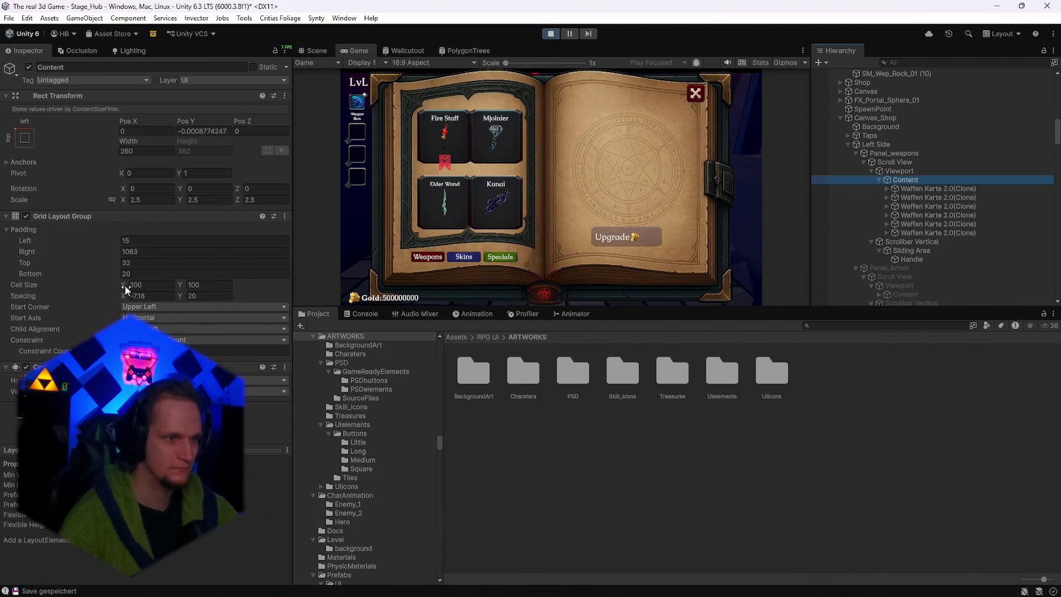
left_click(144, 283)
type("77")
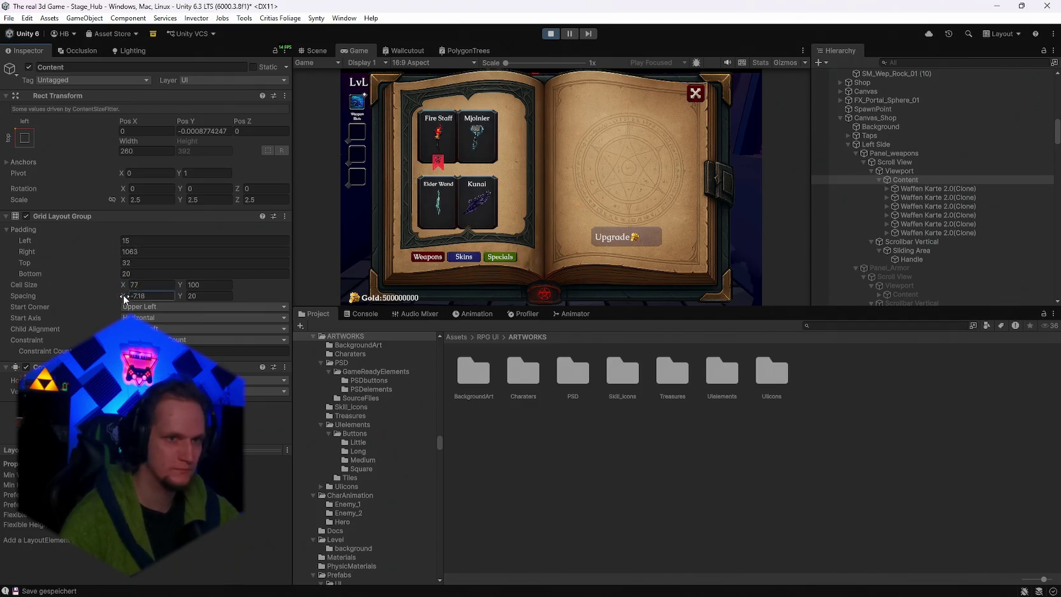
left_click_drag(124, 296, 218, 296)
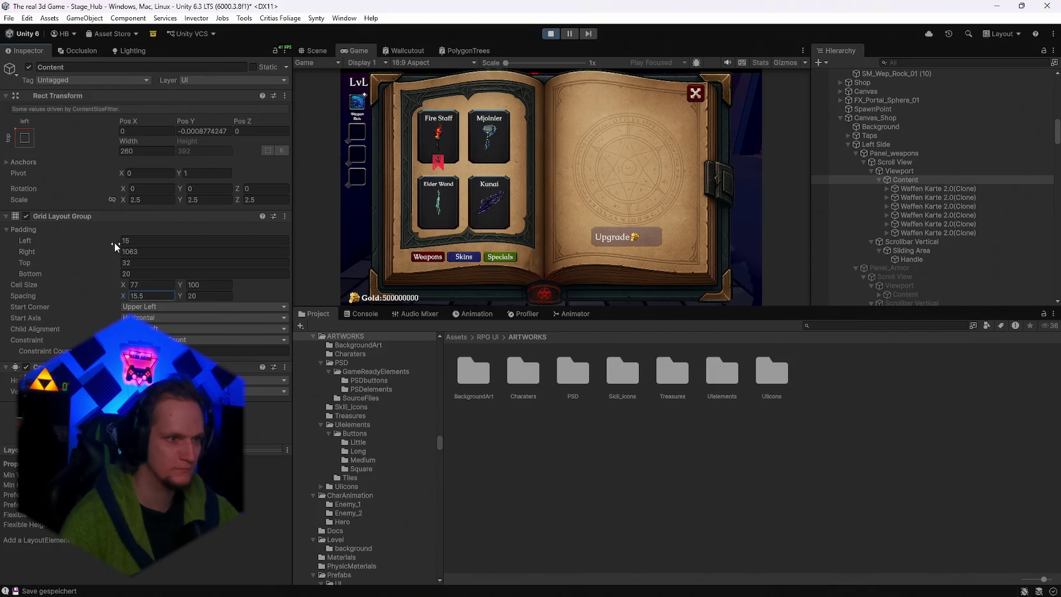
Set the weapon grid's left padding to 24, vertical spacing to 12.68 and top padding to 20
left_click_drag(114, 243, 124, 246)
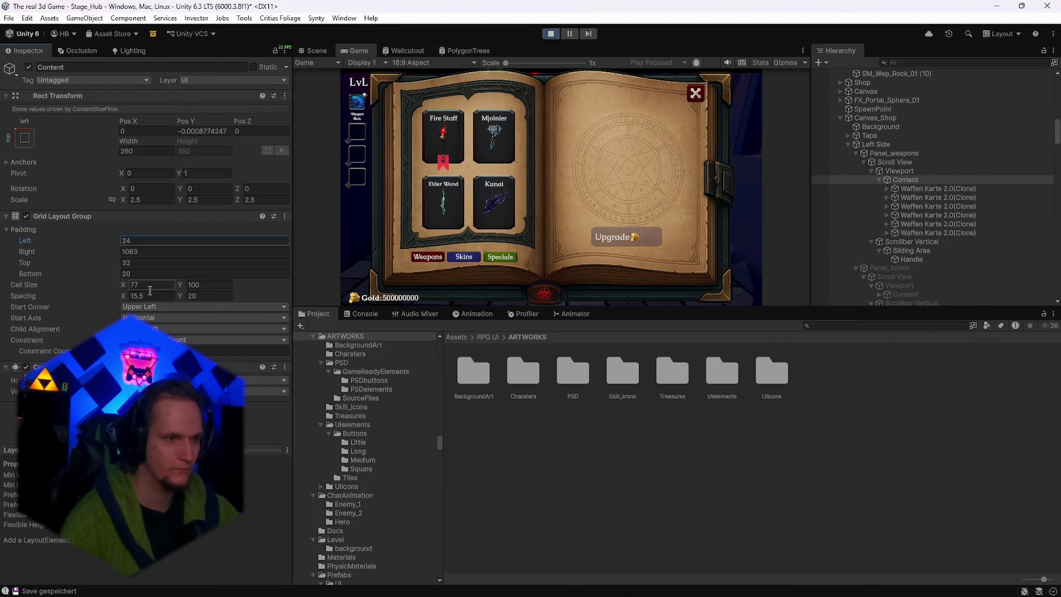
mouse_move(180, 295)
left_mouse_down()
mouse_move(192, 293)
mouse_move(49, 295)
left_mouse_up()
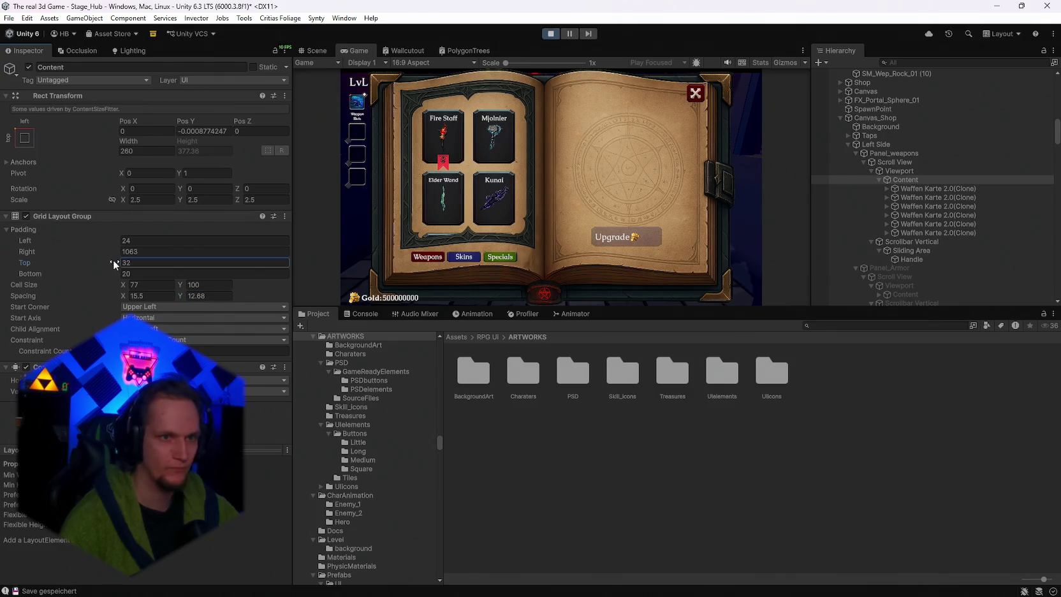
left_click_drag(113, 259, 108, 260)
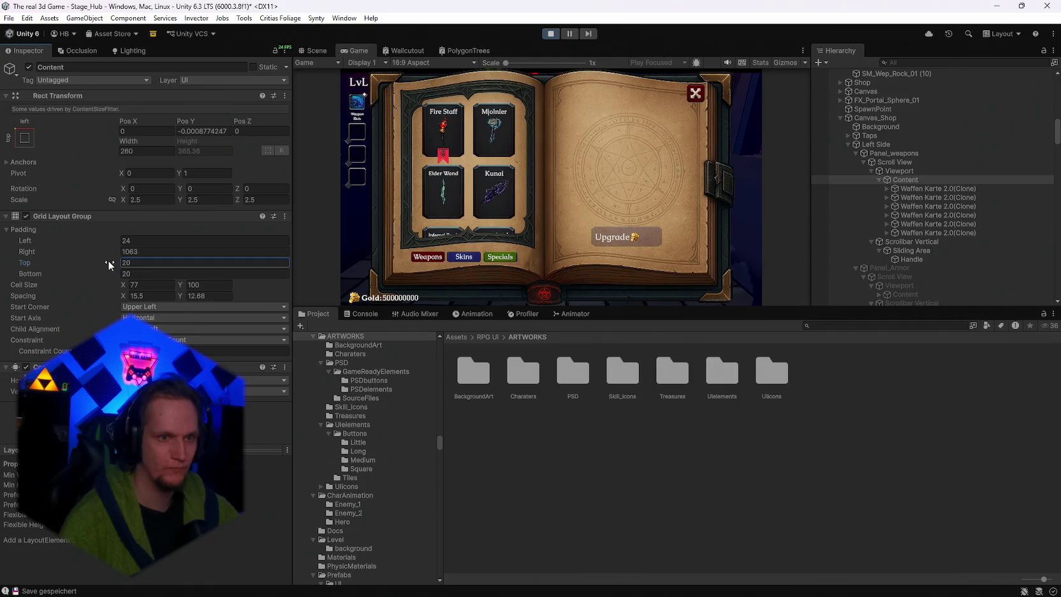
left_click(511, 220)
scroll(511, 221, "down", 2)
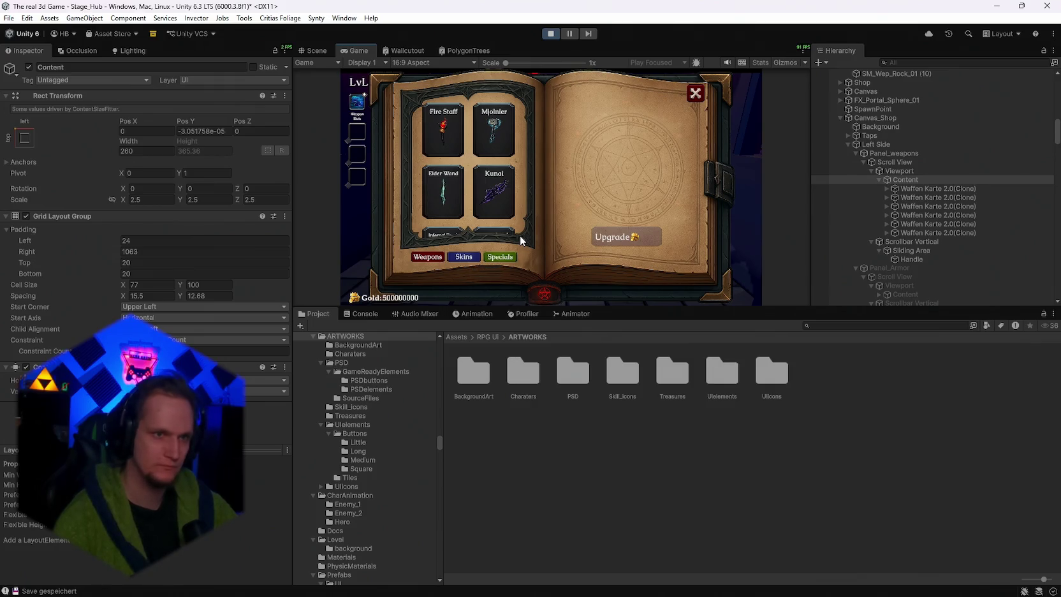
scroll(512, 226, "down", 1)
scroll(465, 199, "up", 1)
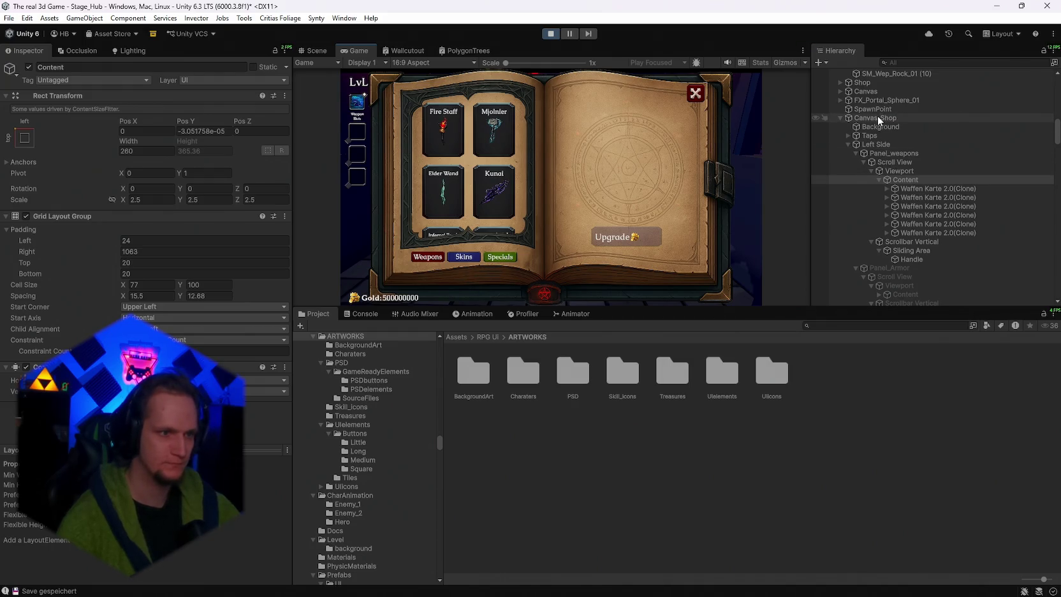
key("super+shift+s")
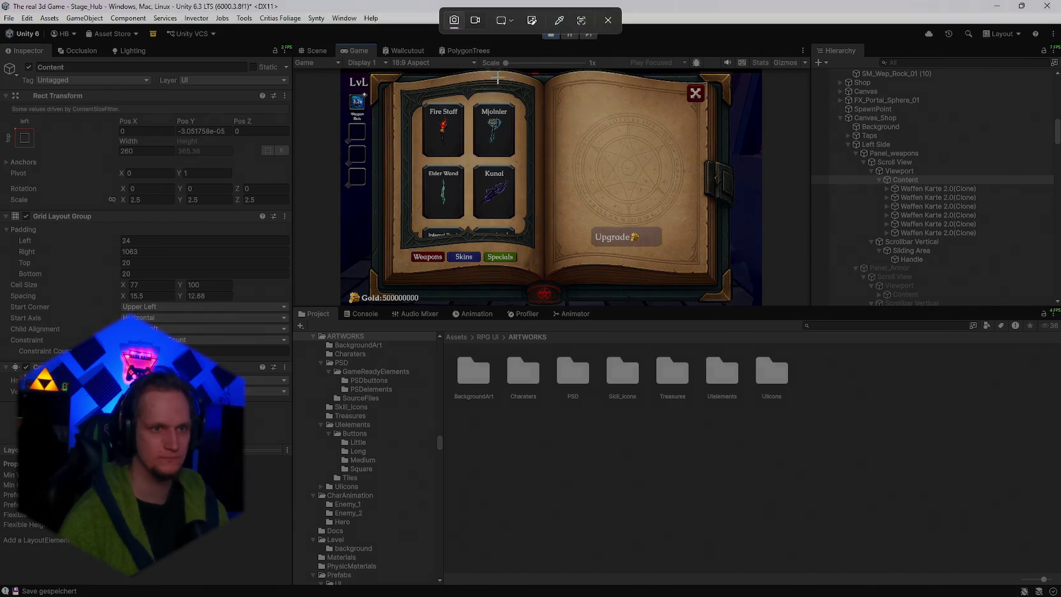
Try setting Canvas_Shop's sort order to 9999, then stop the playtest
left_click_drag(1040, 45, 438, 378)
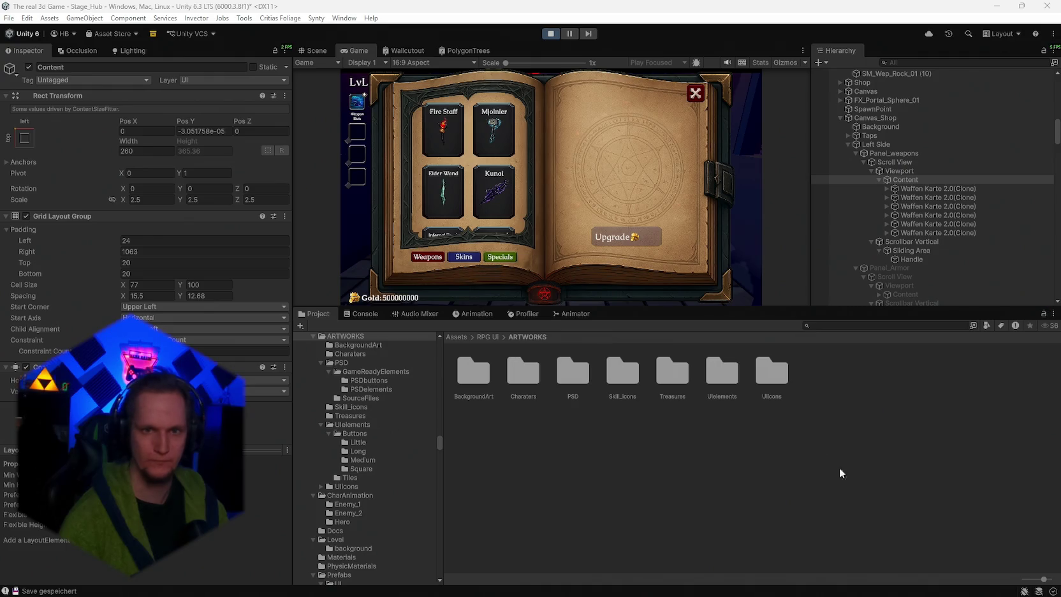
left_click(890, 153)
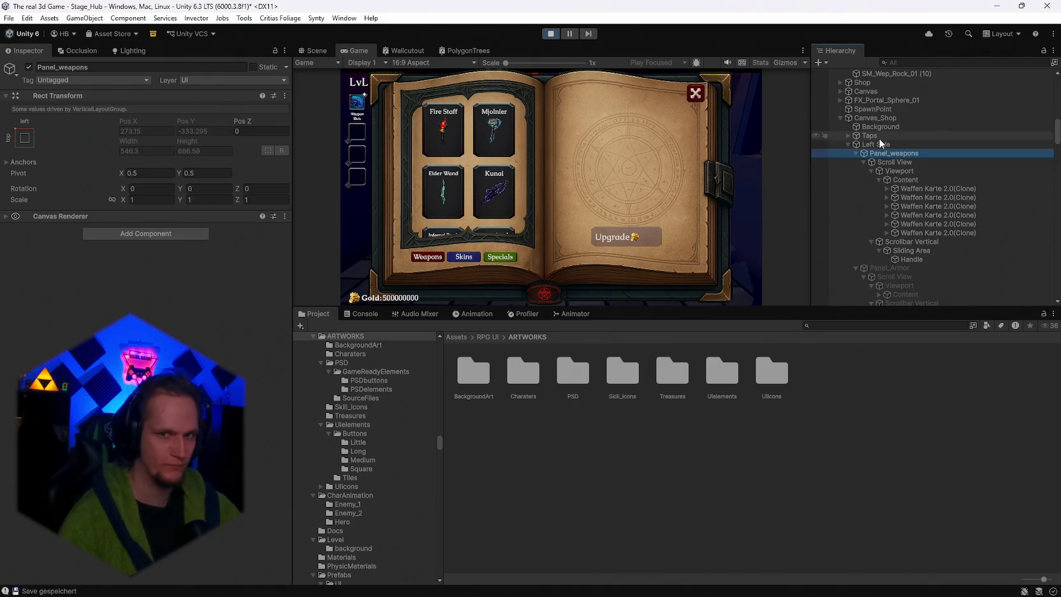
left_click(875, 118)
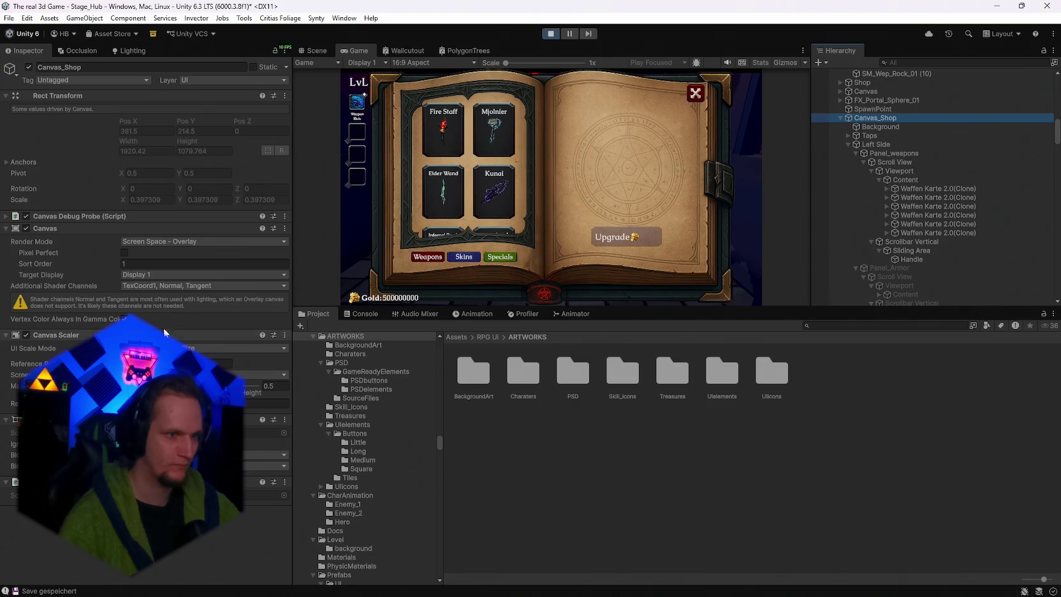
left_click(153, 263)
type("9")
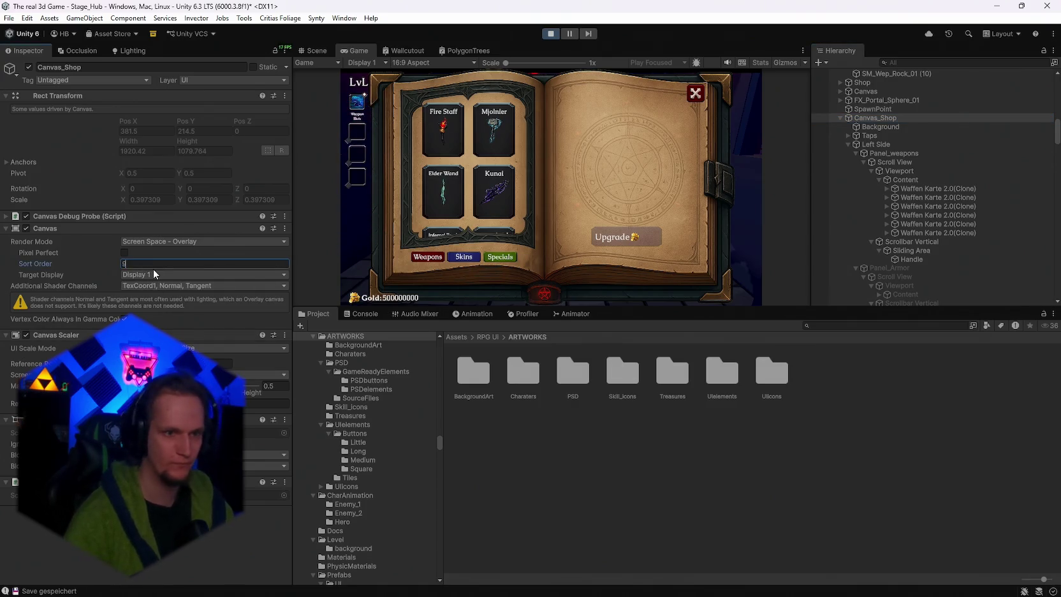
type("999")
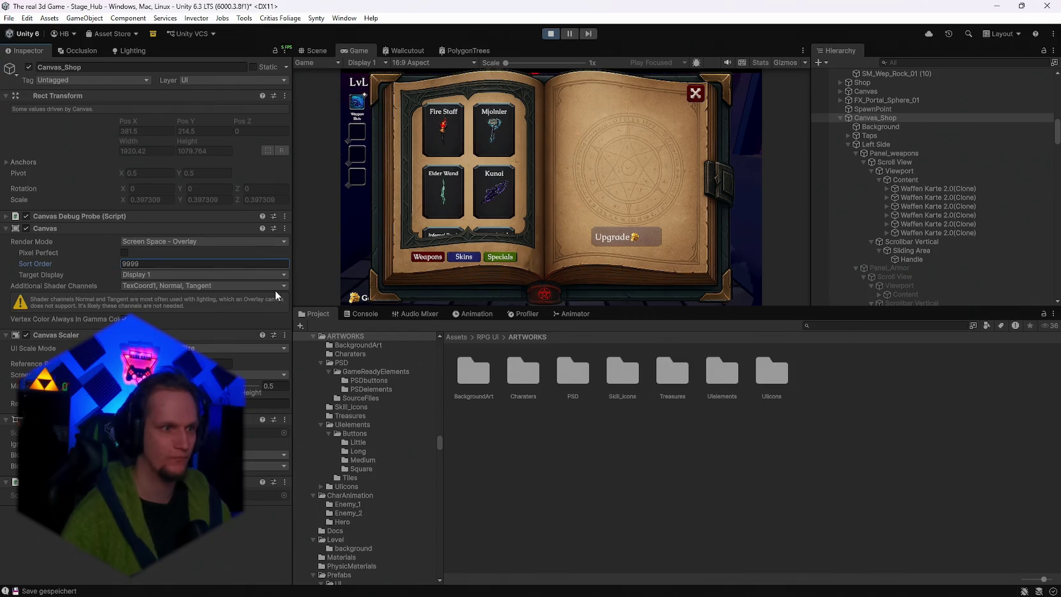
left_click(551, 35)
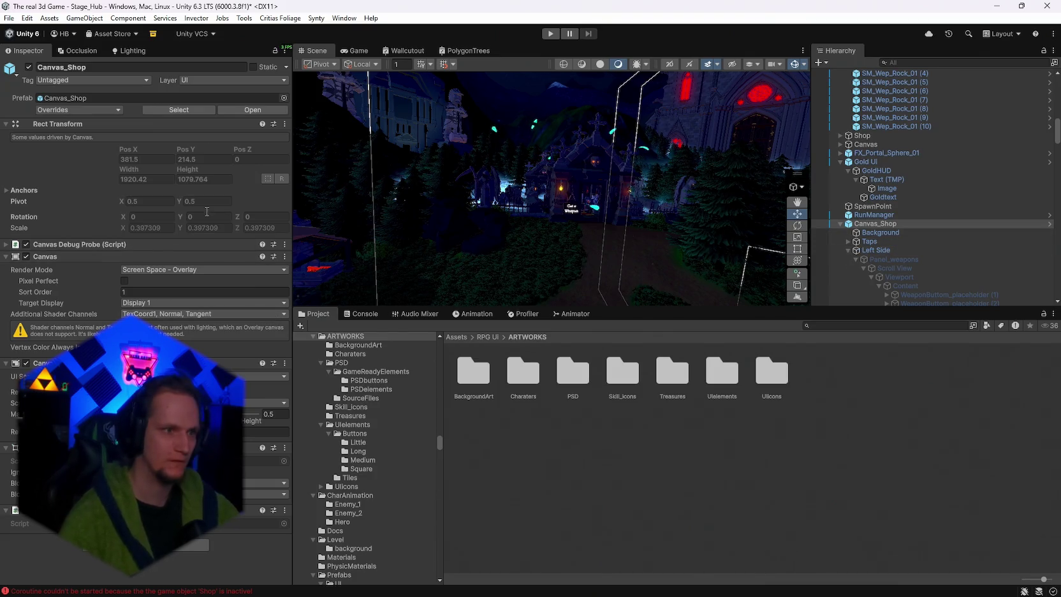
Set Canvas_Shop's sort order to 1000
left_click(252, 291)
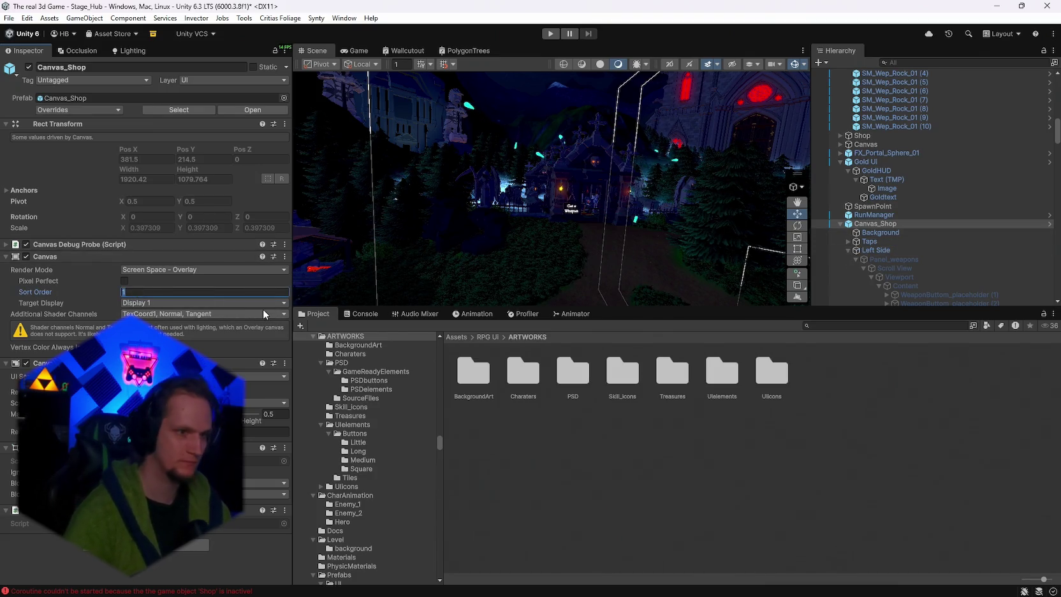
type("999")
key("BackSpace")
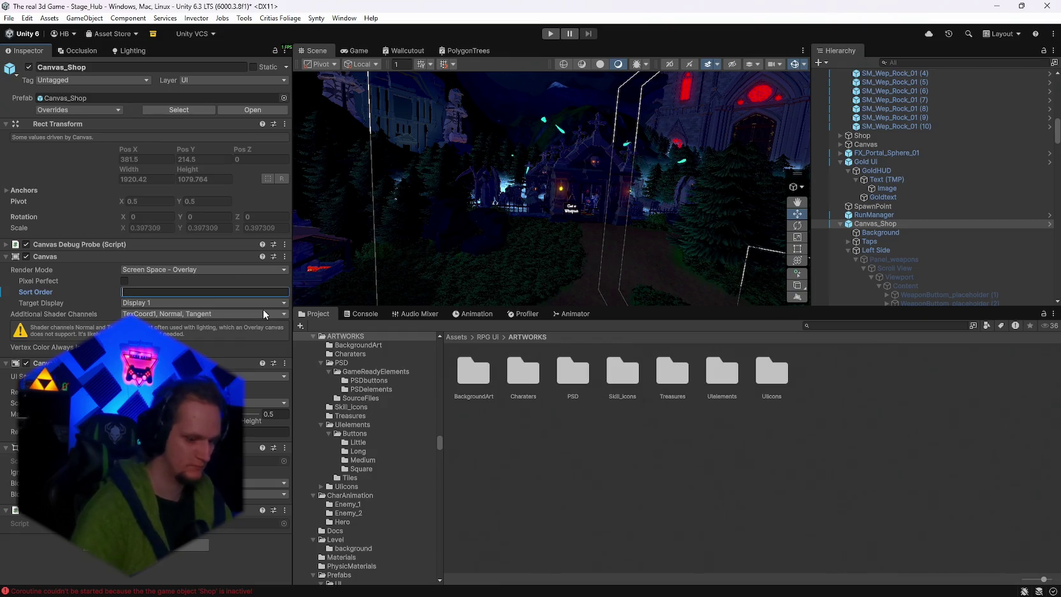
type("1000")
Delete WeaponButtom_placeholder (1)–(15) from the weapons panel's Content
scroll(925, 245, "down", 5)
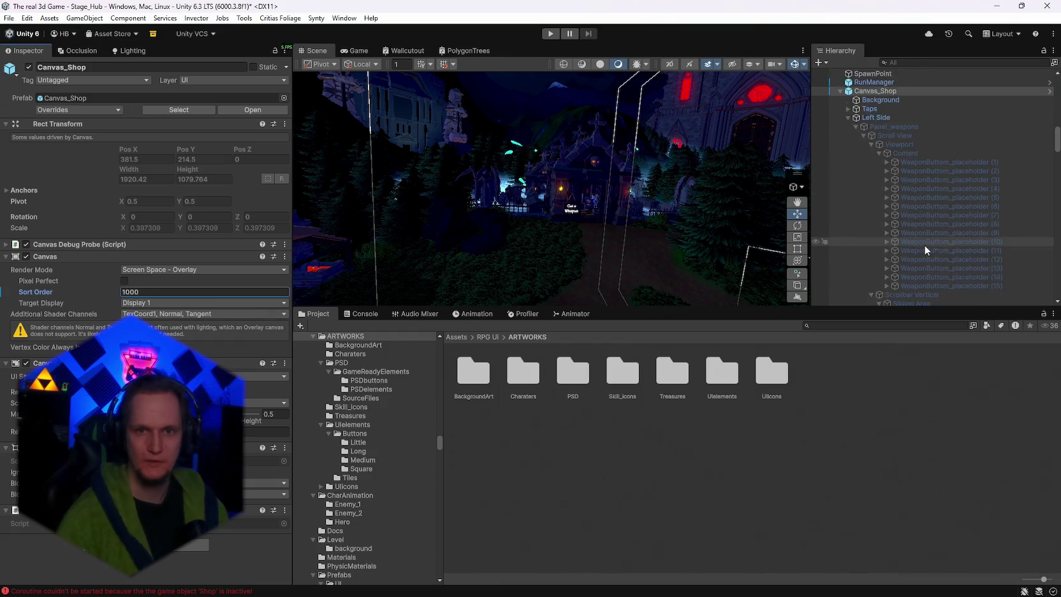
left_click(900, 154)
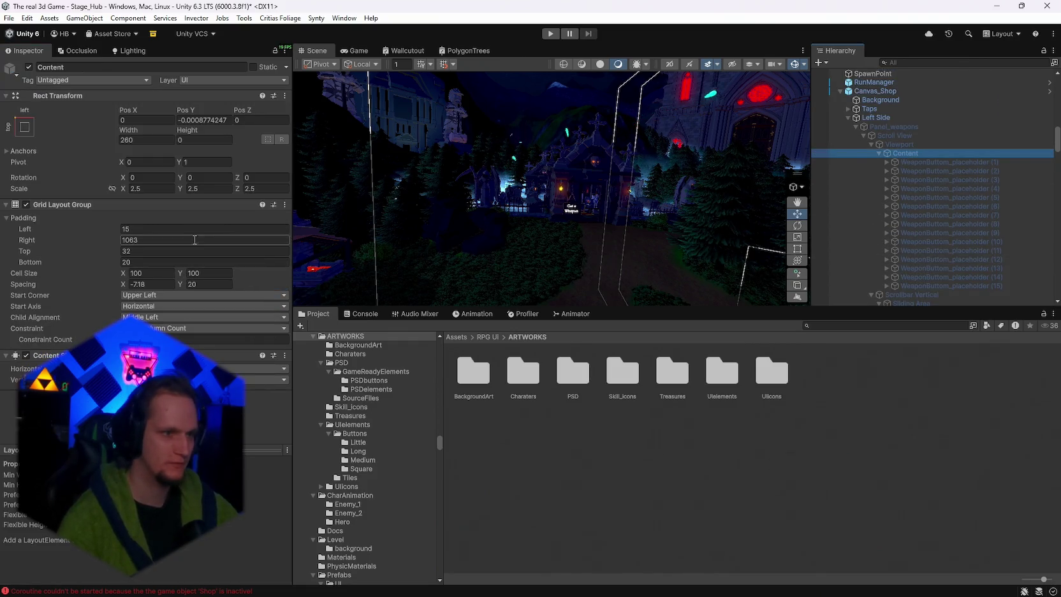
scroll(916, 207, "up", 1)
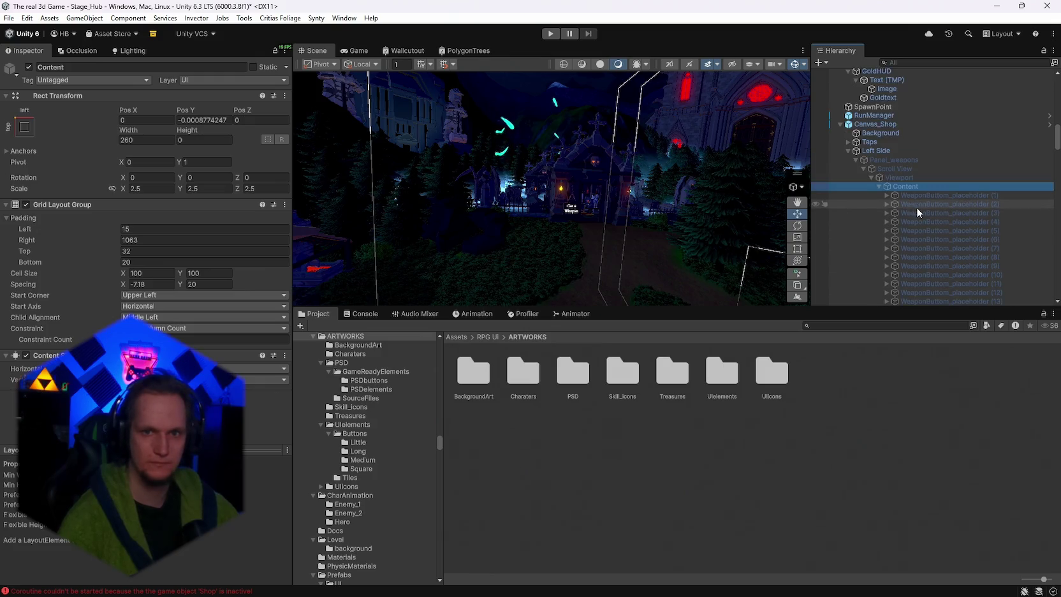
scroll(916, 207, "down", 2)
left_click(922, 253)
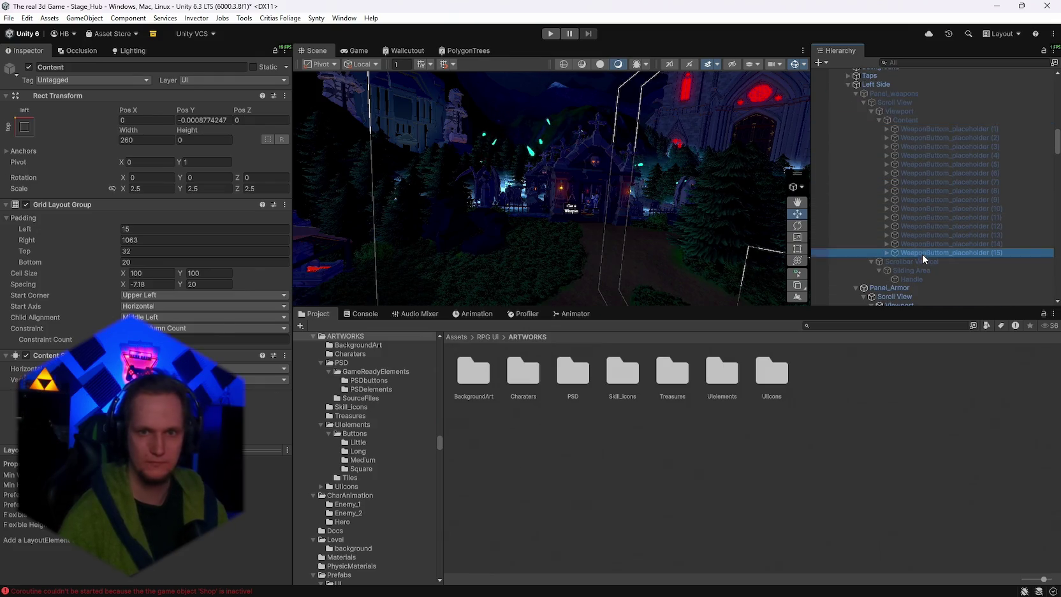
left_click(918, 129, "shift")
key("Delete")
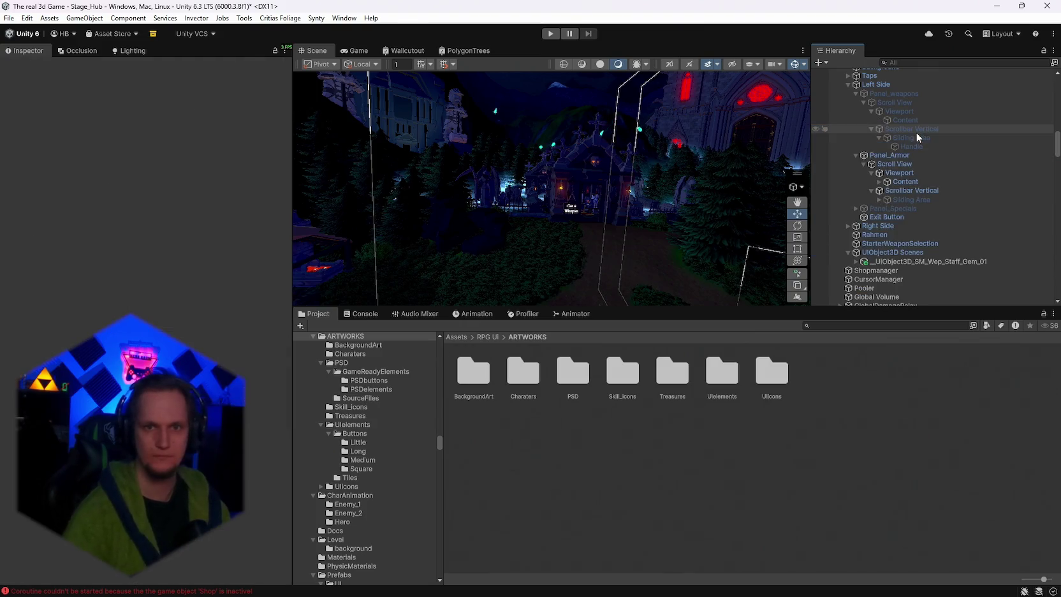
Set the weapons Content grid to left padding 22, cell width 77 and spacing 16.9 by 6.16
left_click(902, 121)
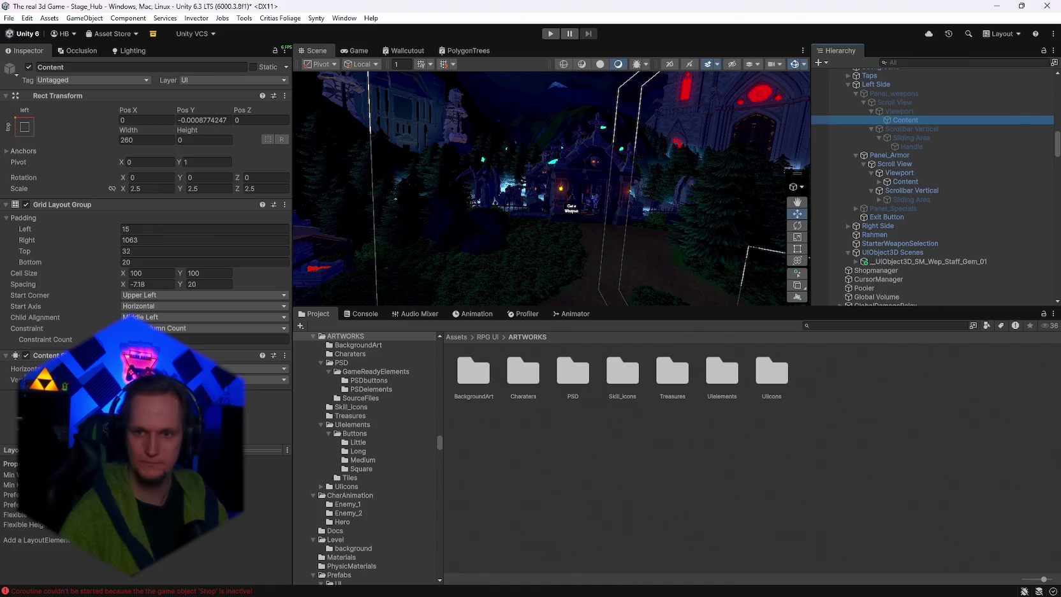
left_click(973, 469)
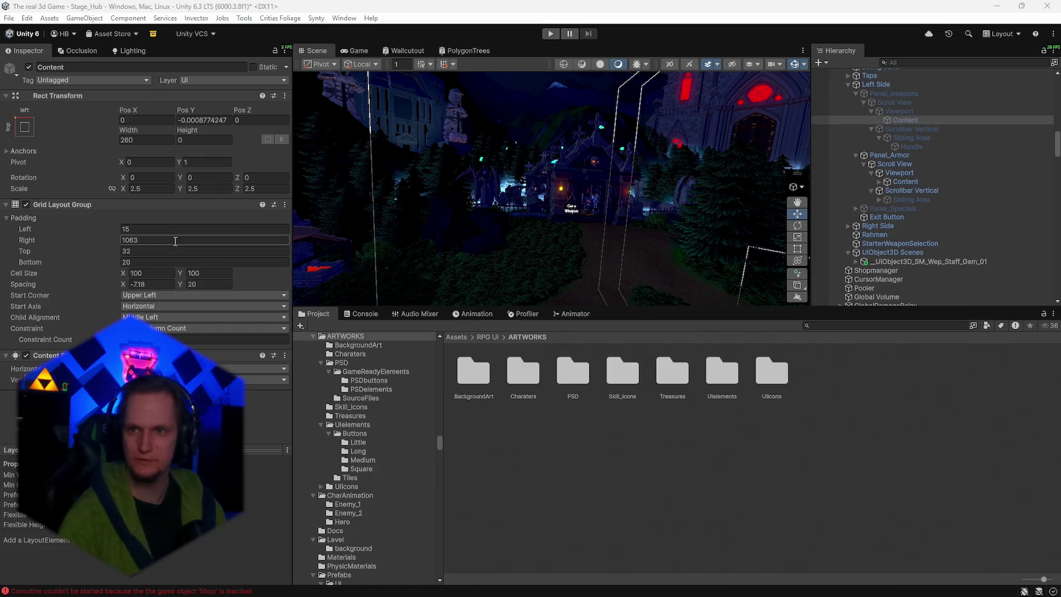
left_click(157, 230)
type("22")
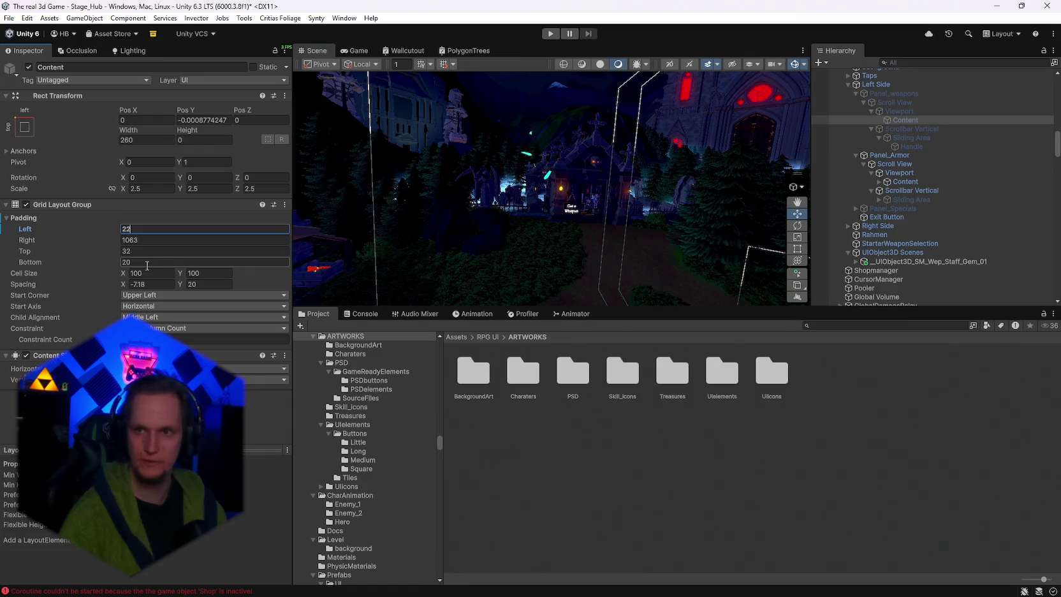
left_click(154, 284)
type("16.9")
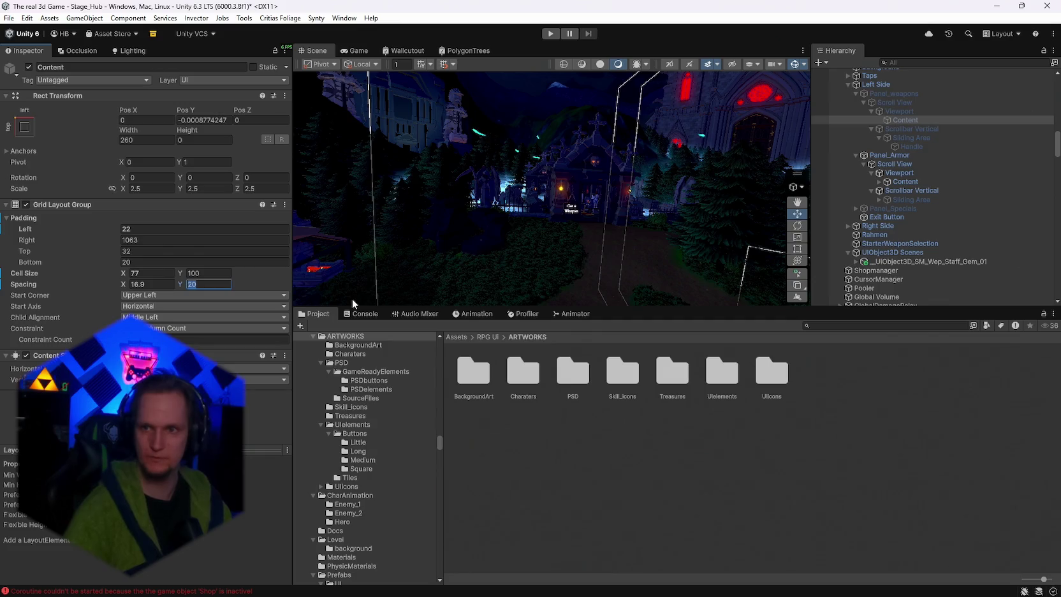
type("6.1")
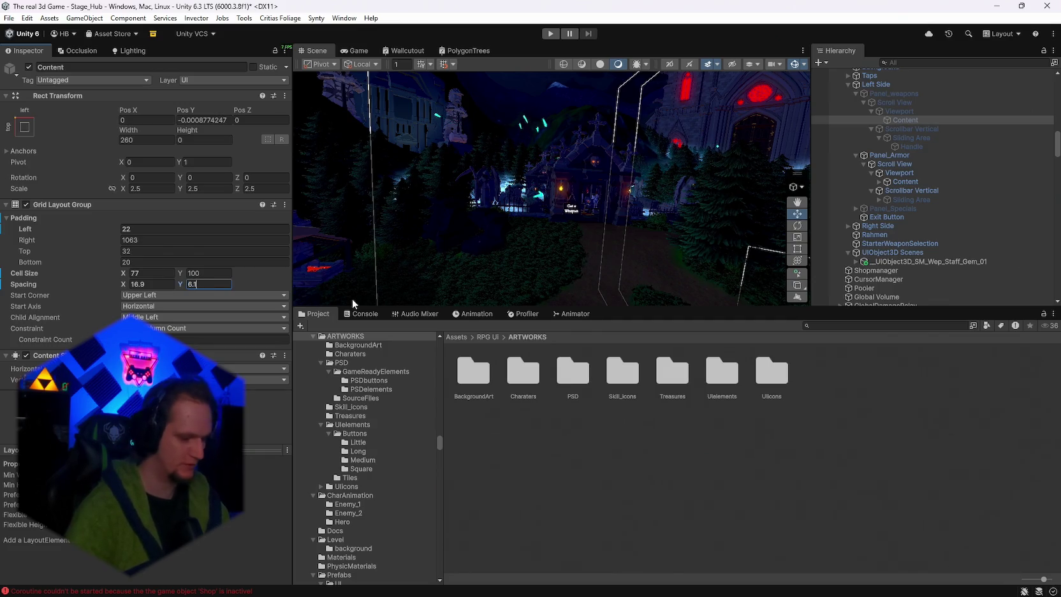
type("6")
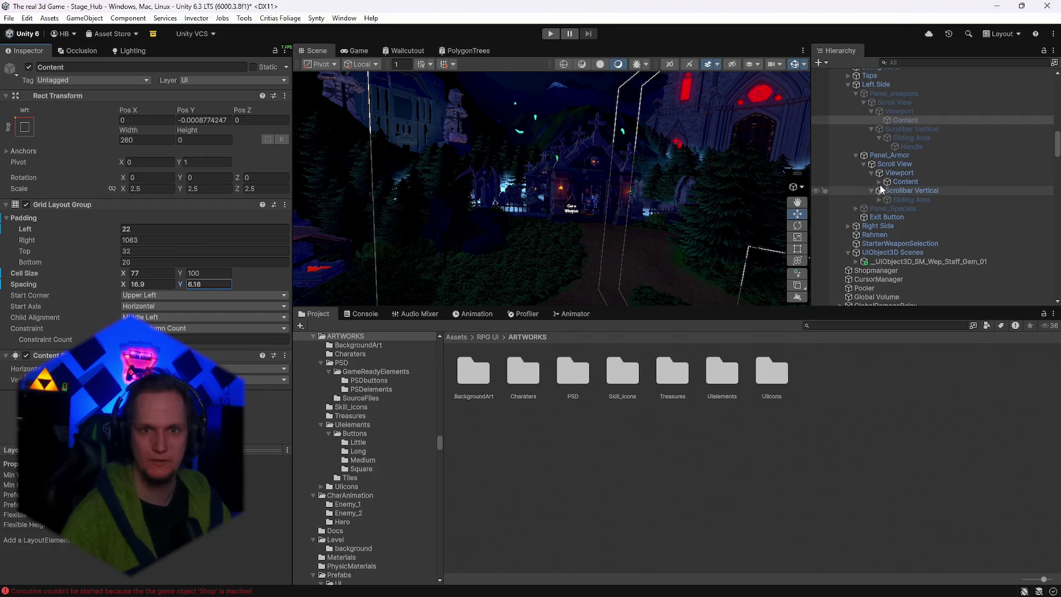
left_click(879, 183)
Delete the fifteen placeholder buttons under Panel_Armor/Content, keeping the Comming soon label
left_click(921, 190)
scroll(938, 228, "down", 3)
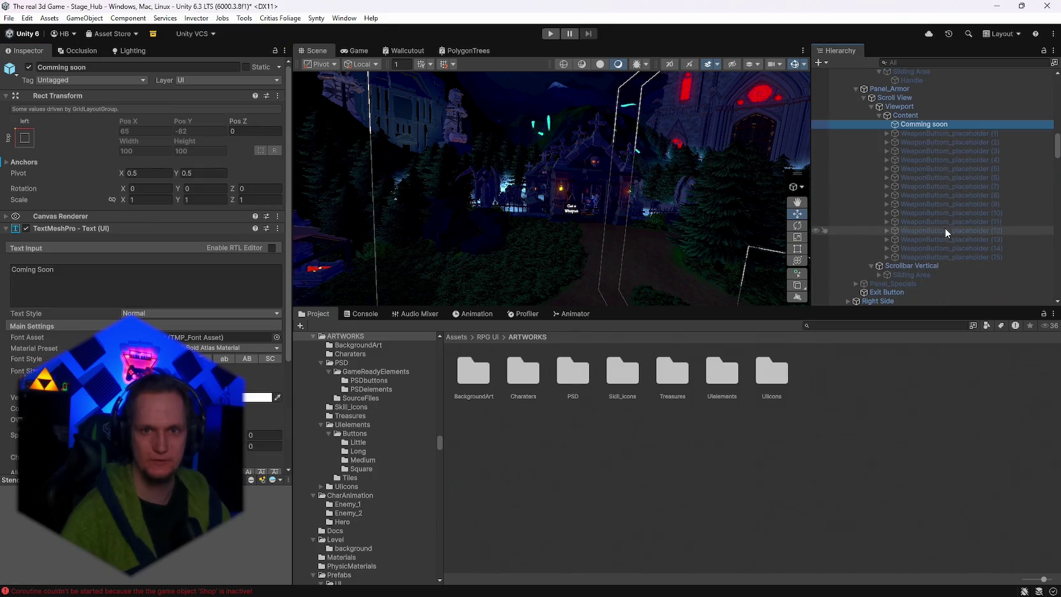
scroll(943, 246, "down", 3)
left_click(931, 257, "shift")
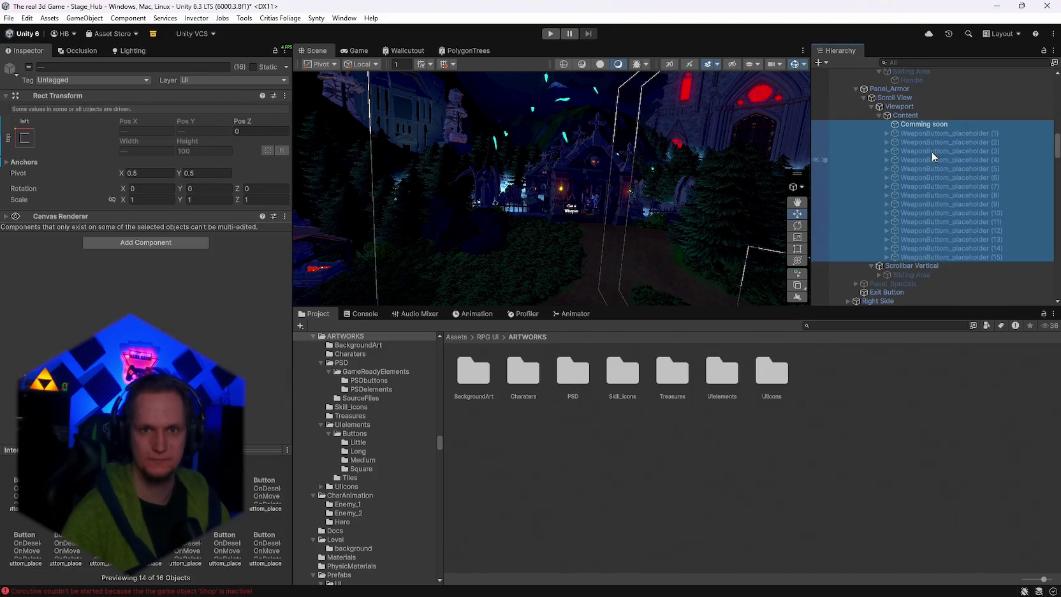
left_click(918, 130, "ctrl")
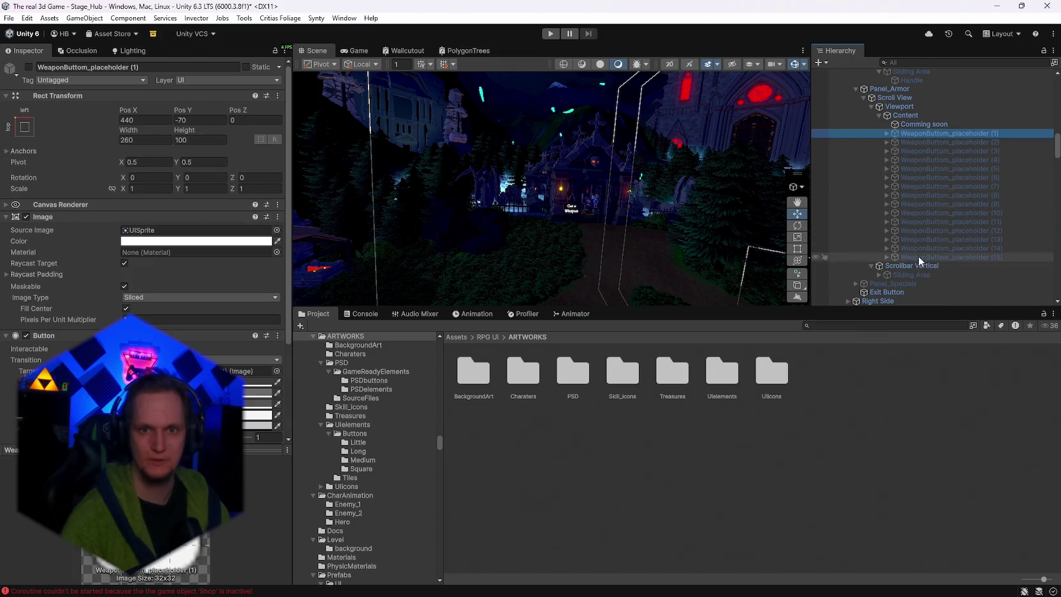
key("Delete")
Set the armor Content grid's left padding to 24 and top padding to 20, then save the scene
left_click(897, 113)
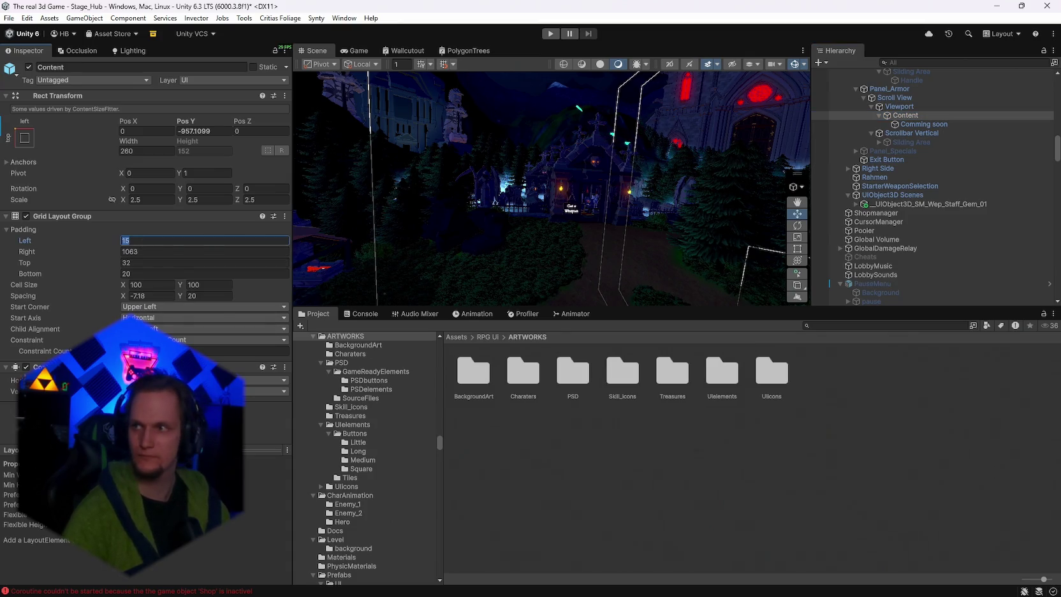
key("Return")
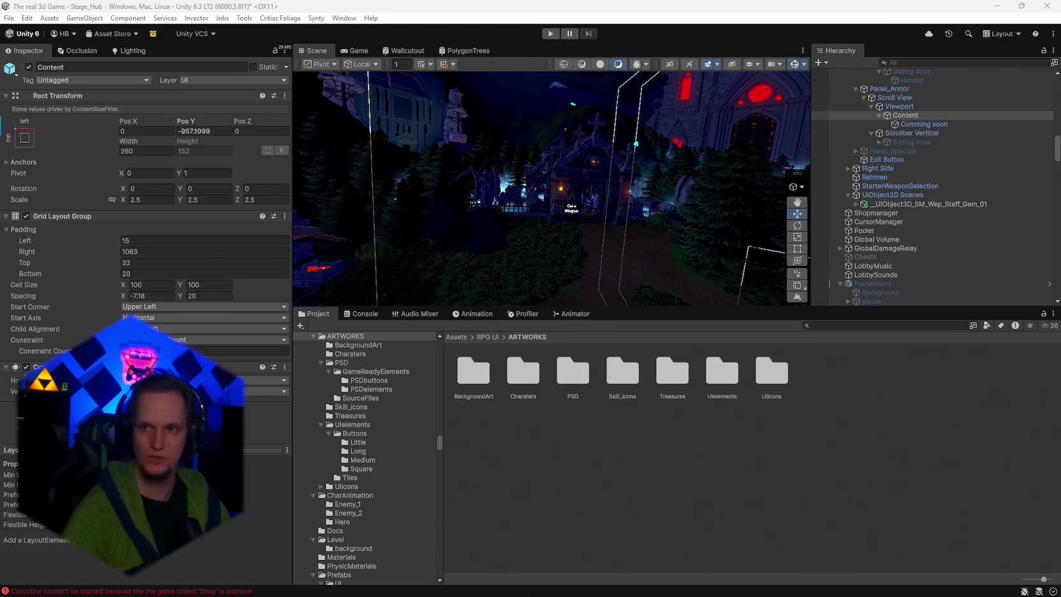
left_click(136, 244)
type("24")
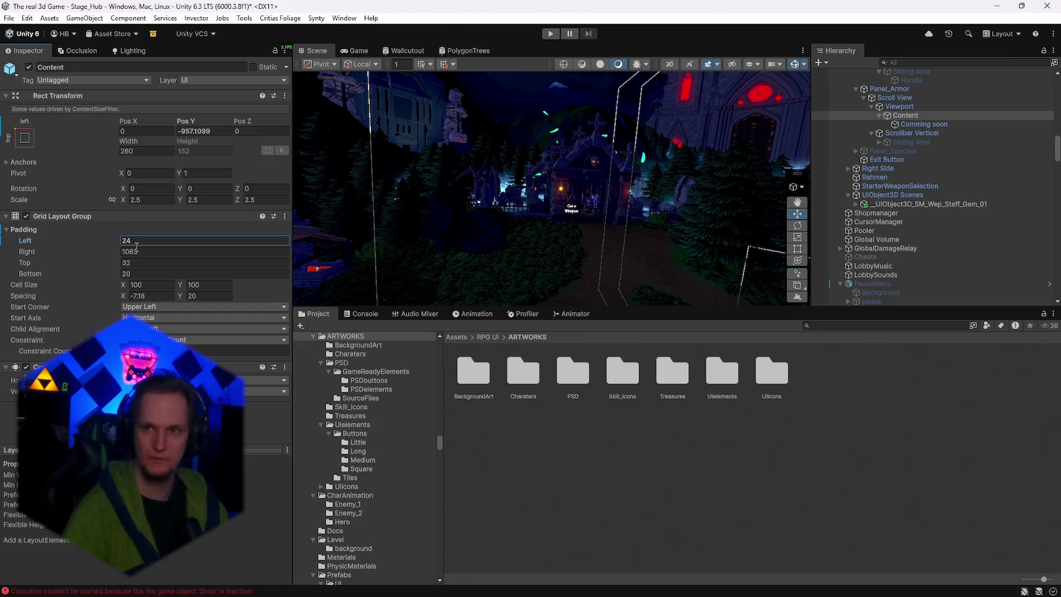
left_click(135, 262)
type("2")
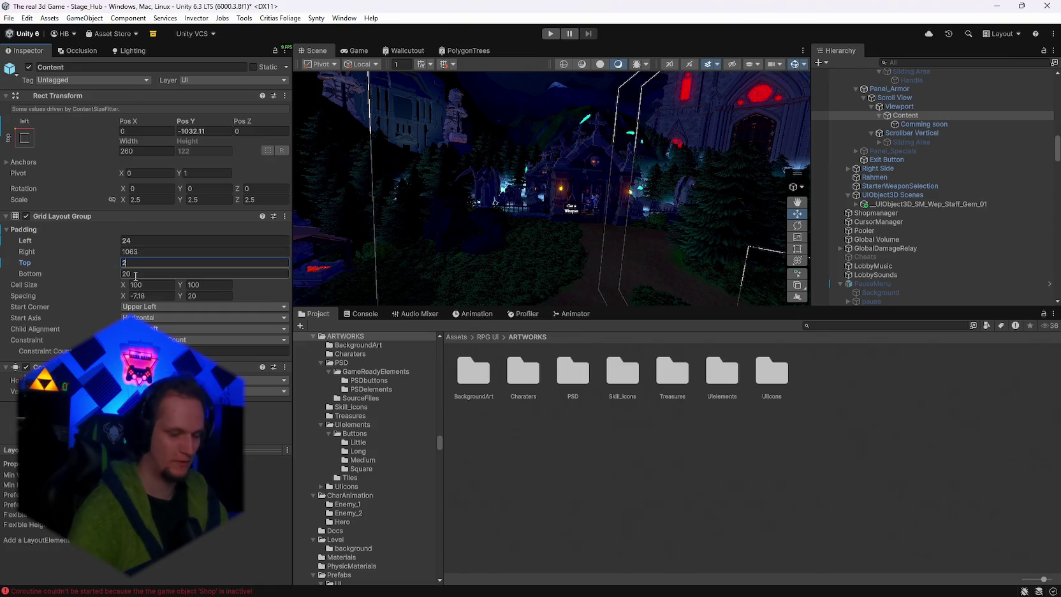
type("0")
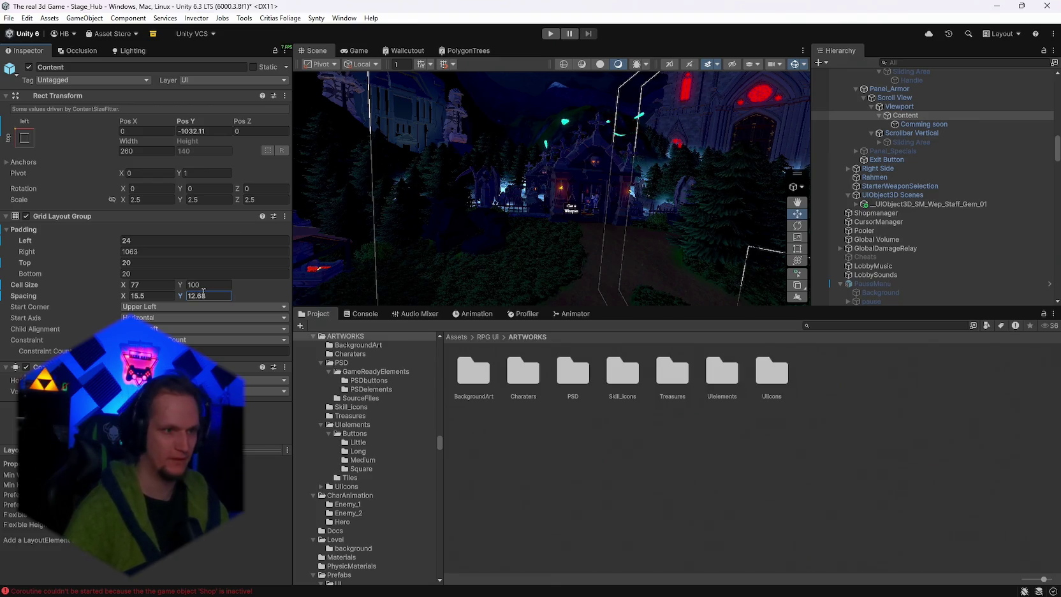
left_click(9, 18)
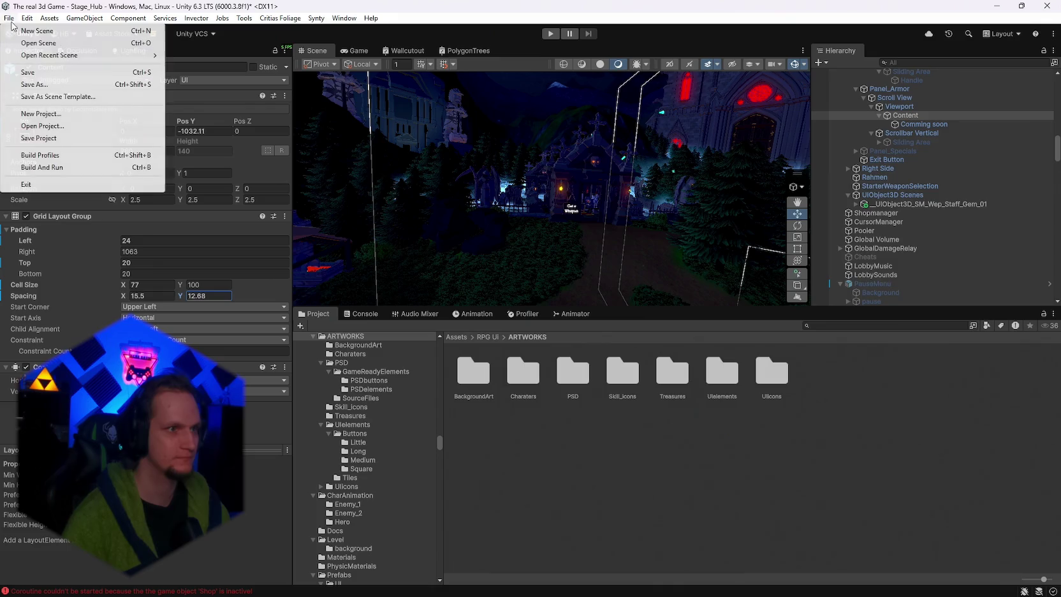
Save the current scene and the whole project
left_click(25, 72)
left_click(9, 17)
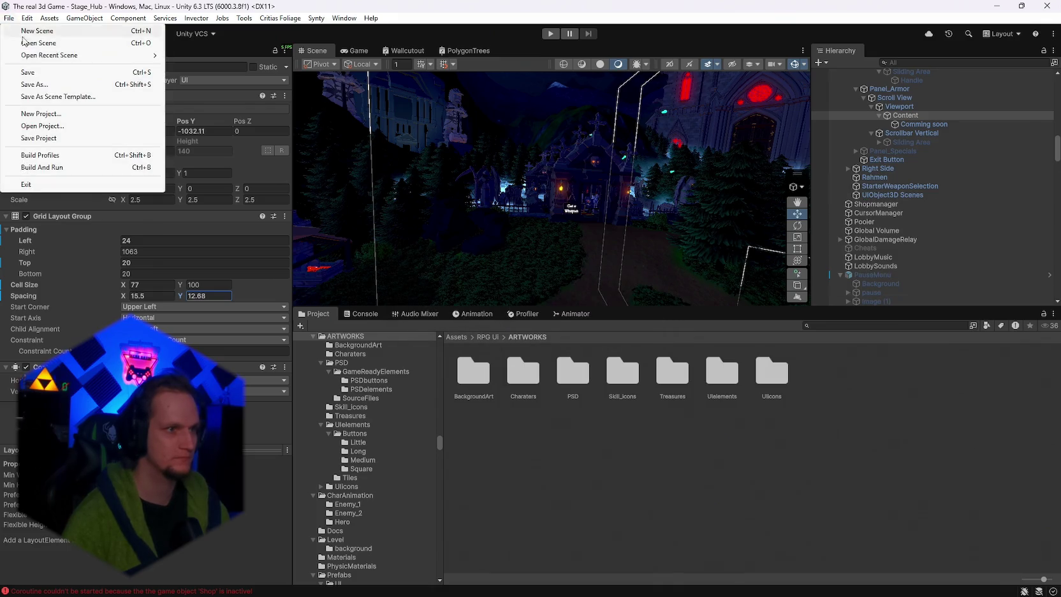
left_click(39, 137)
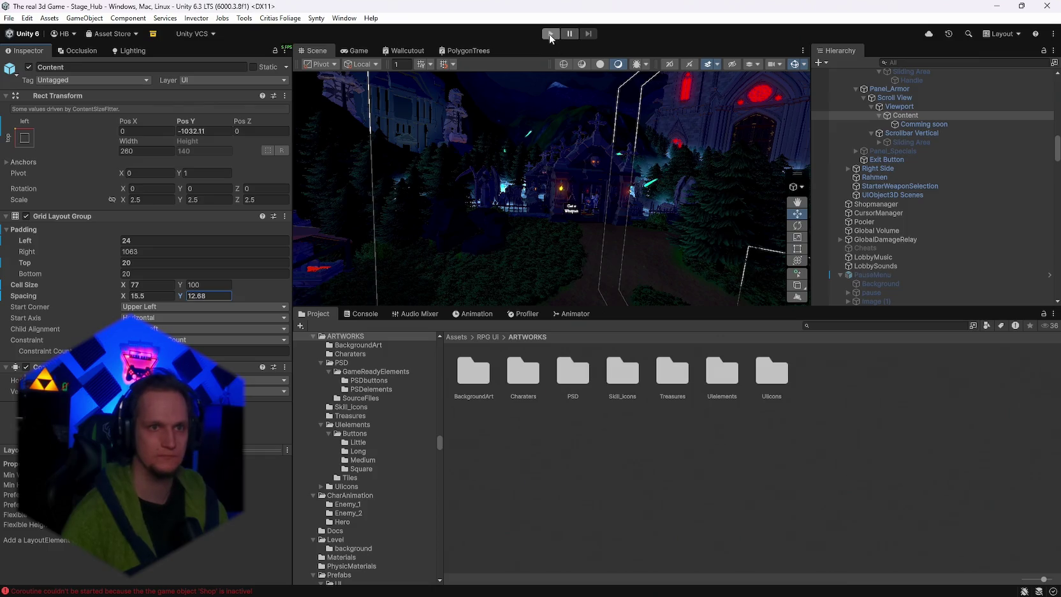
Playtest in a maximized Game view, walk to the throne and open the weapon shop book
left_click(550, 34)
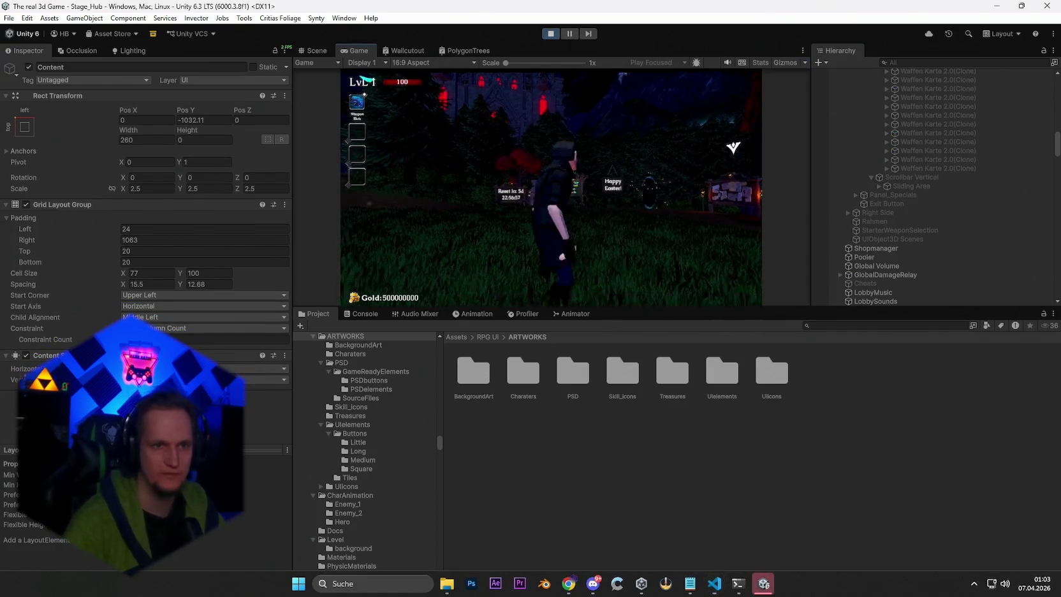
key("Escape")
double_click(365, 50)
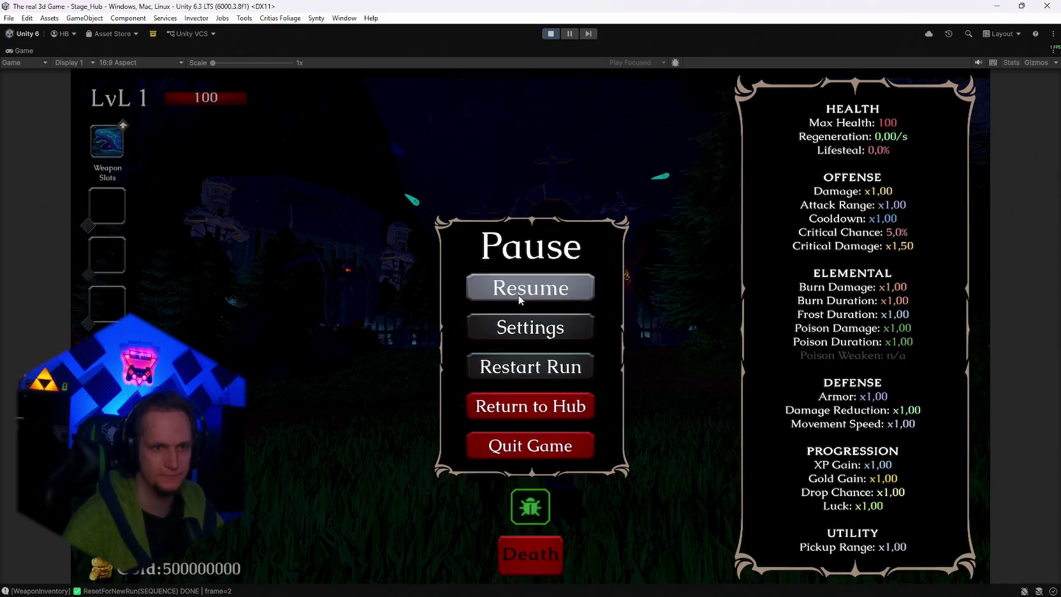
key("Escape")
key("w")
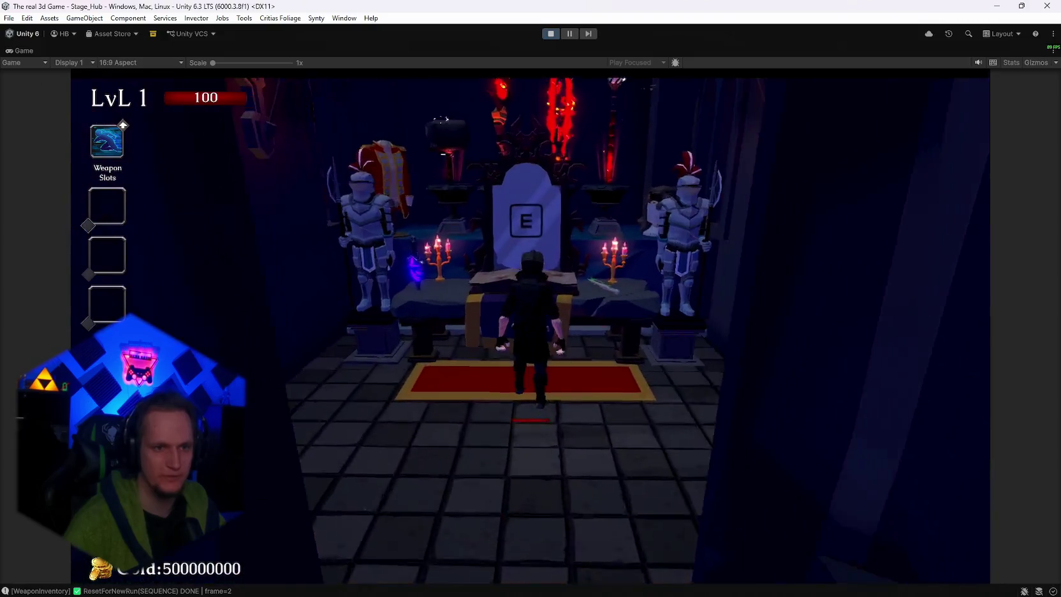
key("e")
scroll(346, 337, "down", 2)
scroll(358, 347, "up", 2)
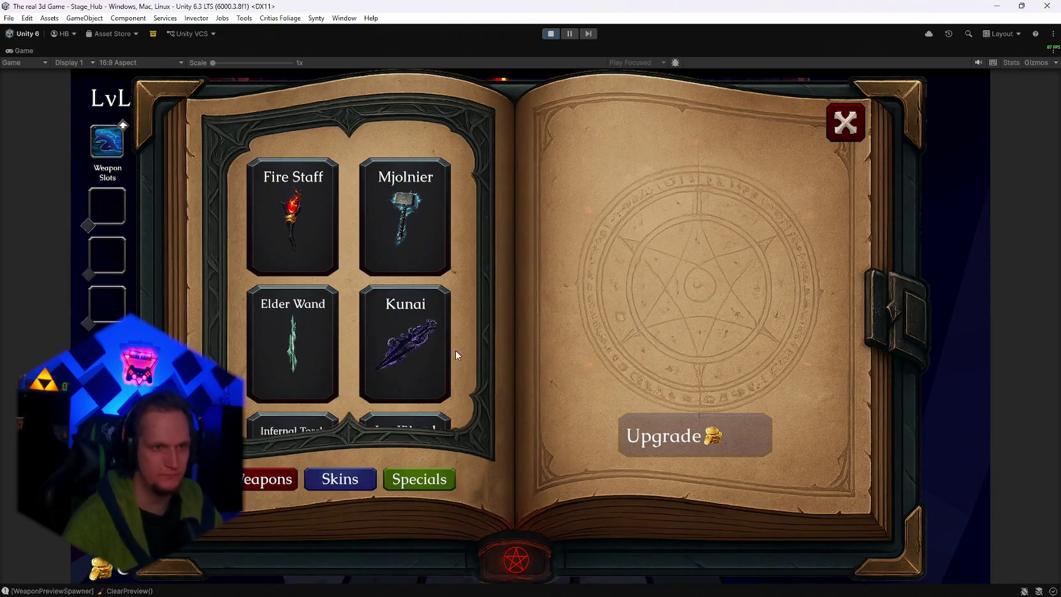
Try the Ice Wand, Infernal Torch, Fire Staff, Mjolnier, Kunai and Elder Wand cards
scroll(455, 358, "down", 2)
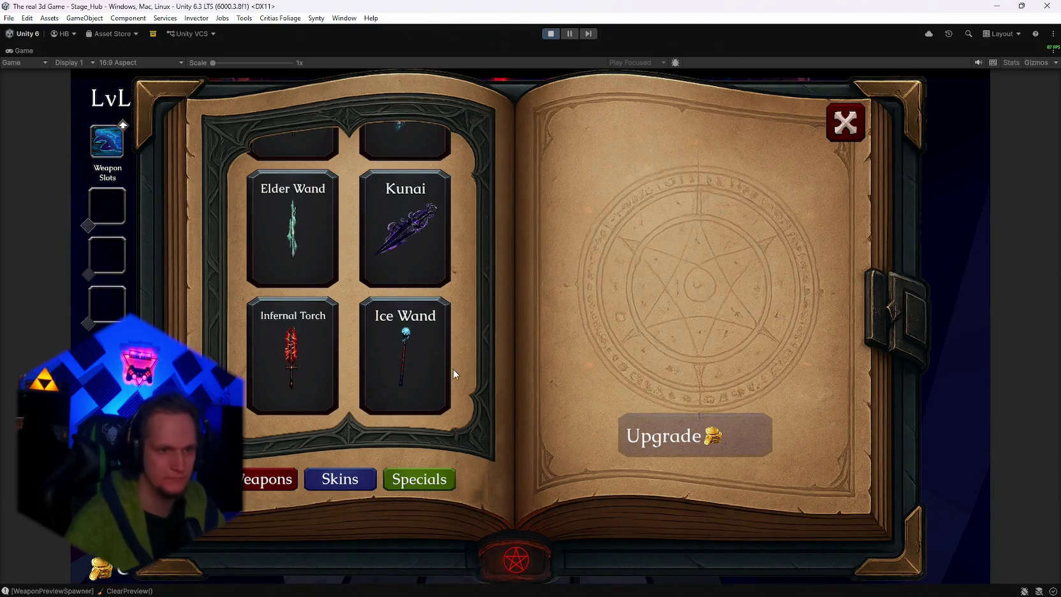
left_click(379, 376)
left_click(285, 367)
scroll(421, 349, "up", 1)
scroll(307, 307, "up", 1)
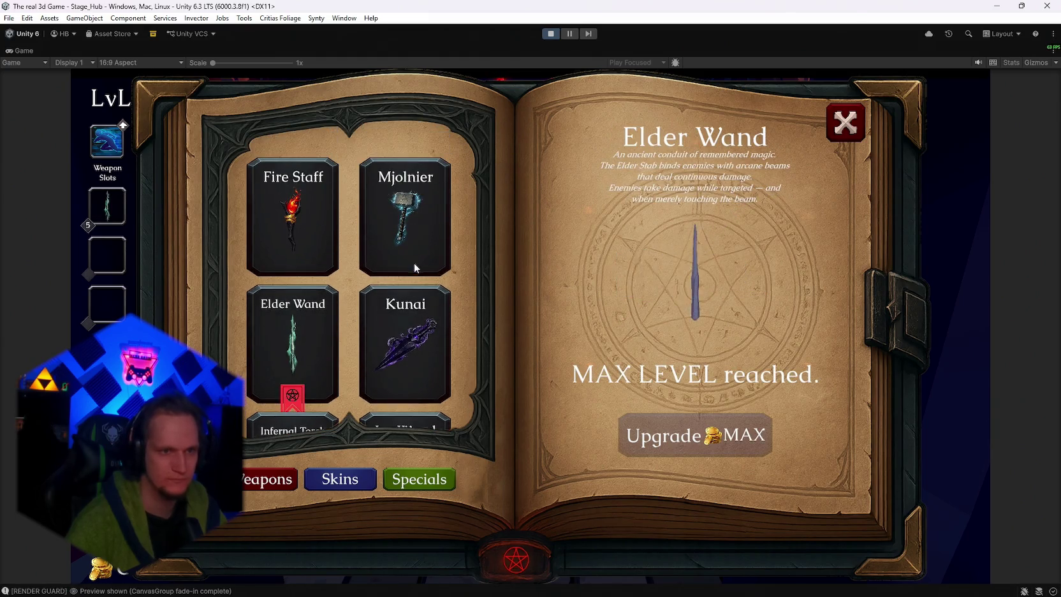
left_click(315, 265)
left_click(405, 216)
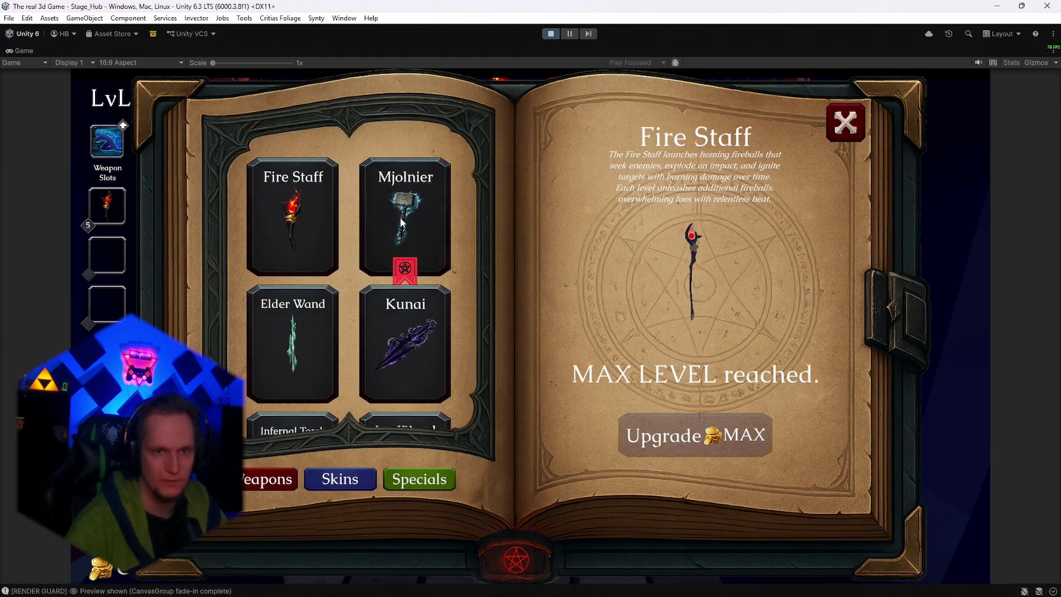
left_click(413, 363)
left_click(293, 344)
scroll(389, 356, "down", 1)
left_click(413, 357)
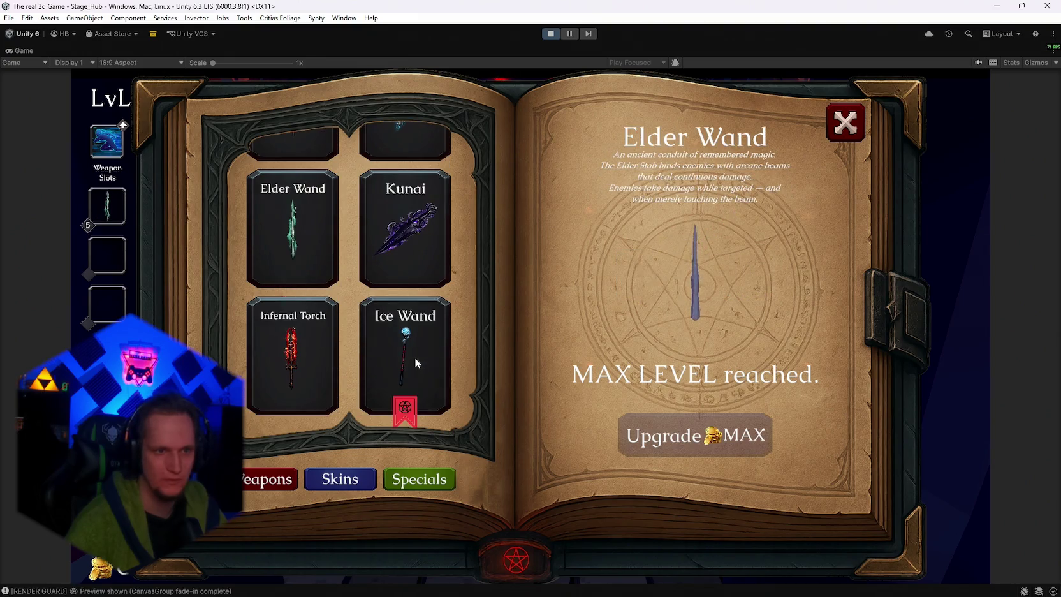
left_click(319, 357)
scroll(381, 358, "up", 1)
On the Skins page, try the Traveler skin and equip Dark Knight
left_click(340, 479)
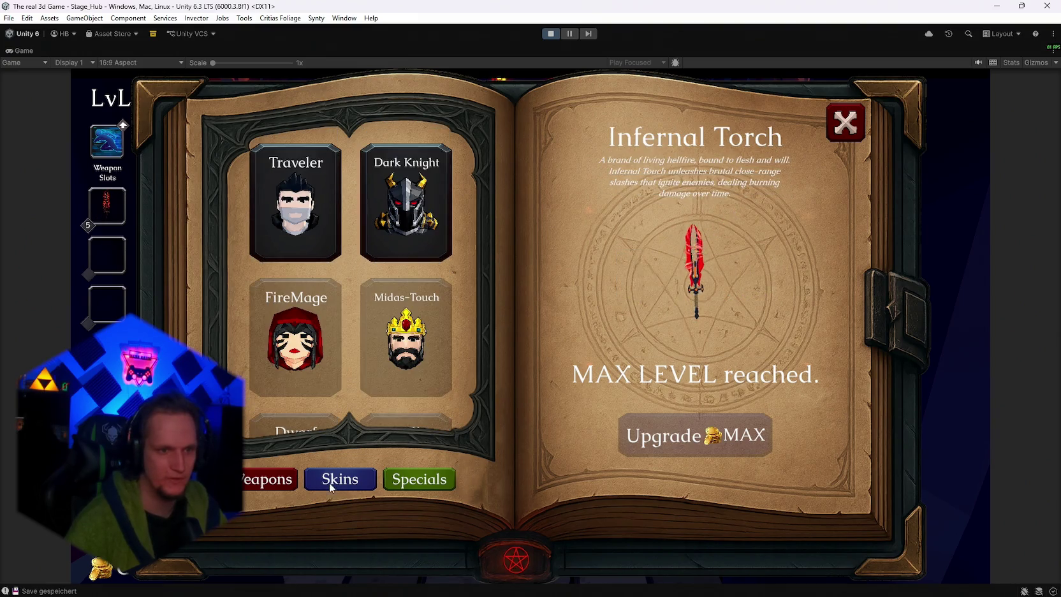
left_click(405, 230)
left_click(294, 230)
scroll(354, 381, "down", 1)
scroll(370, 377, "down", 3)
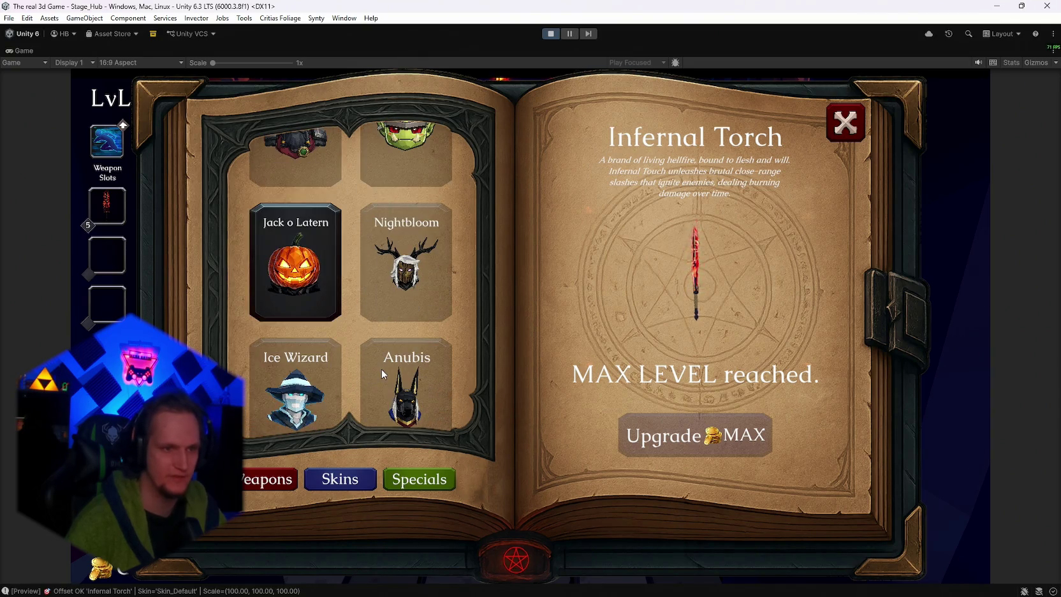
scroll(384, 368, "up", 3)
scroll(369, 379, "up", 1)
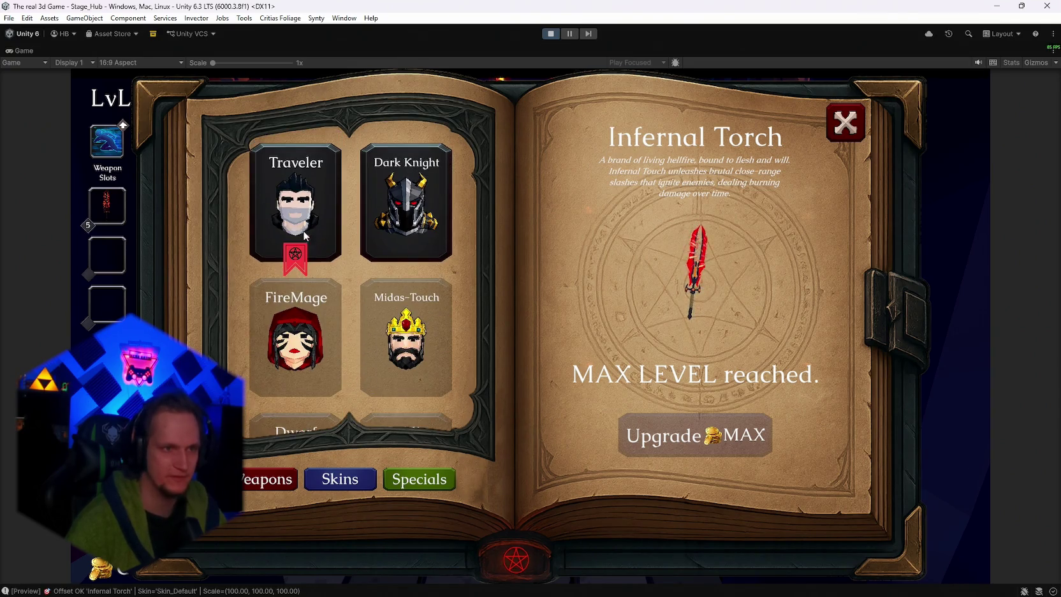
left_click(399, 230)
scroll(383, 309, "down", 1)
scroll(394, 317, "up", 1)
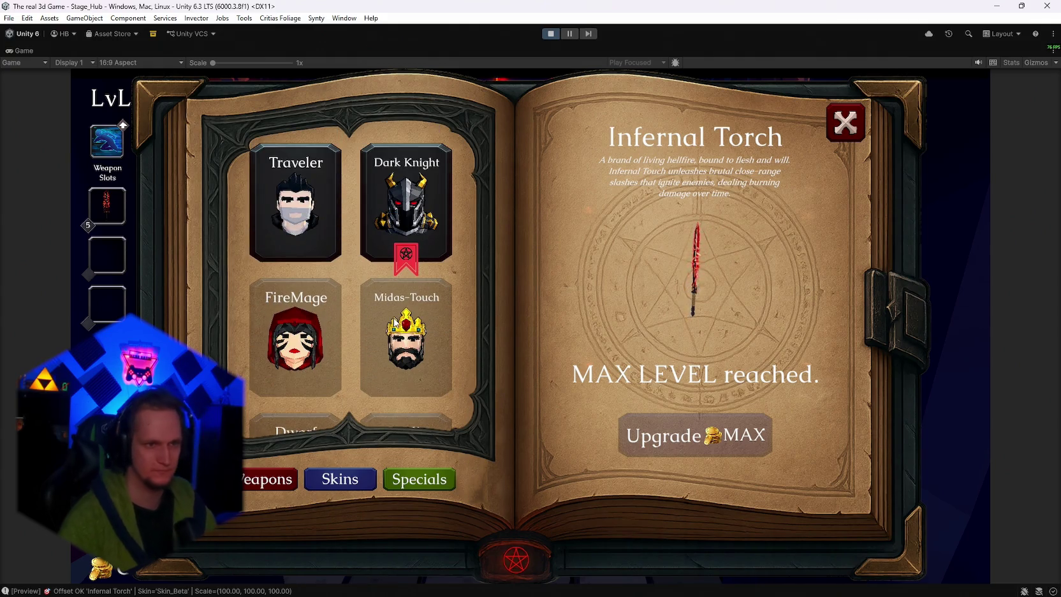
scroll(411, 333, "down", 3)
scroll(411, 337, "down", 1)
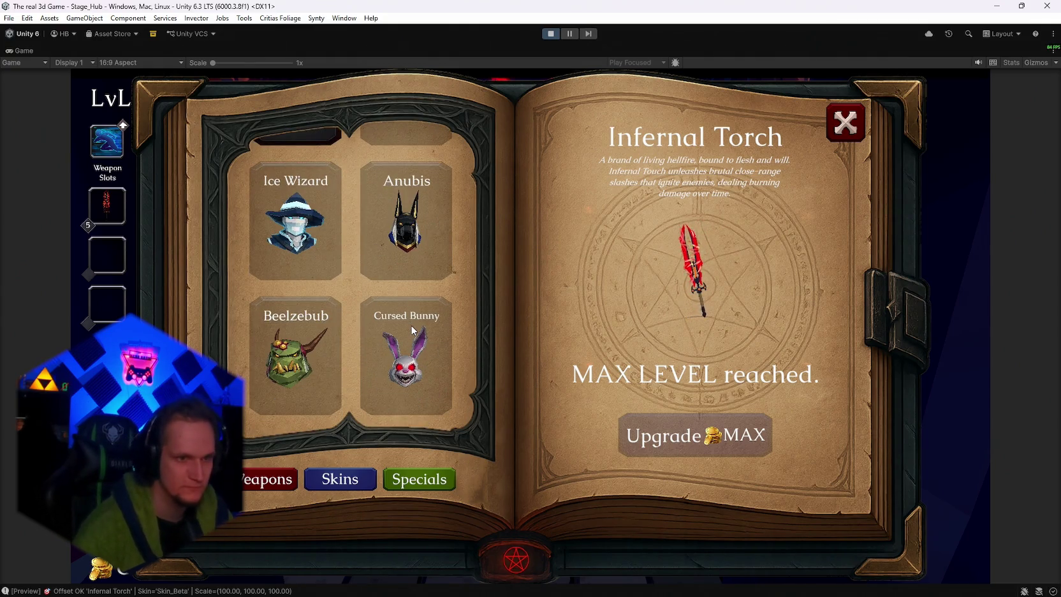
scroll(408, 338, "up", 2)
Check the Specials page, then equip the Jack o Latern skin
left_click(396, 488)
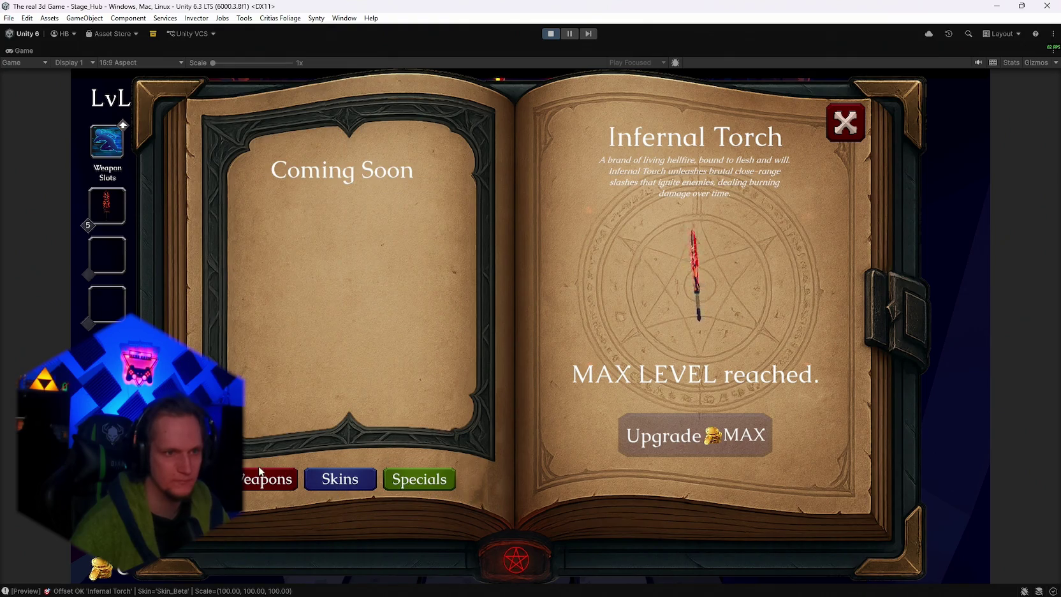
left_click(274, 483)
left_click(335, 484)
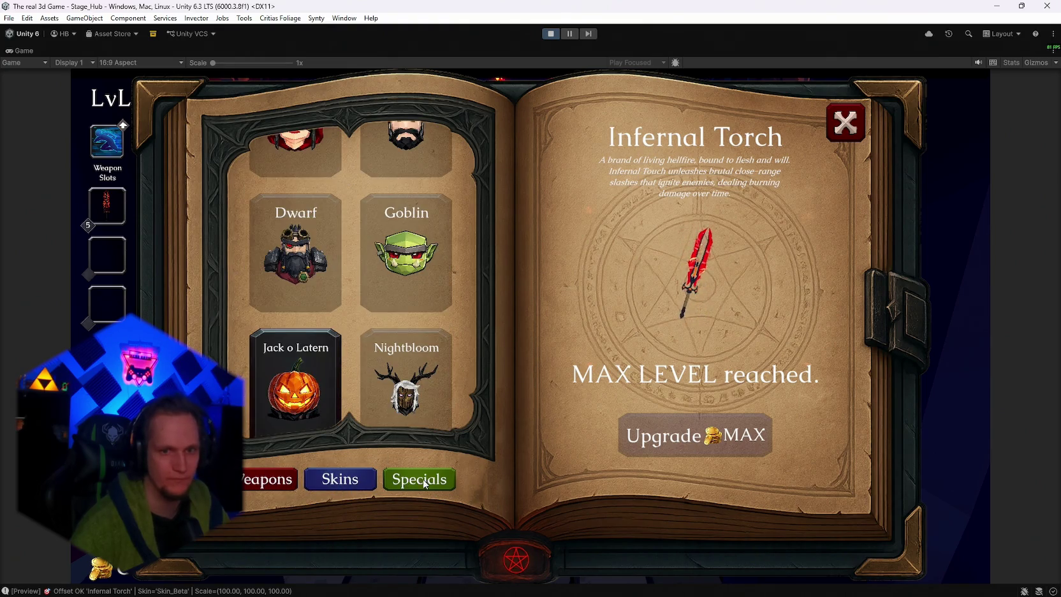
left_click(338, 357)
scroll(361, 377, "down", 2)
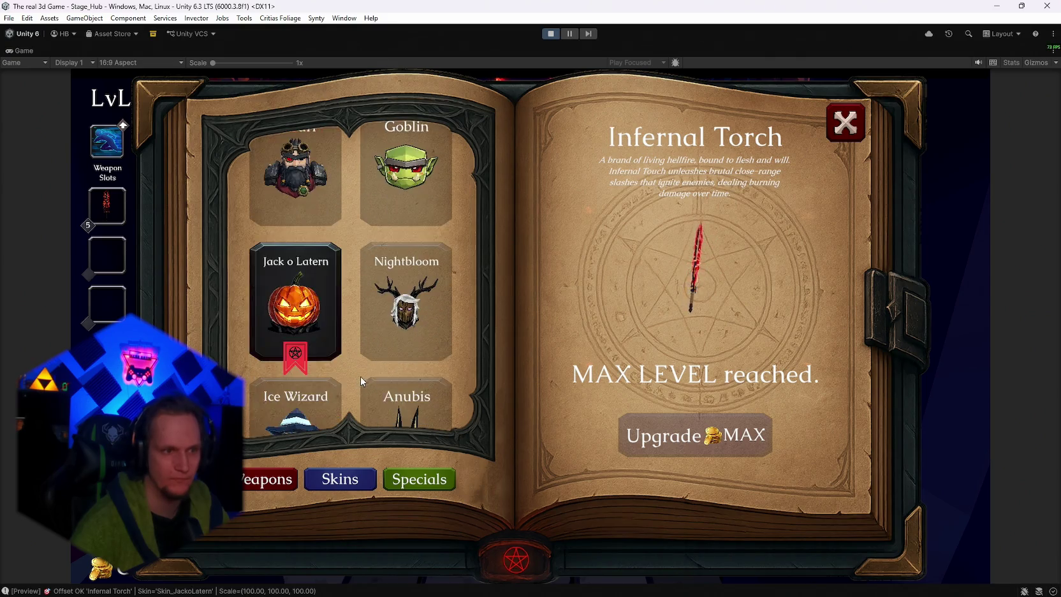
Back on the Weapons page, select Fire Staff and Elder Wand, then equip the Kunai
left_click(274, 483)
scroll(357, 367, "down", 2)
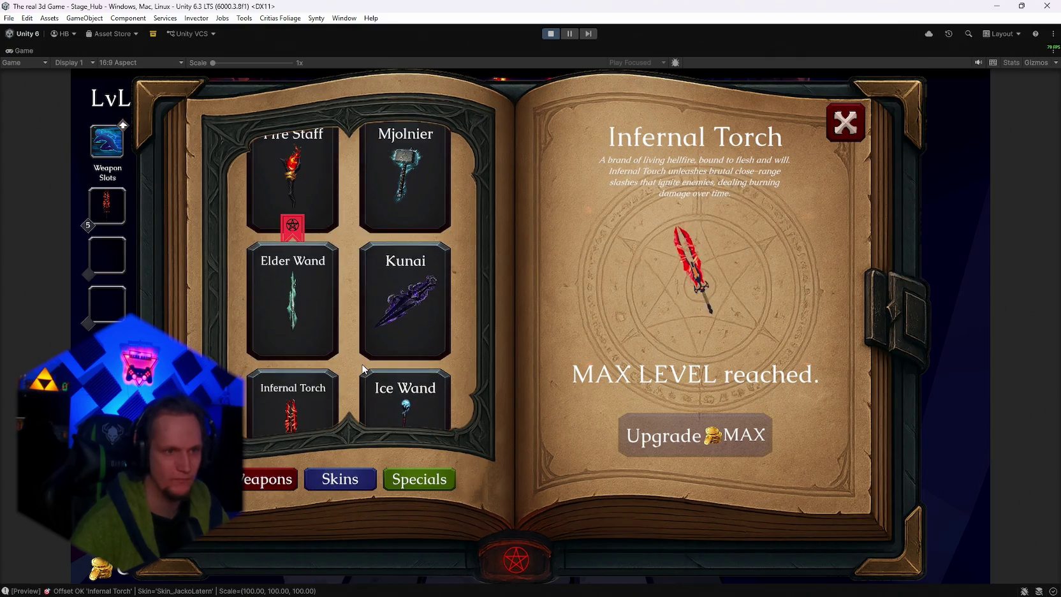
scroll(358, 357, "up", 2)
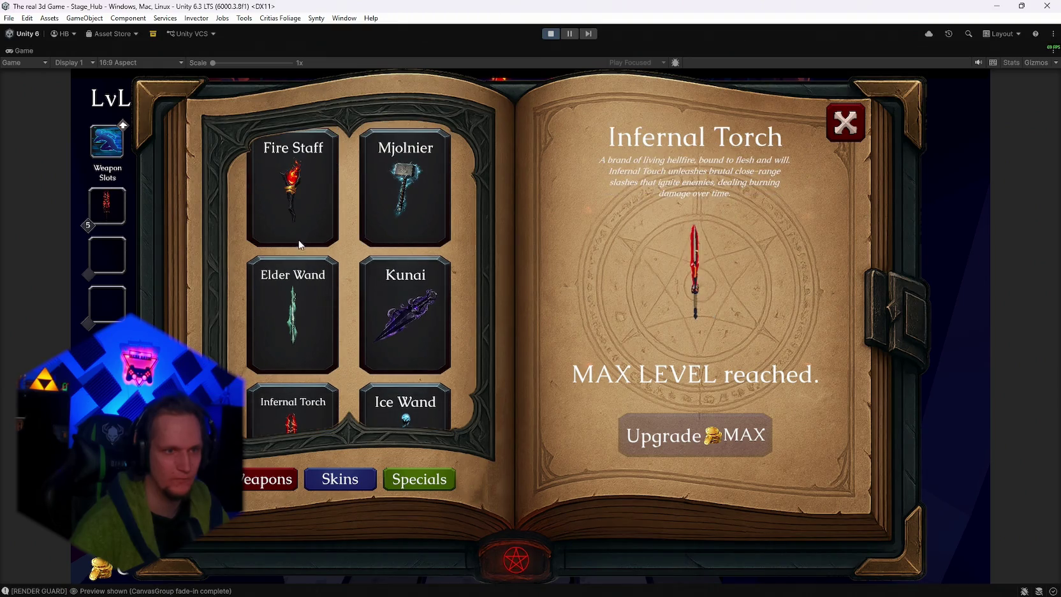
left_click(292, 191)
left_click(293, 313)
scroll(390, 314, "down", 2)
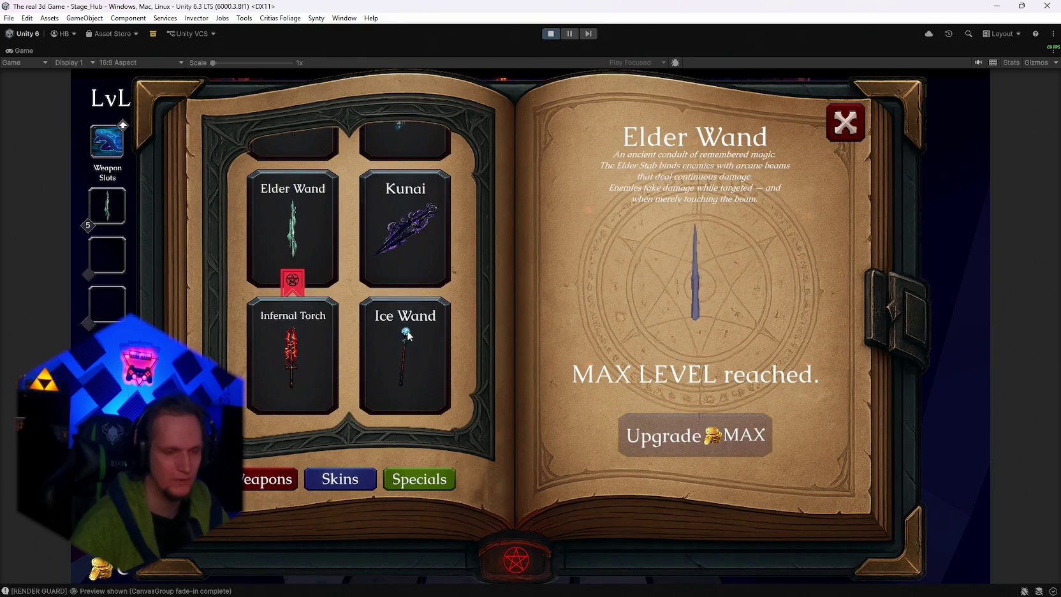
left_click(358, 479)
scroll(331, 247, "up", 2)
left_click(279, 483)
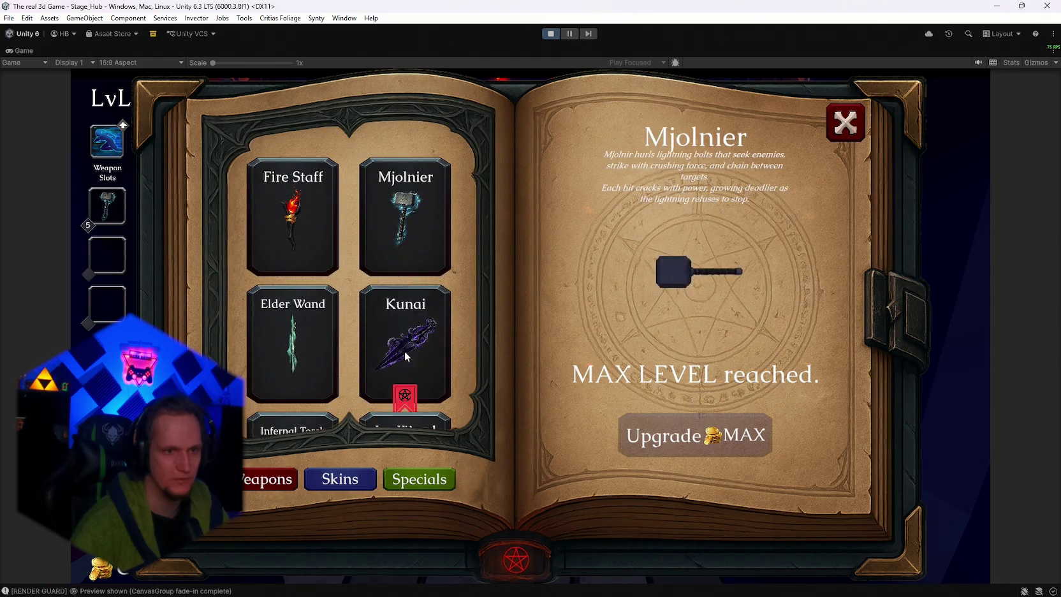
left_click(404, 350)
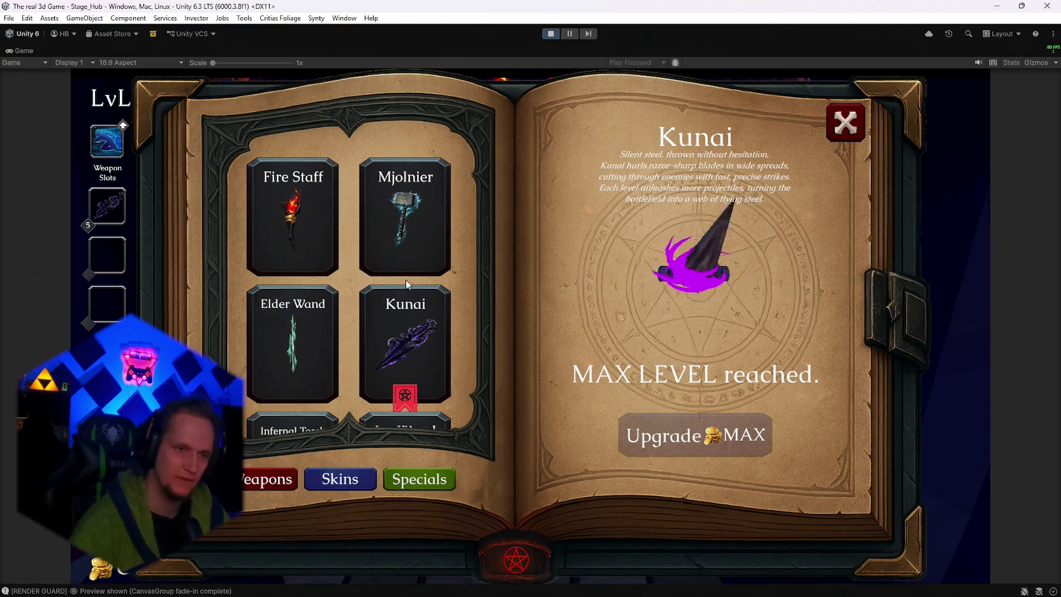
Set Panel_weapons > Content Grid Layout Group Spacing Y to 12.59, then re-maximize the Game view
double_click(23, 49)
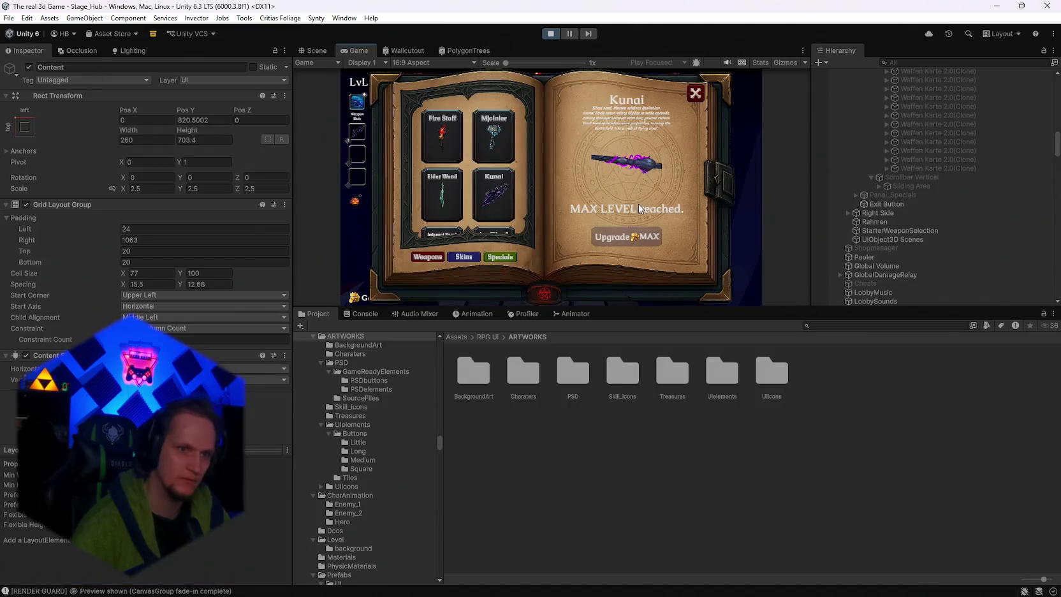
scroll(916, 246, "up", 4)
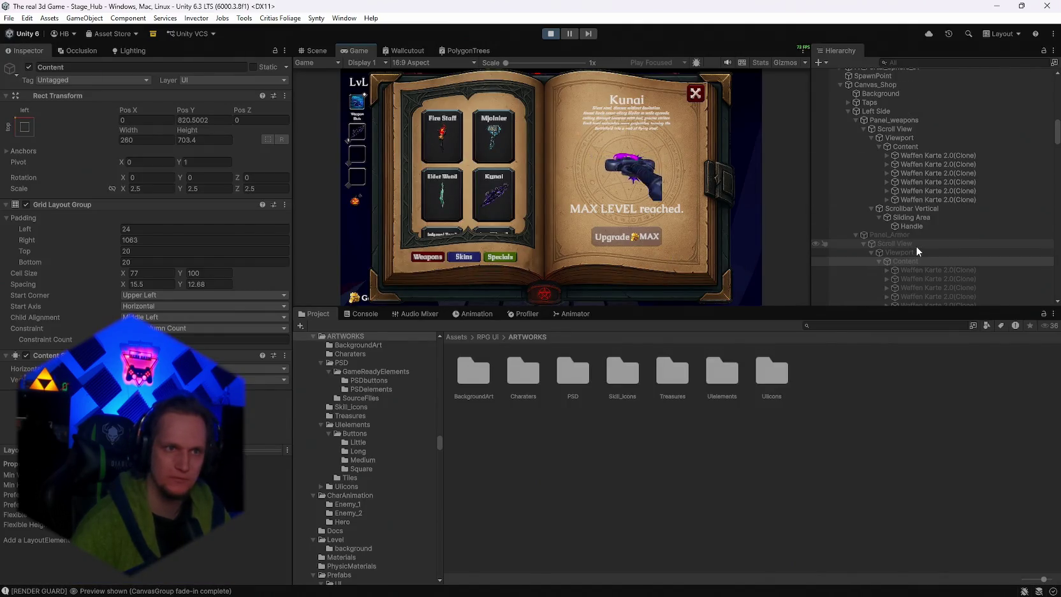
scroll(916, 246, "up", 4)
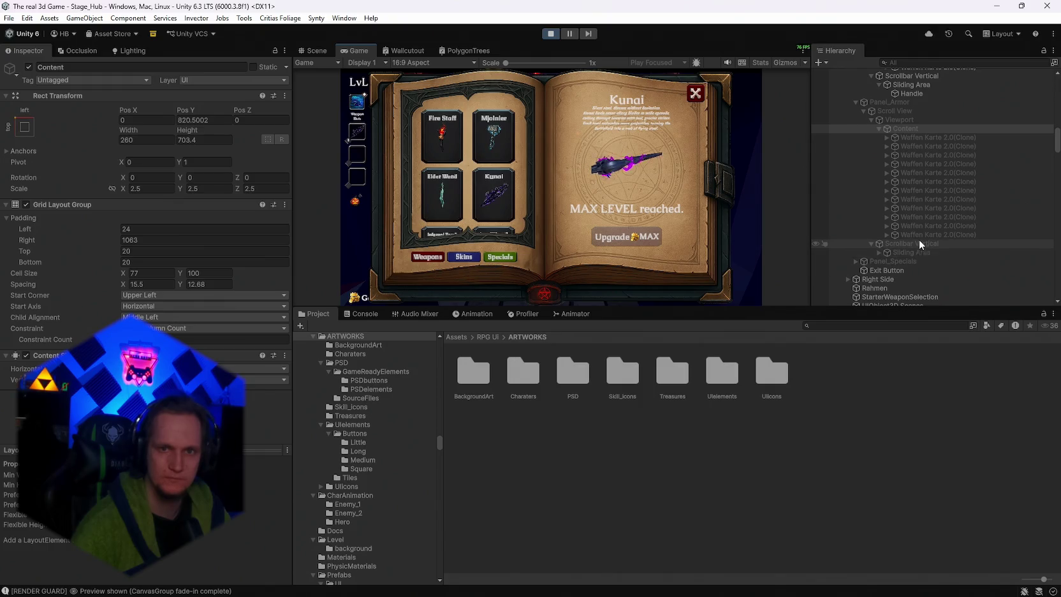
scroll(927, 221, "up", 2)
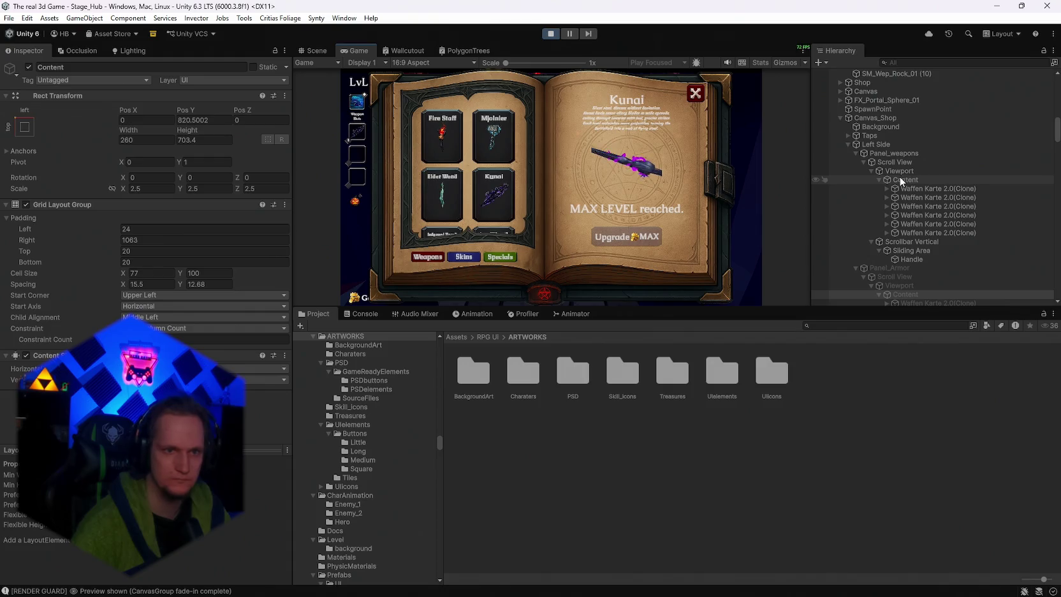
left_click(901, 179)
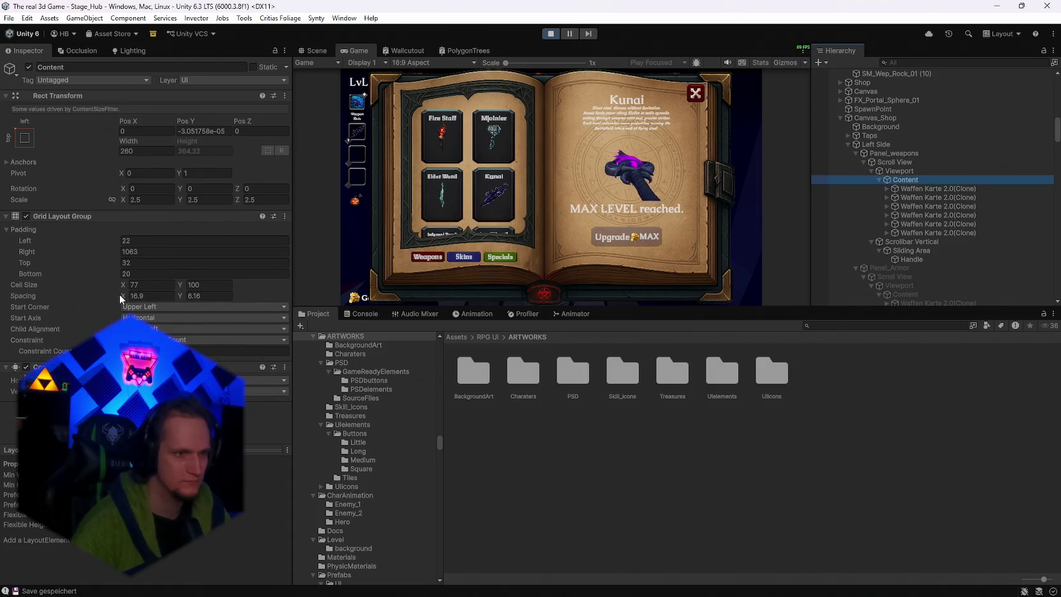
mouse_move(179, 295)
left_mouse_down()
mouse_move(153, 299)
mouse_move(313, 301)
left_mouse_up()
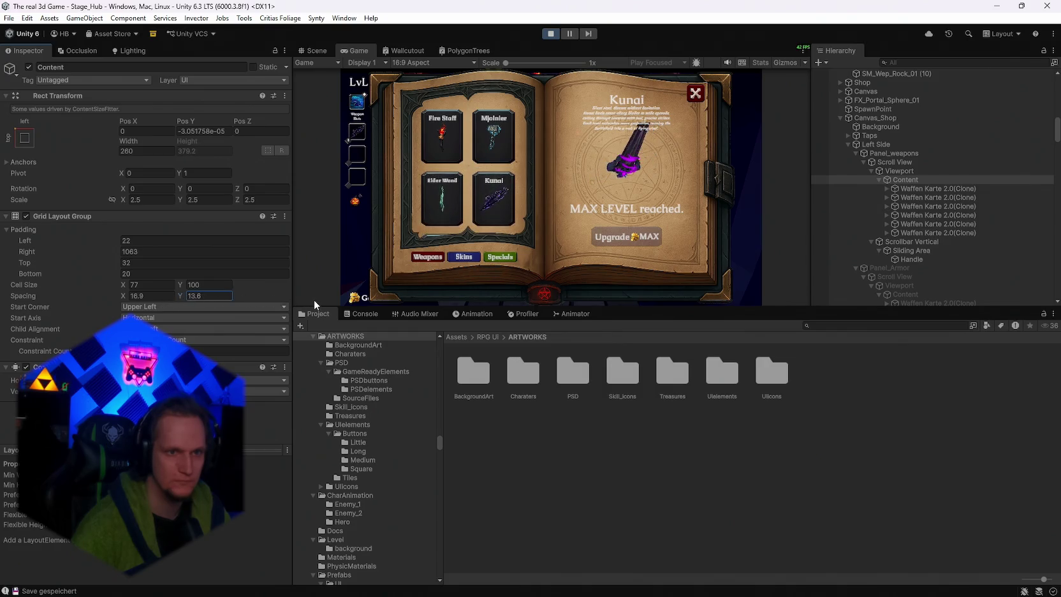
left_click(444, 148)
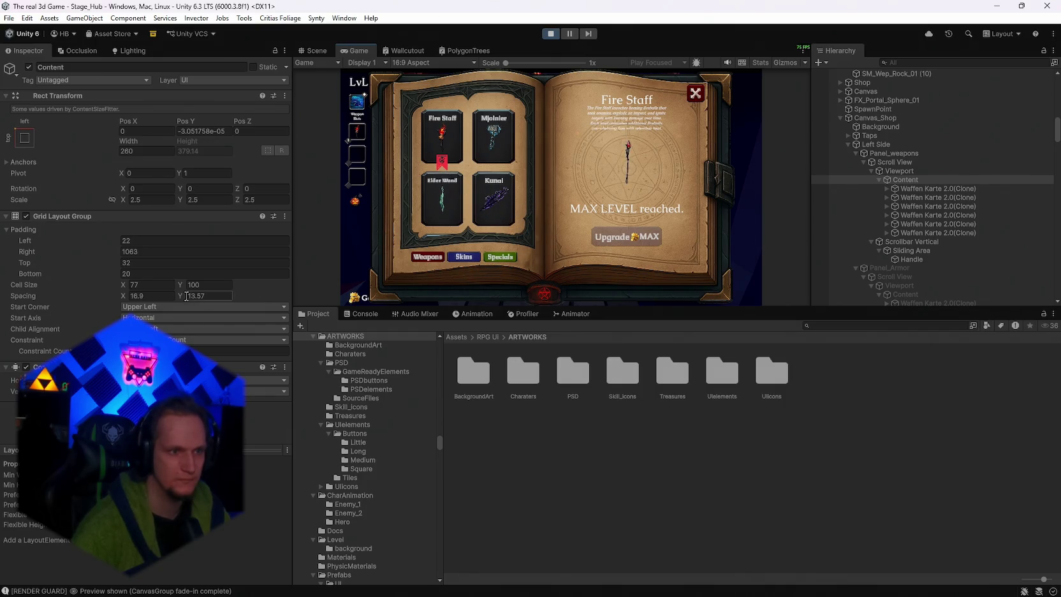
left_click_drag(182, 295, 176, 295)
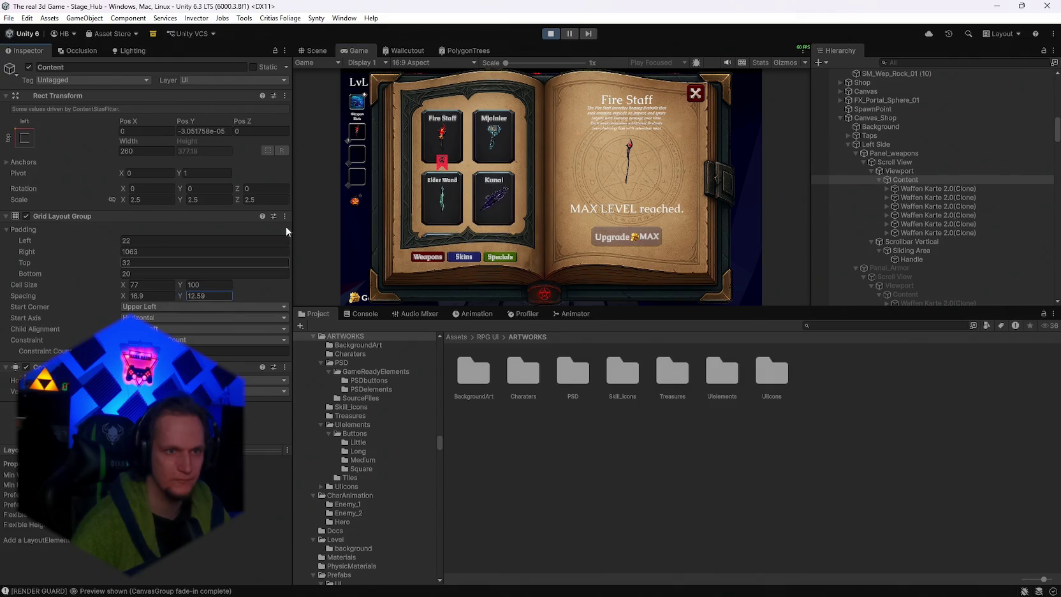
double_click(352, 53)
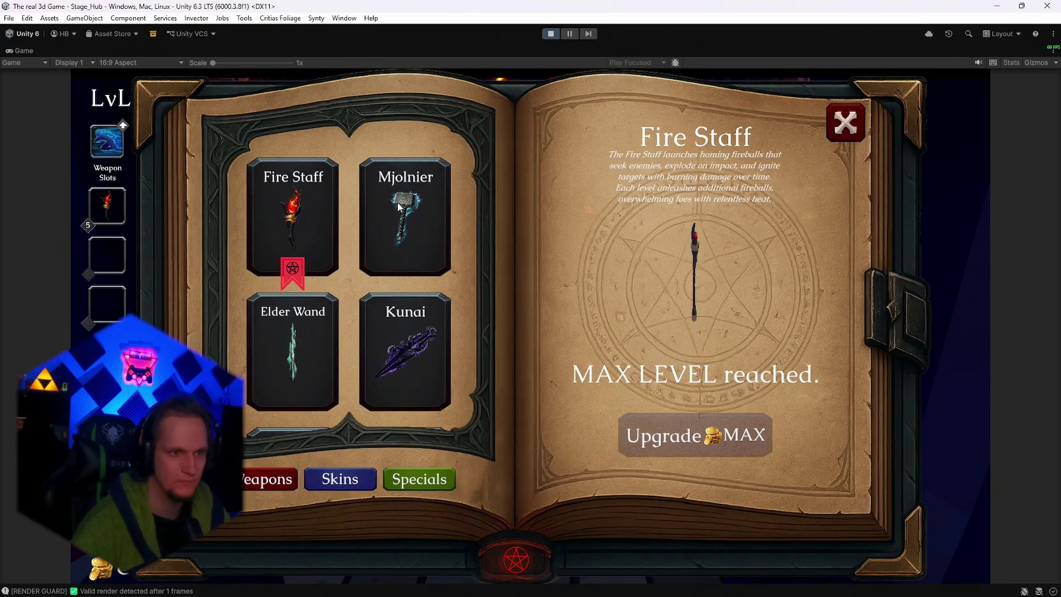
Check the respaced Mjolnier, Kunai and Elder Wand cards, then equip the Kunai
left_click(383, 223)
left_click(381, 334)
left_click(302, 345)
scroll(319, 345, "down", 2)
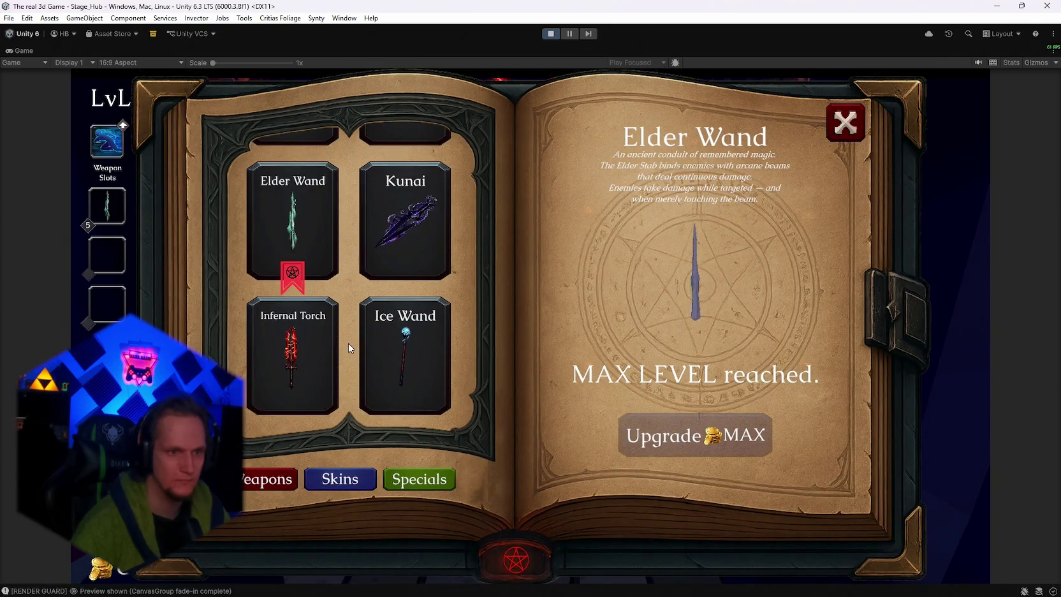
scroll(348, 343, "up", 2)
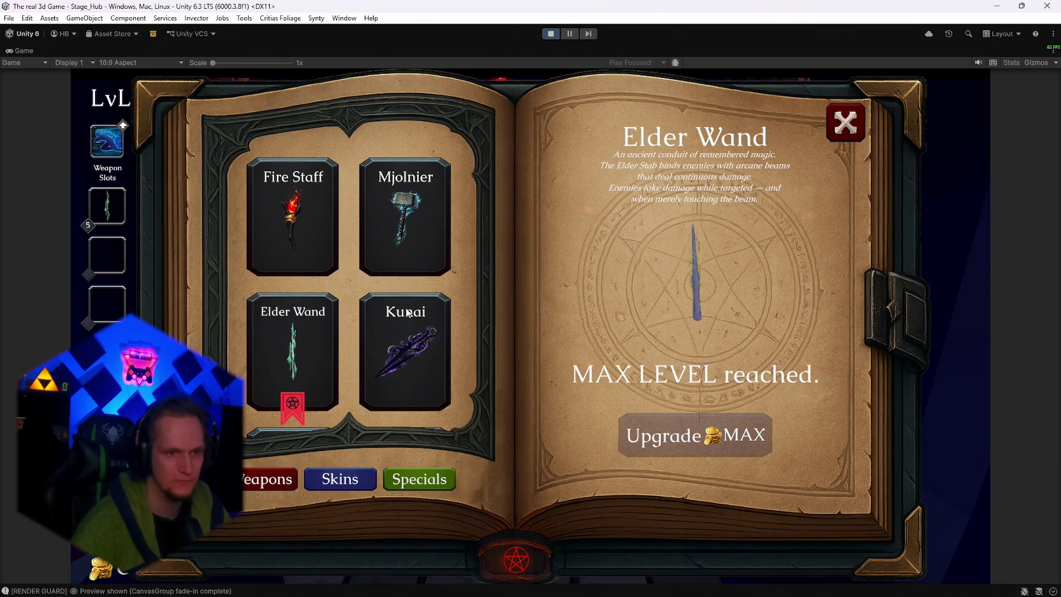
scroll(415, 314, "down", 2)
scroll(418, 315, "up", 2)
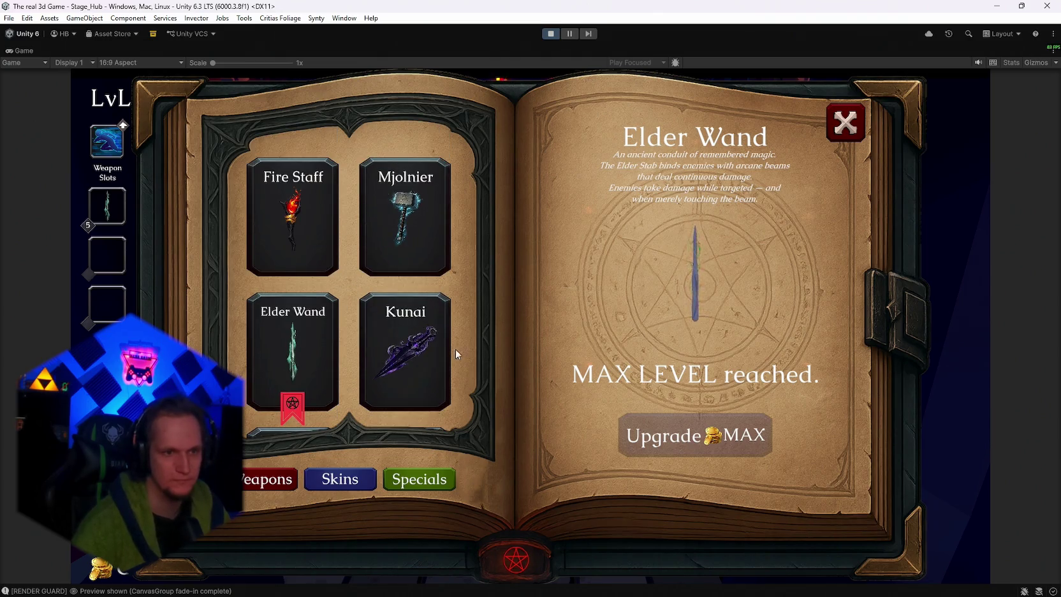
left_click(417, 349)
Try Infernal Torch, Mjolnier and Kunai, equip the Elder Wand, and un-maximize the Game view
left_click(261, 429)
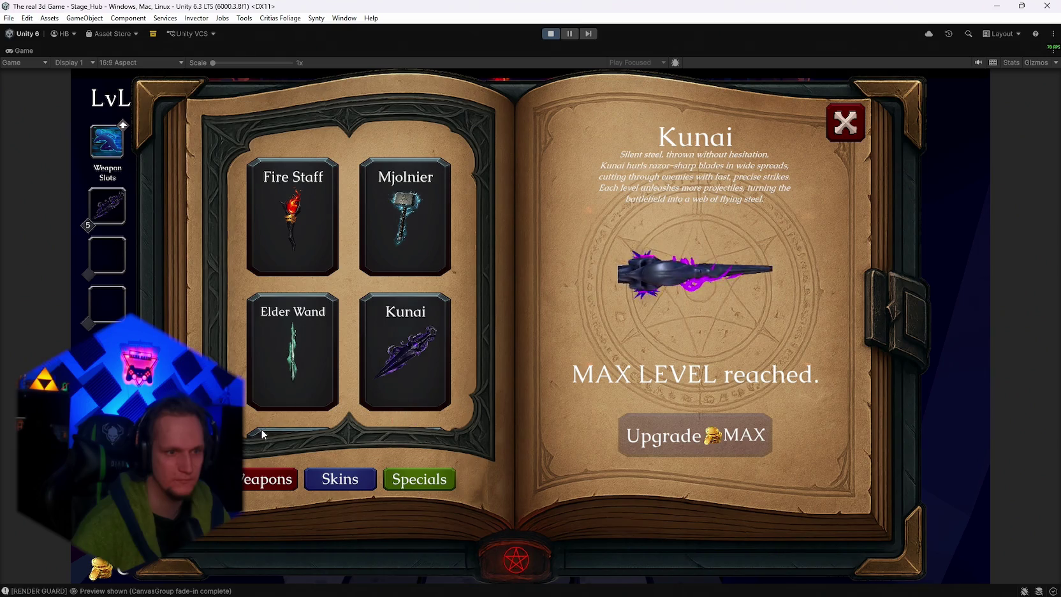
scroll(300, 398, "down", 2)
scroll(317, 385, "up", 2)
left_click(325, 255)
left_click(361, 229)
left_click(367, 332)
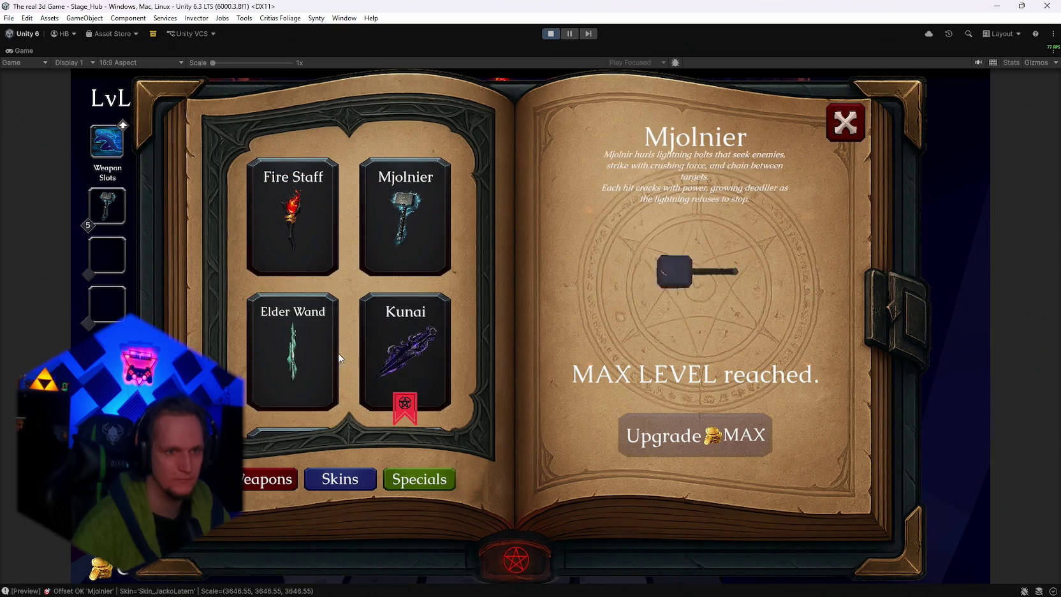
left_click(332, 355)
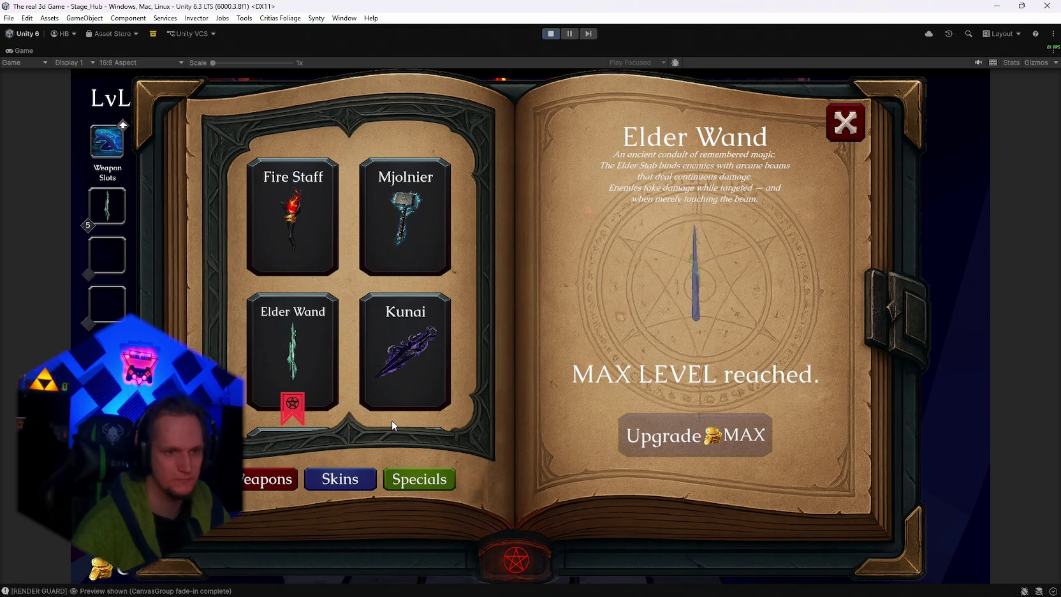
key("shift+space")
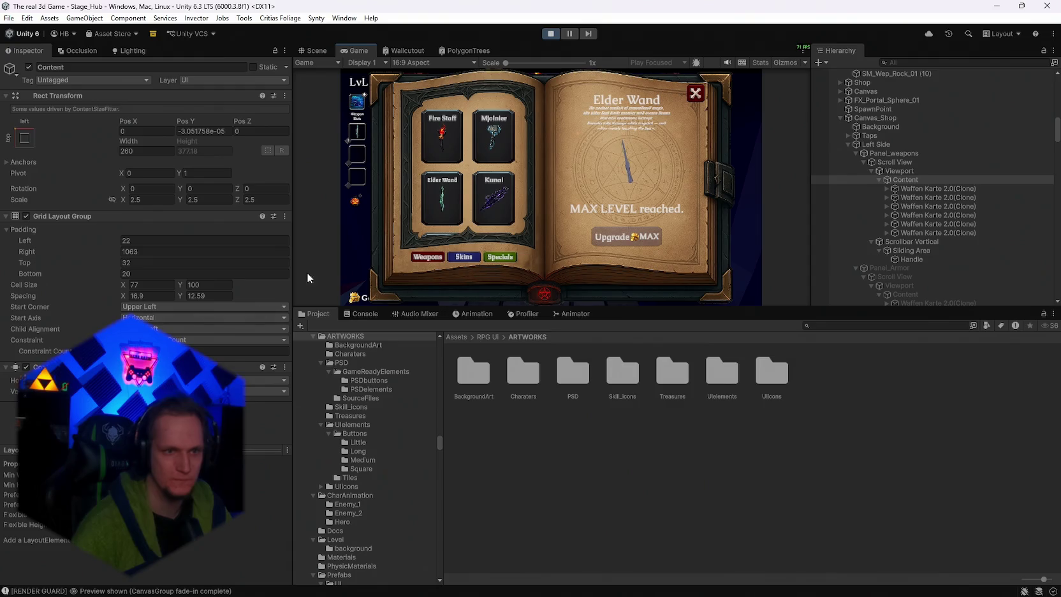
Reduce the weapon grid's Spacing Y to 12.8 and check the cards in the maximized Game view
left_click(435, 156)
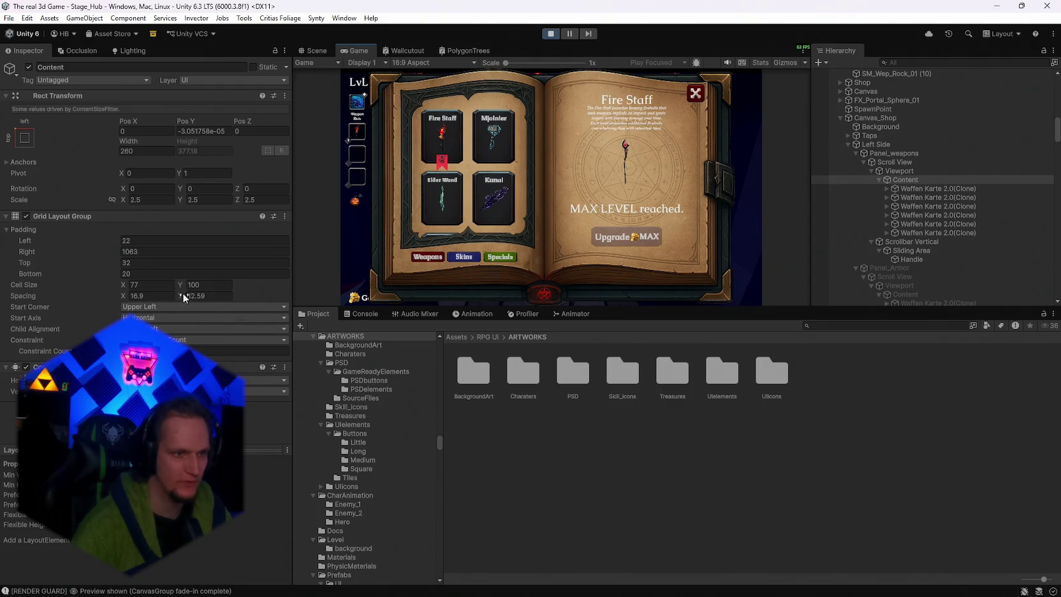
left_click_drag(183, 293, 170, 296)
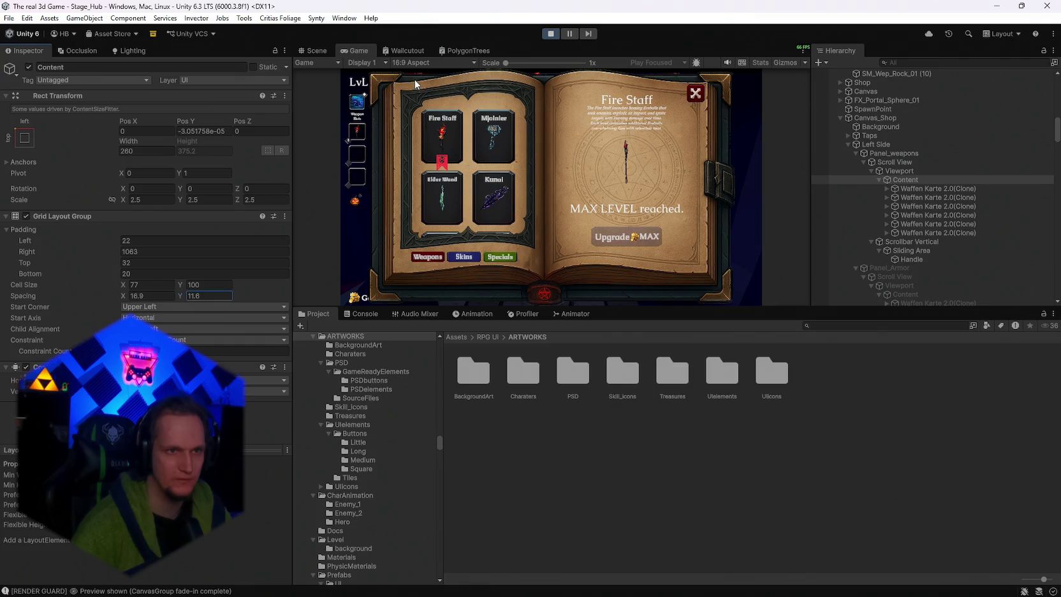
double_click(353, 52)
left_click(402, 242)
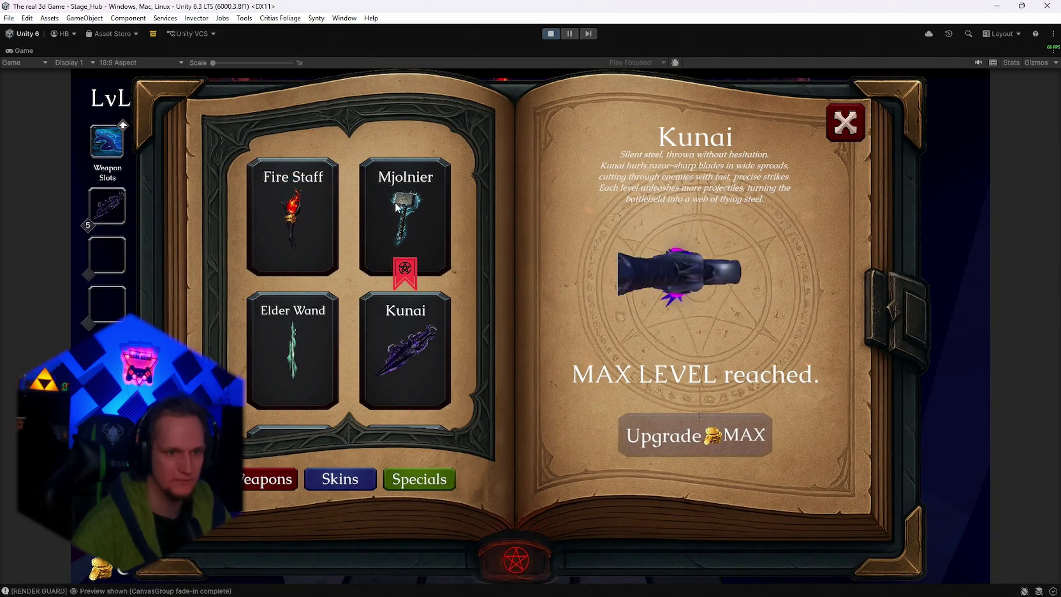
scroll(306, 323, "down", 2)
scroll(312, 332, "up", 2)
scroll(370, 402, "down", 2)
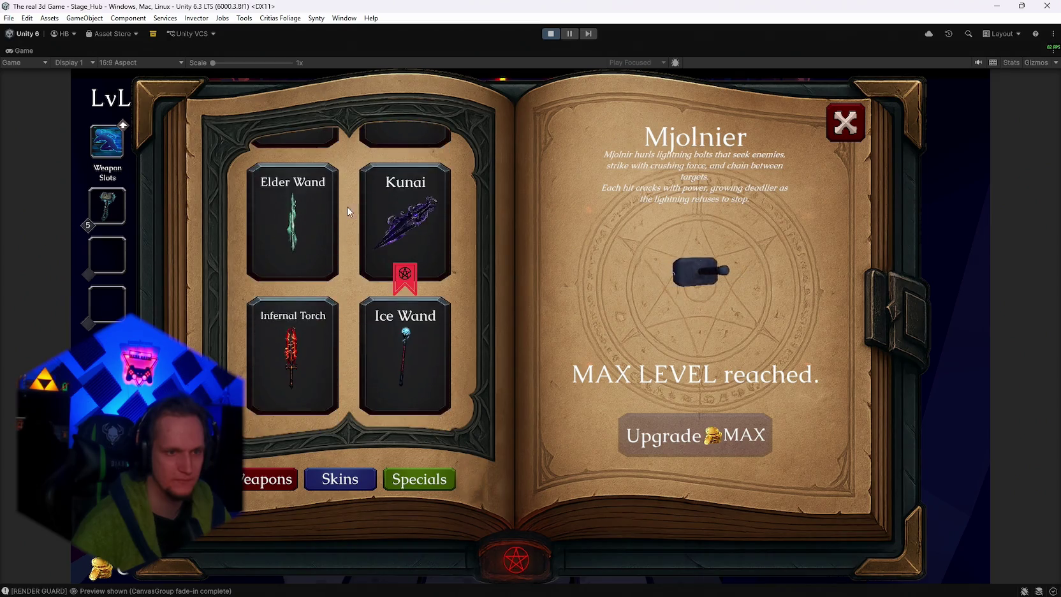
scroll(385, 317, "up", 2)
scroll(368, 355, "down", 2)
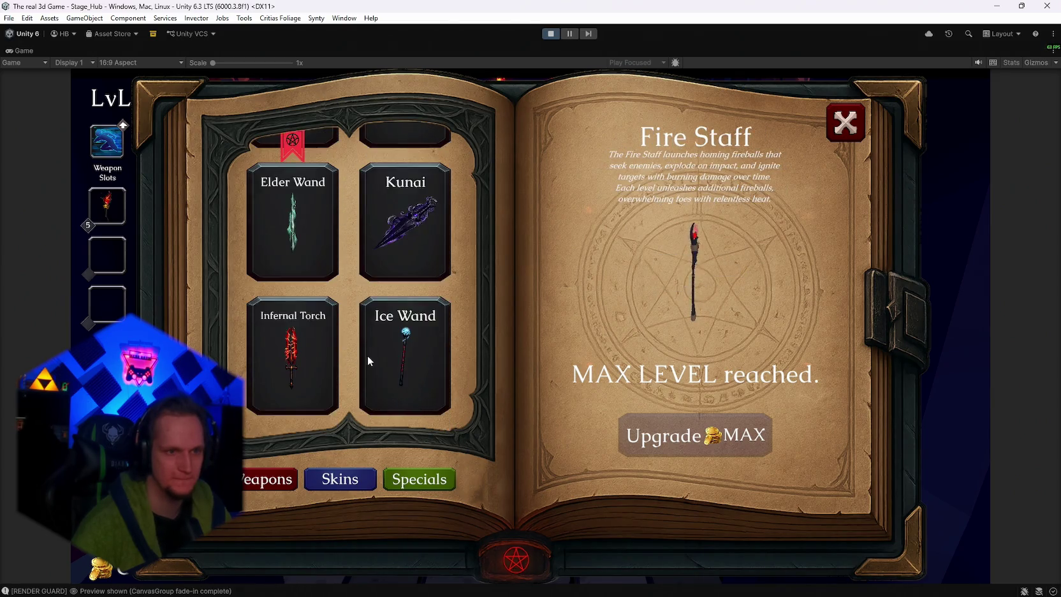
scroll(368, 354, "up", 2)
scroll(287, 355, "down", 2)
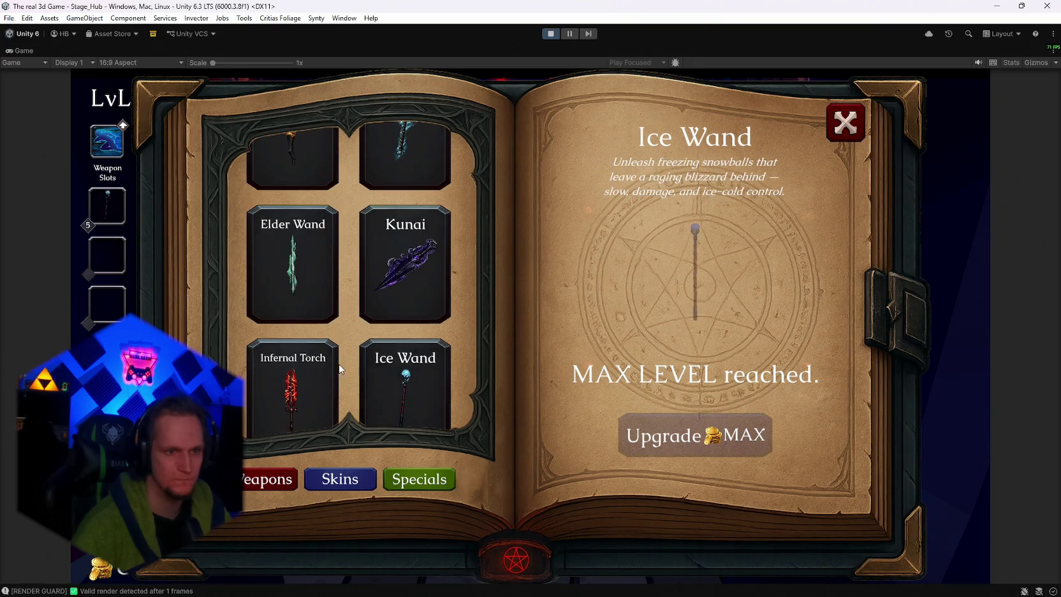
scroll(326, 354, "down", 1)
scroll(406, 363, "up", 2)
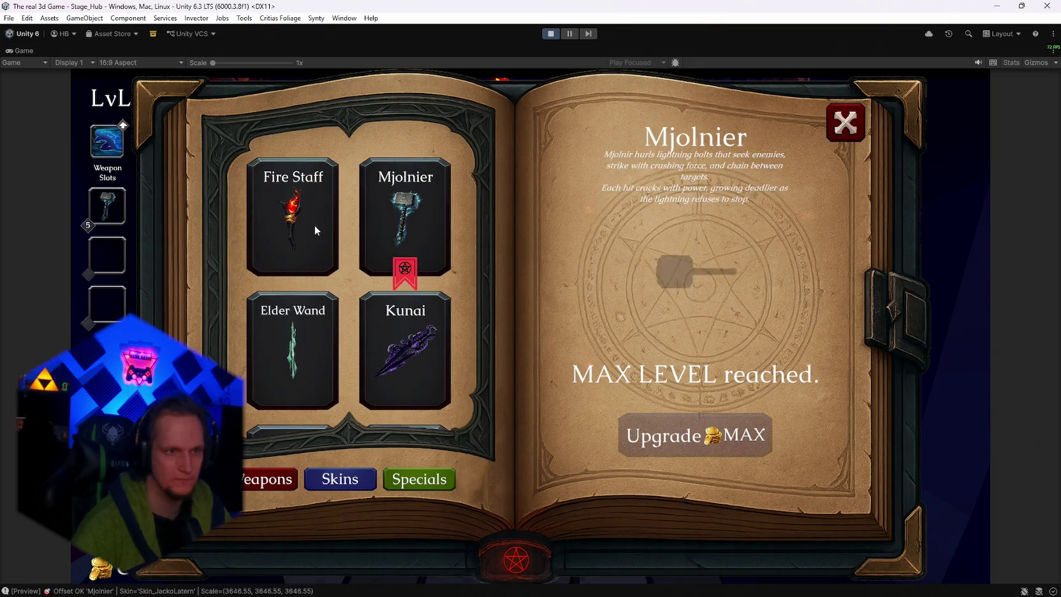
Set the grid's Padding Top to 19, re-select the Elder Wand, and stop the playtest
double_click(20, 49)
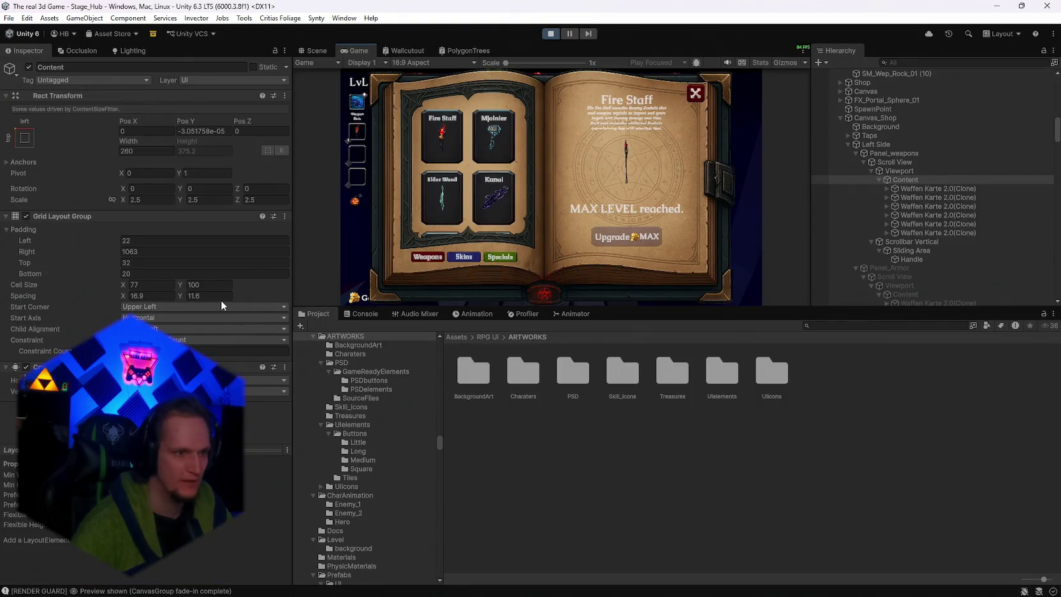
left_click_drag(114, 262, 104, 262)
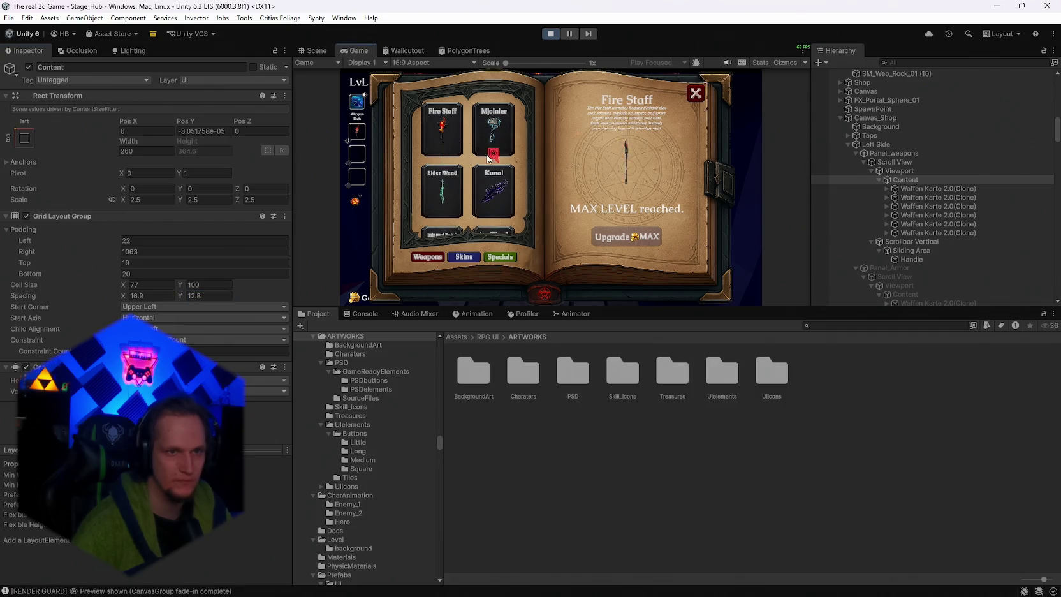
left_click(442, 192)
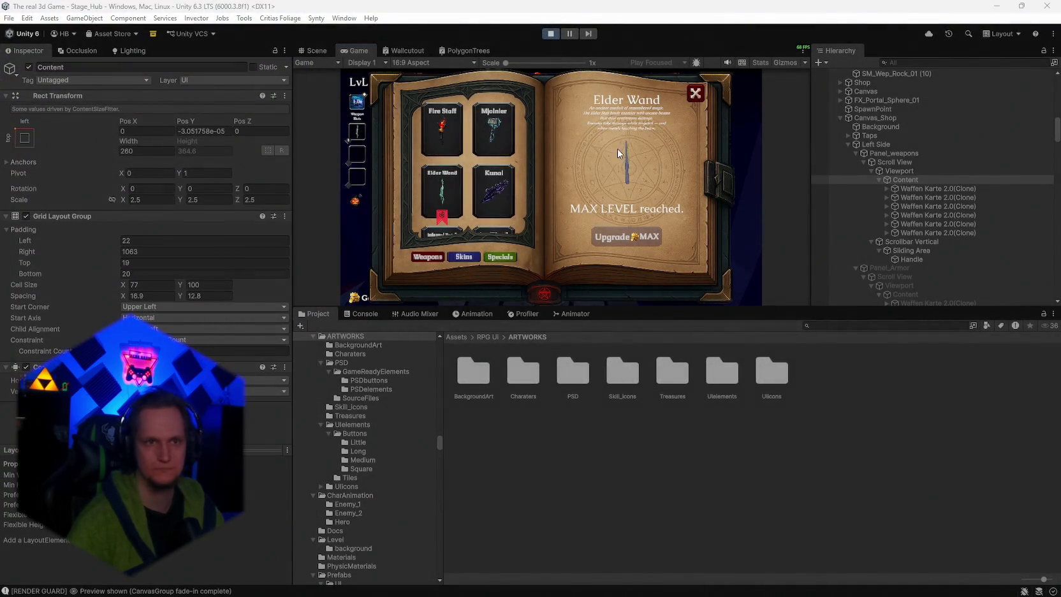
left_click(550, 33)
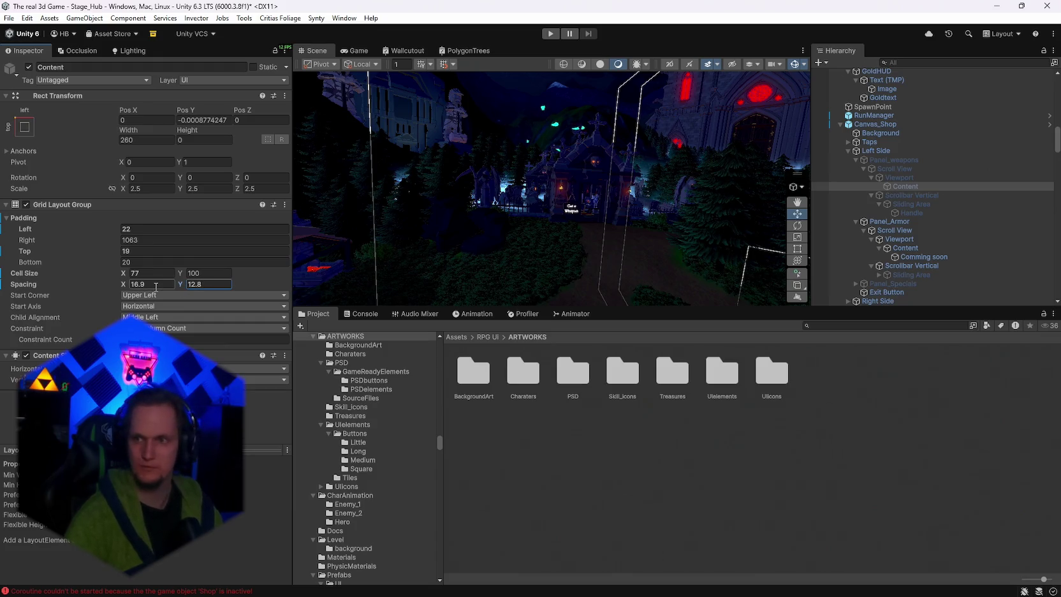
Deselect Content, save the scene and project, and start Play mode with Ctrl+P
left_click(524, 470)
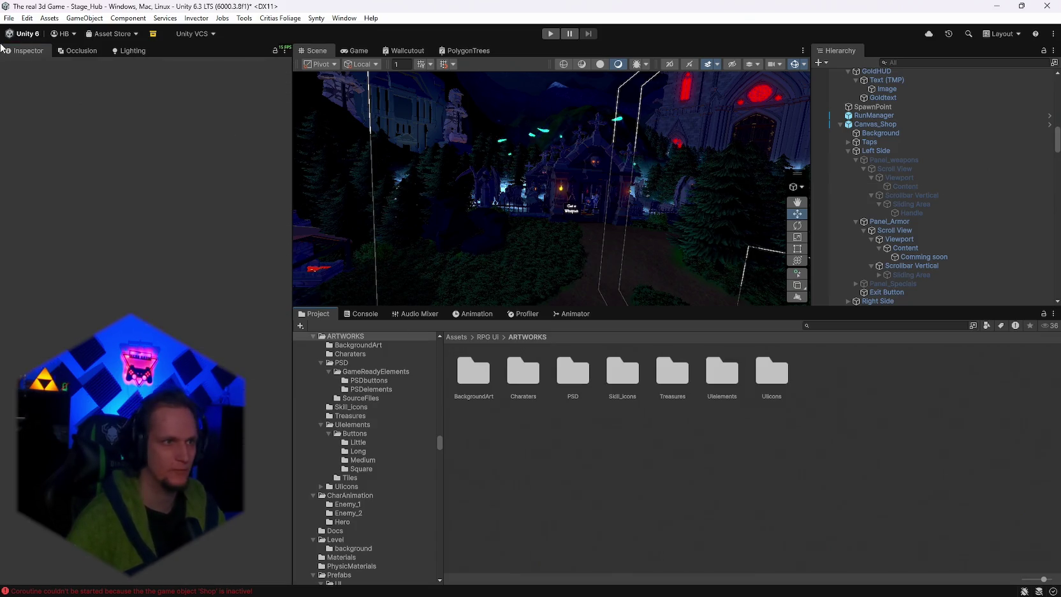
left_click(9, 18)
left_click(22, 73)
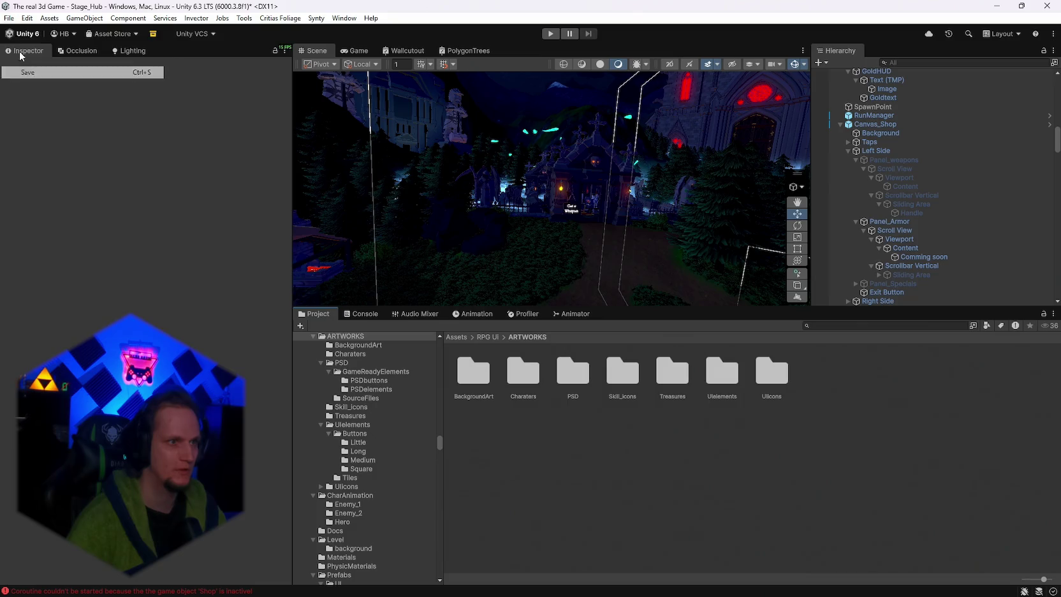
left_click(8, 18)
left_click(71, 138)
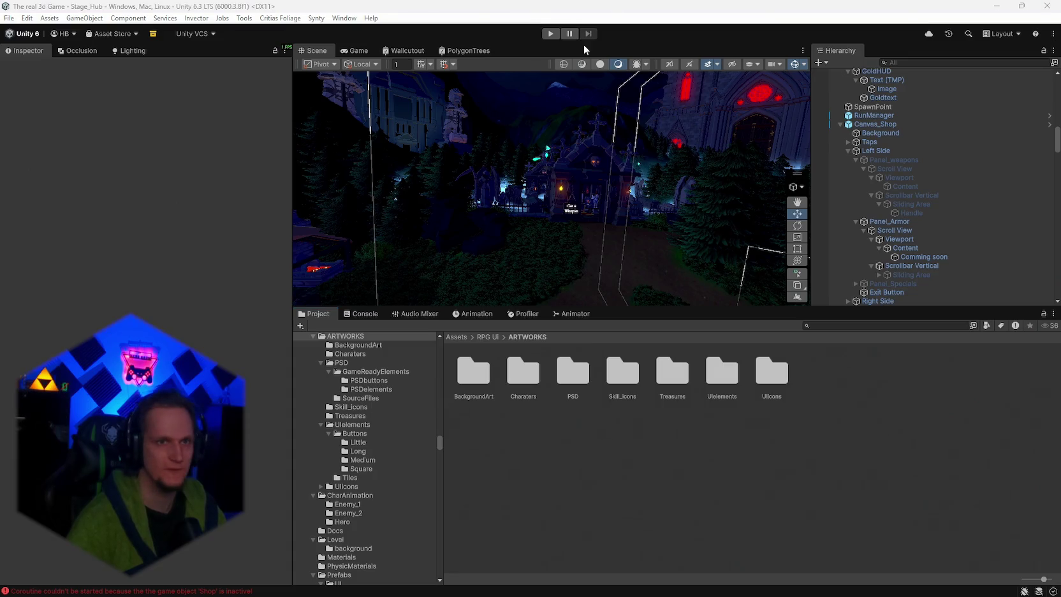
key("ctrl+p")
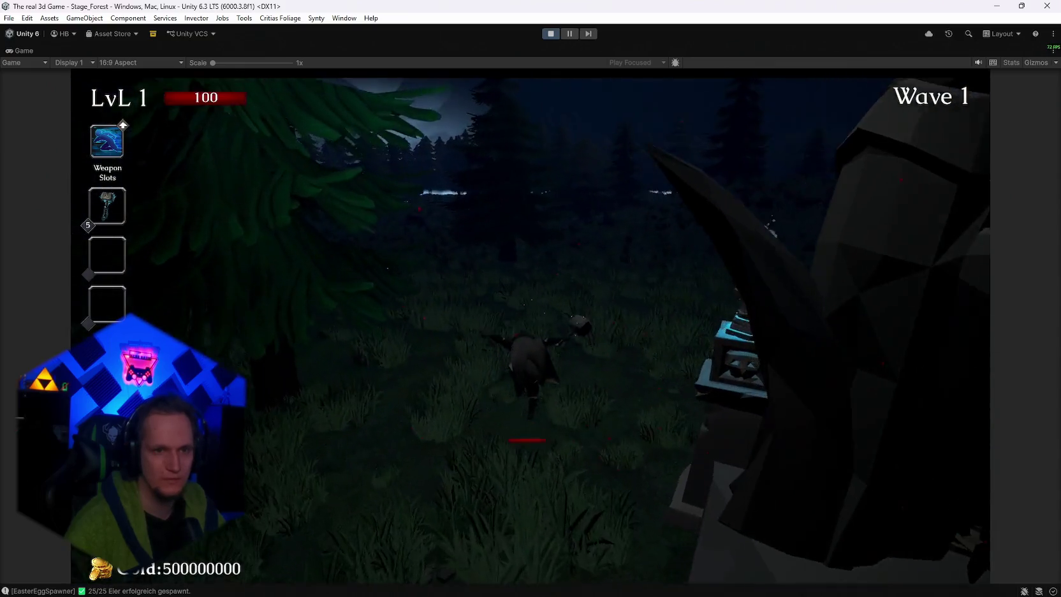
Resume from the pause menu and run through the forest fighting wolves until Wave 1 ends
key("Escape")
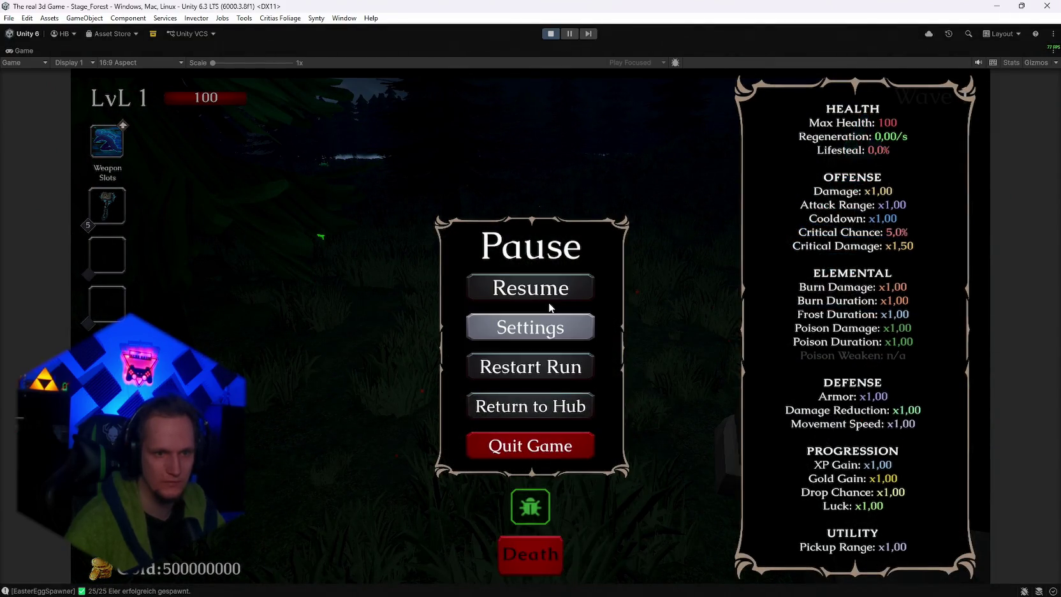
left_click(538, 293)
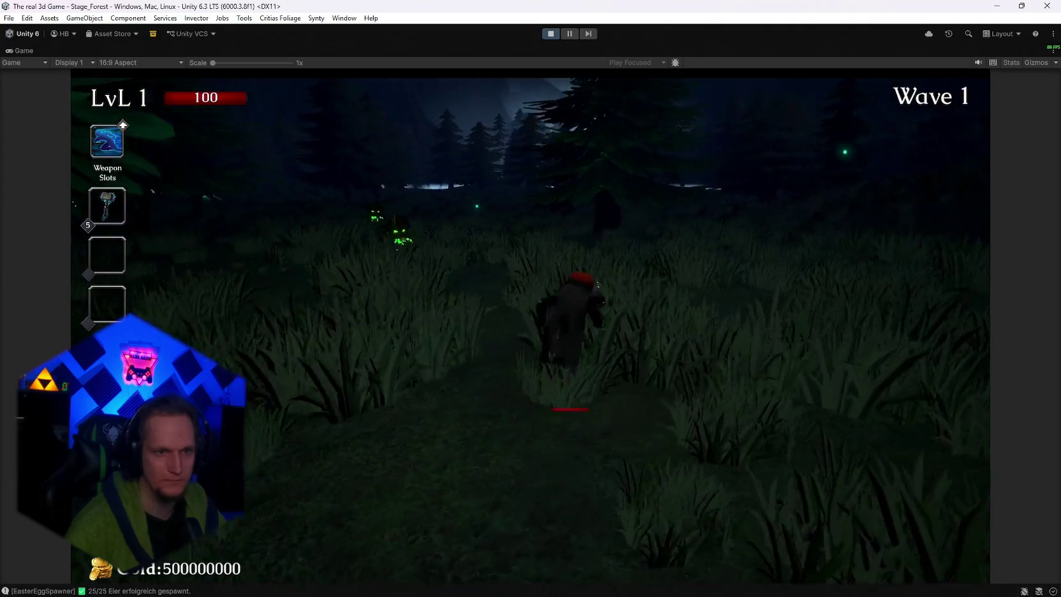
key("w")
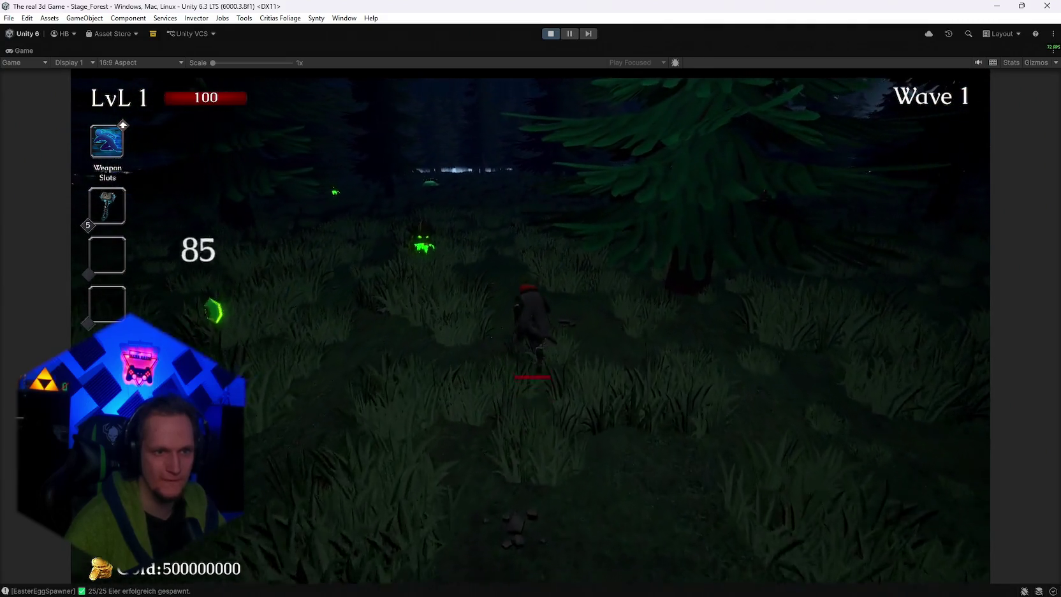
key("w")
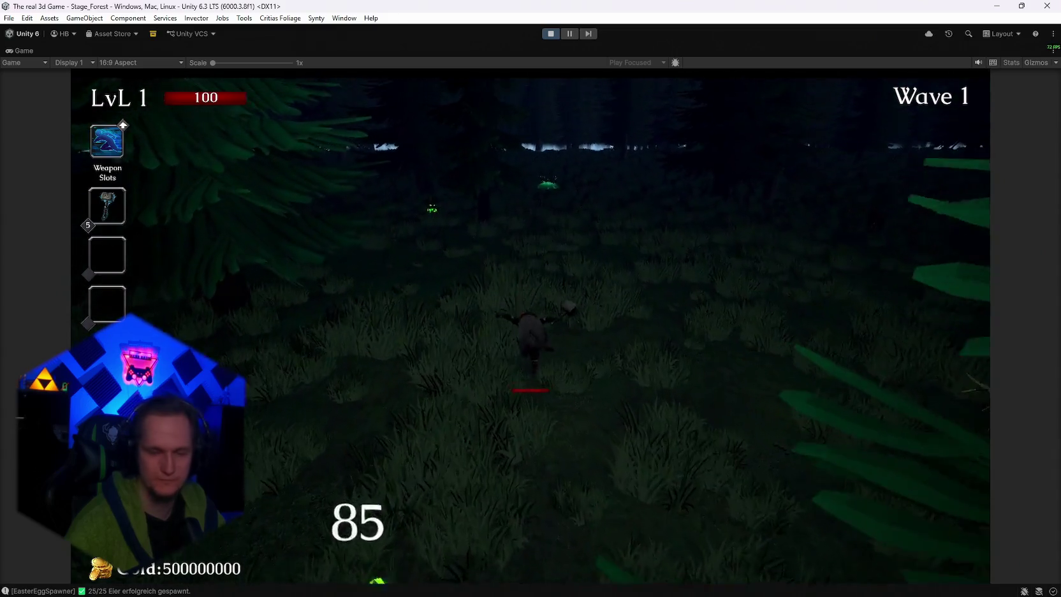
key("w")
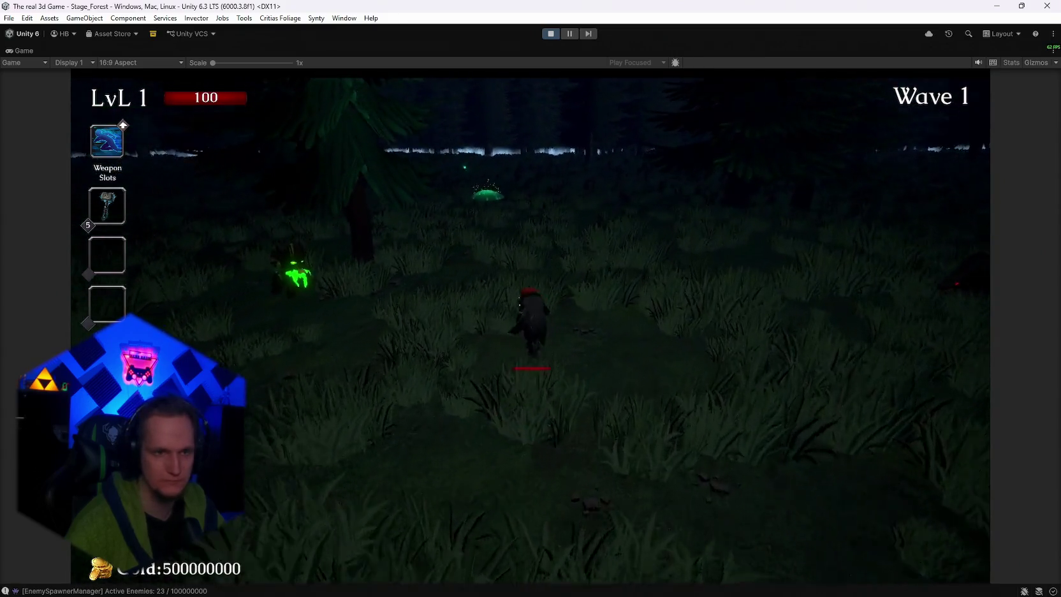
key("w")
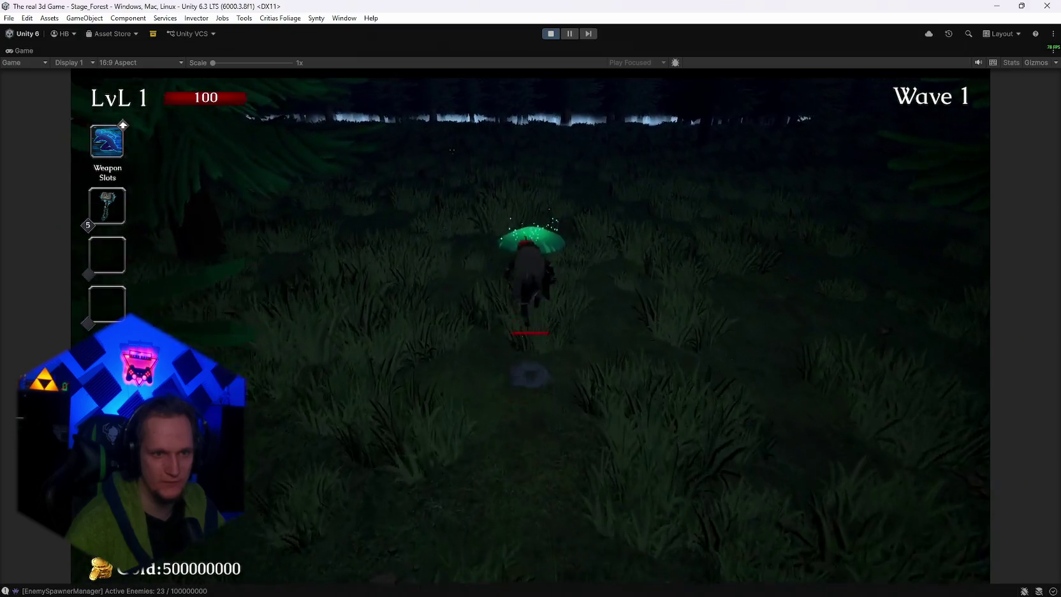
key("w")
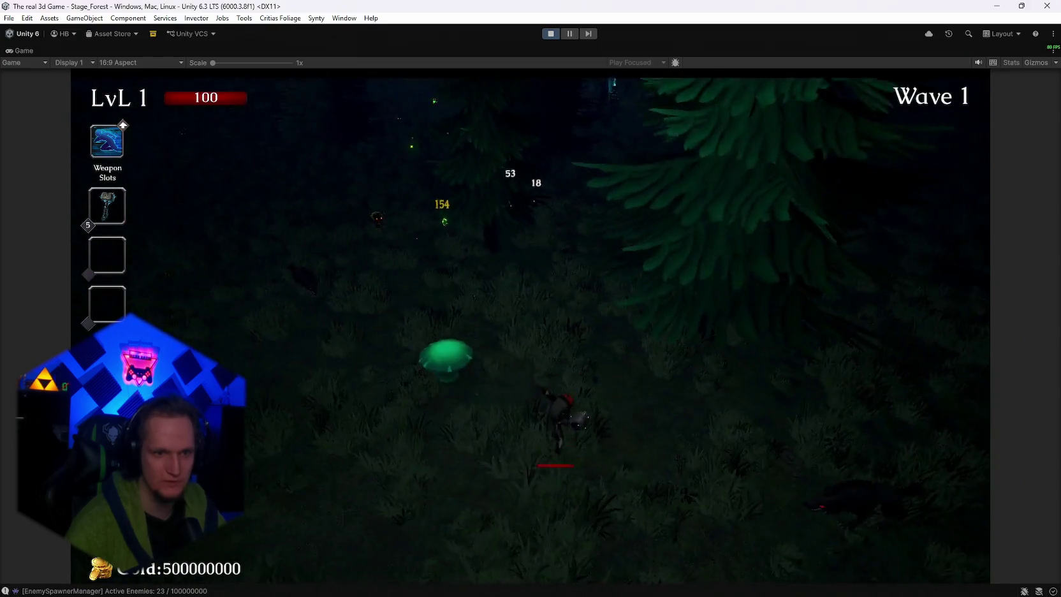
key("w")
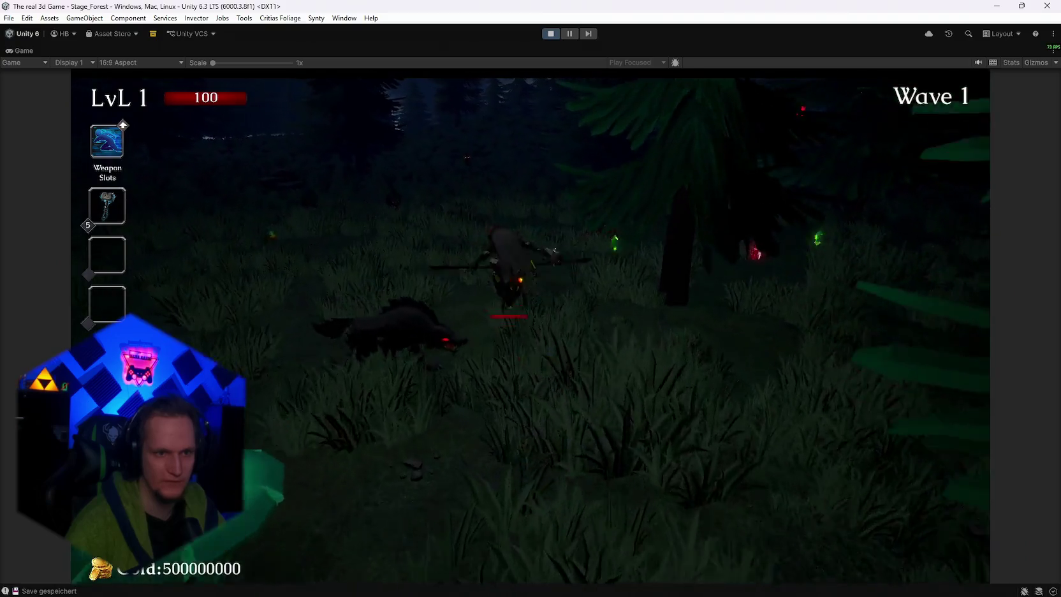
key("w")
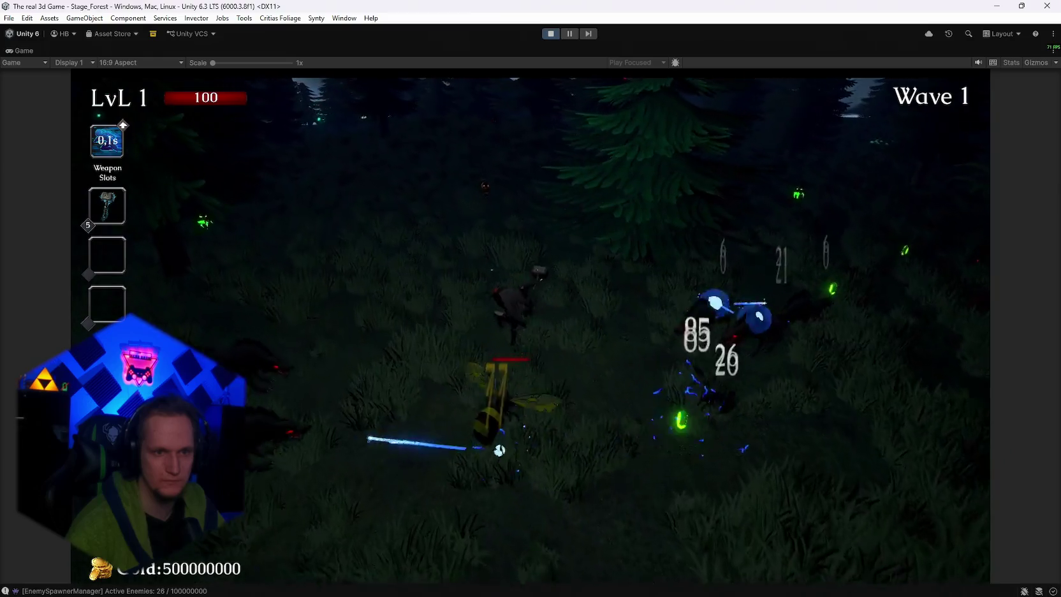
key("w")
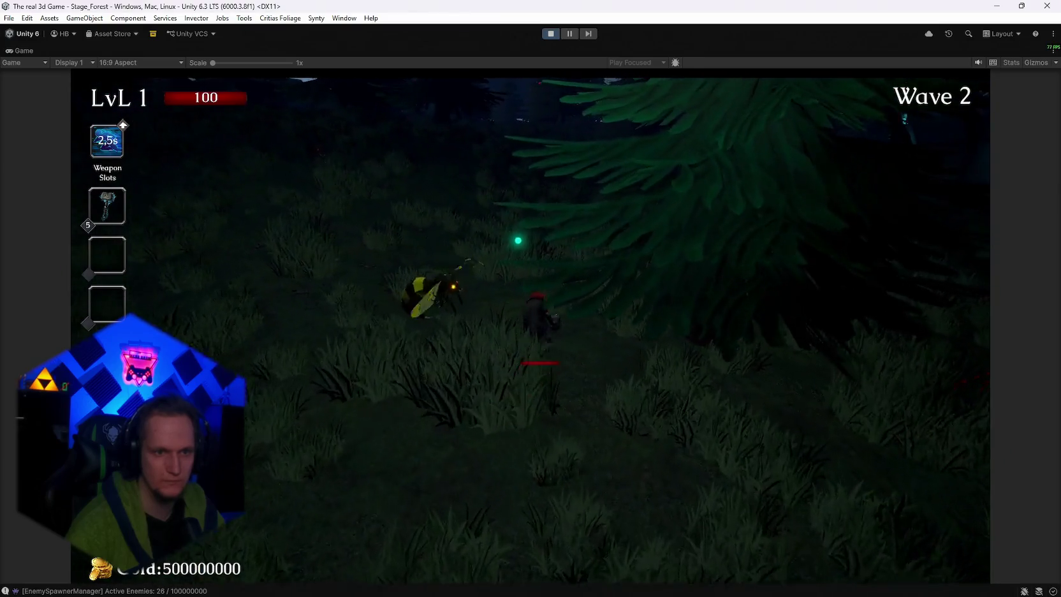
Keep moving past the trees through the forest as Wave 2 begins
key("w")
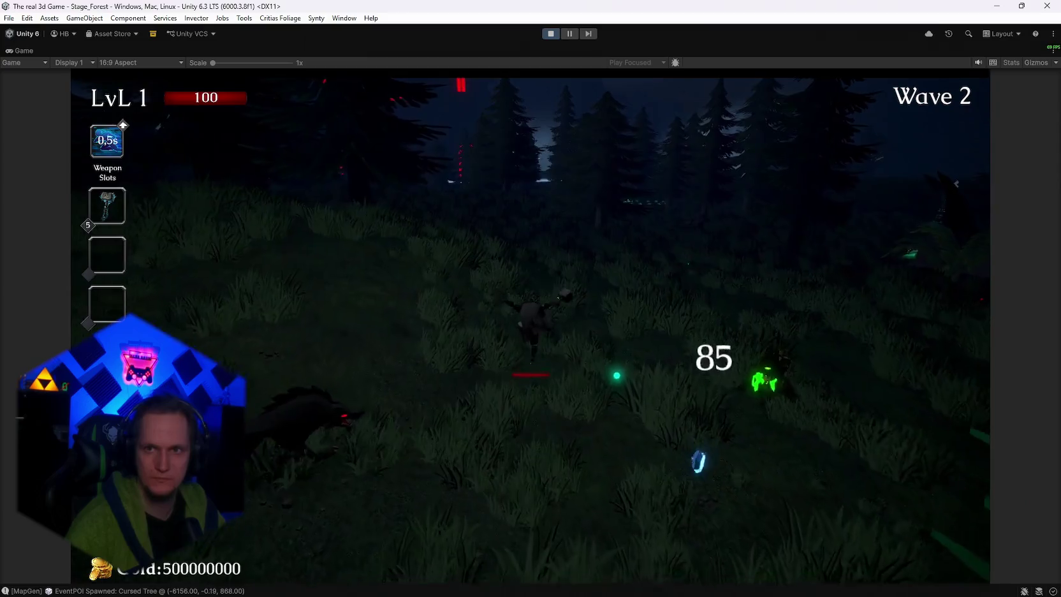
key("w")
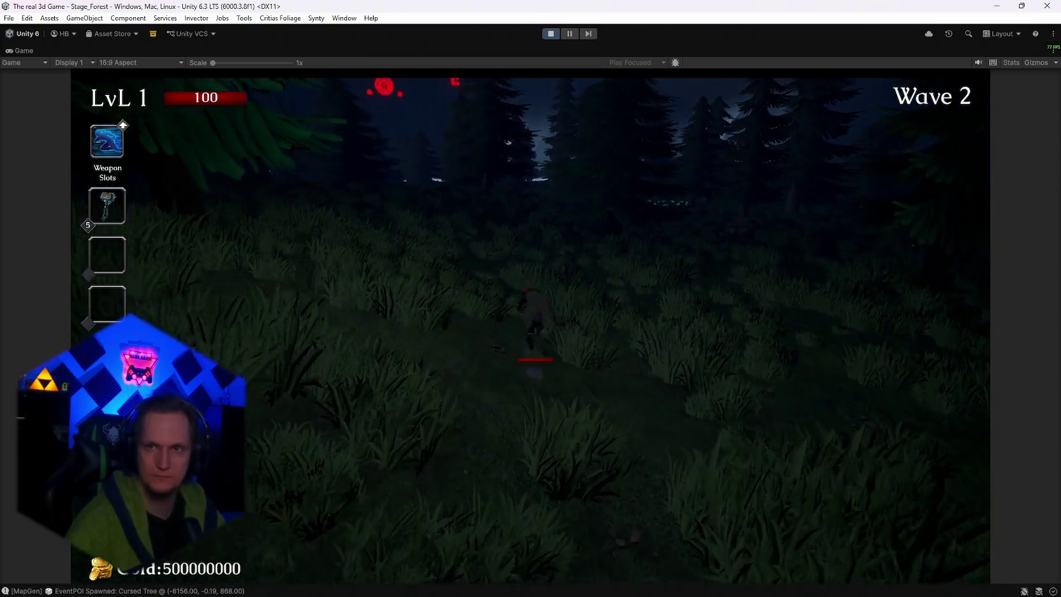
key("w")
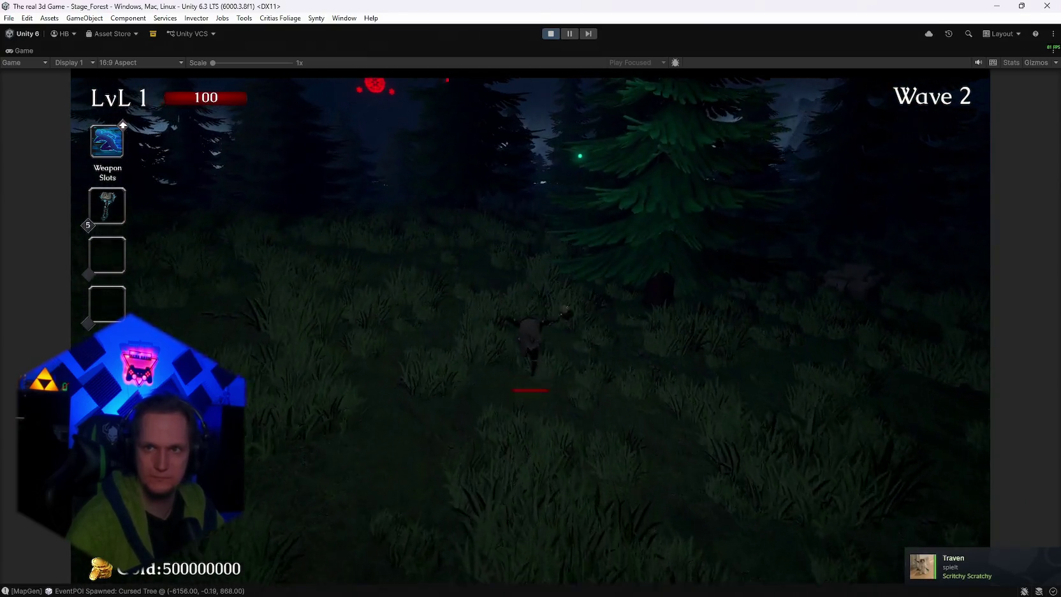
key("w")
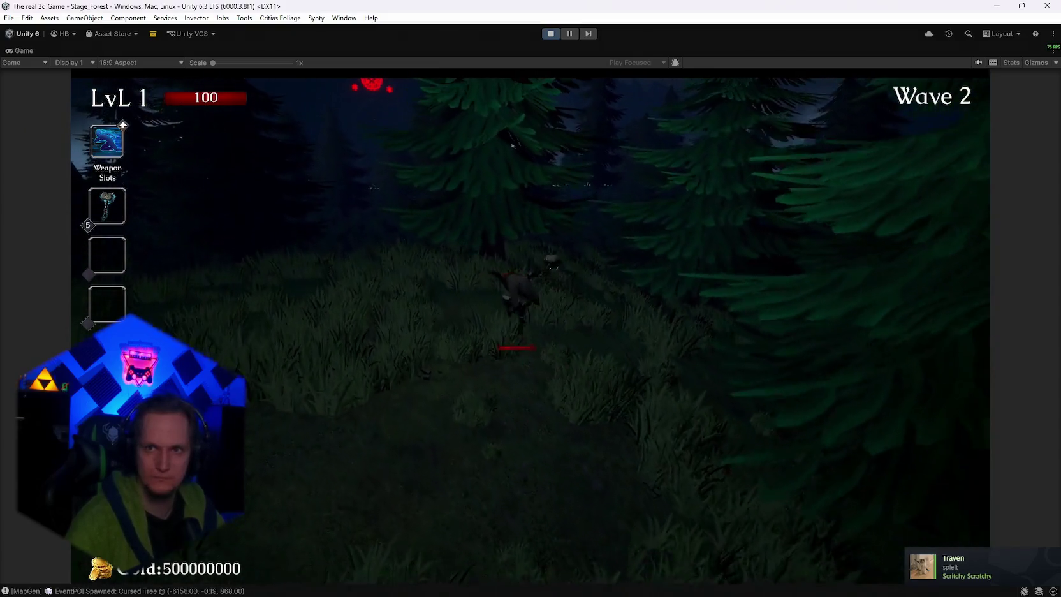
key("w")
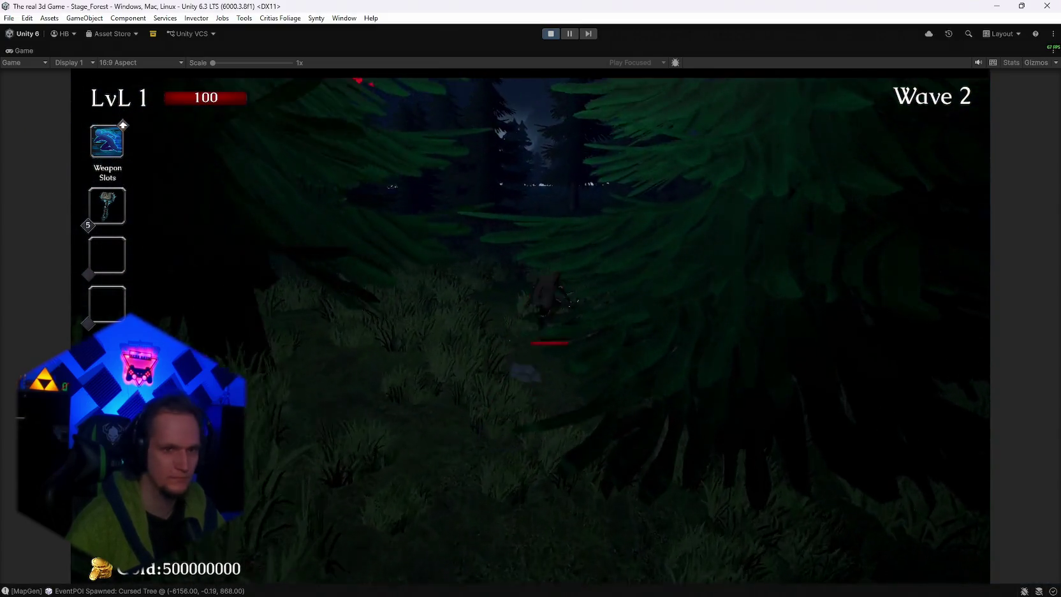
key("w")
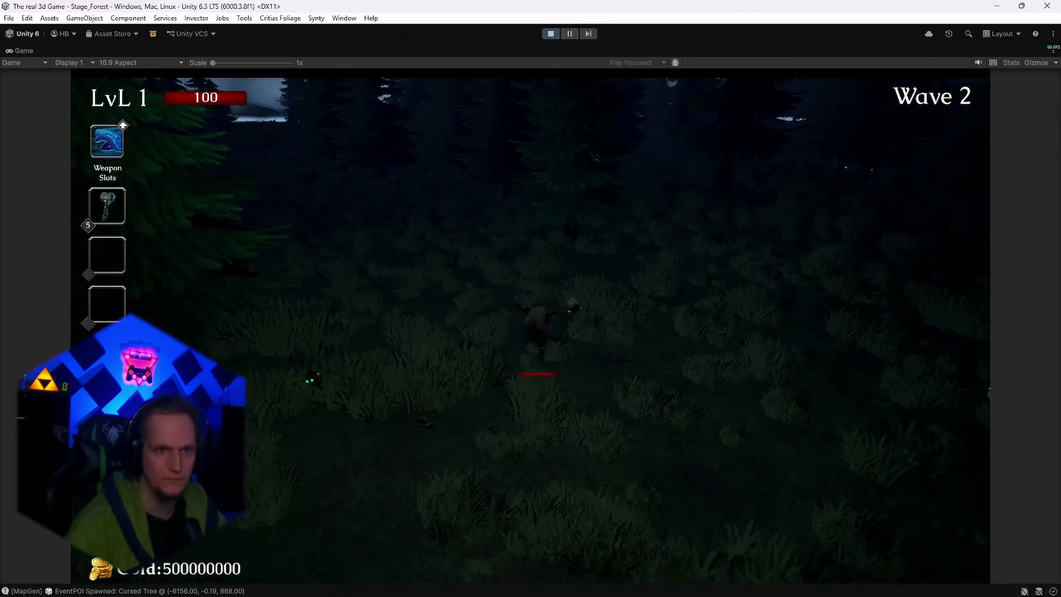
key("w")
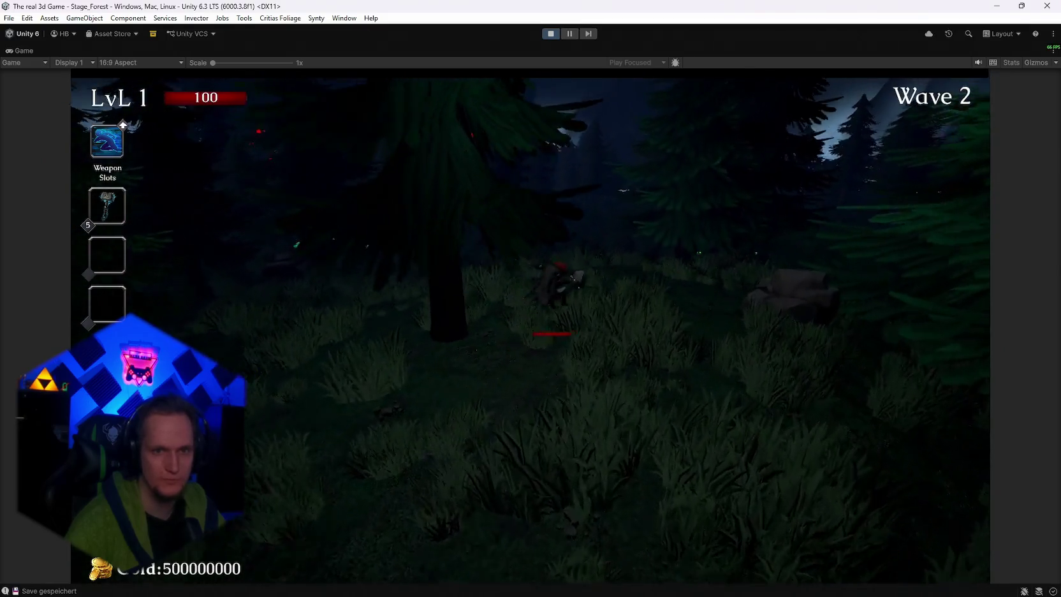
Move the character across the forest meadow, fighting wolves and bees through the early waves
key("w")
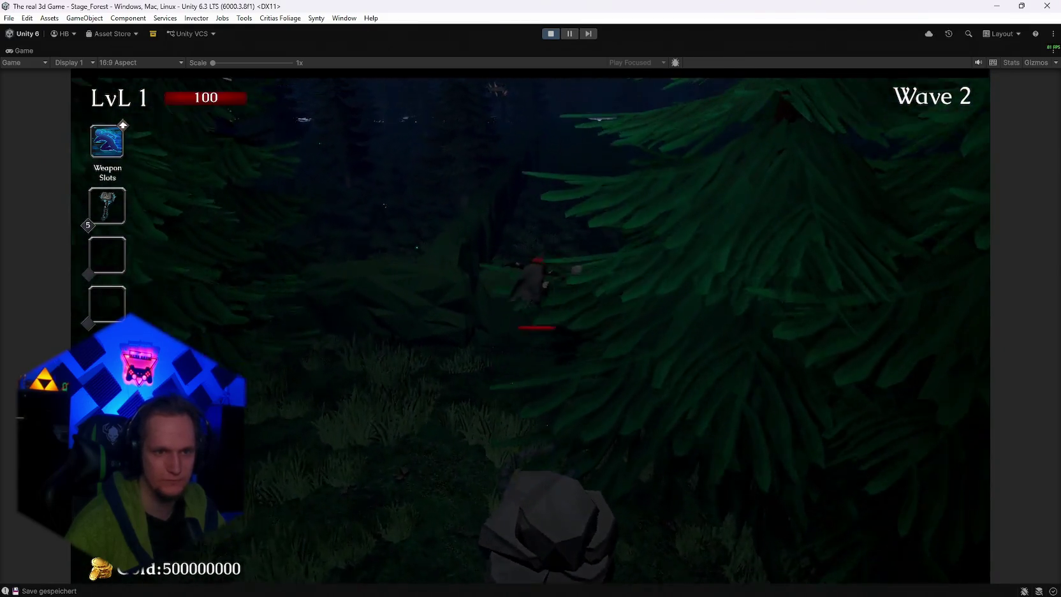
key("w")
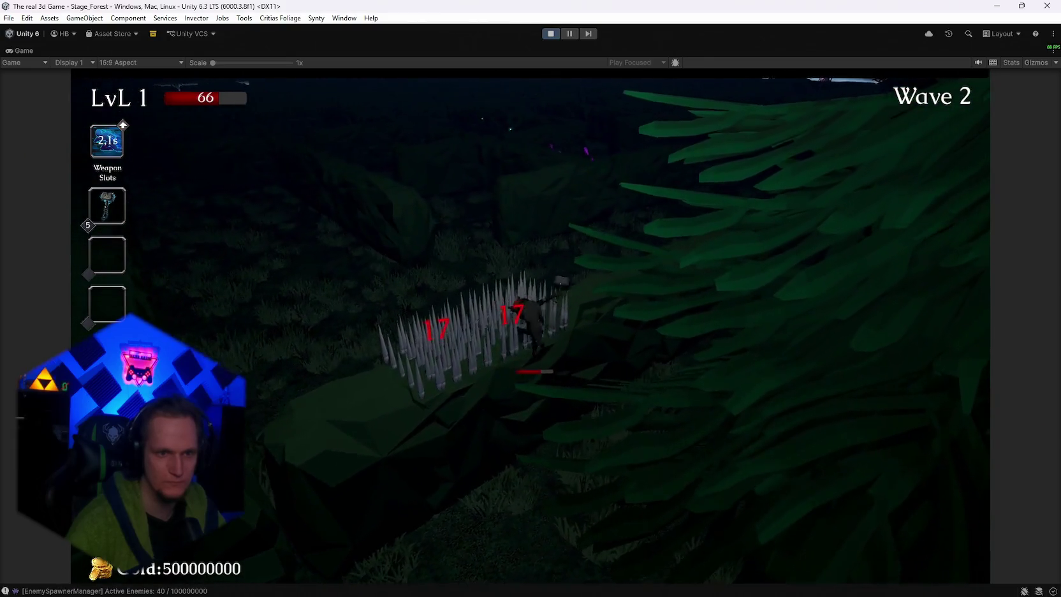
key("w")
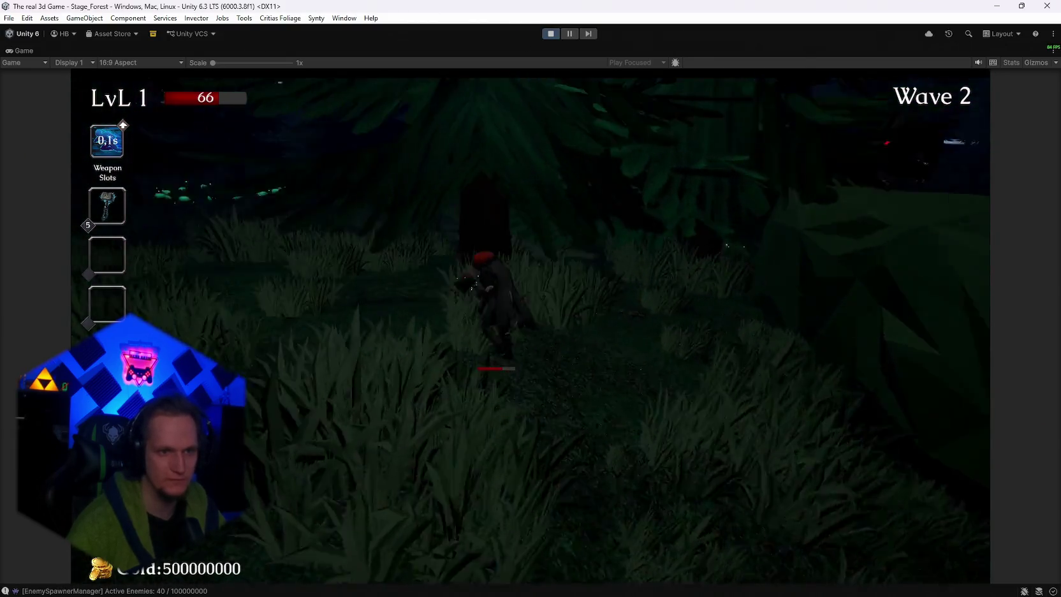
key("w")
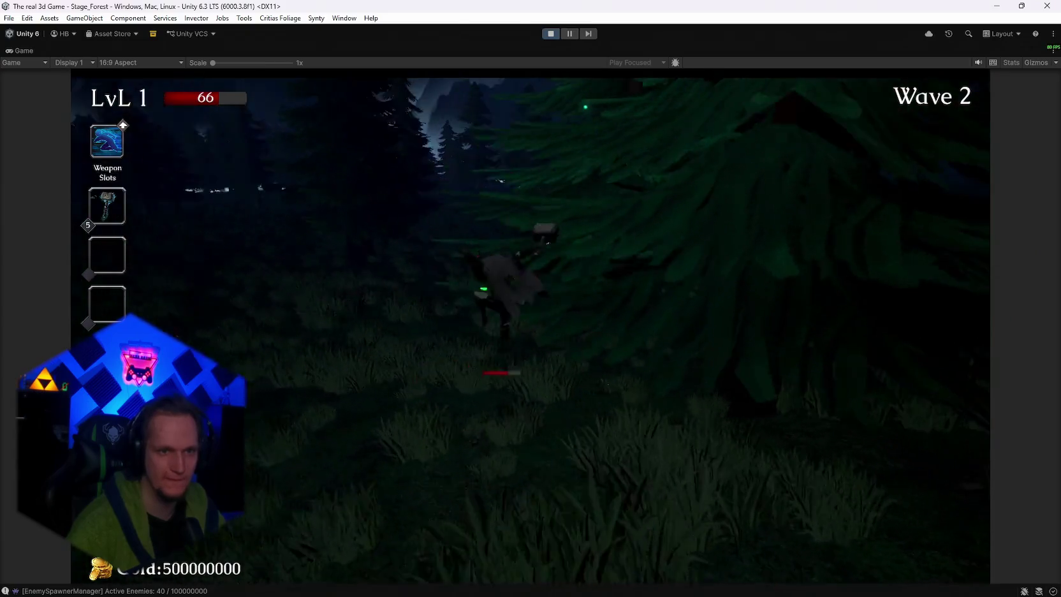
key("w")
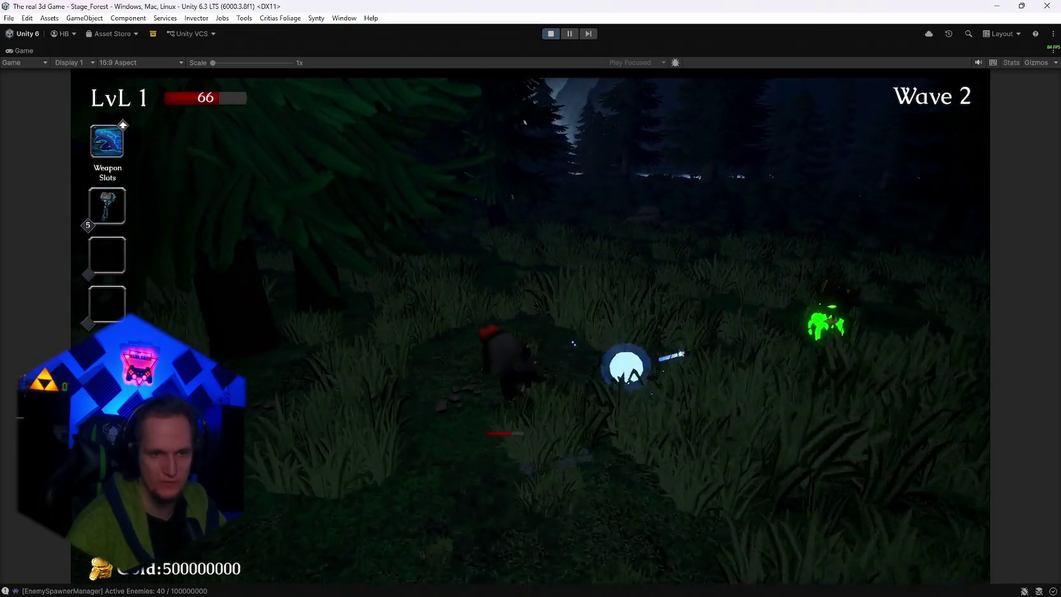
key("w")
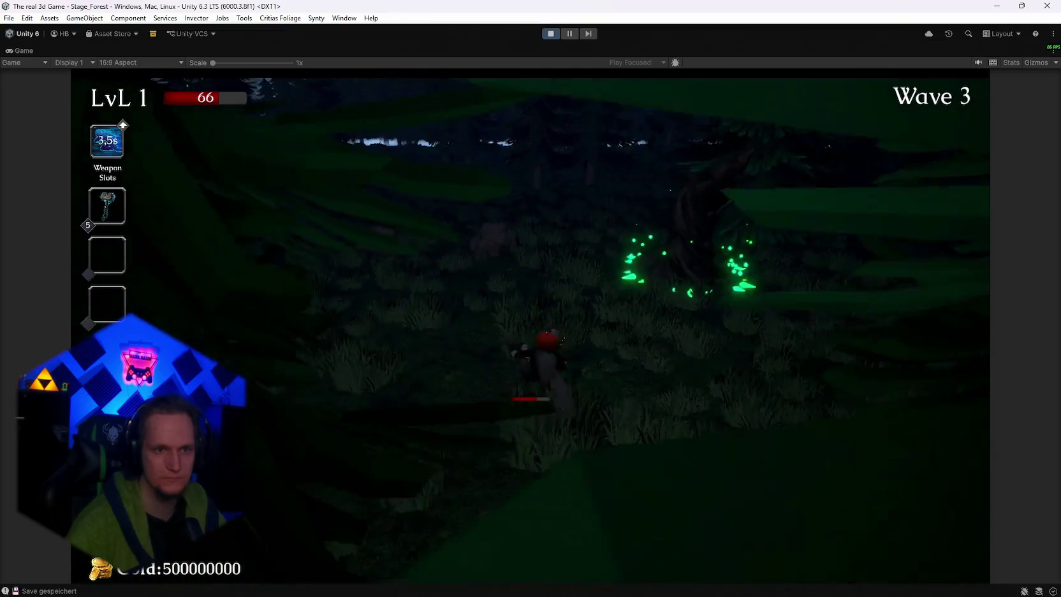
key("w")
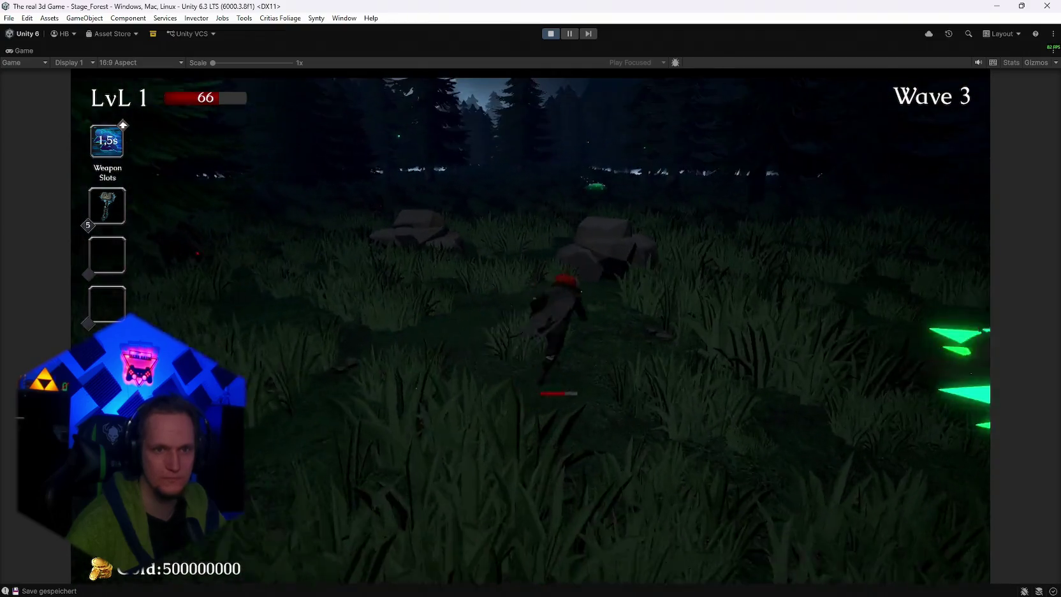
key("w")
key("w")
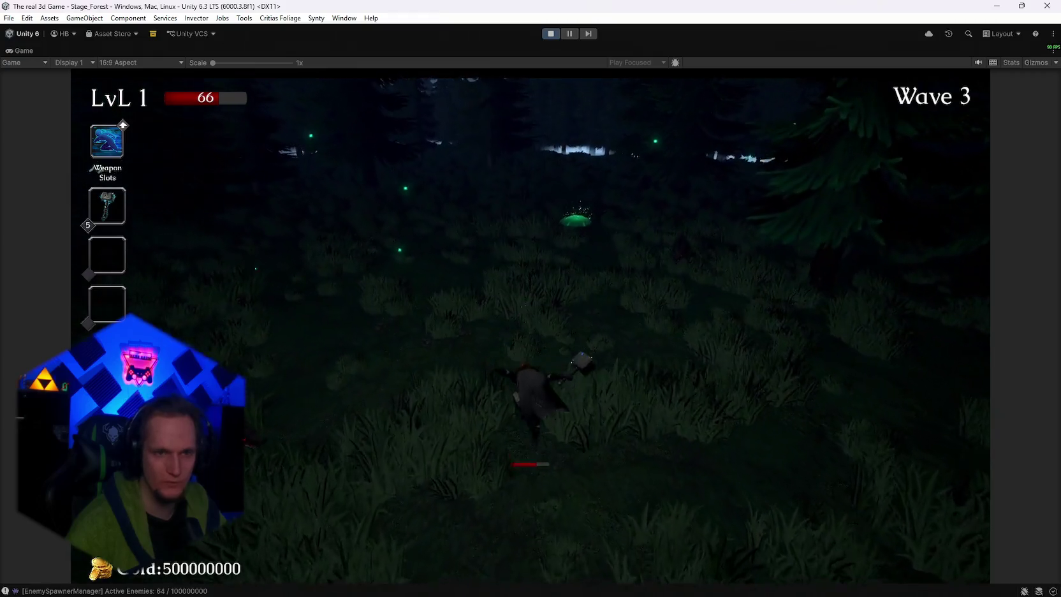
key("w")
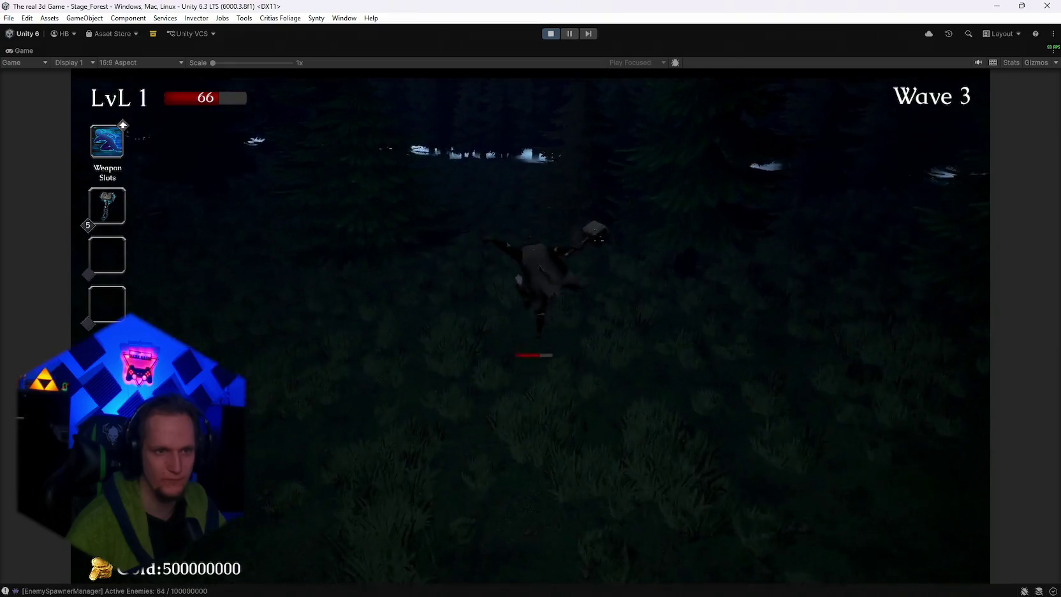
key("w")
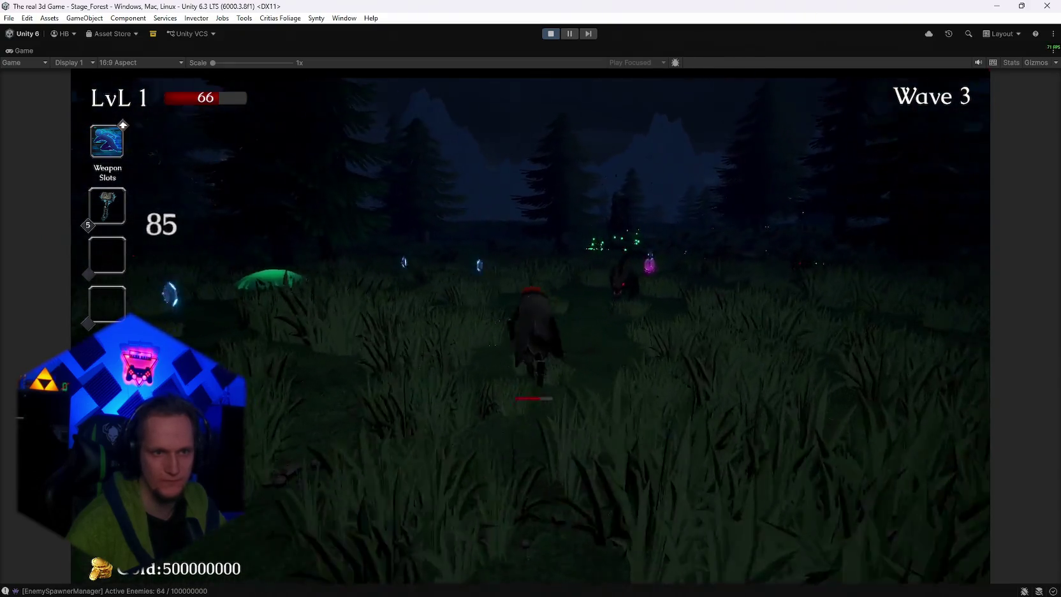
key("w")
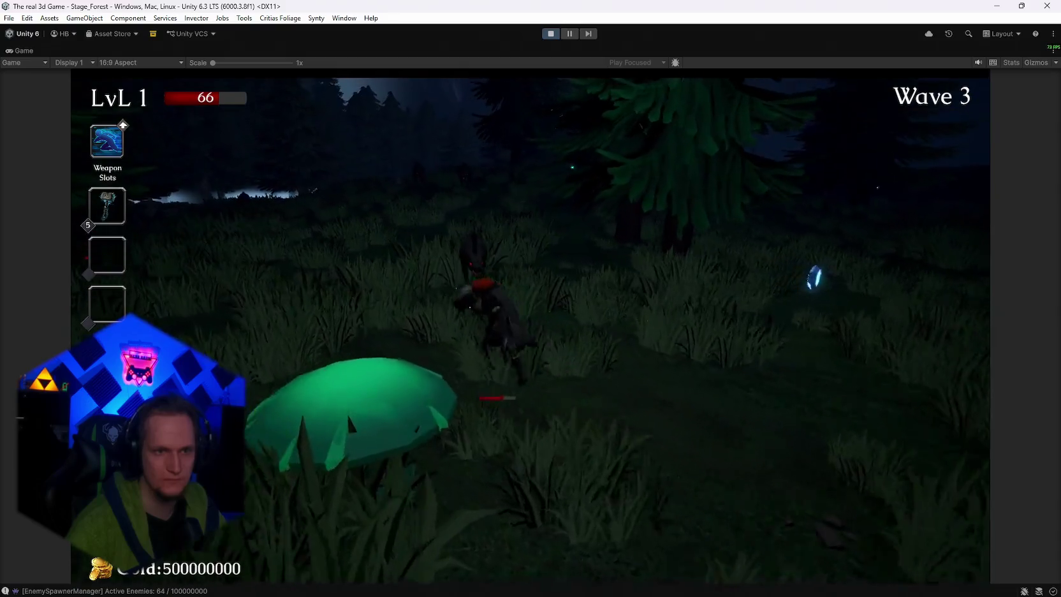
key("w")
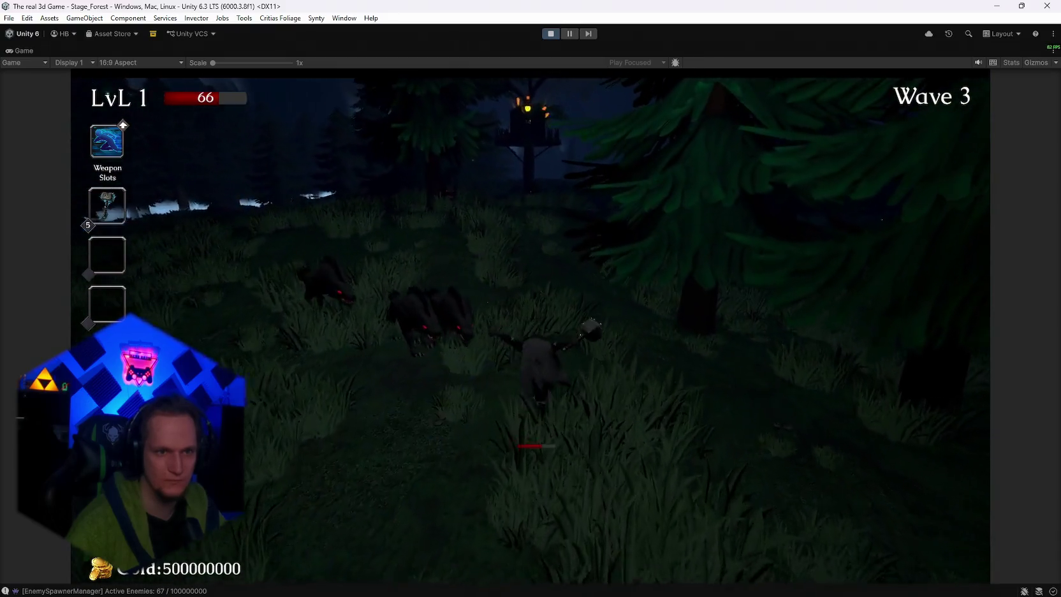
key("w")
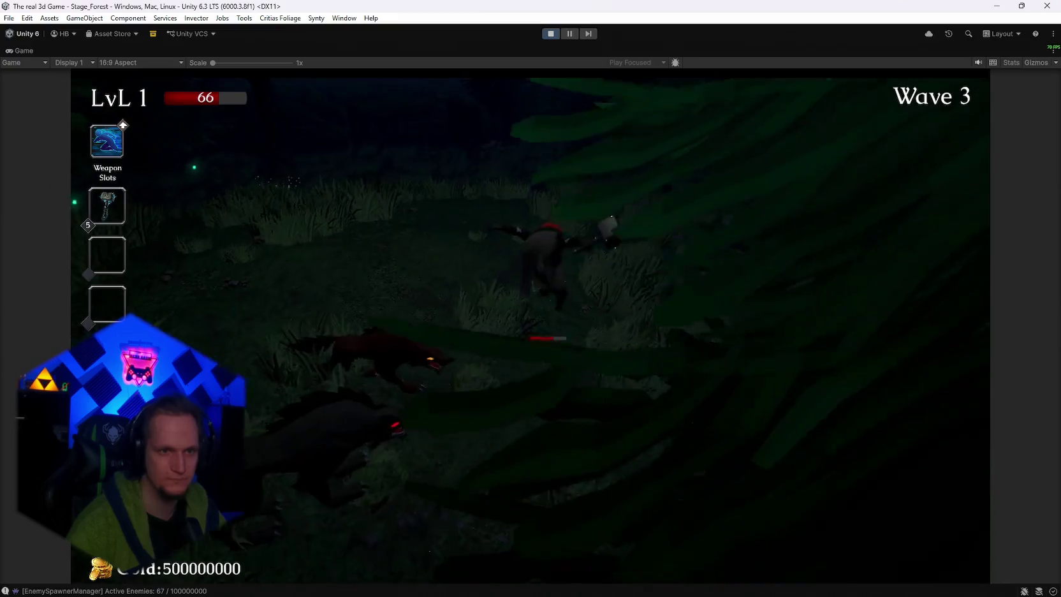
key("w")
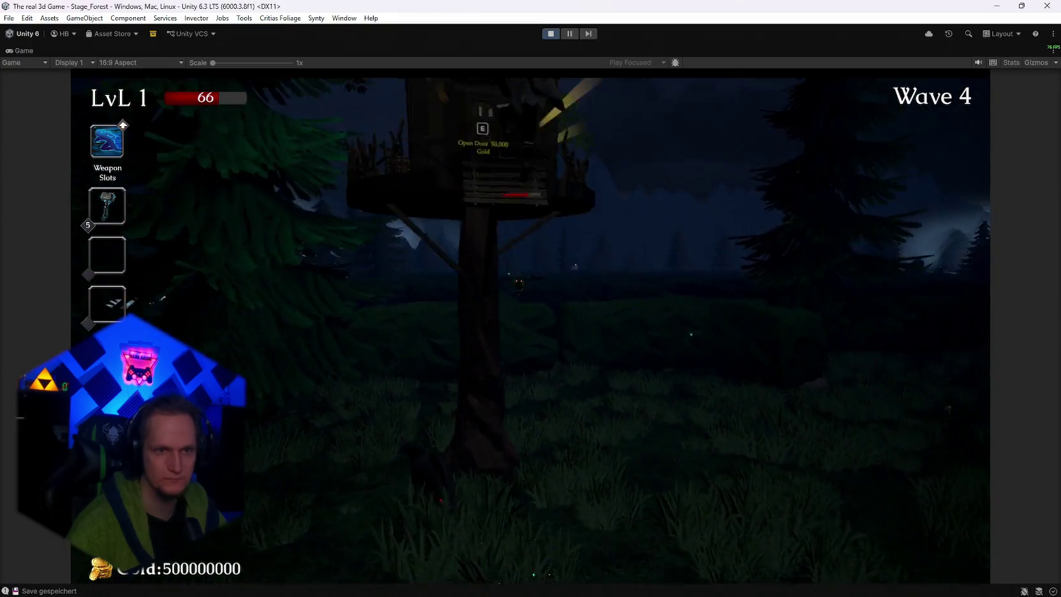
key("w")
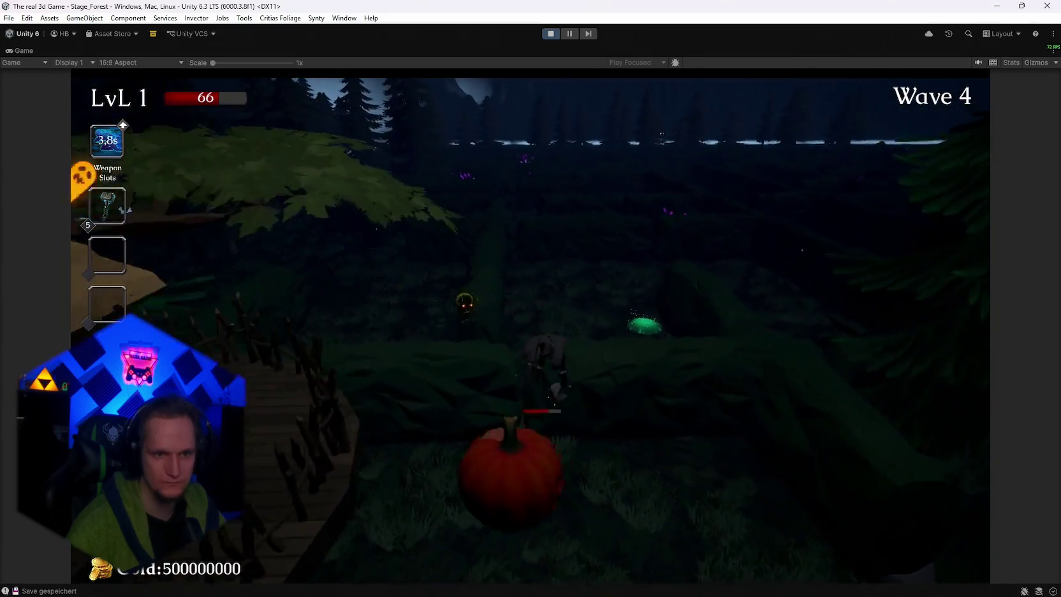
key("w")
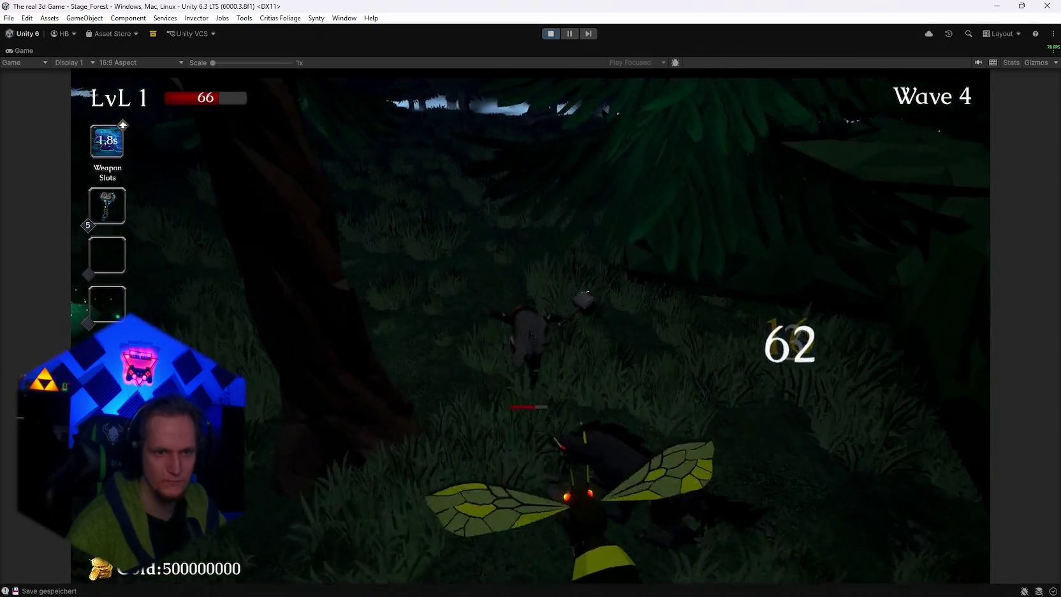
key("w")
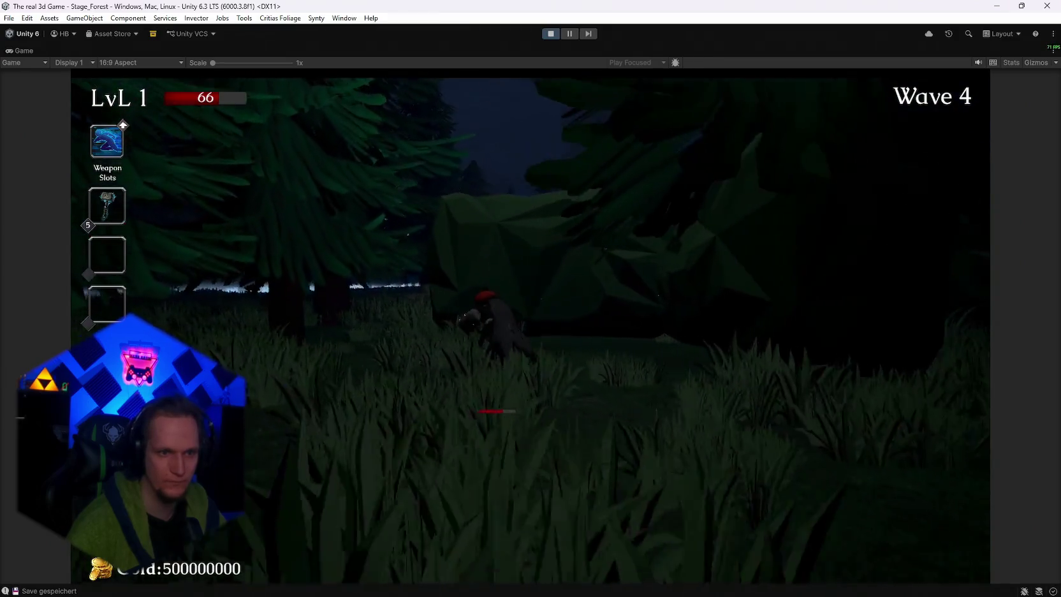
key("w")
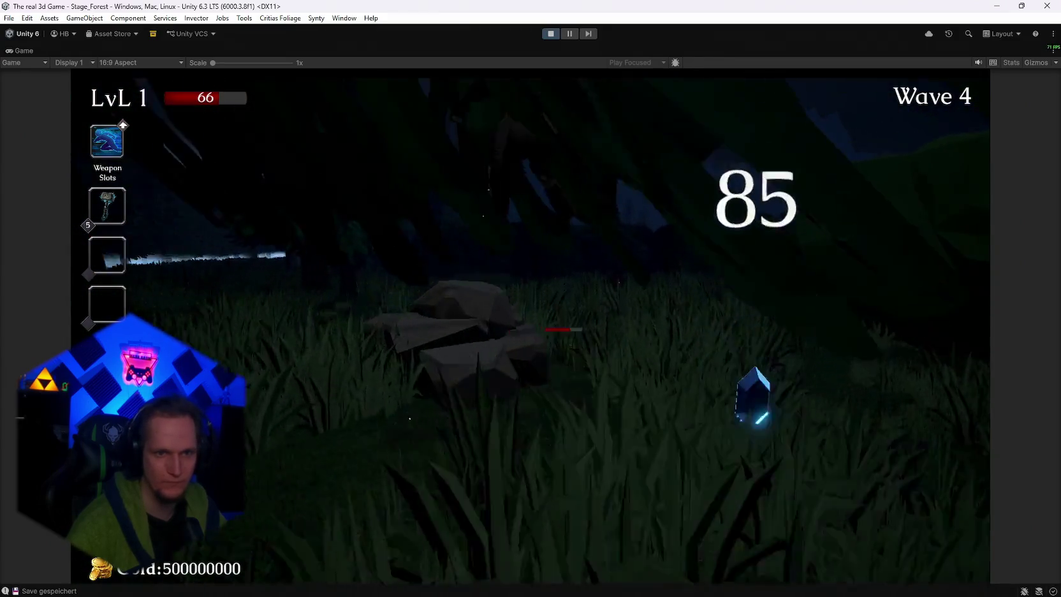
Survive the Maze Warden boss fire through the forest maze until the level-2 choice appears
key("w")
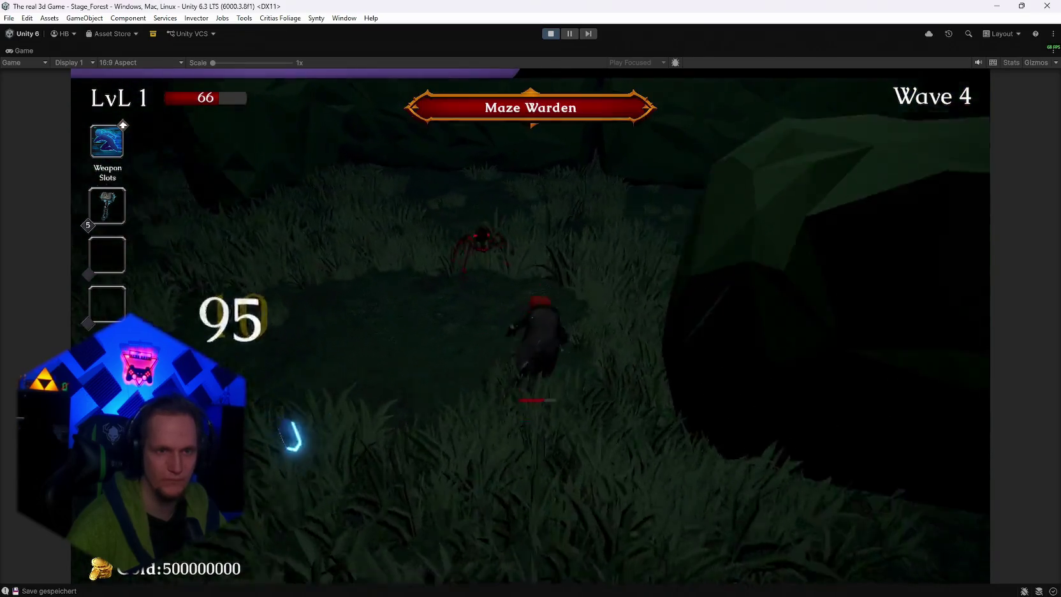
key("w")
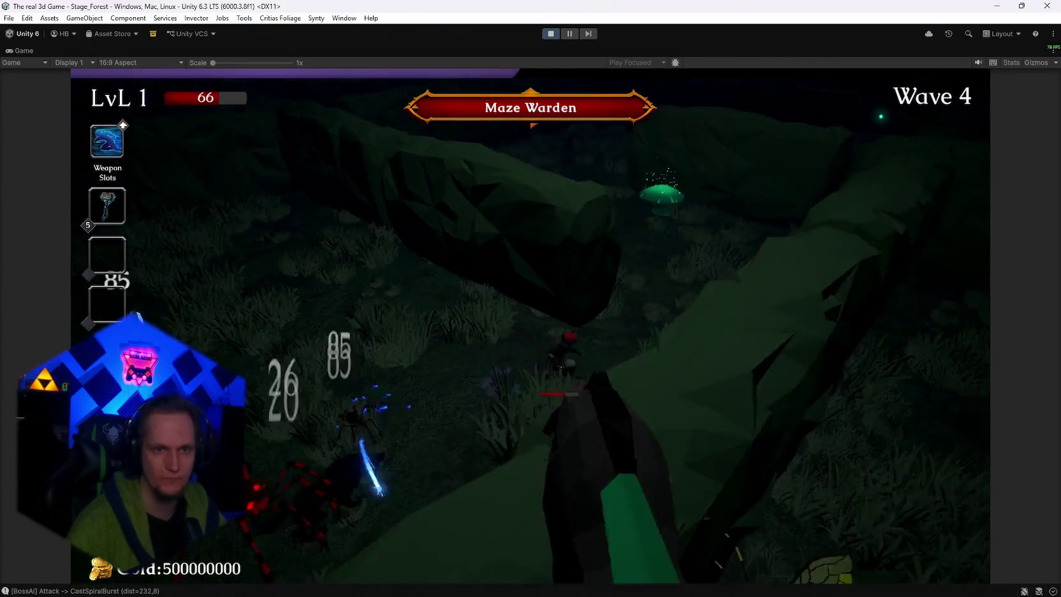
key("w")
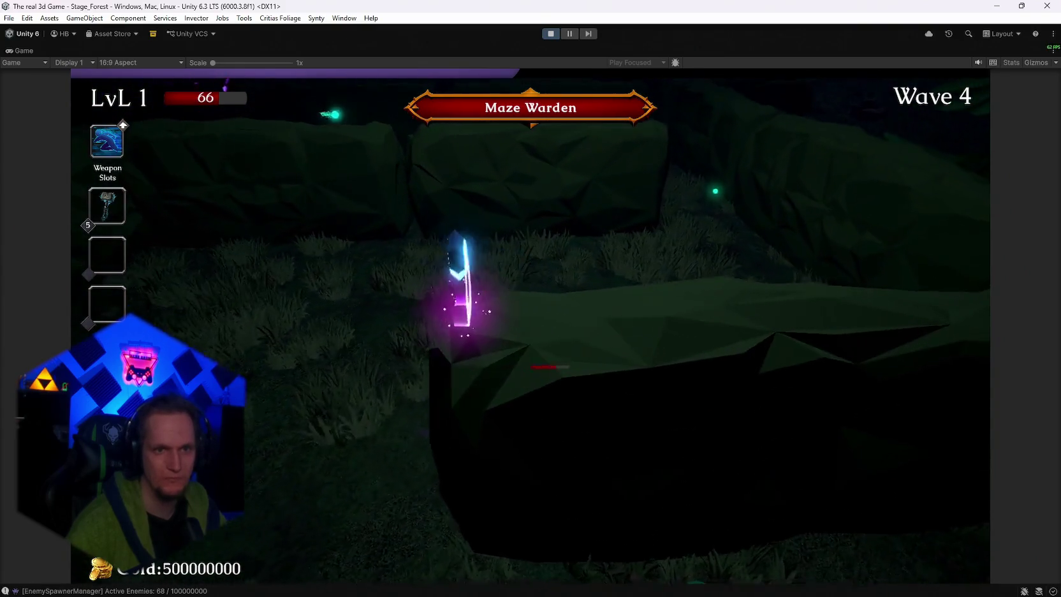
key("w")
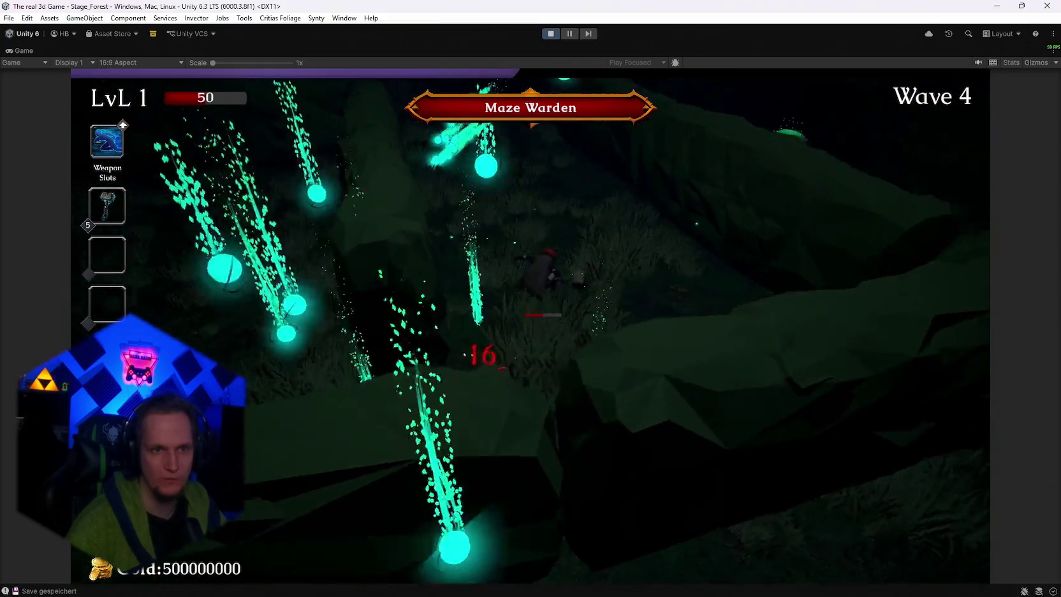
key("w")
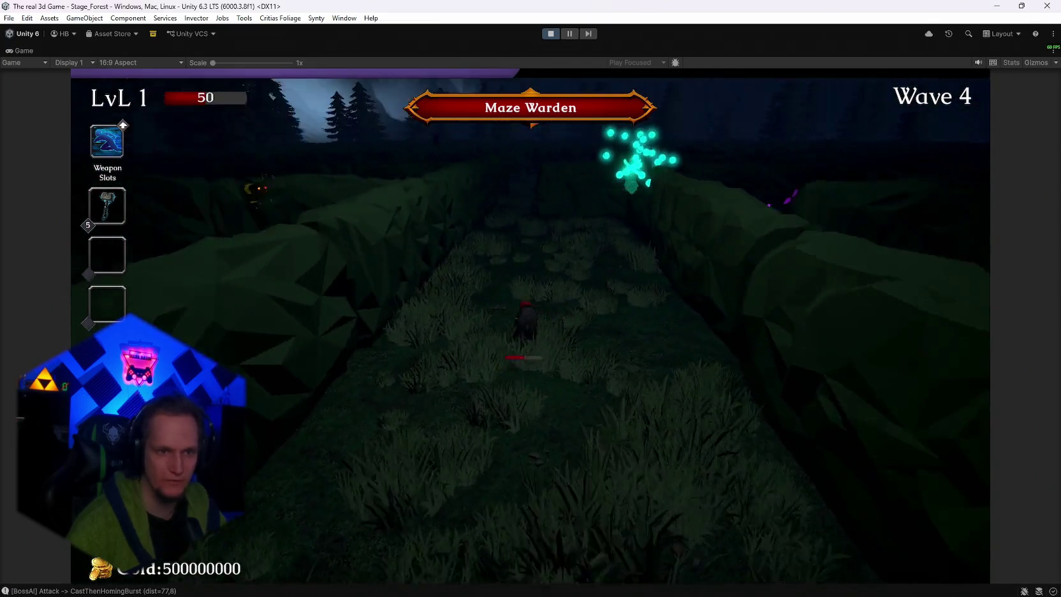
key("w")
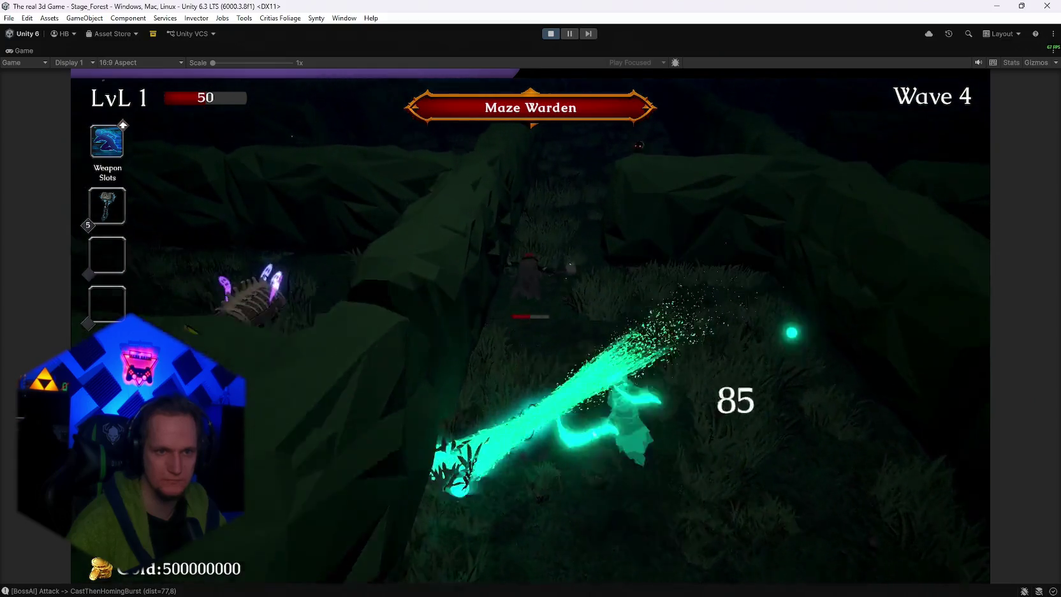
key("w")
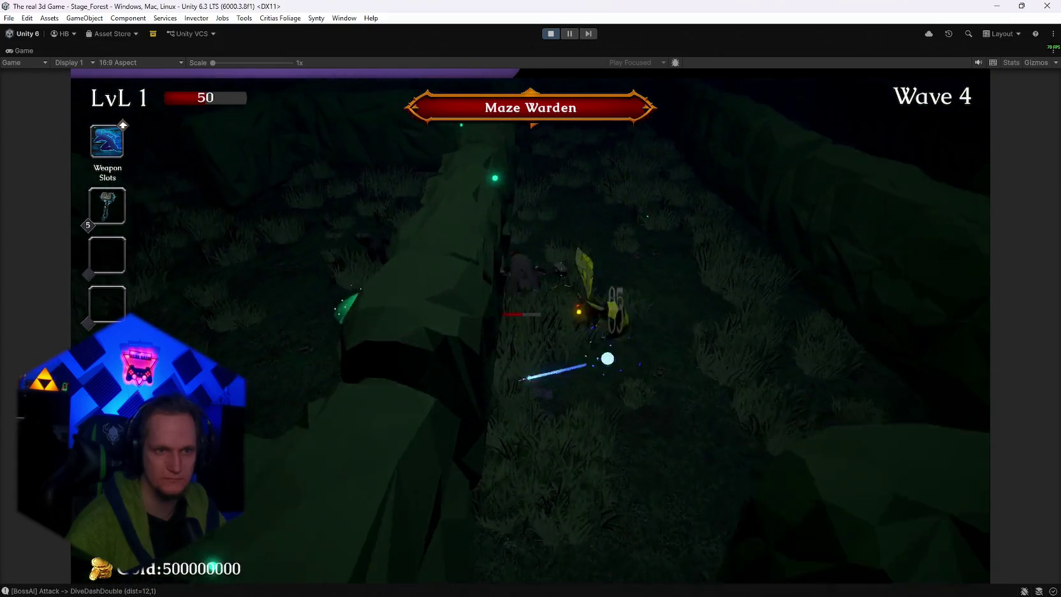
key("w")
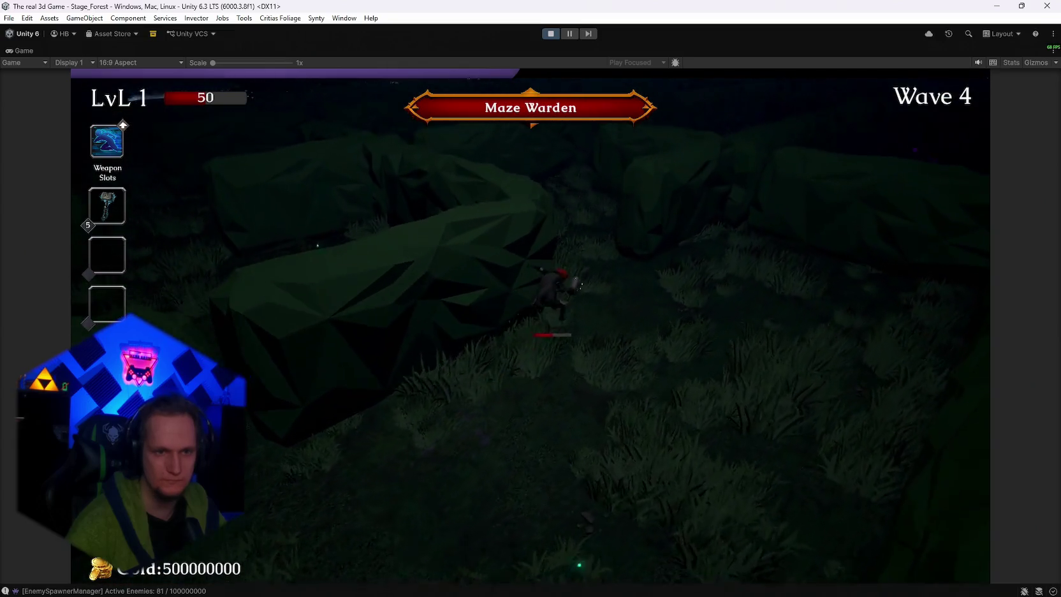
key("w")
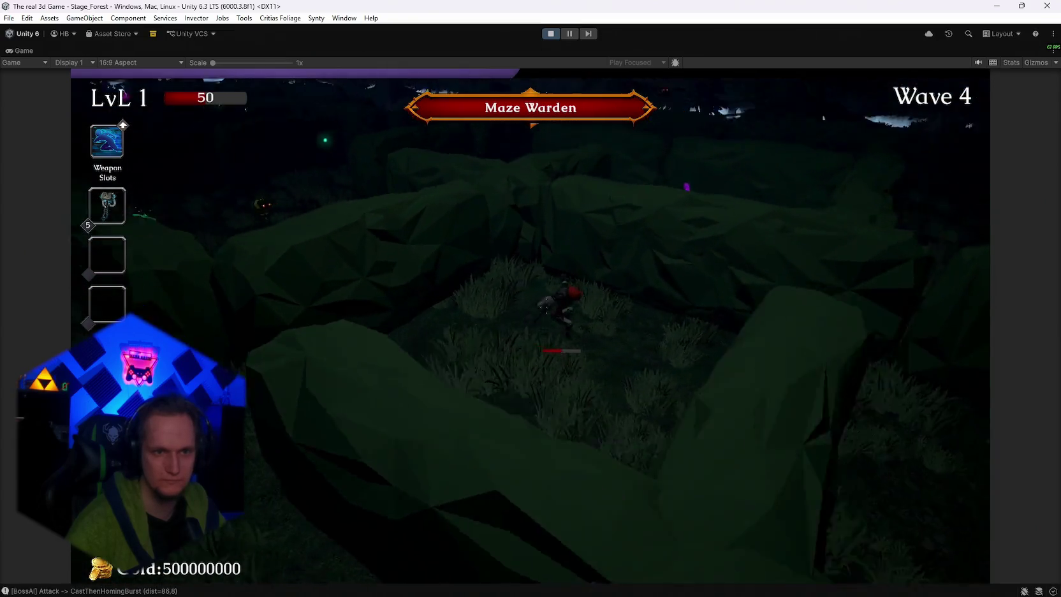
key("w")
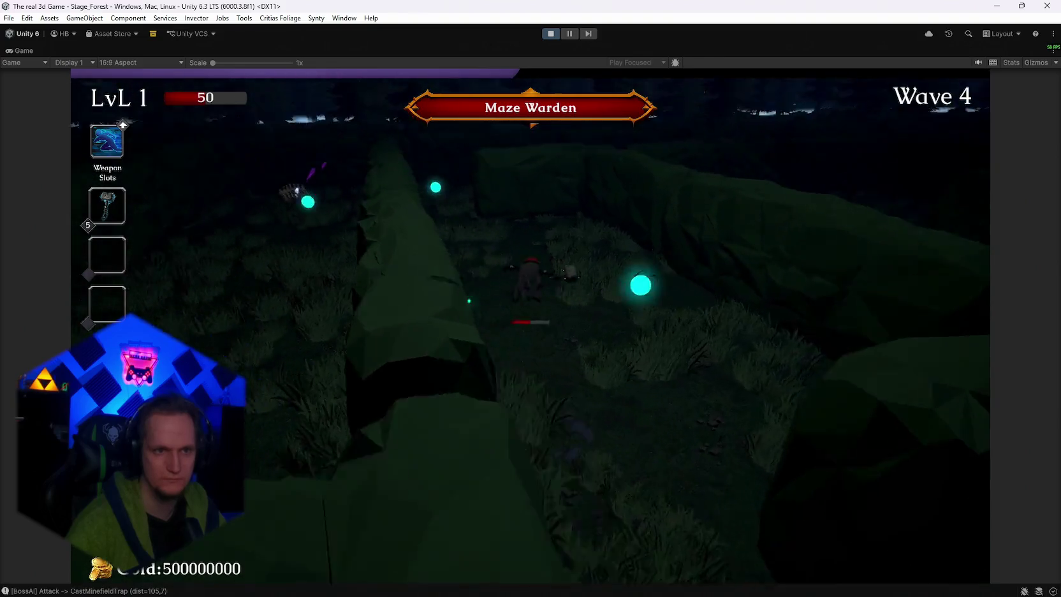
key("w")
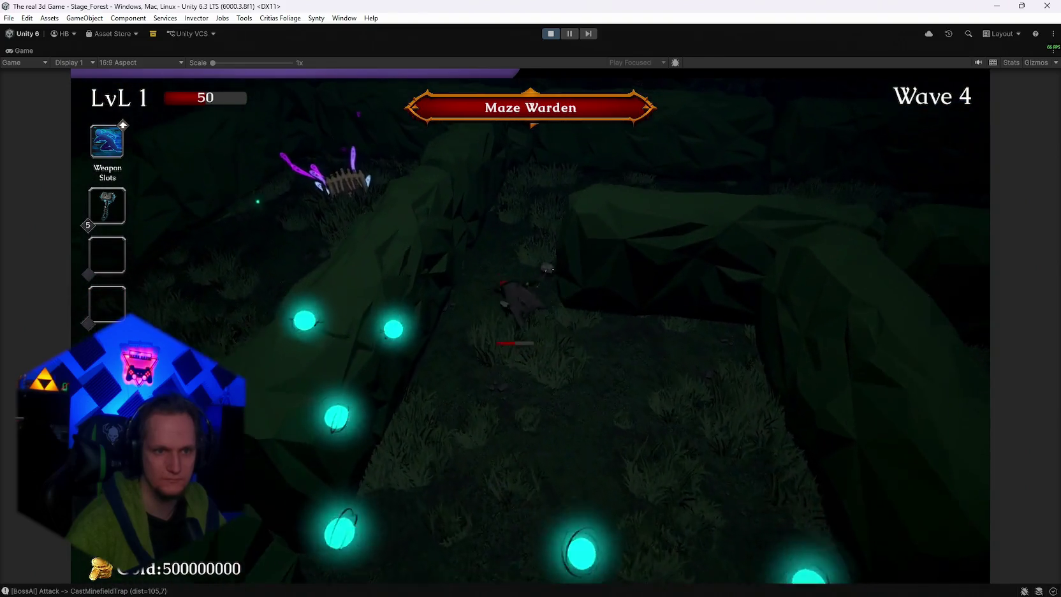
key("w")
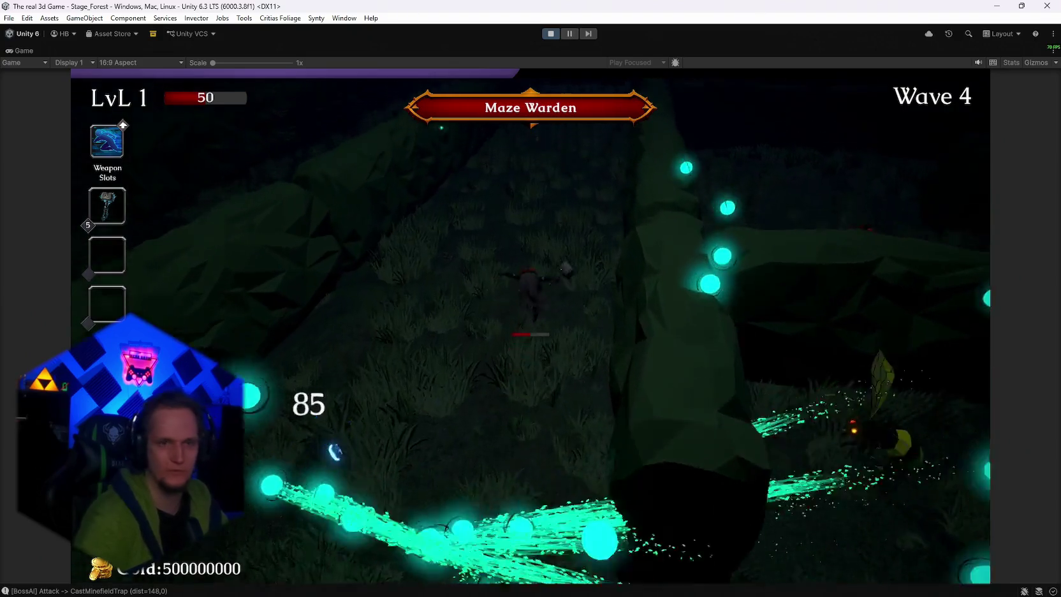
key("w")
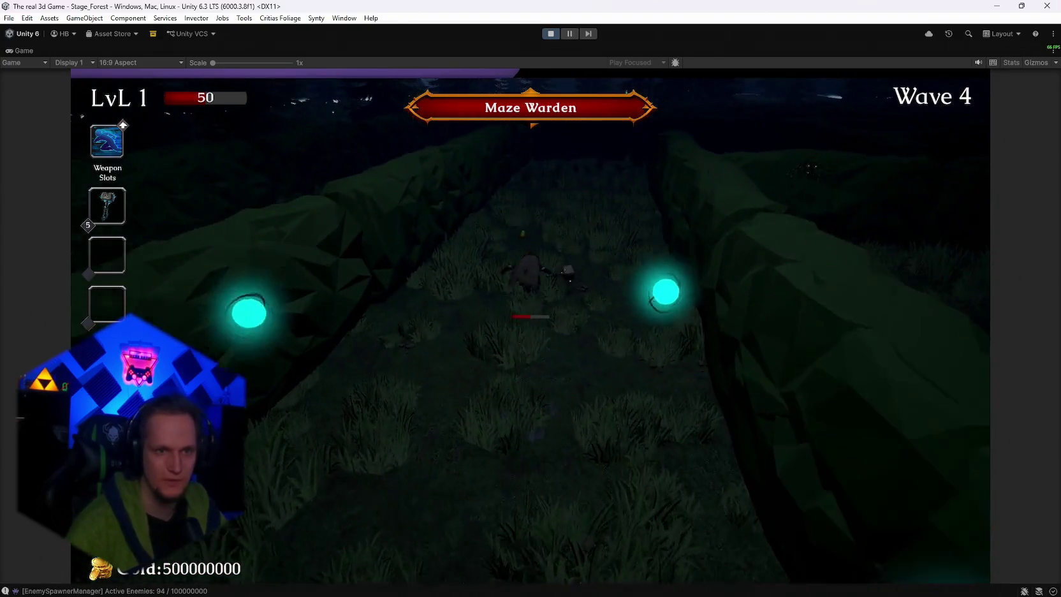
key("w")
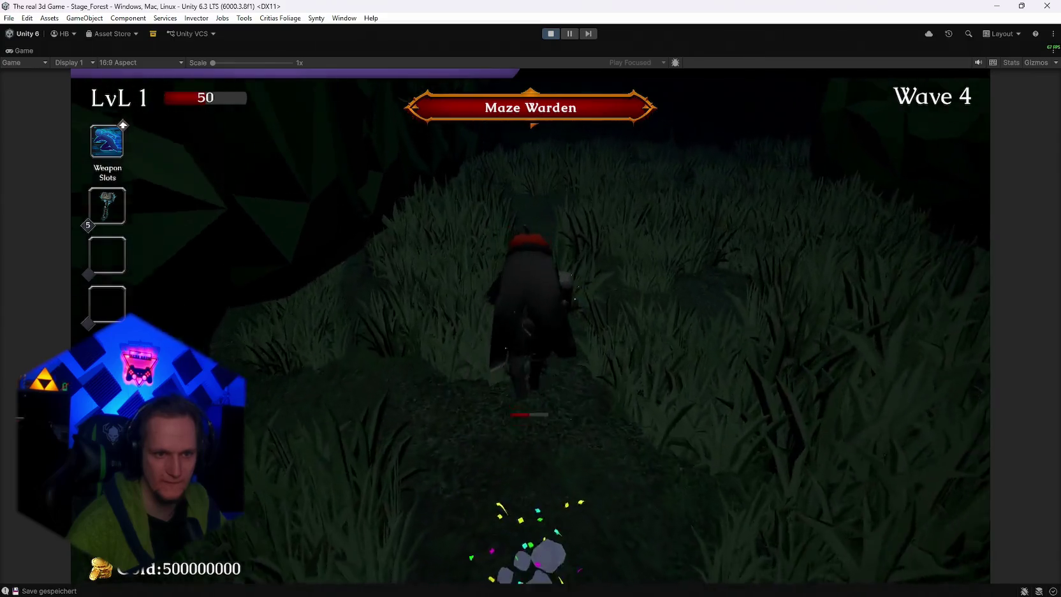
key("w")
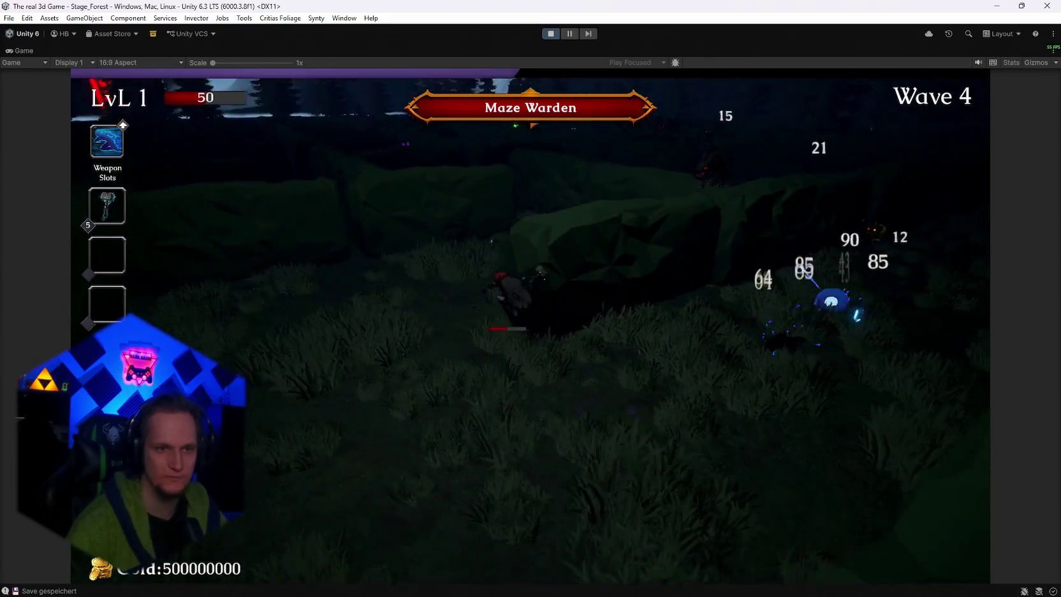
key("w")
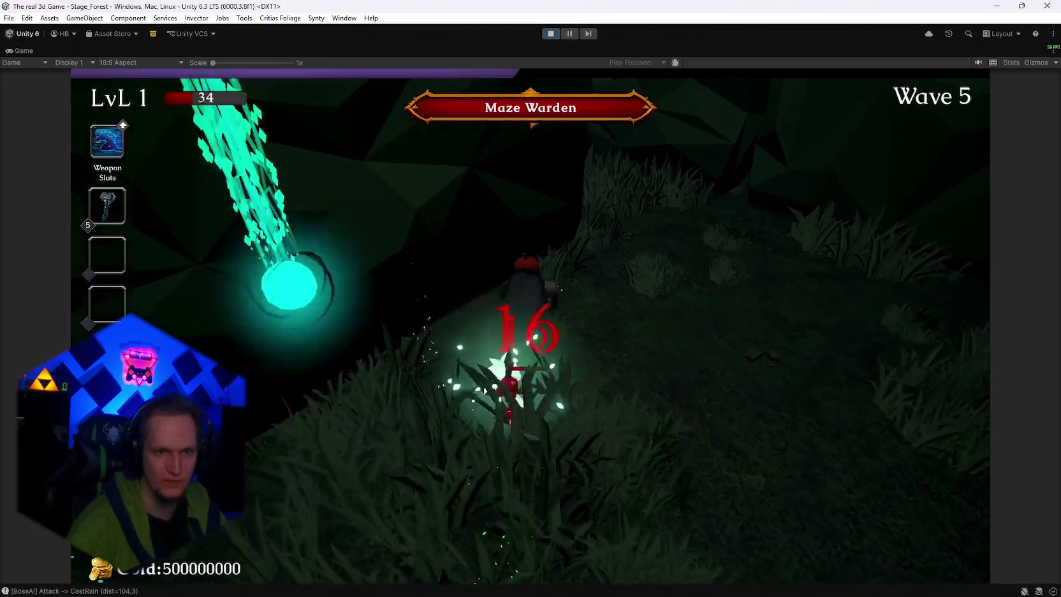
key("w")
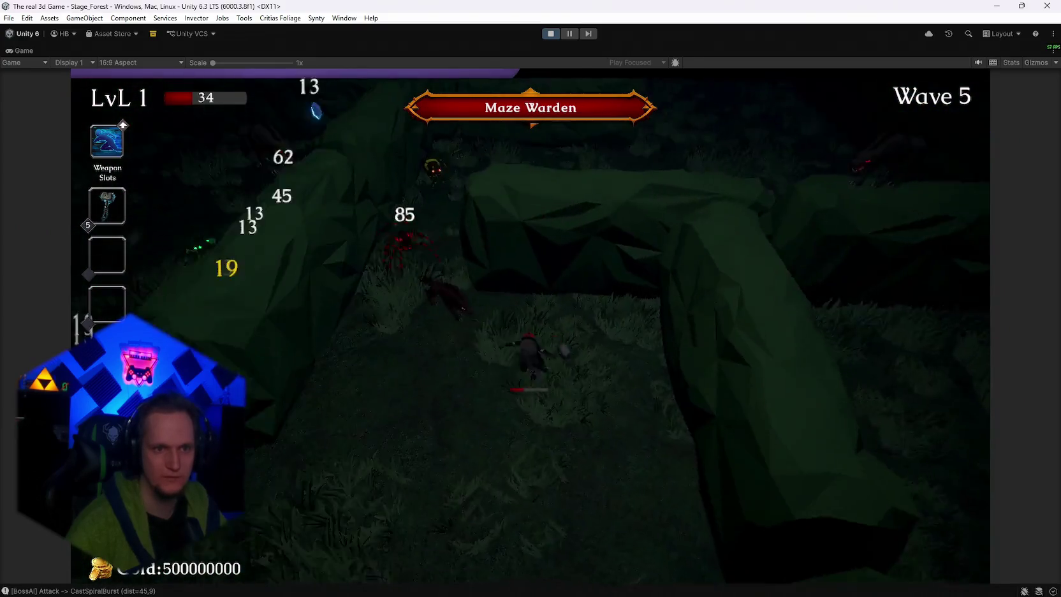
key("w")
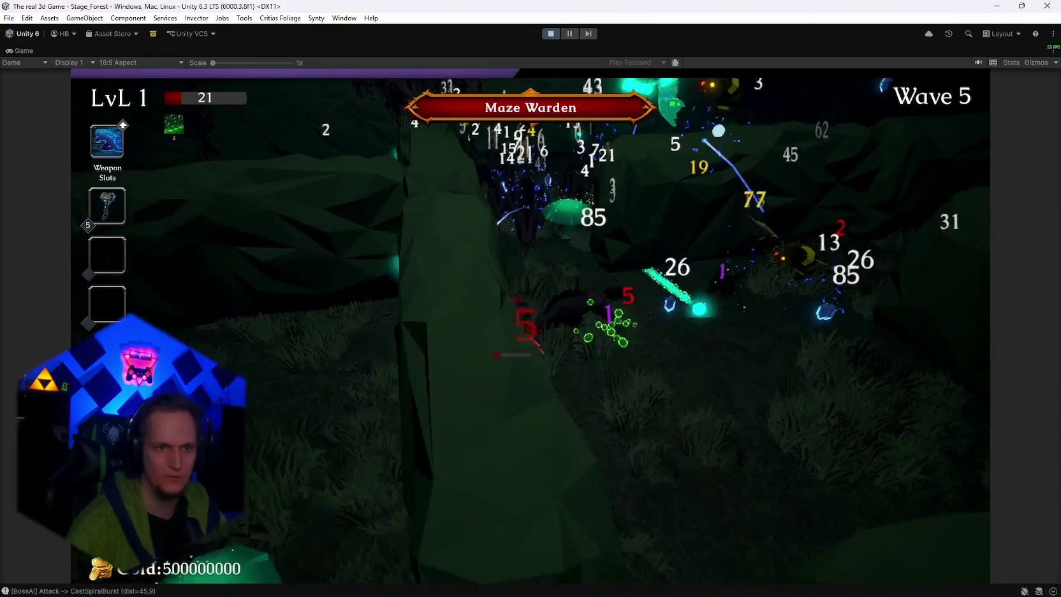
key("w")
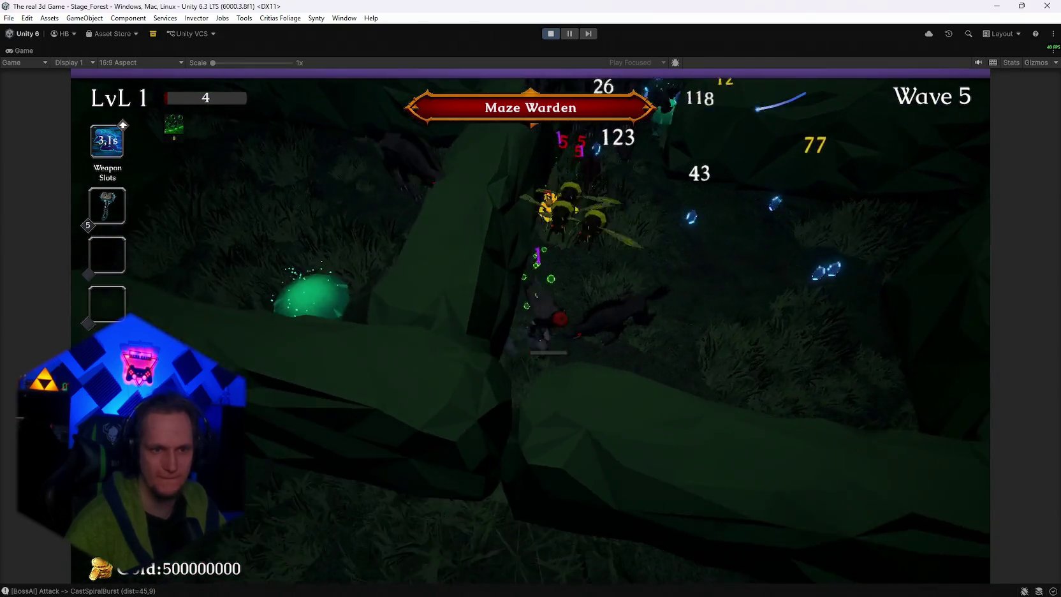
key("w")
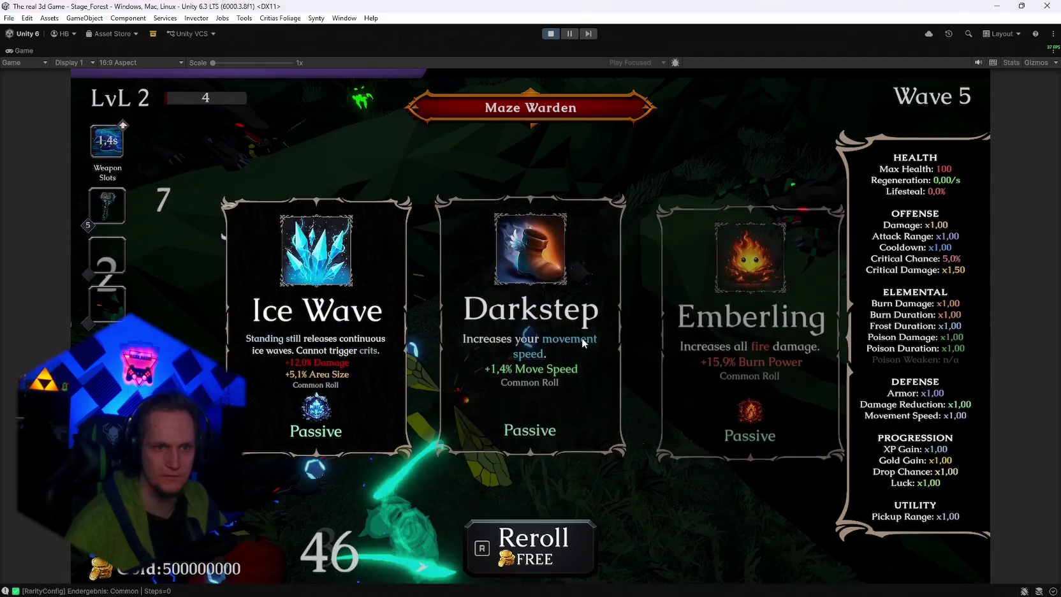
Take the Darkstep upgrade at level 2 and keep fighting into wave 7
left_click(583, 342)
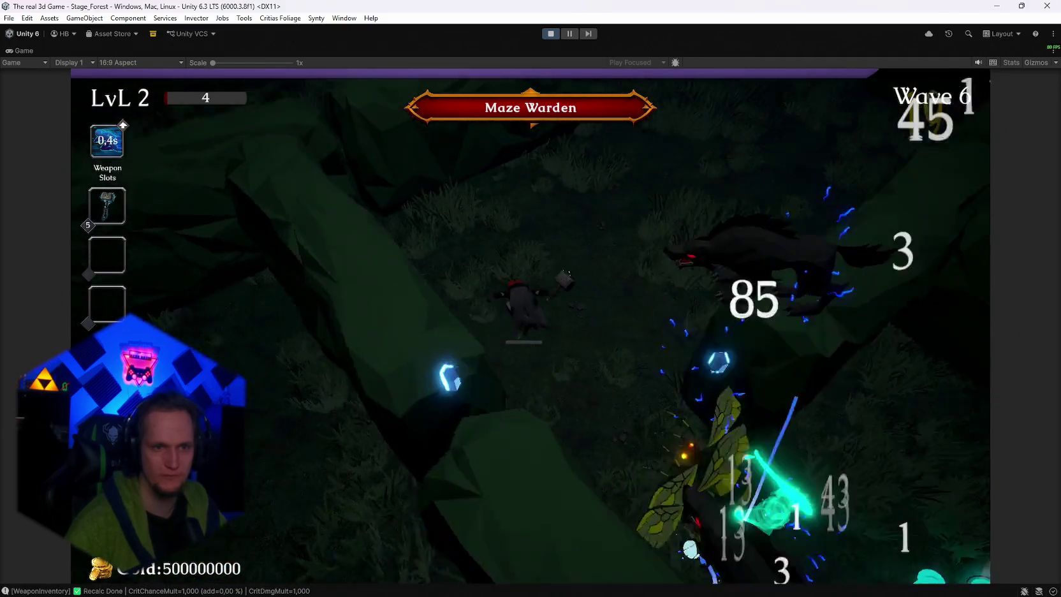
key("w")
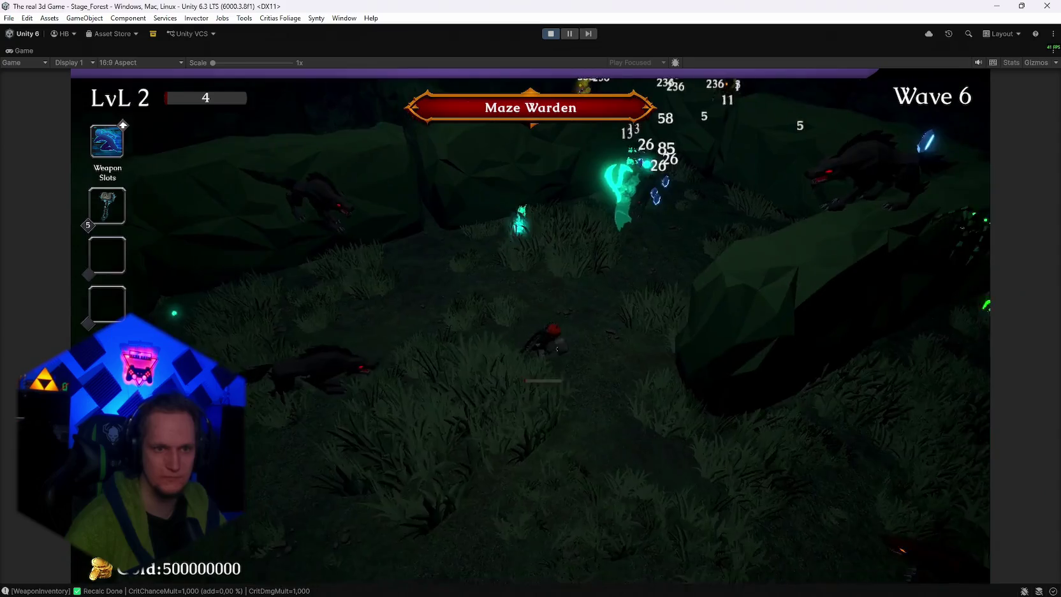
key("w")
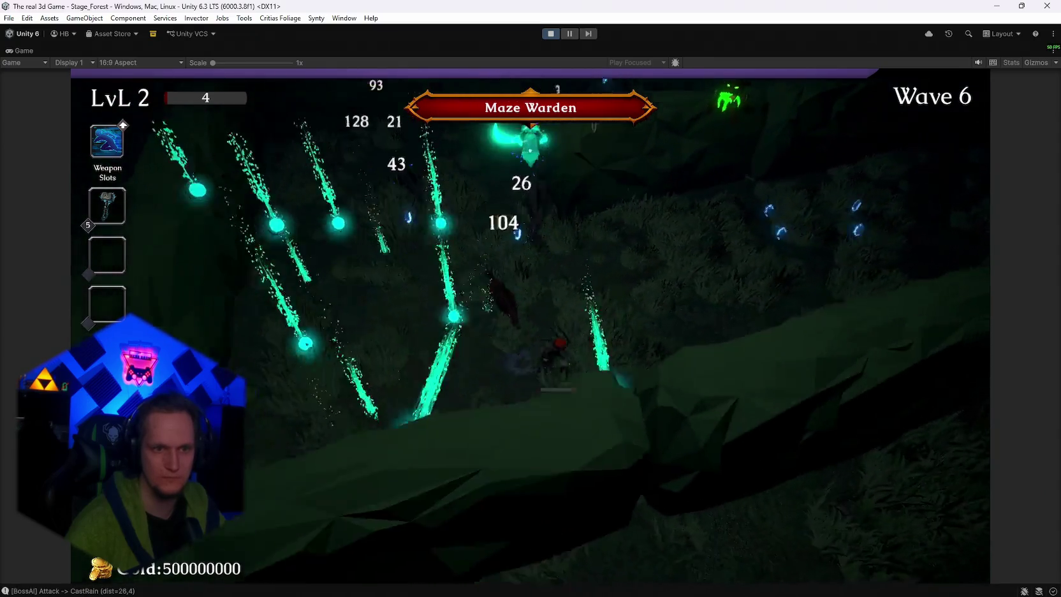
key("w")
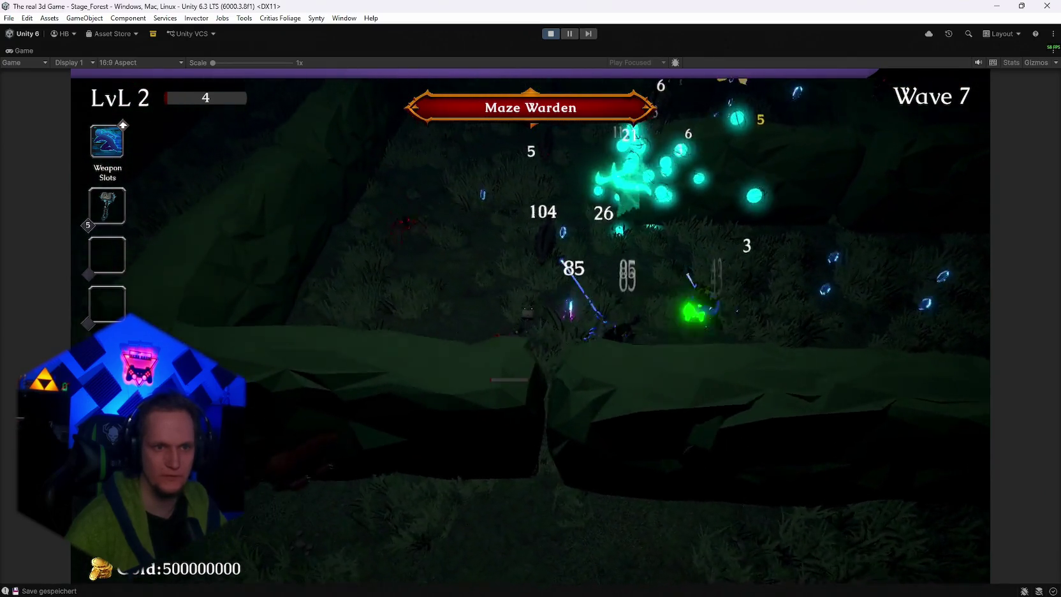
key("w")
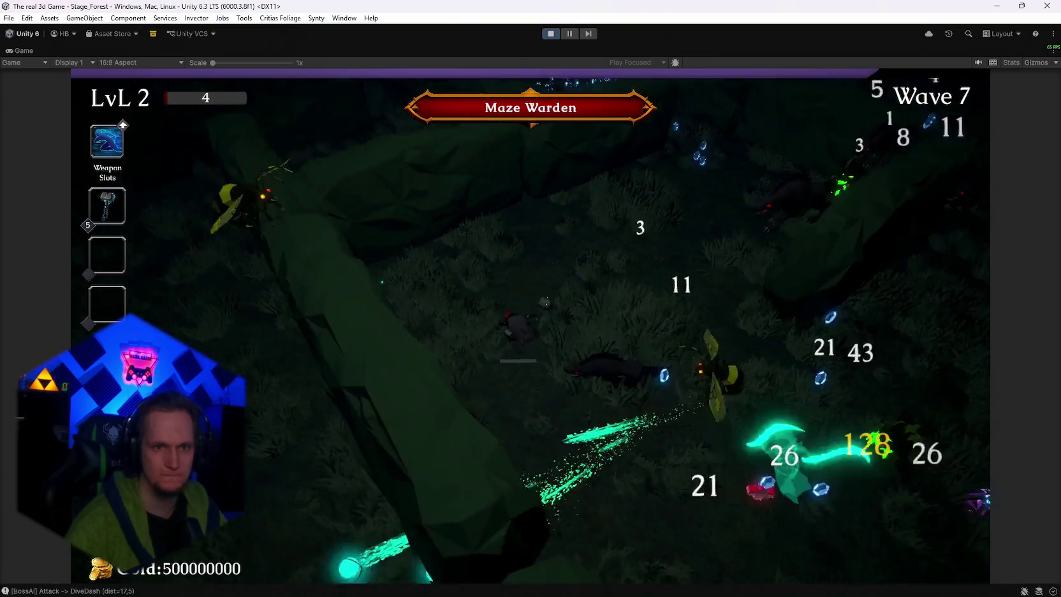
key("w")
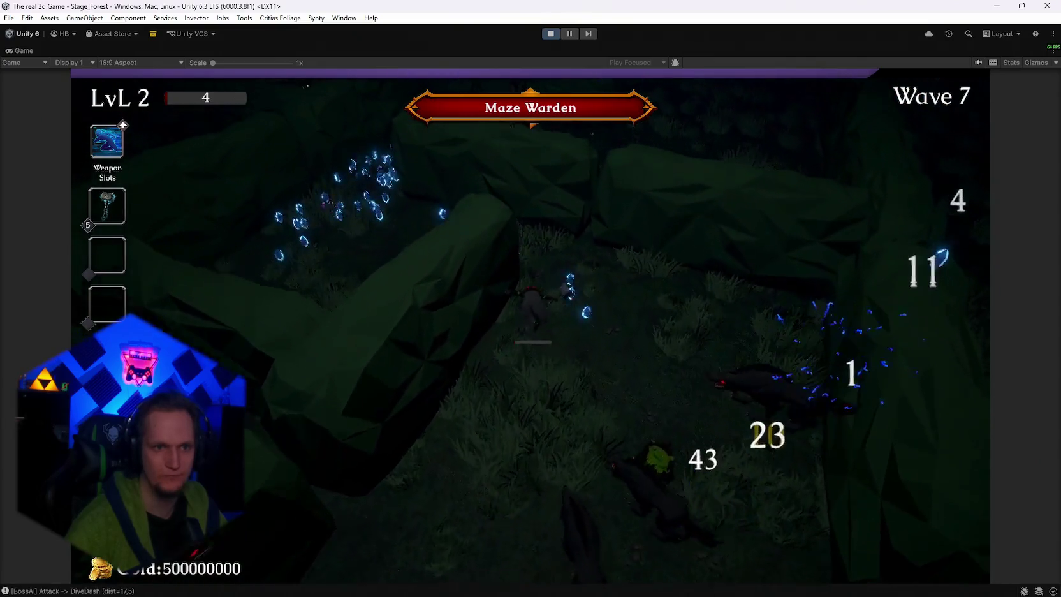
Reroll the level-3 cards eleven times, cutting gold to 80569650, then pick an upgrade
key("r")
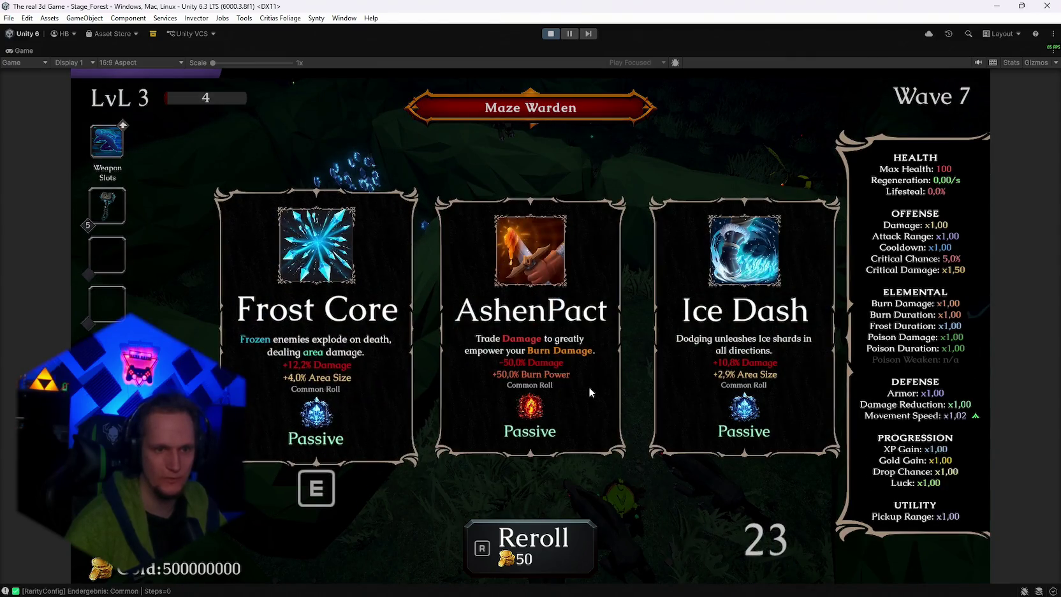
key("r")
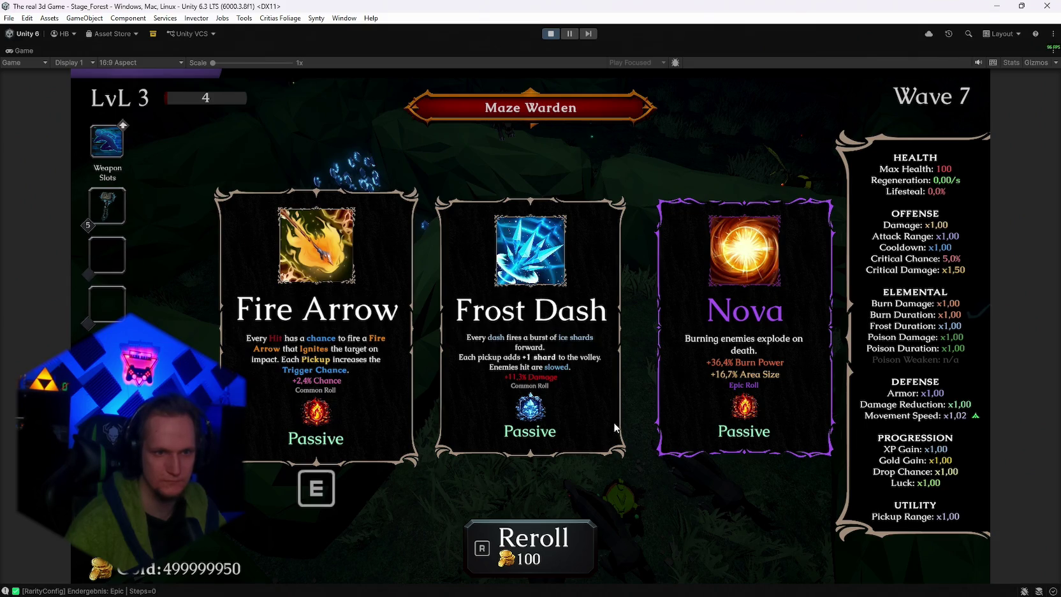
key("r")
key("r")
key("r")
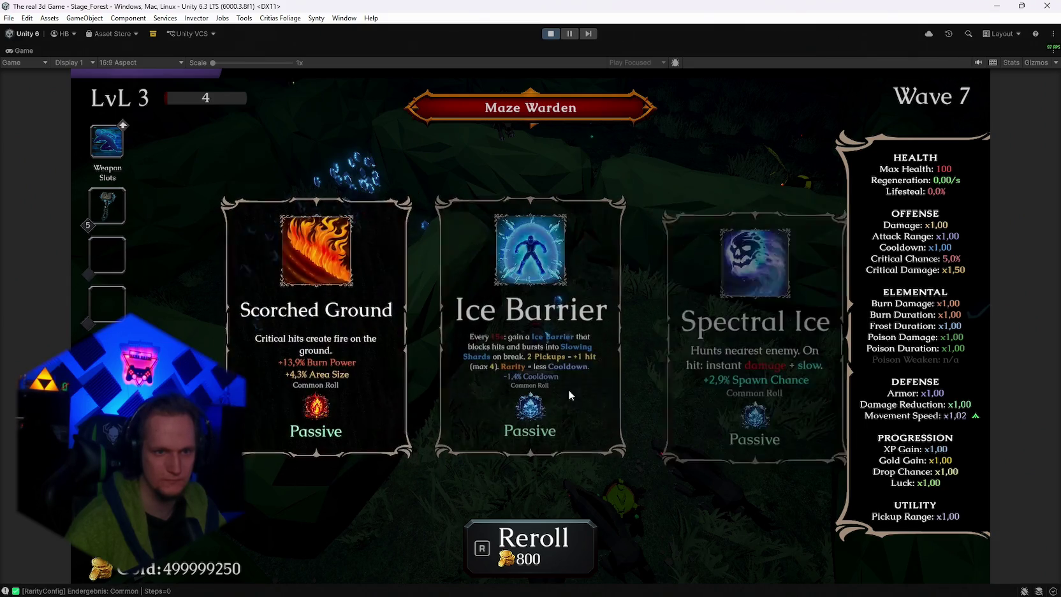
key("r")
key("r")
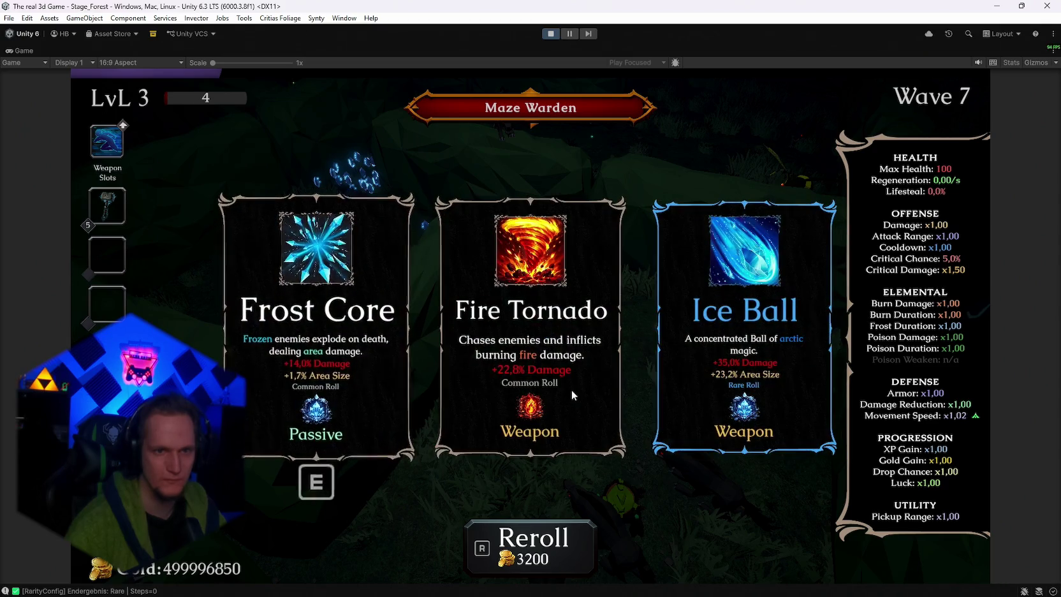
key("r")
key("r")
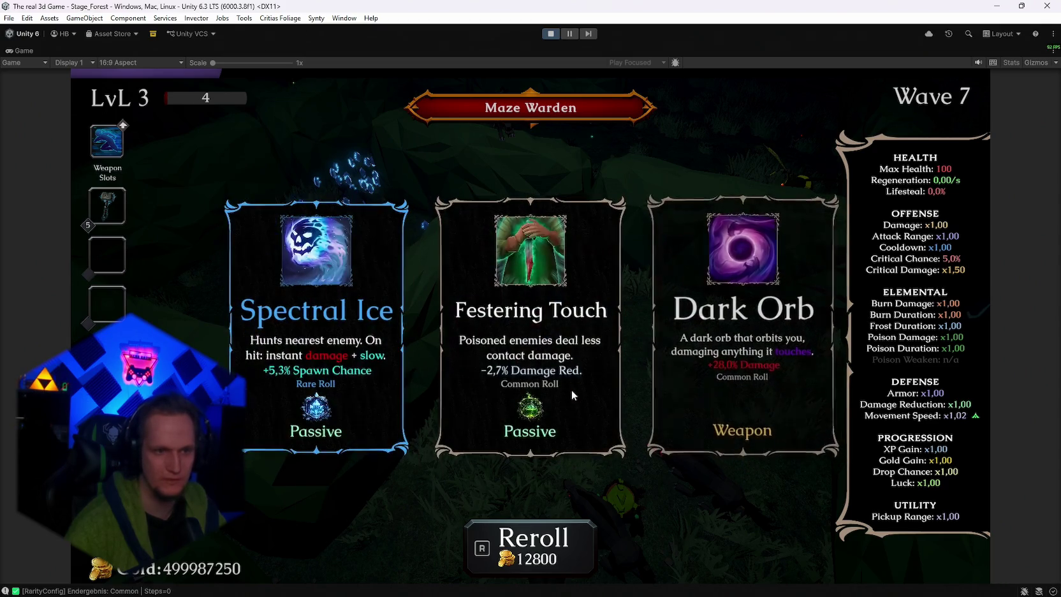
key("r")
key("r")
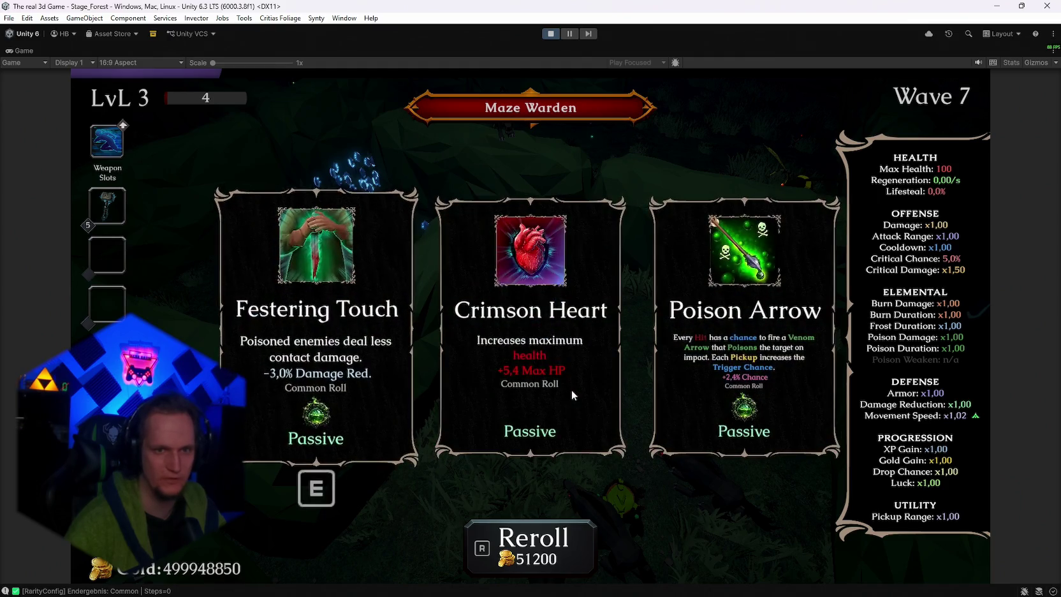
key("r")
key("r")
key("r")
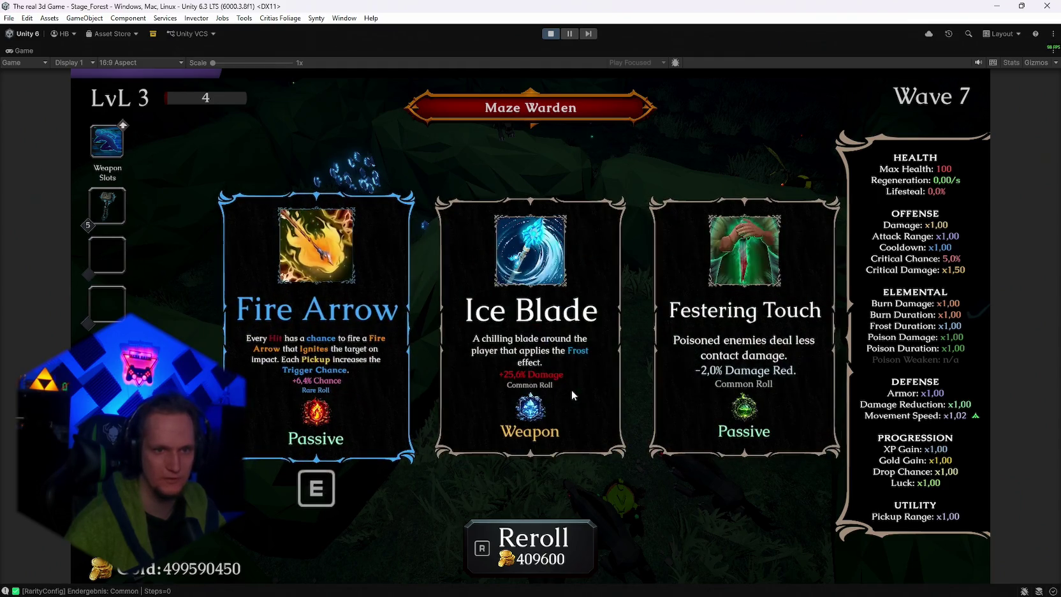
key("r")
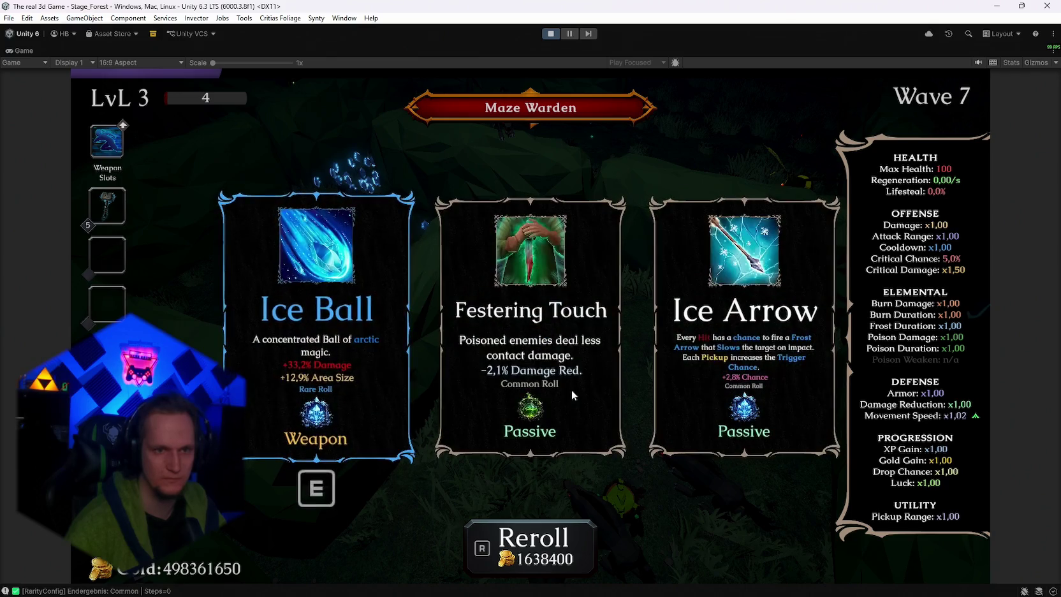
key("r")
key("r")
key("r")
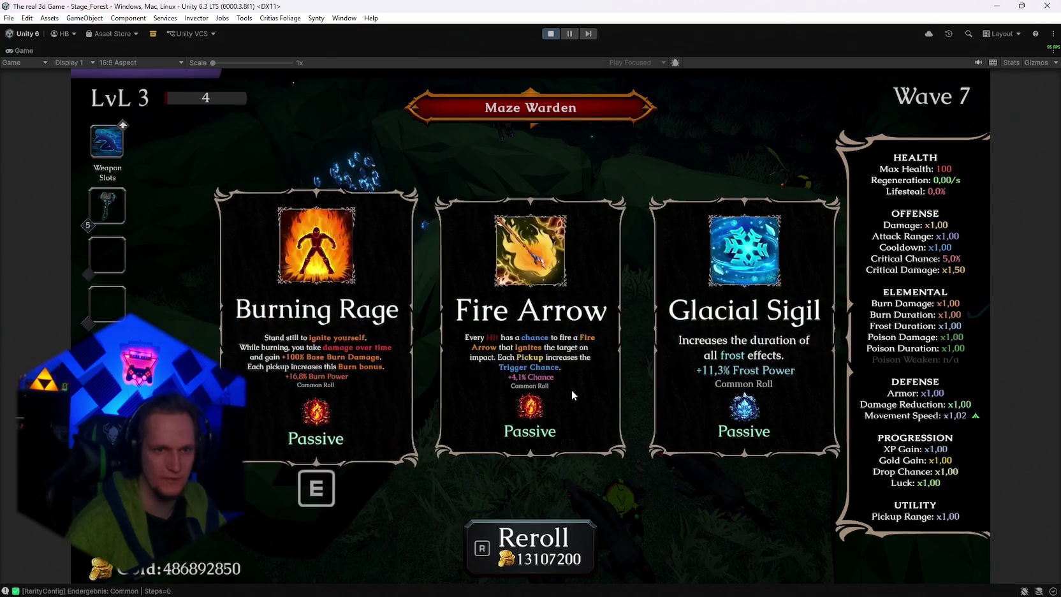
key("r")
key("r")
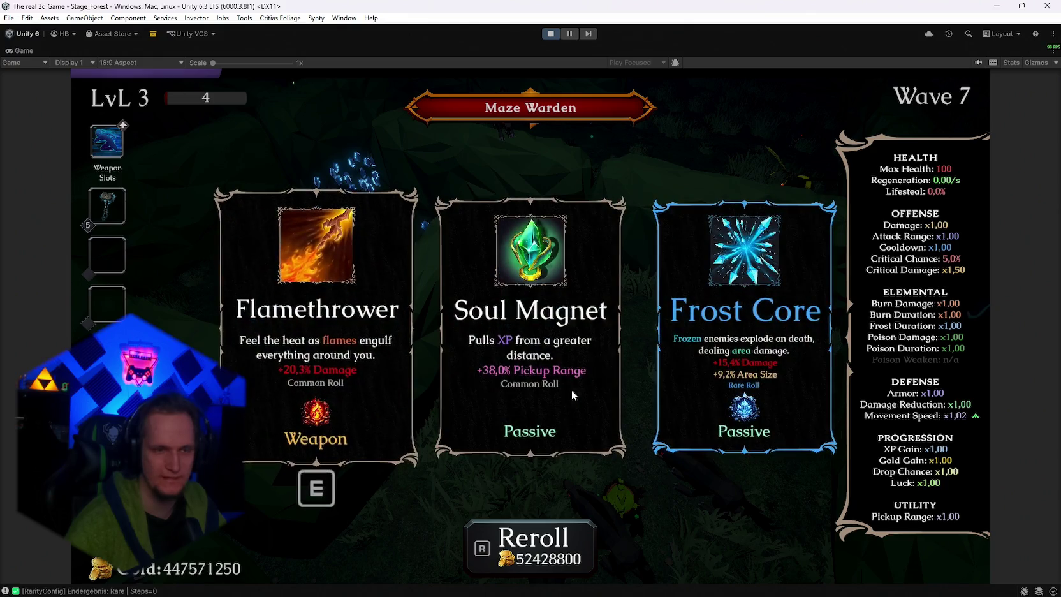
key("r")
key("r")
key("r")
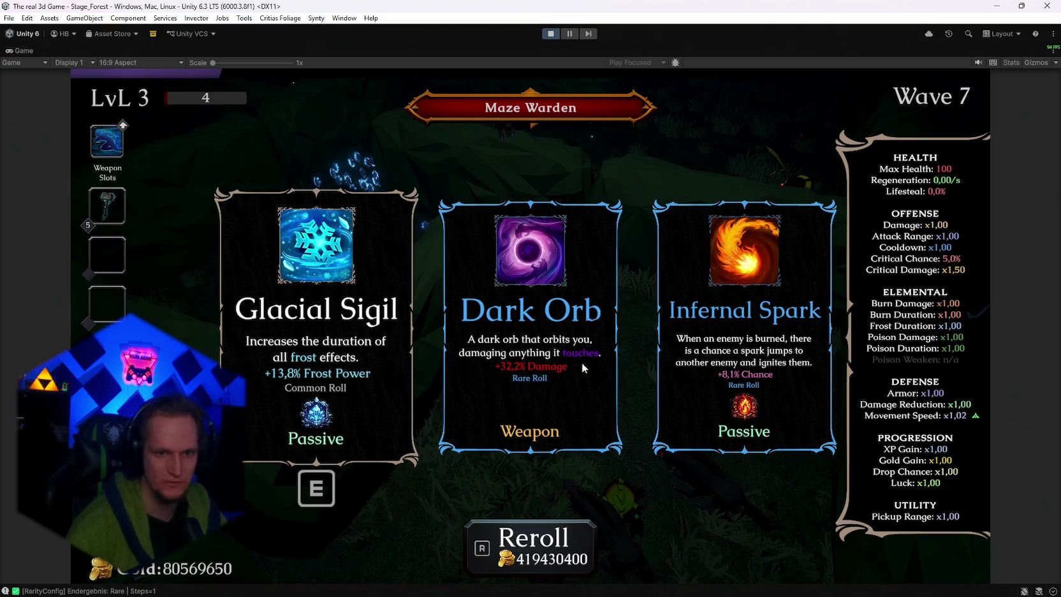
left_click(716, 368)
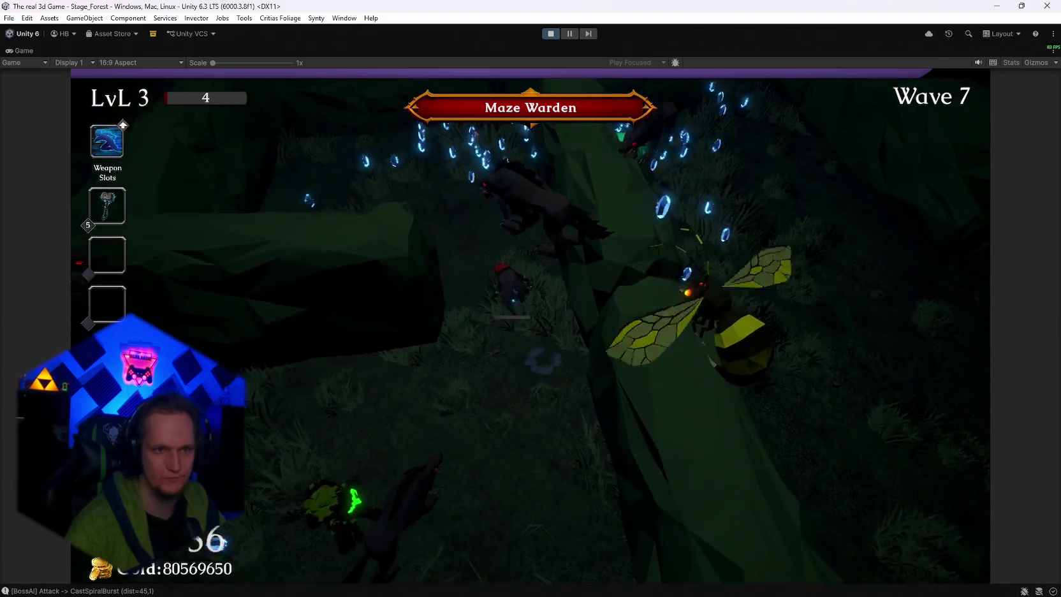
Pick a level-4 upgrade card and play on until the wave-7 death screen
left_click(534, 333)
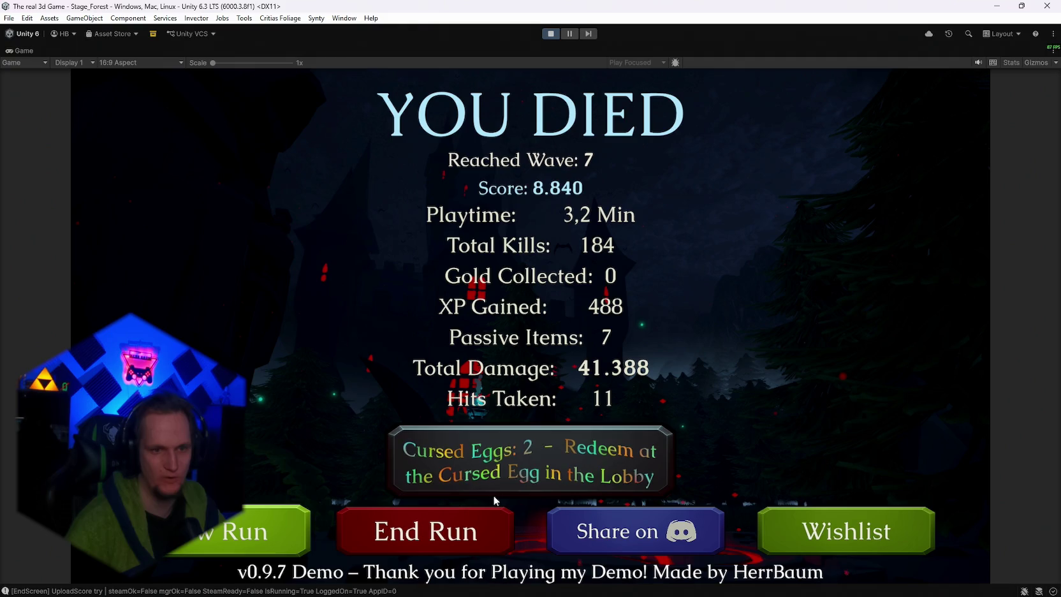
Start a new forest run and collect the chest's passive item reward at wave 3
left_click(215, 543)
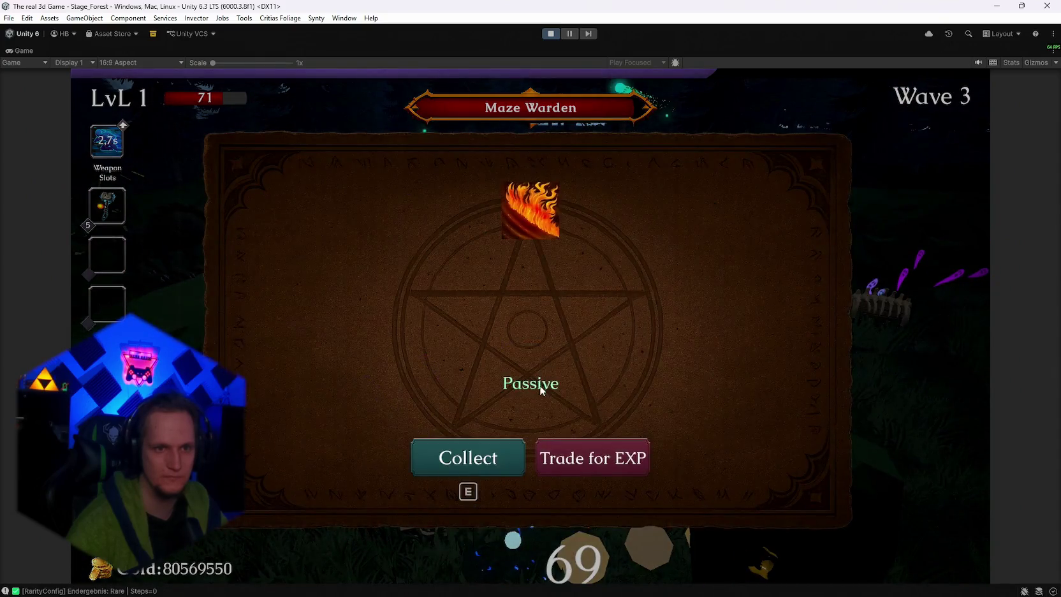
key("e")
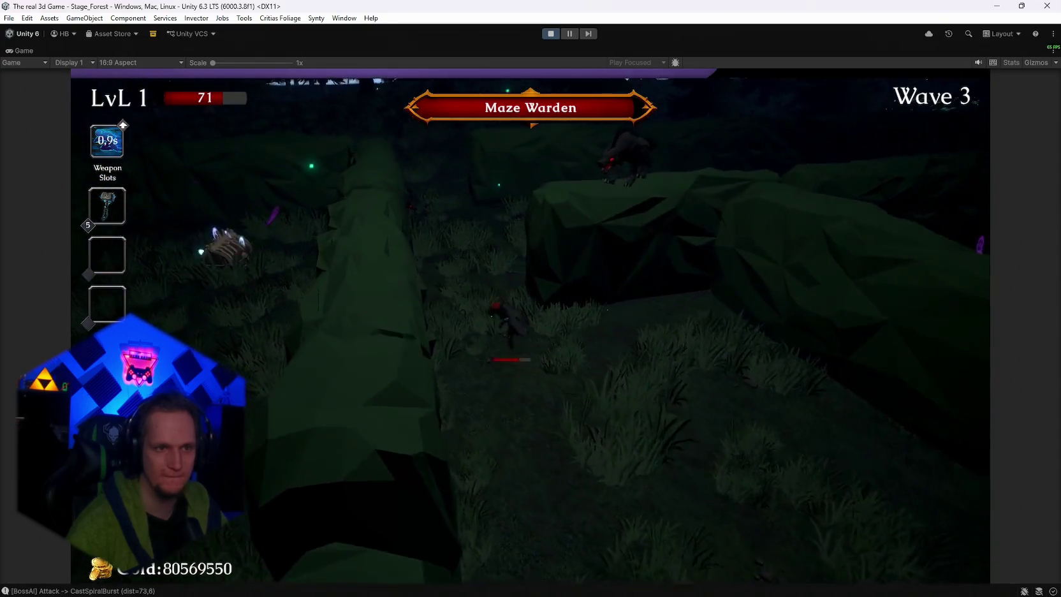
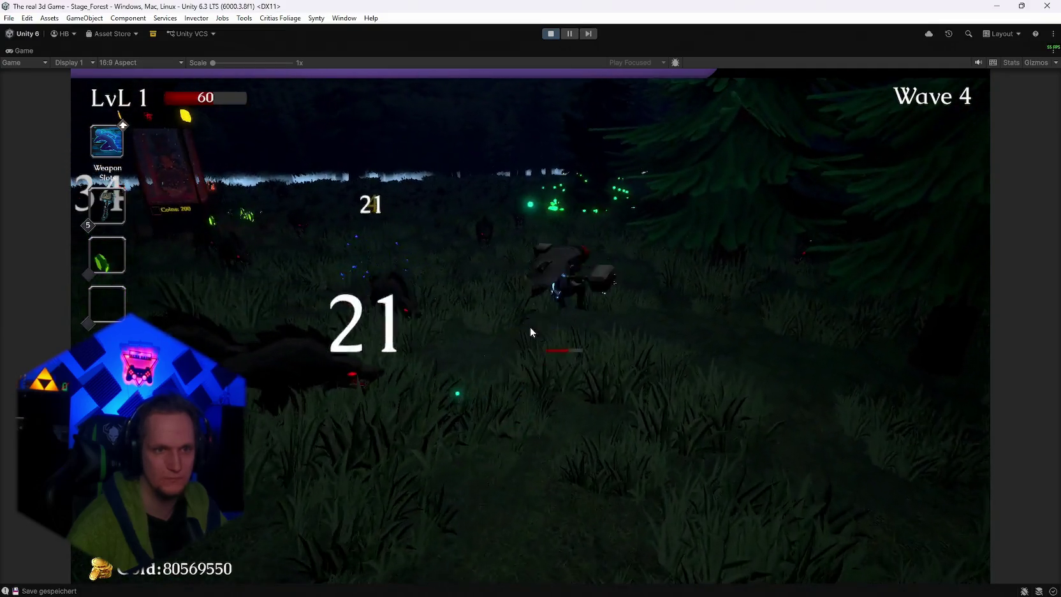
Take the Toxic Catalyst upgrade and play the forest stage until dying at wave 6
left_click(516, 331)
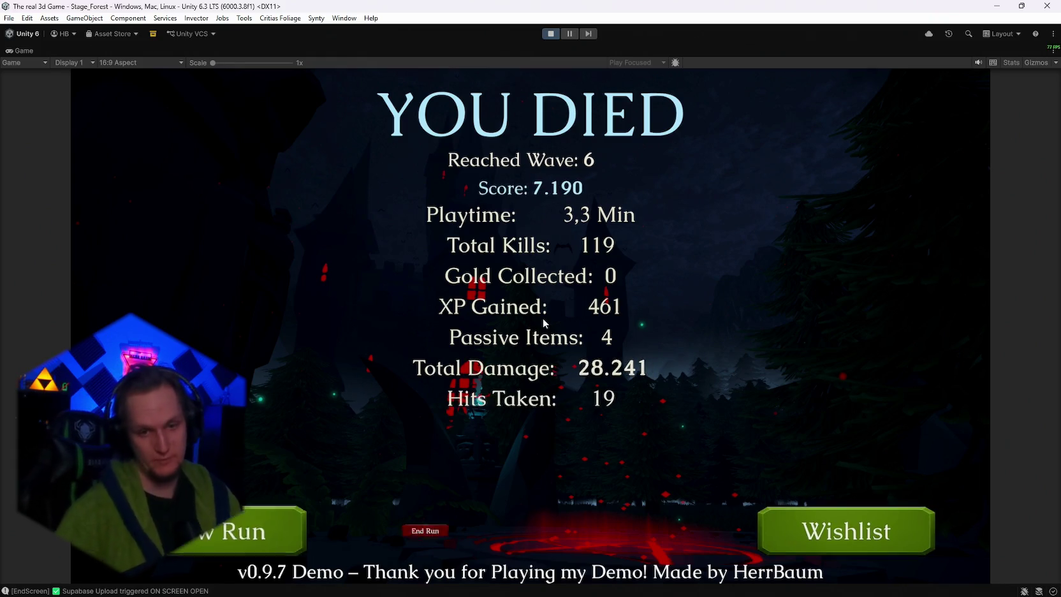
Leave the YOU DIED screen for the Courtyard hub and bring up the Pause menu
left_click(421, 529)
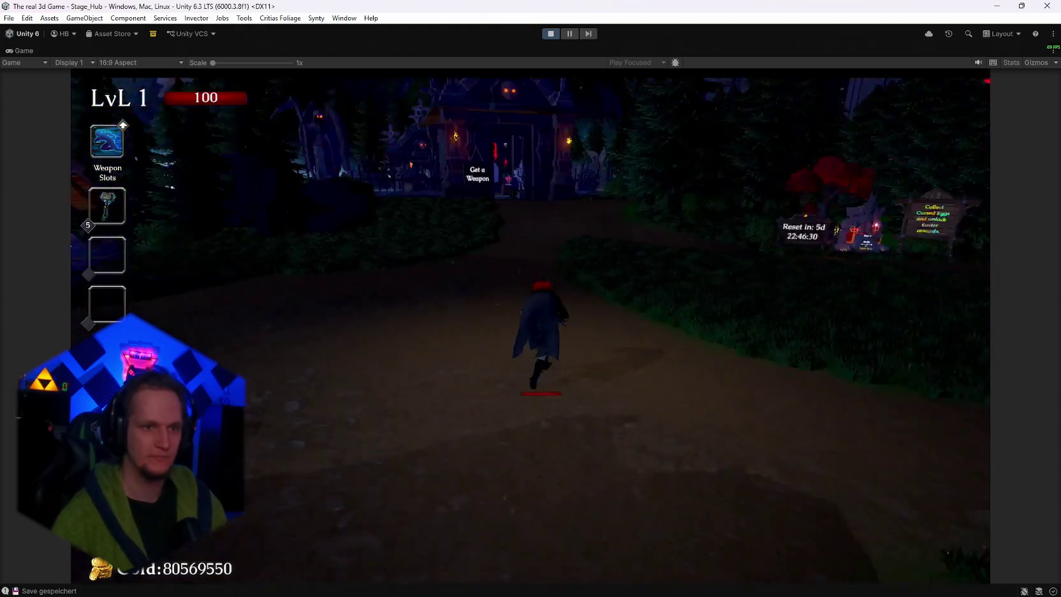
key("Escape")
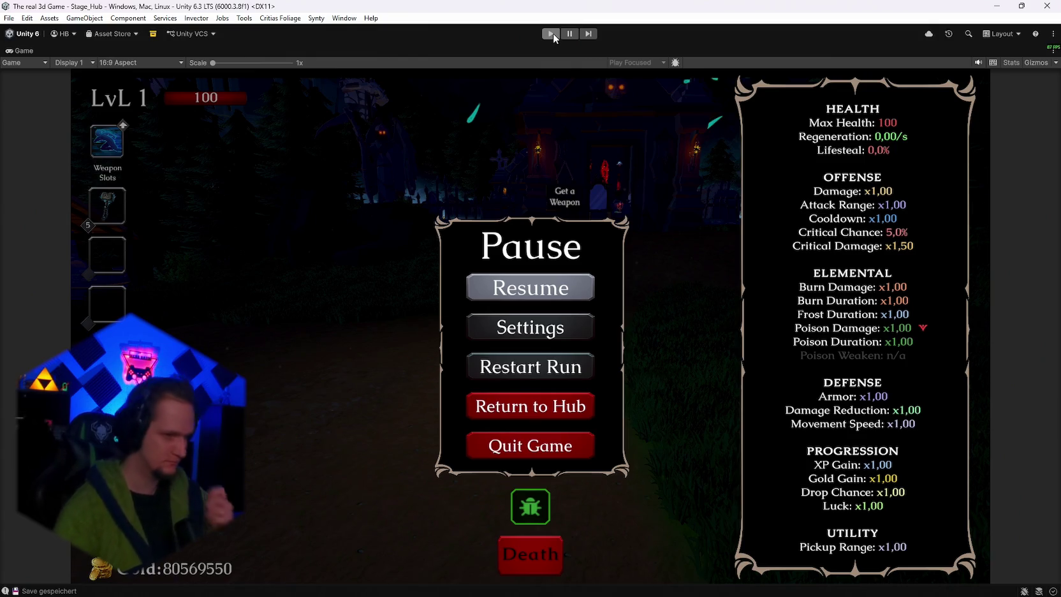
Stop play mode, then select and frame the Gold UI canvas in the scene
left_click(553, 33)
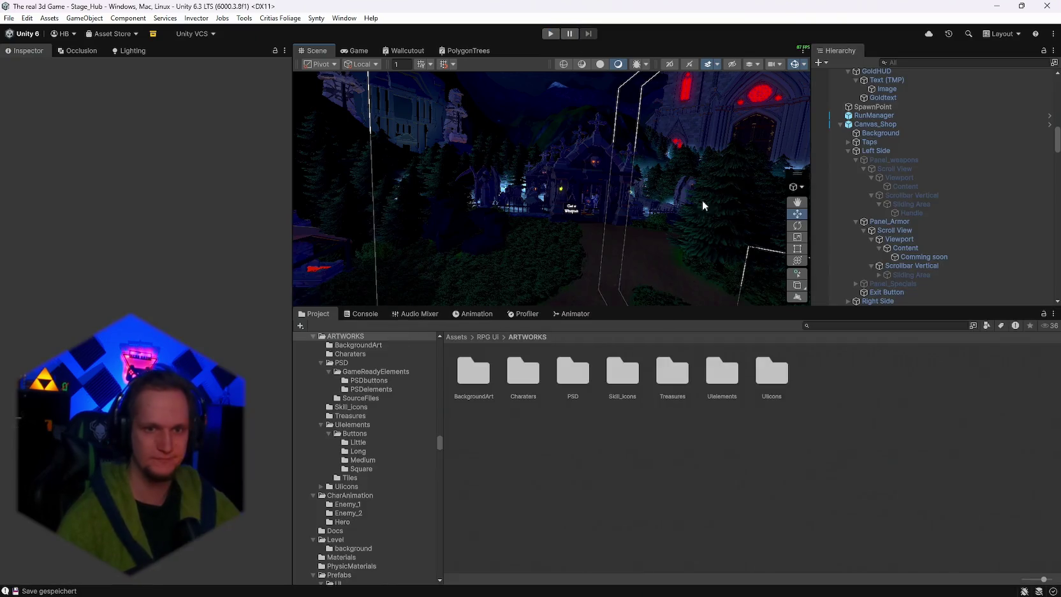
scroll(916, 223, "down", 2)
scroll(916, 223, "up", 4)
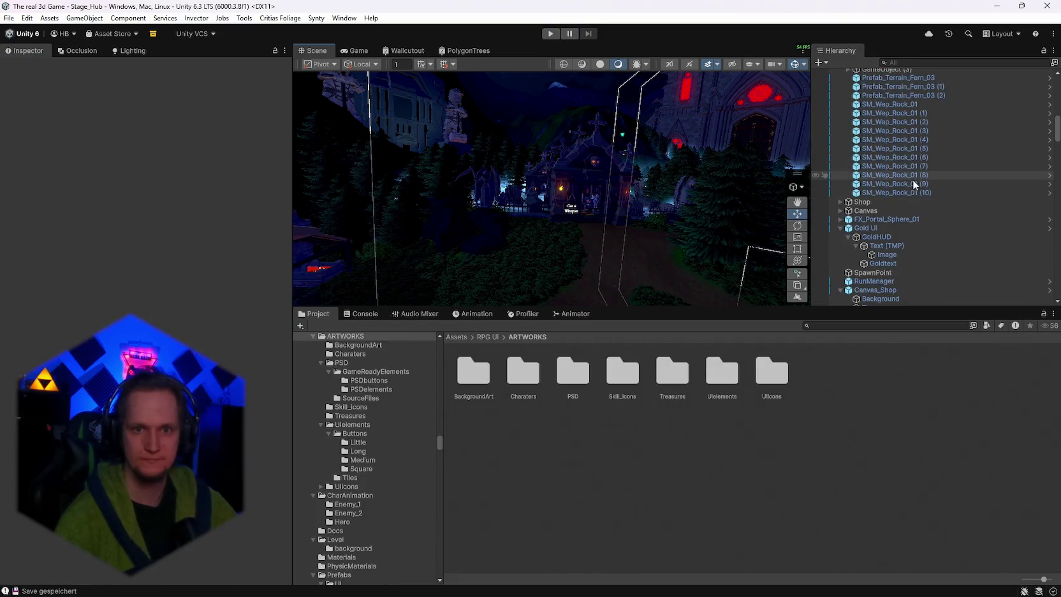
left_click(888, 228)
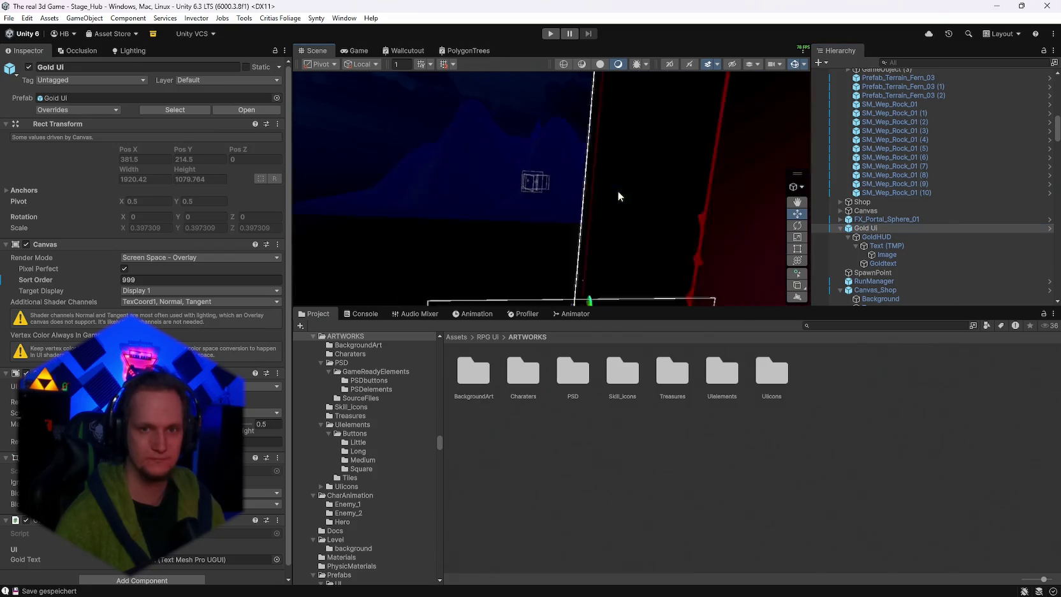
key("f")
mouse_move(617, 190)
left_mouse_down()
mouse_move(581, 215)
mouse_move(769, 228)
left_mouse_up()
Raise GoldHUD's Pos Y from 76.1 to 100 and run the game again
left_click(879, 237)
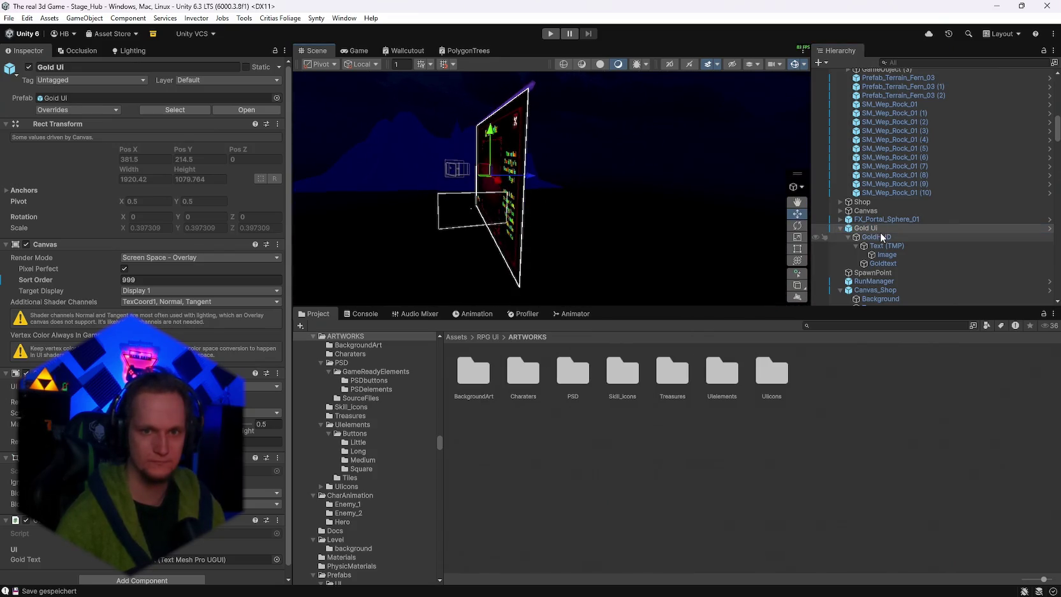
left_click_drag(483, 159, 483, 156)
left_click(550, 33)
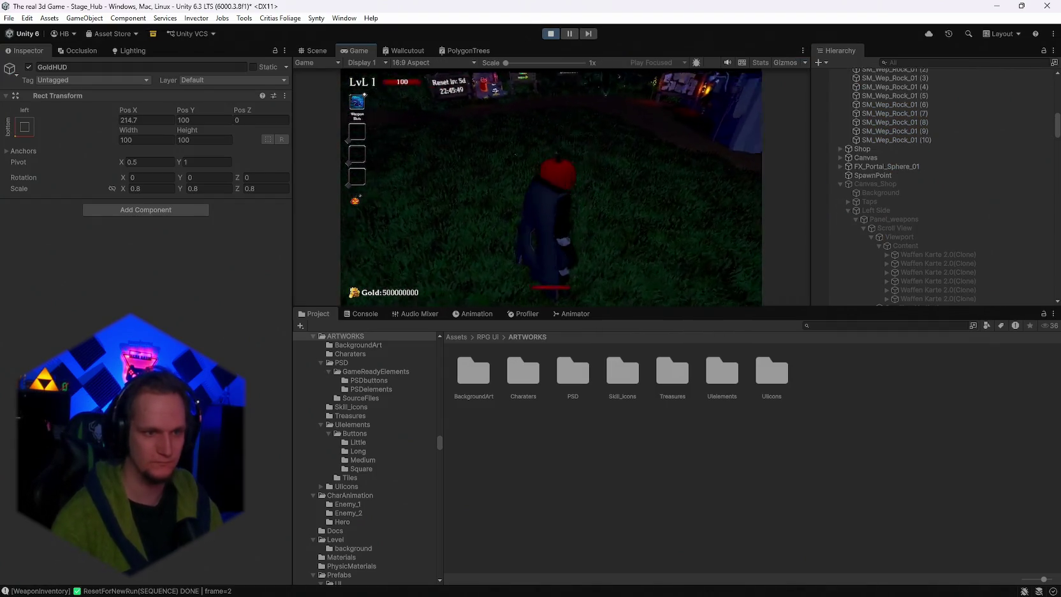
Walk into the weapon room to open the shop, then close the shop book
key("w")
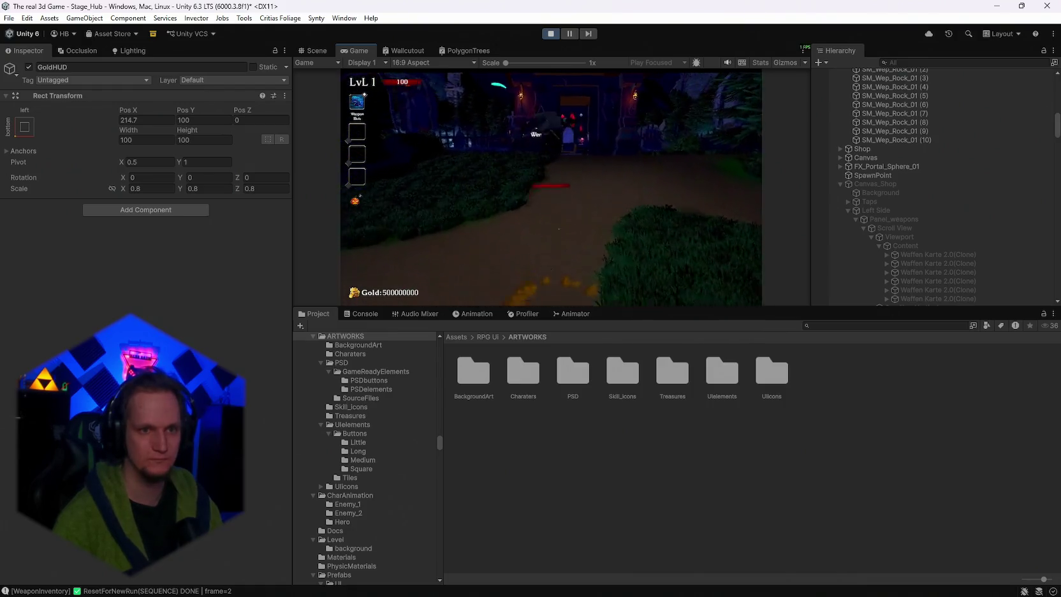
key("w")
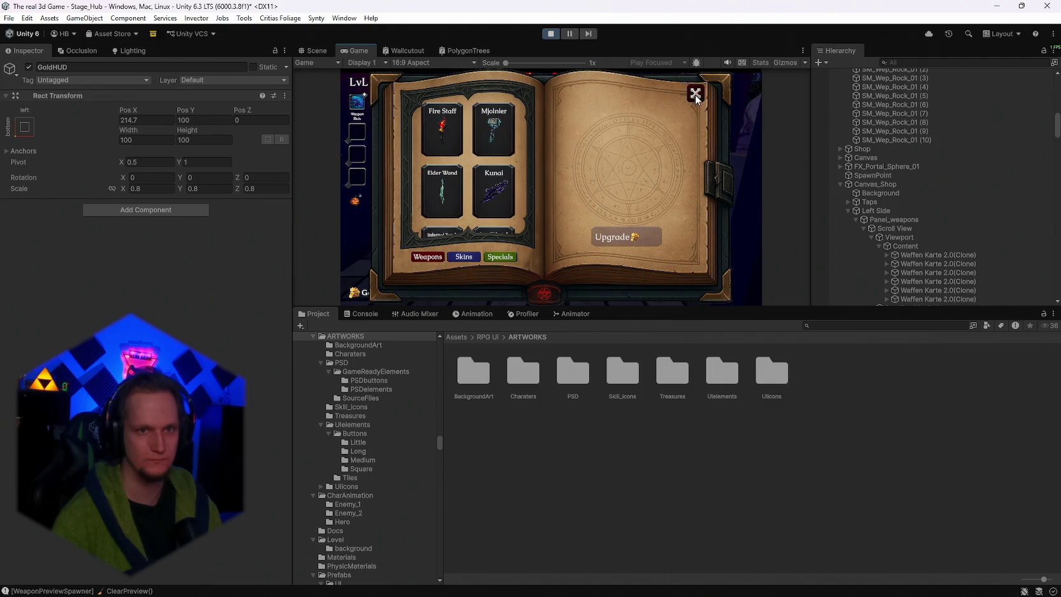
left_click(695, 95)
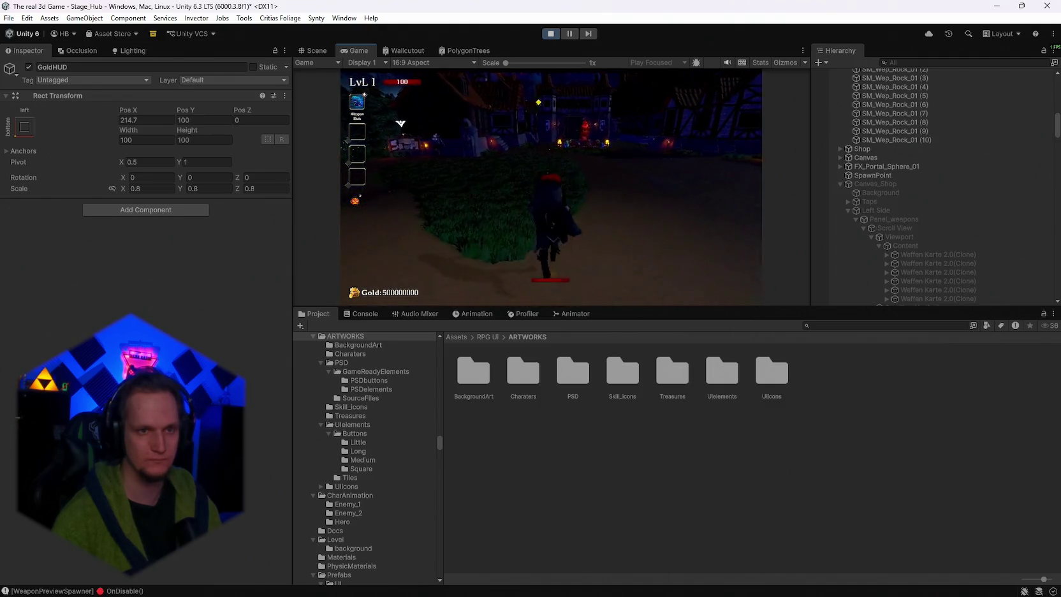
Walk to the fountain shrine to open Cursed Easter, then stop the game
key("w")
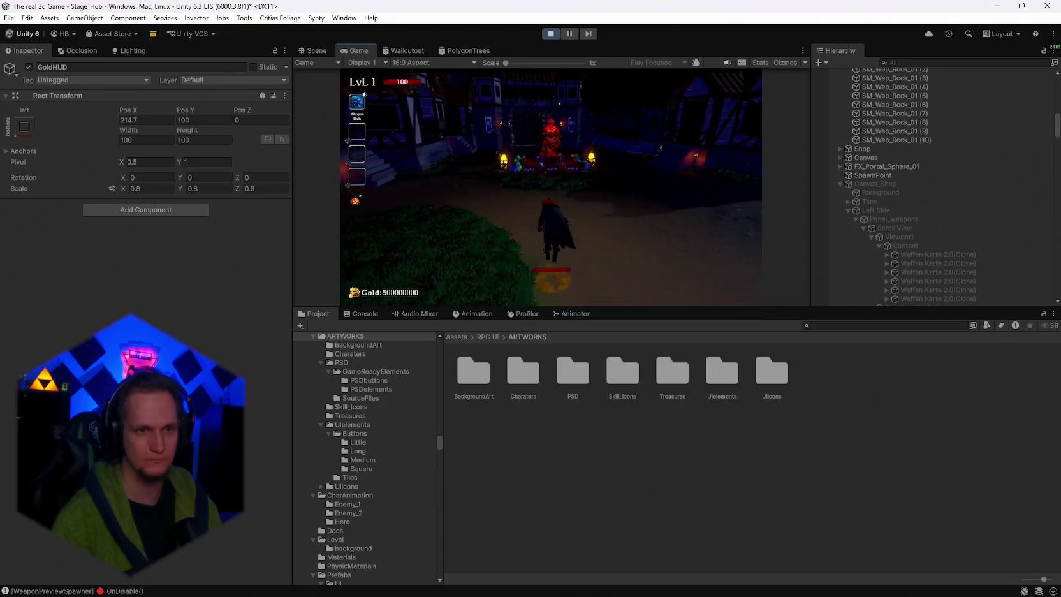
key("w")
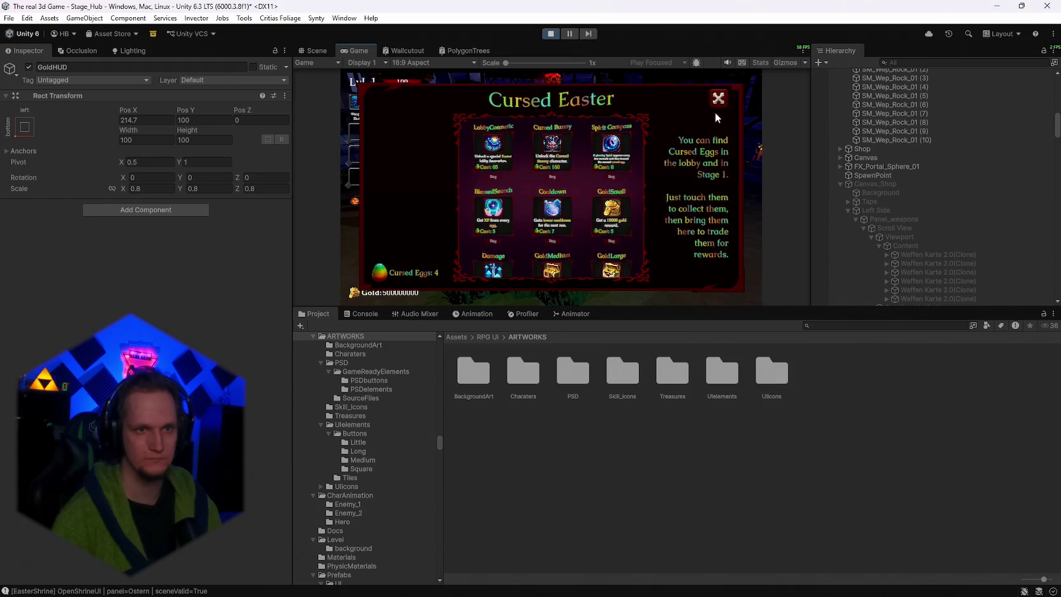
left_click(555, 33)
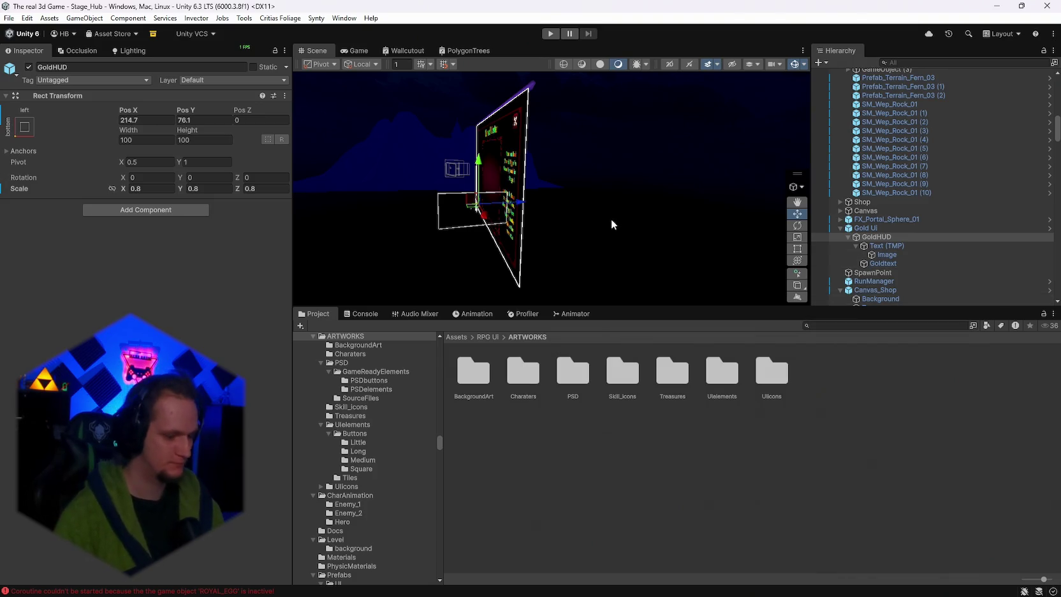
Settle GoldHUD's Pos Y back at 76.1 and save the scene
key("ctrl+z")
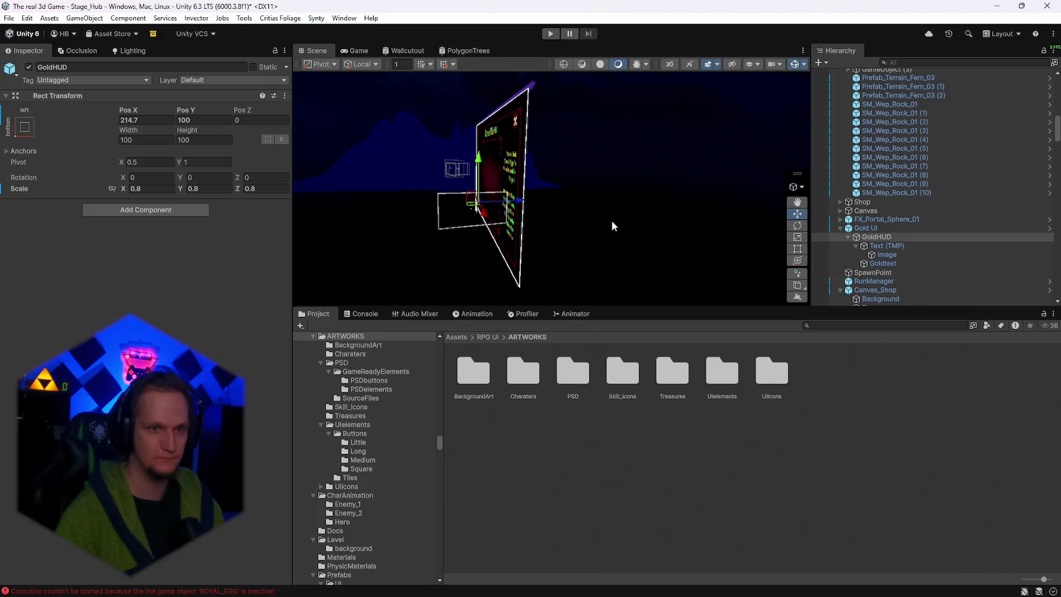
key("ctrl+y")
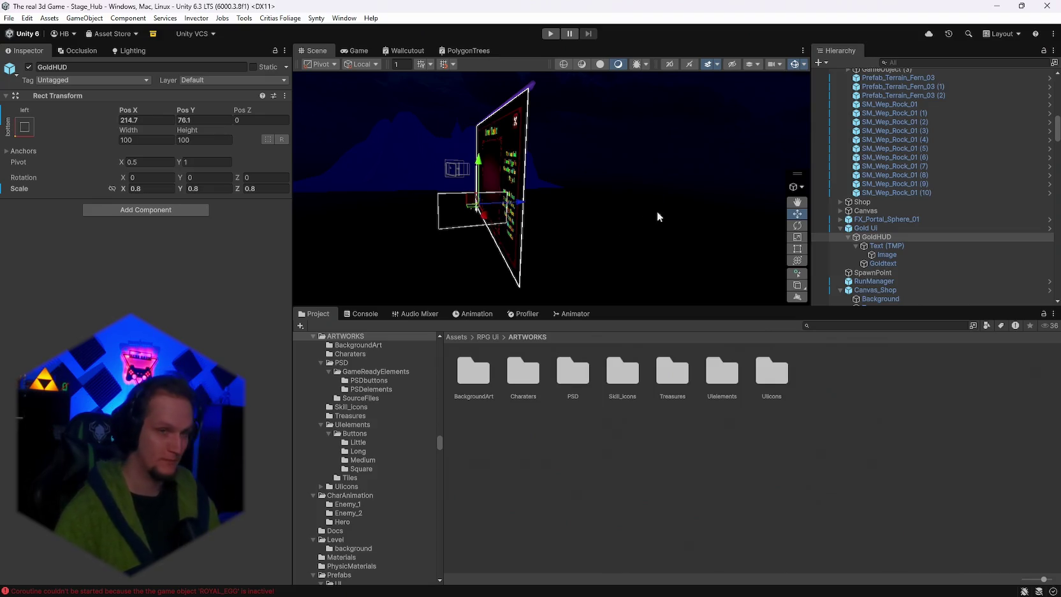
left_click(9, 18)
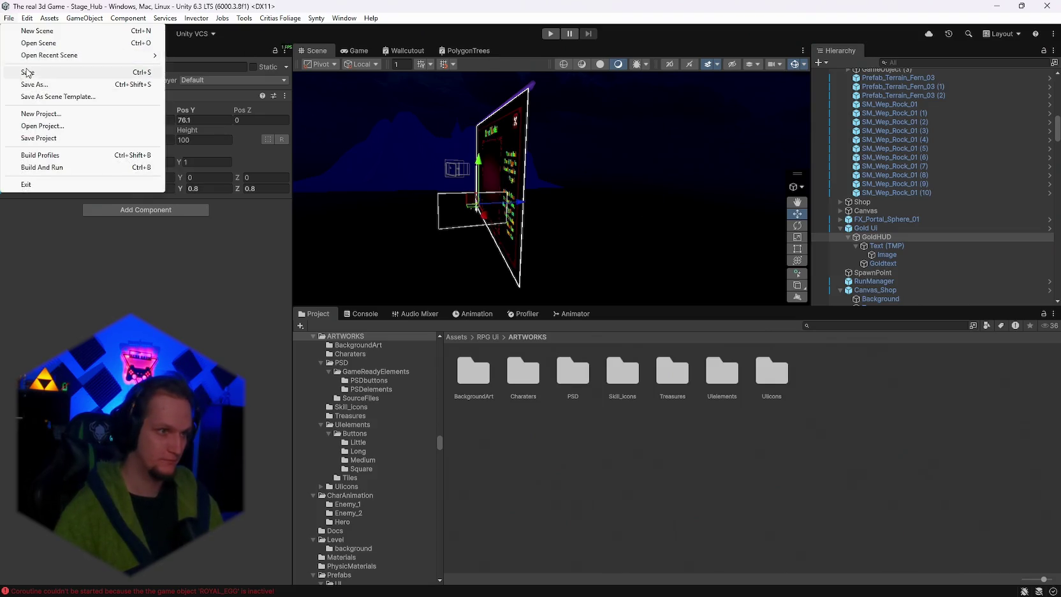
left_click(27, 72)
Save the project through File > Save Project and close the Unity editor
left_click(9, 18)
left_click(38, 138)
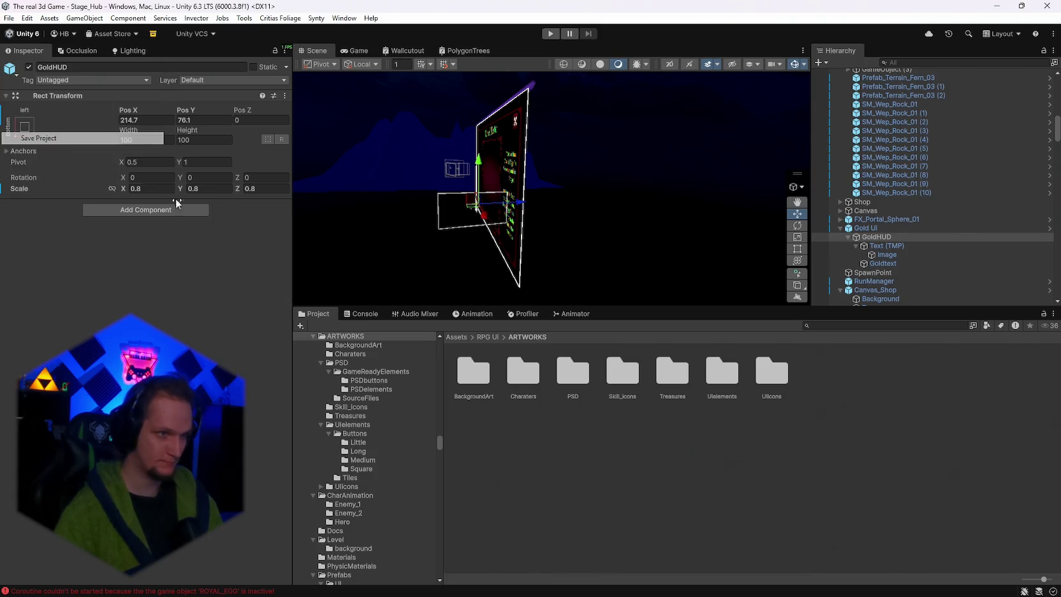
left_click(9, 18)
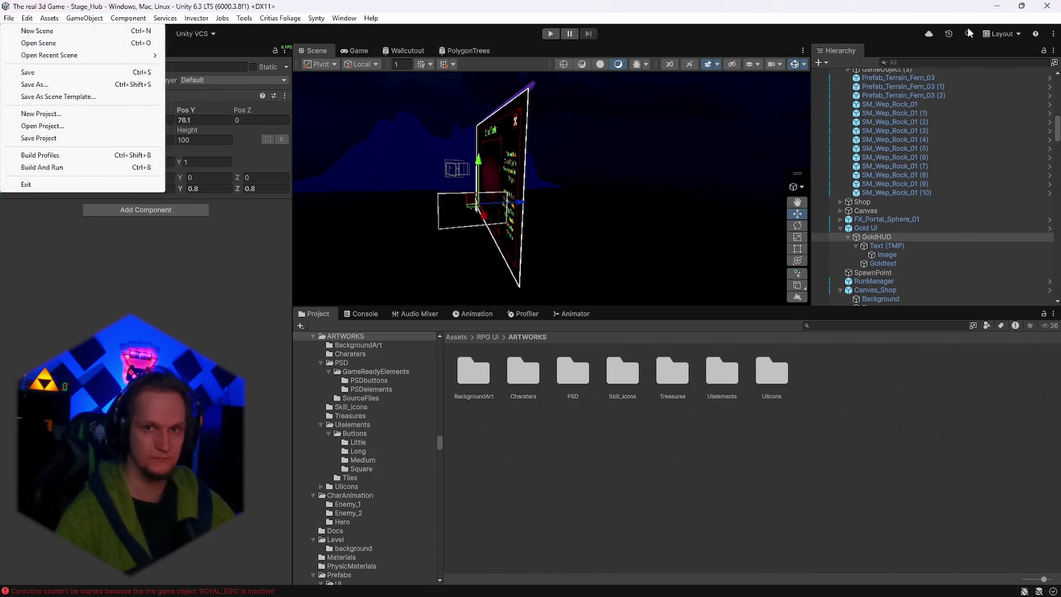
left_click(8, 18)
left_click(8, 17)
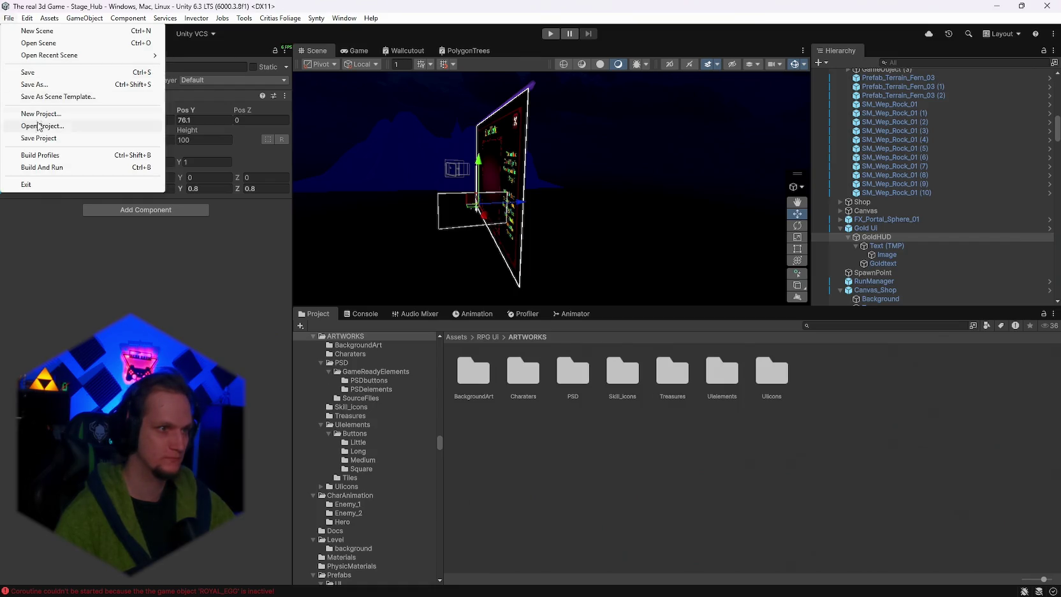
left_click(38, 138)
scroll(909, 259, "down", 5)
scroll(909, 243, "up", 3)
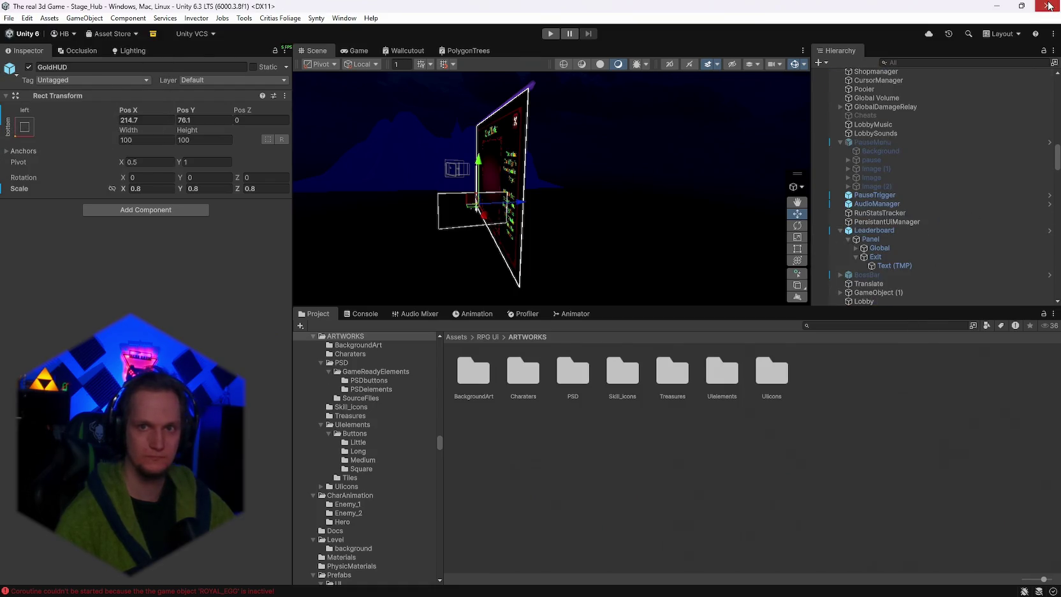
left_click(1047, 6)
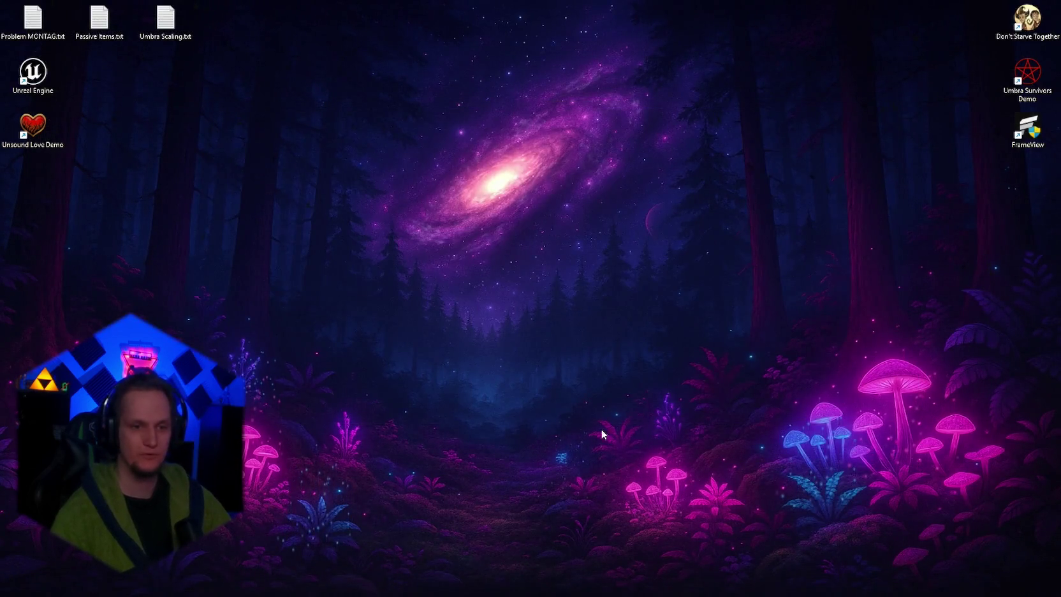
Launch Umbra Survivors from Unity Hub, briefly check the Steam builder folder, then return to the Hub
left_click(648, 585)
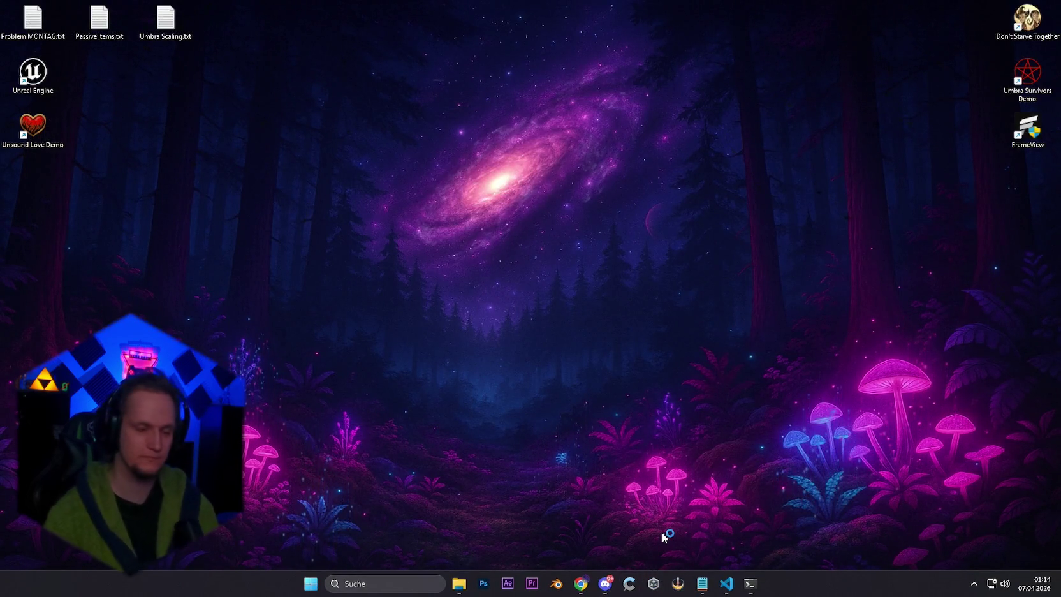
left_click(455, 392)
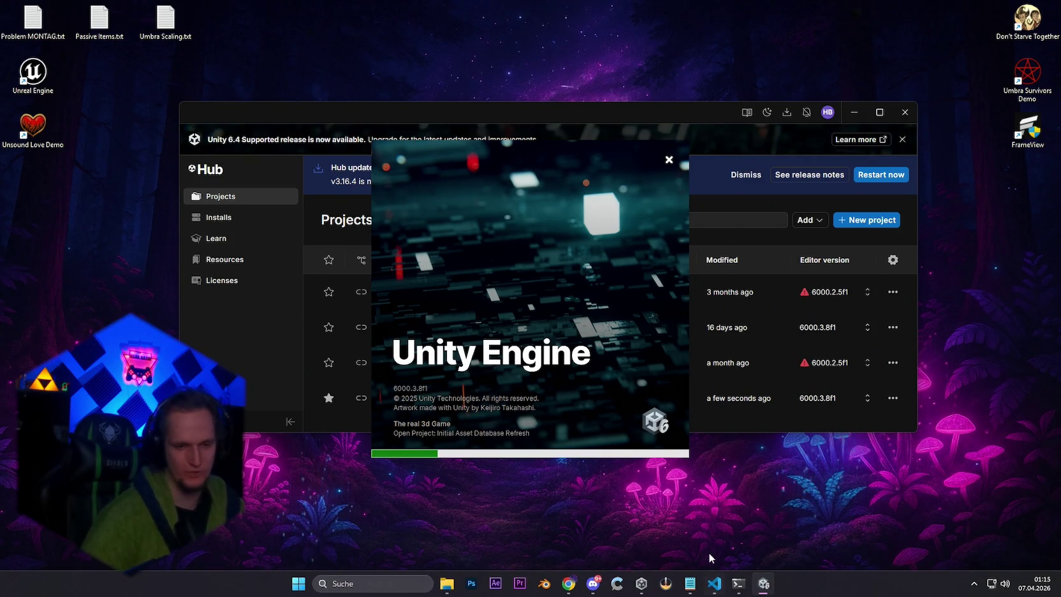
mouse_move(572, 587)
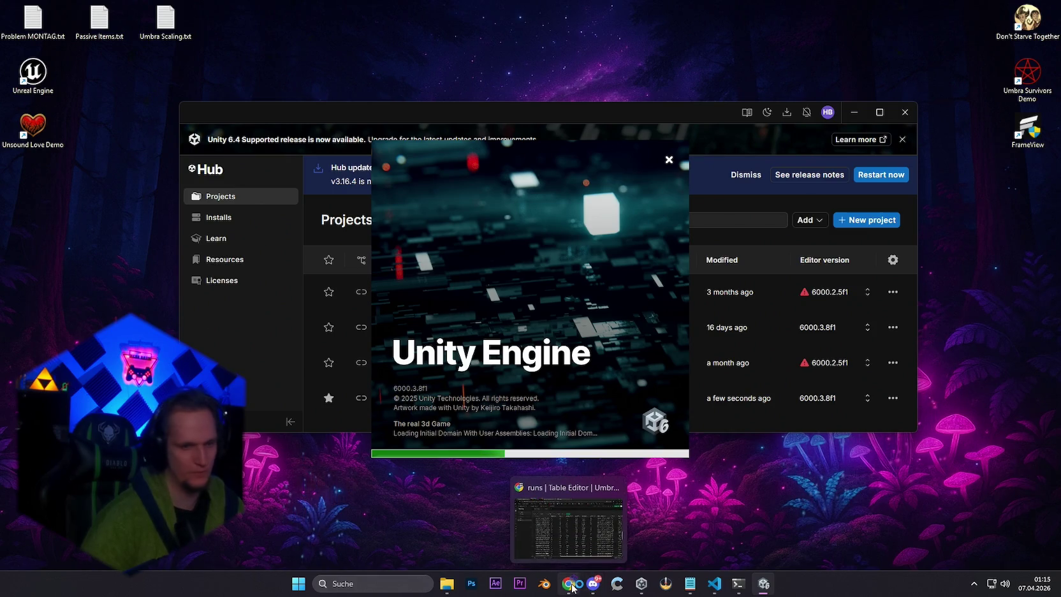
left_click(451, 590)
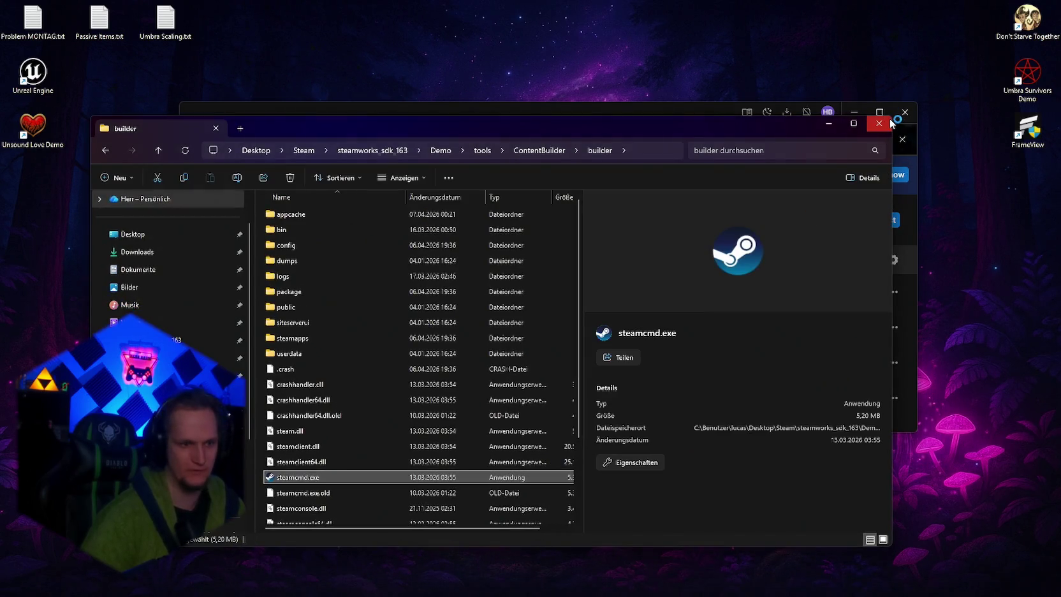
left_click(889, 123)
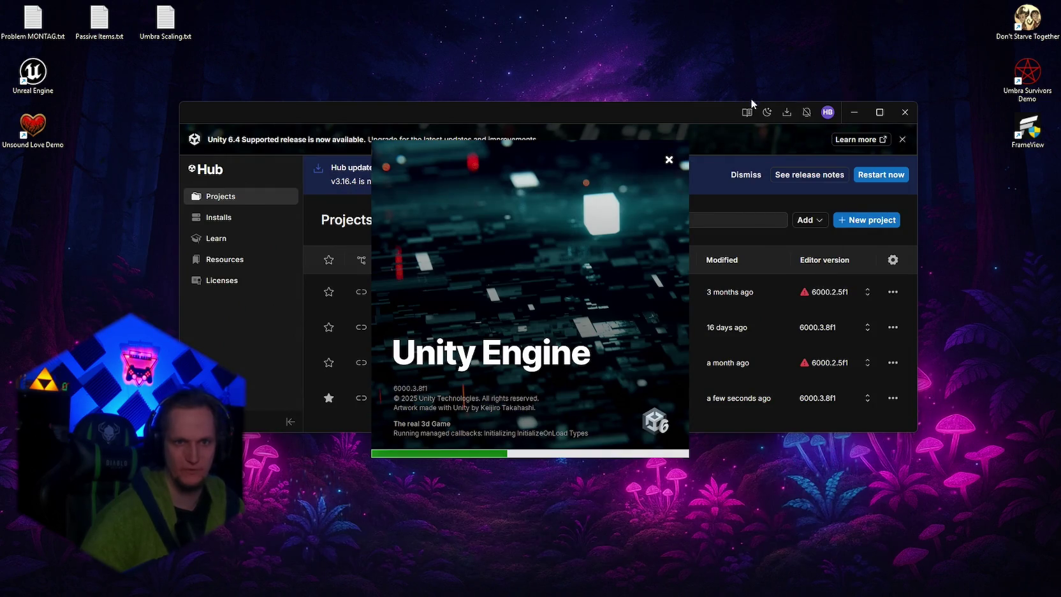
left_click(751, 104)
mouse_move(745, 591)
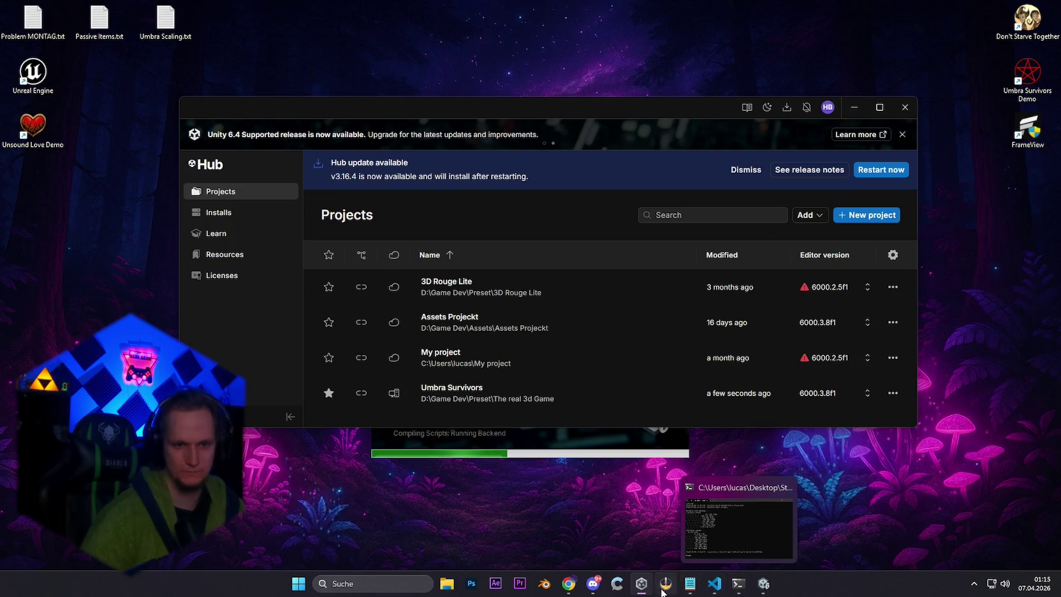
mouse_move(642, 586)
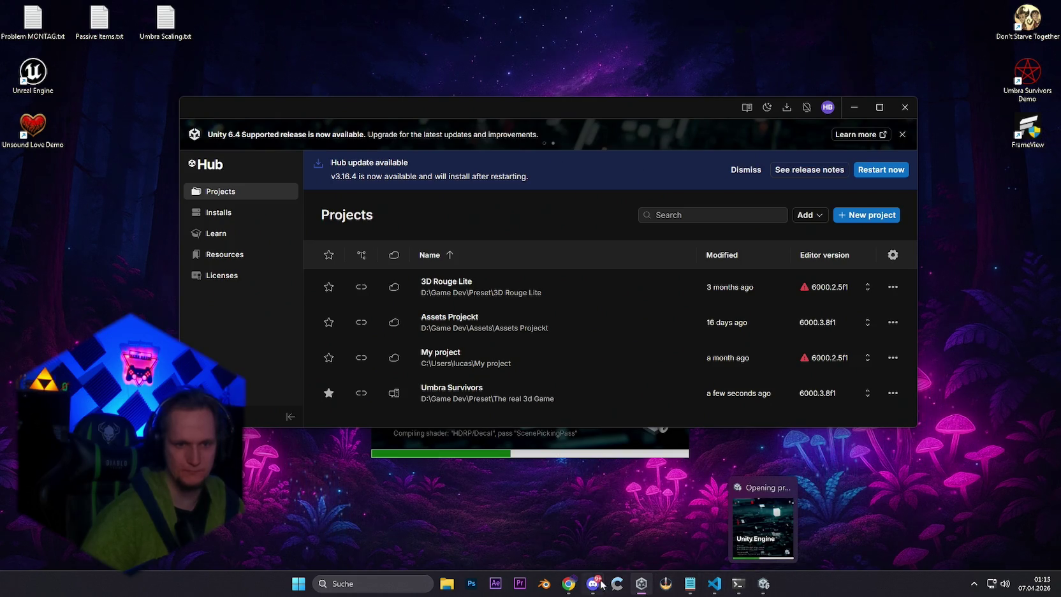
Add 'jump shroom boucne Feedback wurde deutlich verbessert' under Patch in the notes and save
left_click(690, 583)
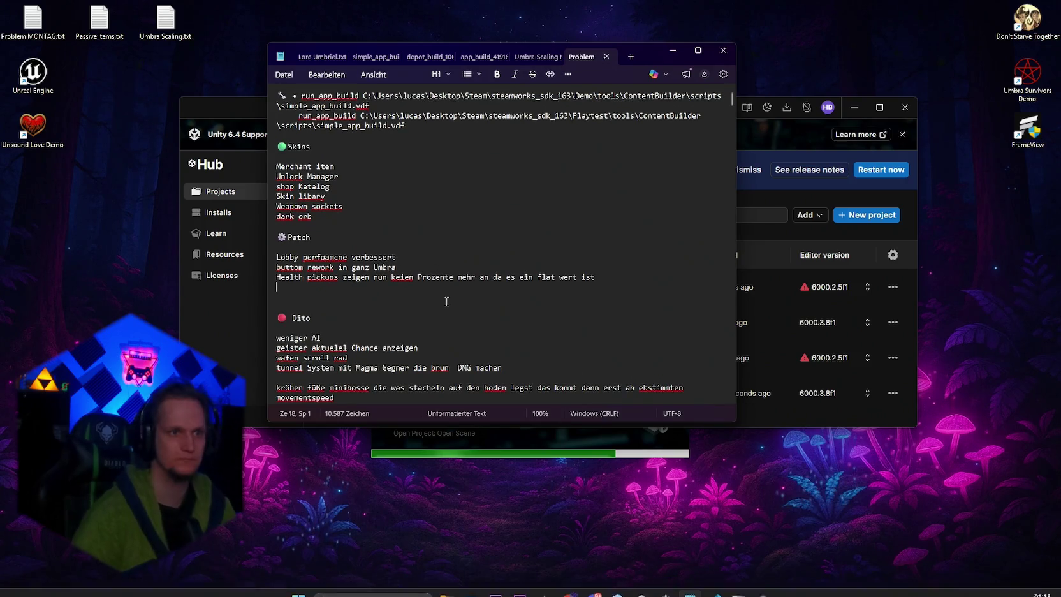
scroll(446, 302, "down", 4)
scroll(430, 260, "up", 4)
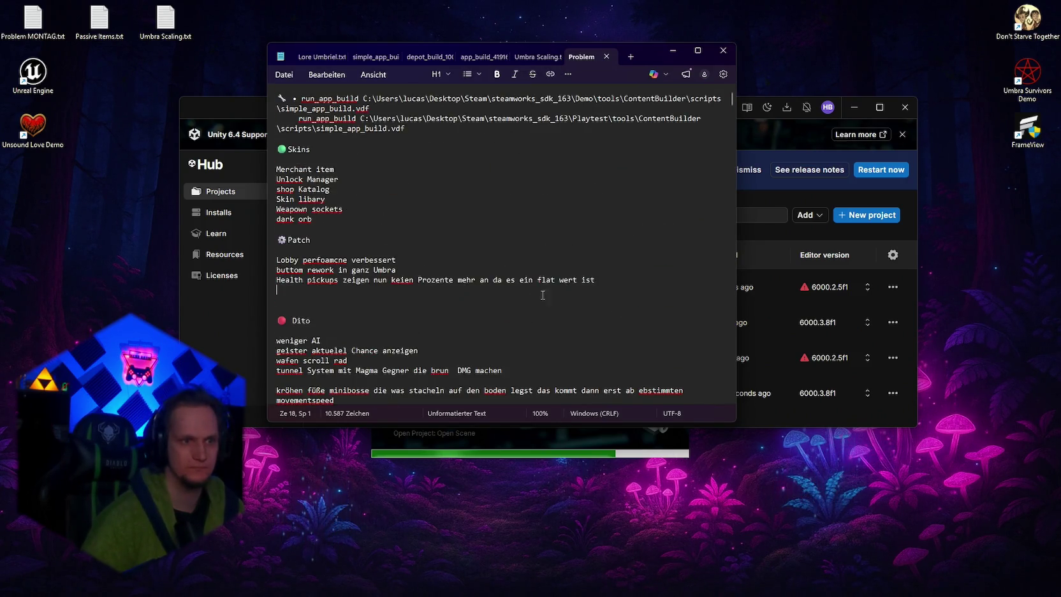
type("jum")
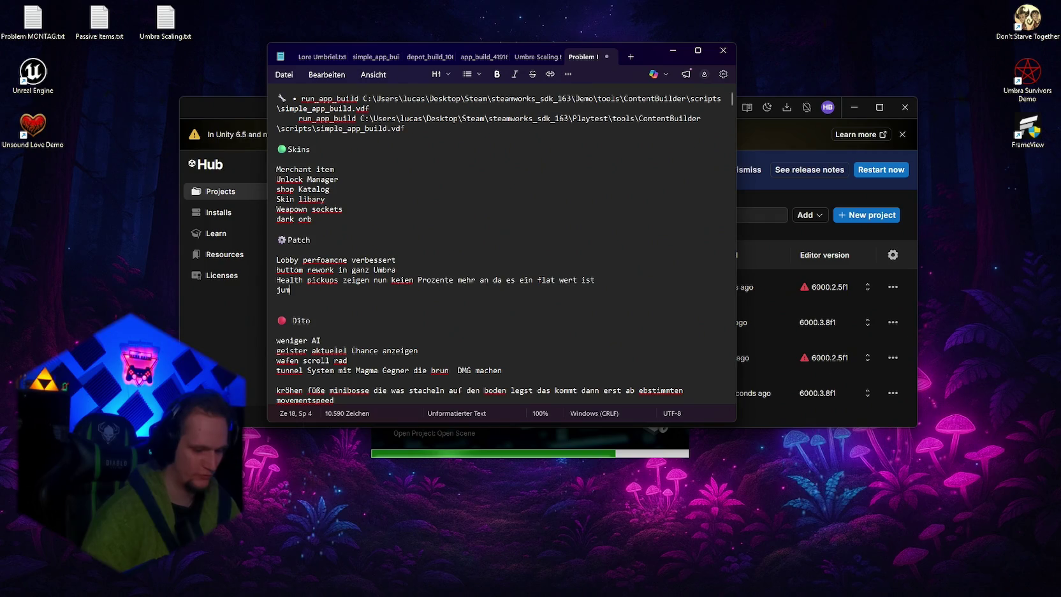
type("hroom bo")
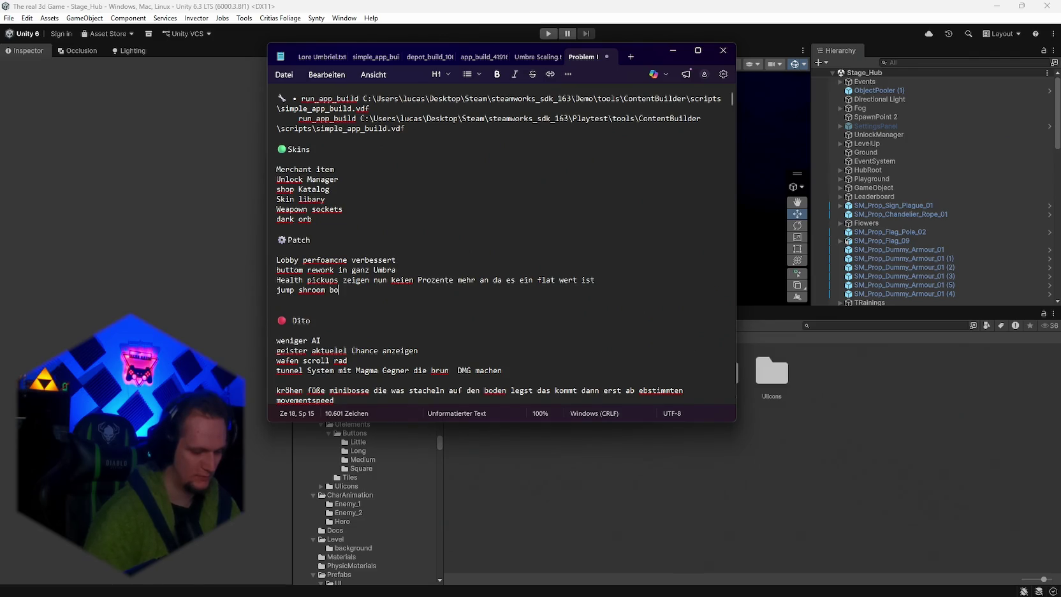
type("ucne Feedback wurd edeutlich verbe")
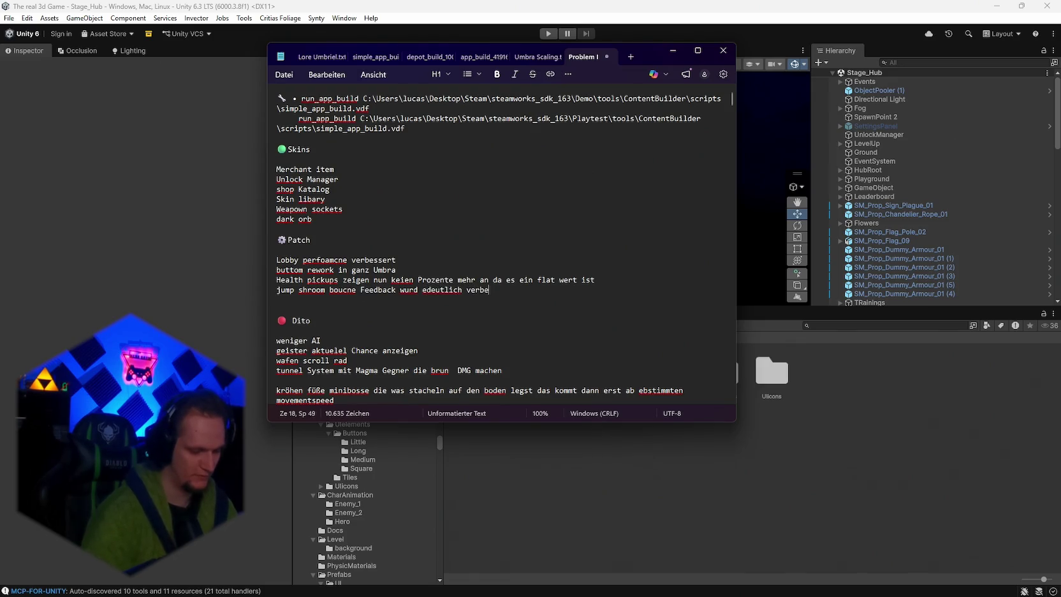
type("rt")
key("ctrl+s")
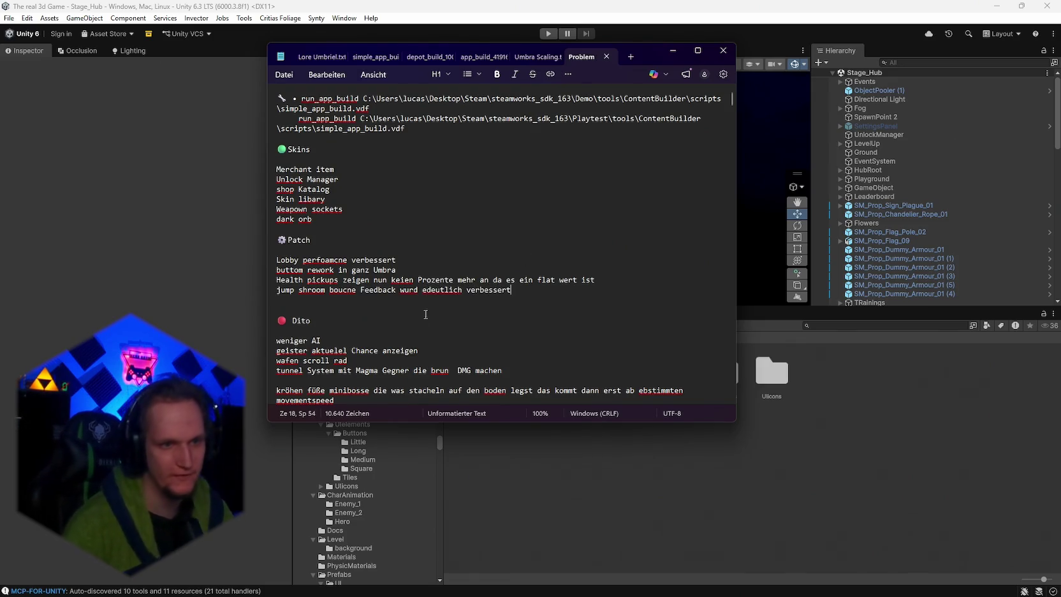
Remove the stray letter before 'deutlich', save again, and select the four Patch lines
type("e")
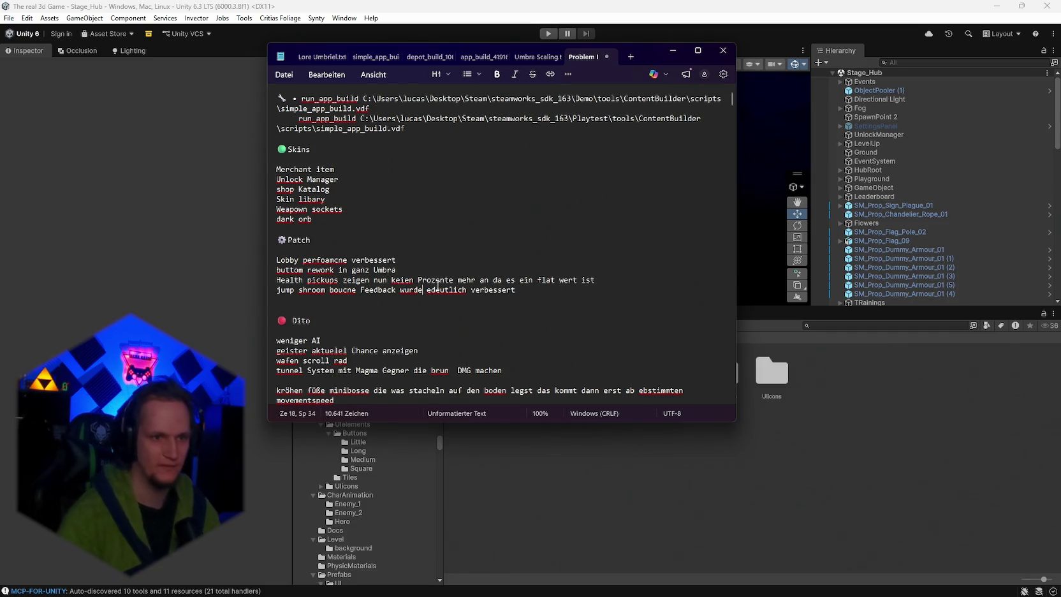
key("BackSpace")
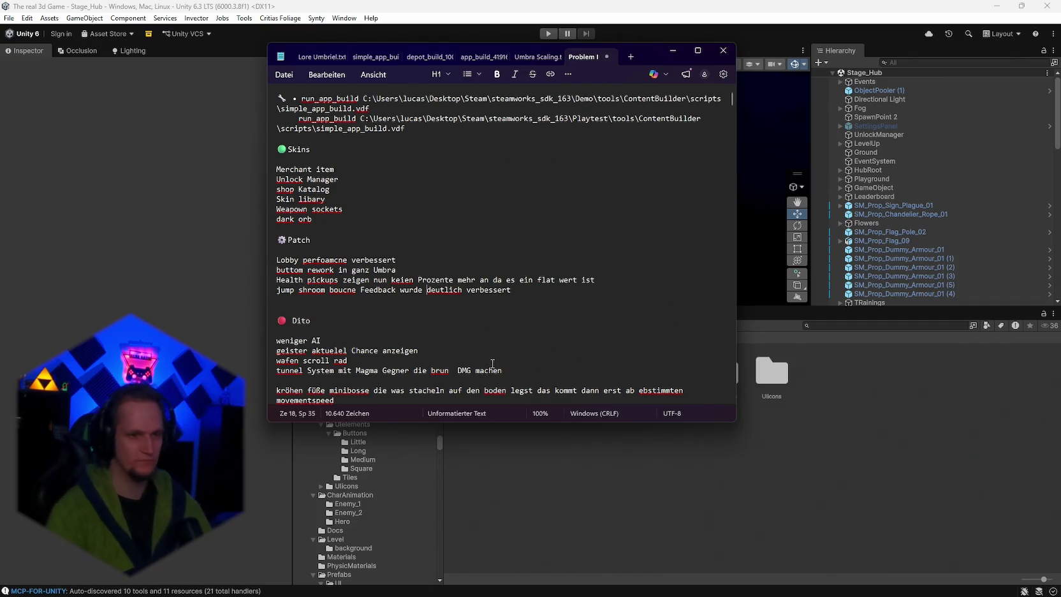
key("ctrl+s")
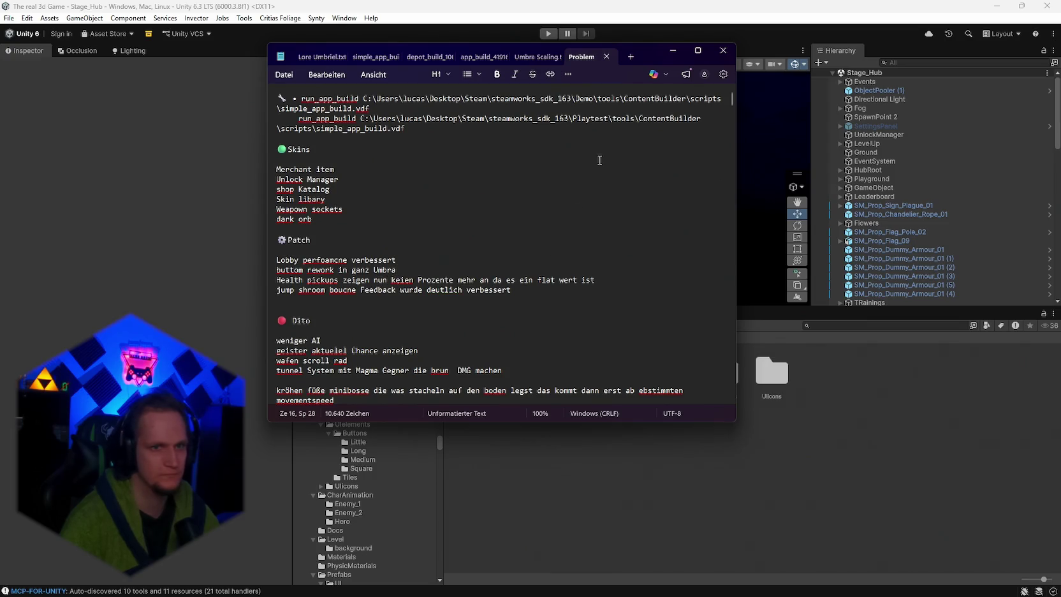
left_click_drag(520, 291, 286, 259)
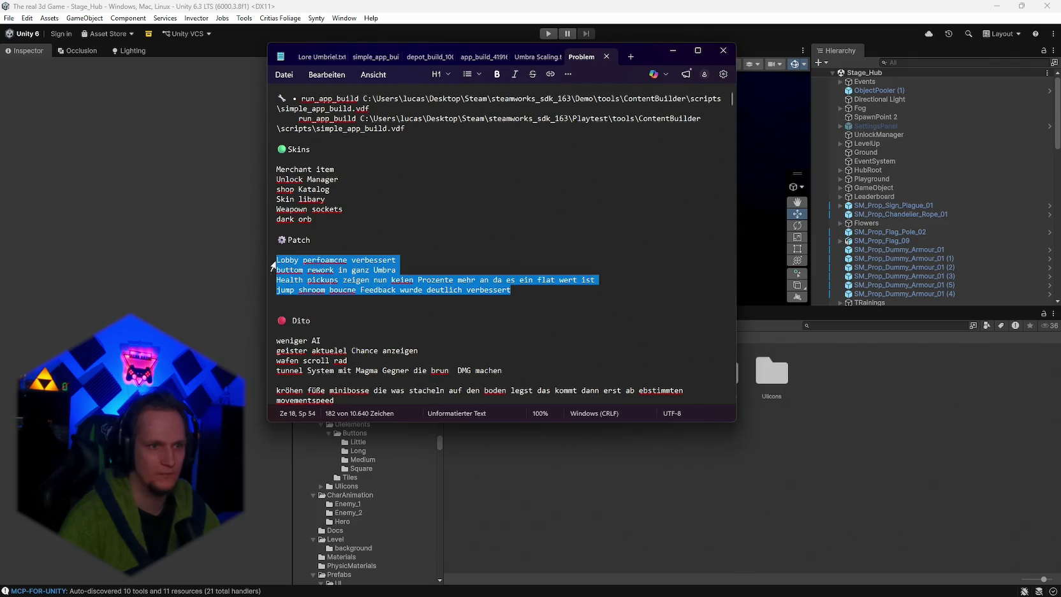
left_click(567, 585)
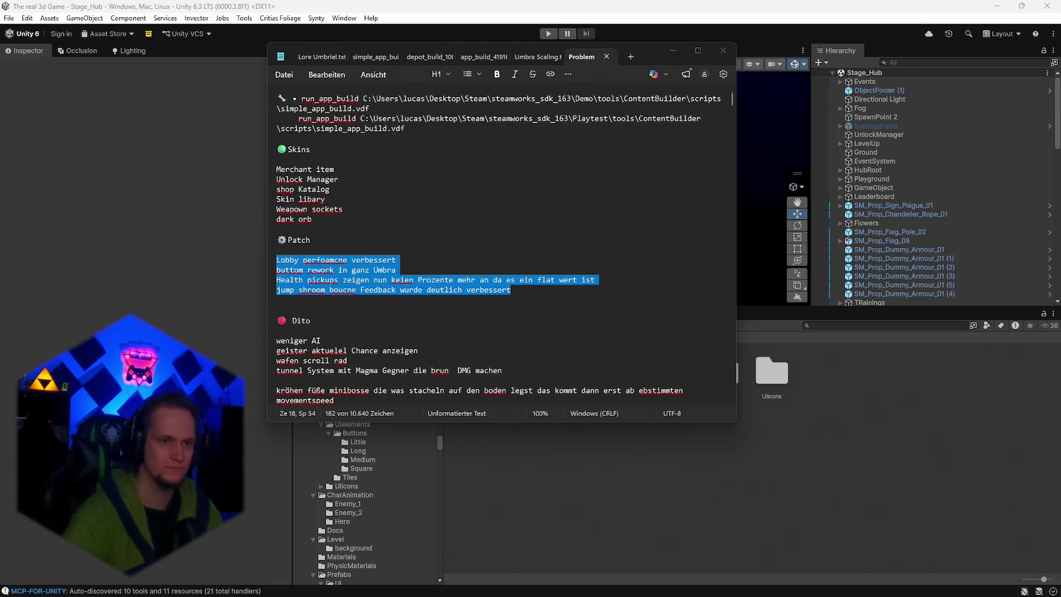
left_click(678, 51)
Launch the Windows build from File > Build Profiles, confirming the output folder with Ordner auswählen
left_click(9, 18)
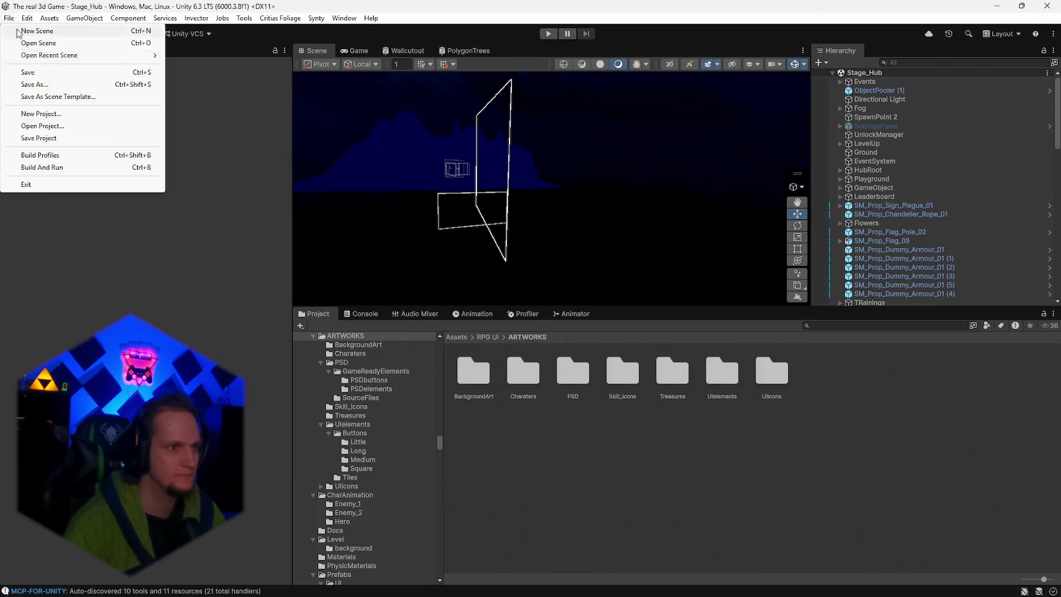
left_click(38, 154)
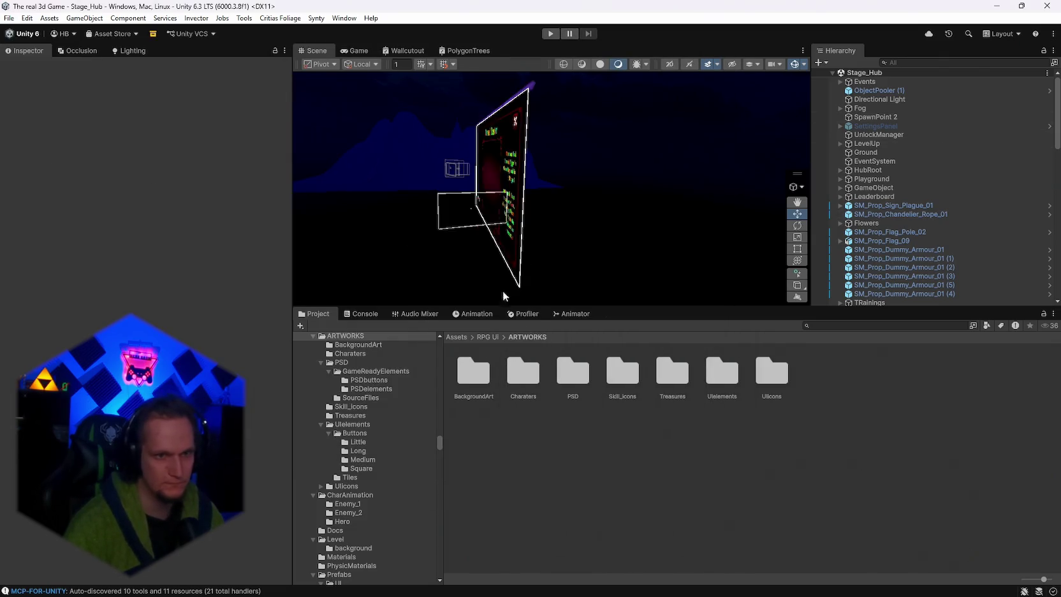
left_click(482, 381)
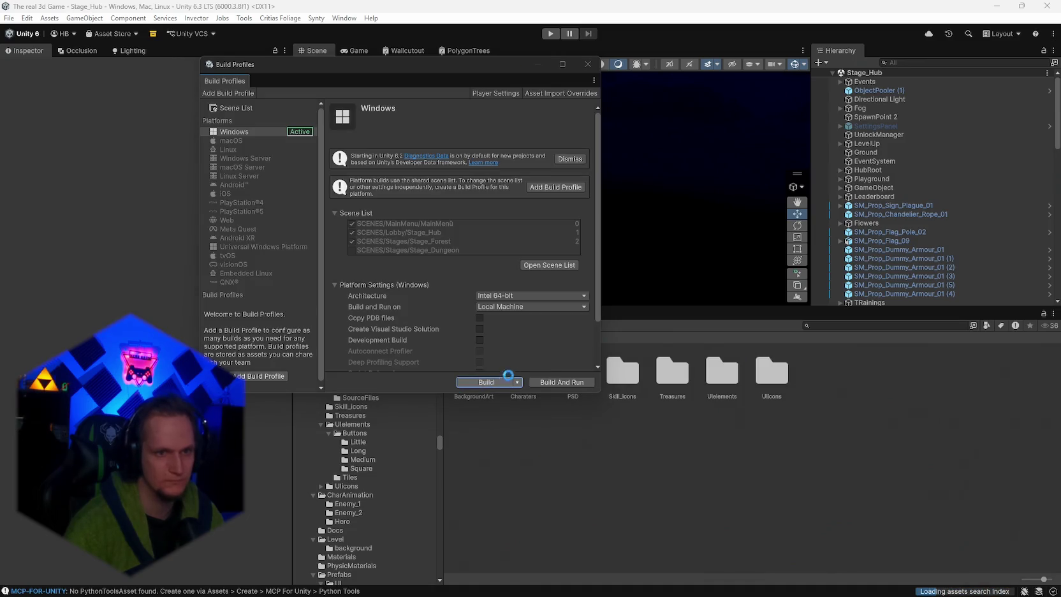
left_click(418, 303)
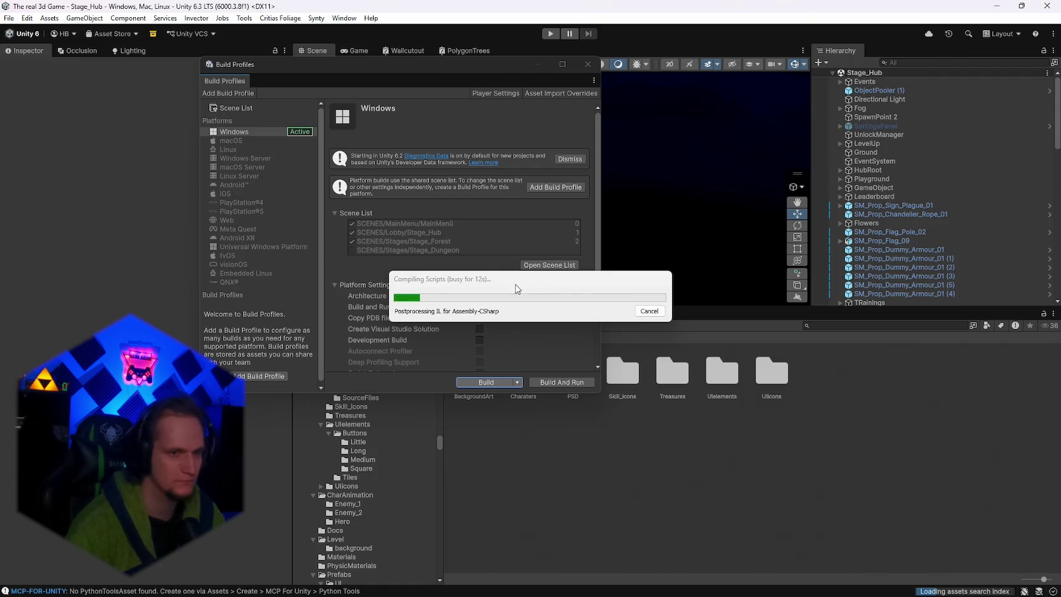
mouse_move(720, 594)
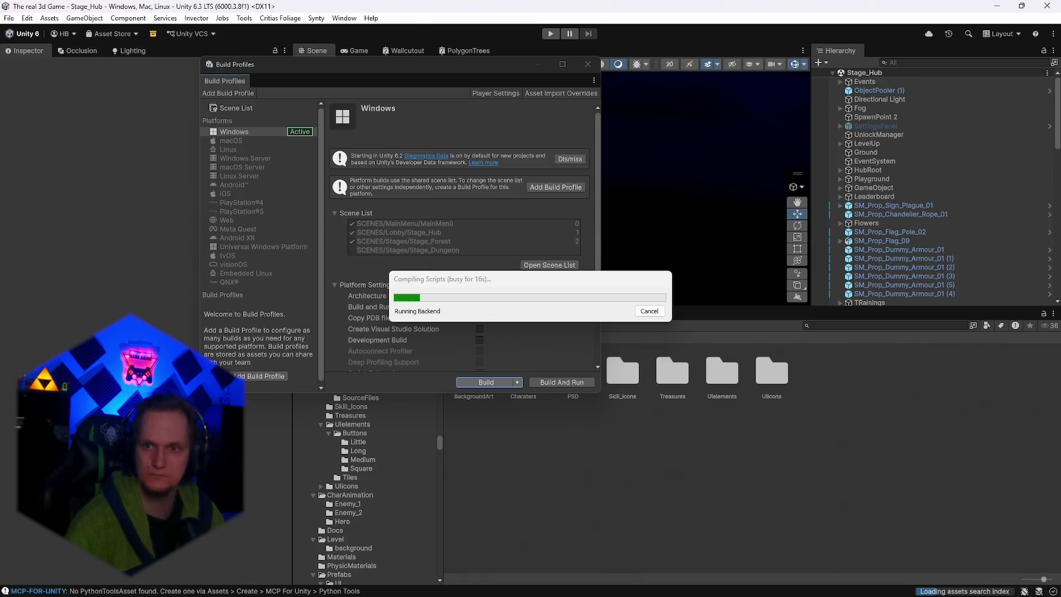
key("alt+Tab")
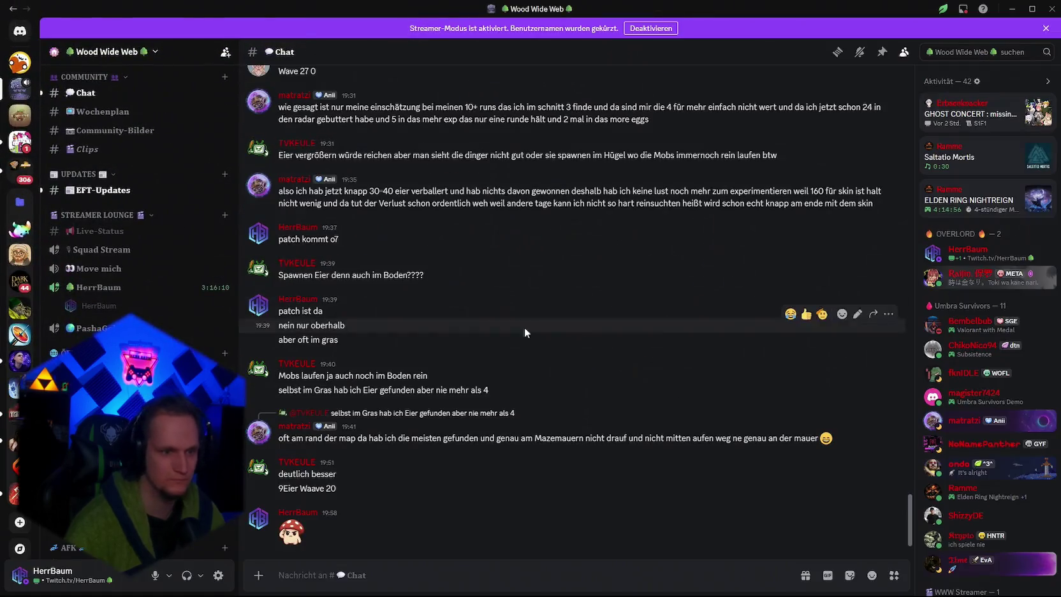
Paste the patch notes into the #Patches channel and delete ' (DE)' from the heading
scroll(141, 271, "up", 5)
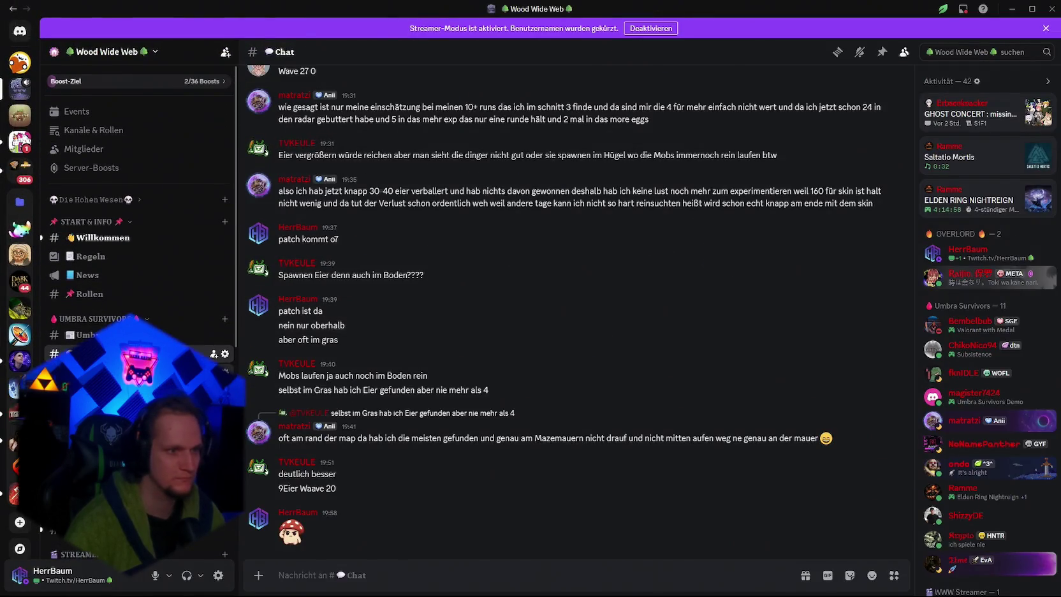
left_click(96, 371)
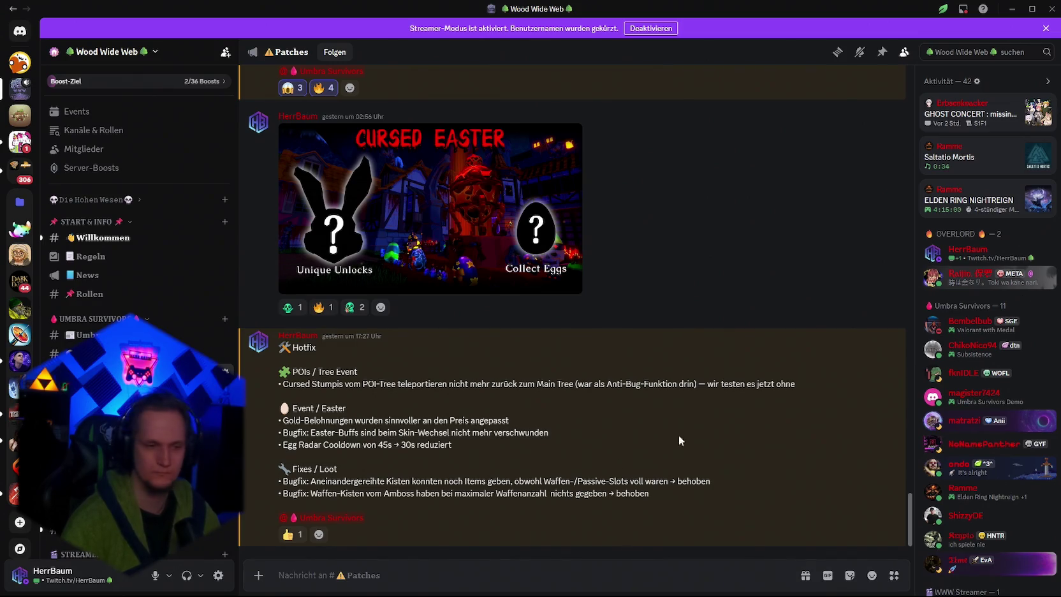
type("🛠️ Patch Notes (DE)  🔧 Performance • Lobby-Performance verbessert  🎨 UI • Button-Rework in ganz Umbra  🧪 Pickups / UI • Health Pickups zeigen jetzt keine Prozente mehr an (ist ein Flat-Wert)  🍄 Feedback / QoL • Jump Shroom Bounce-Feedback deutlich verbessert")
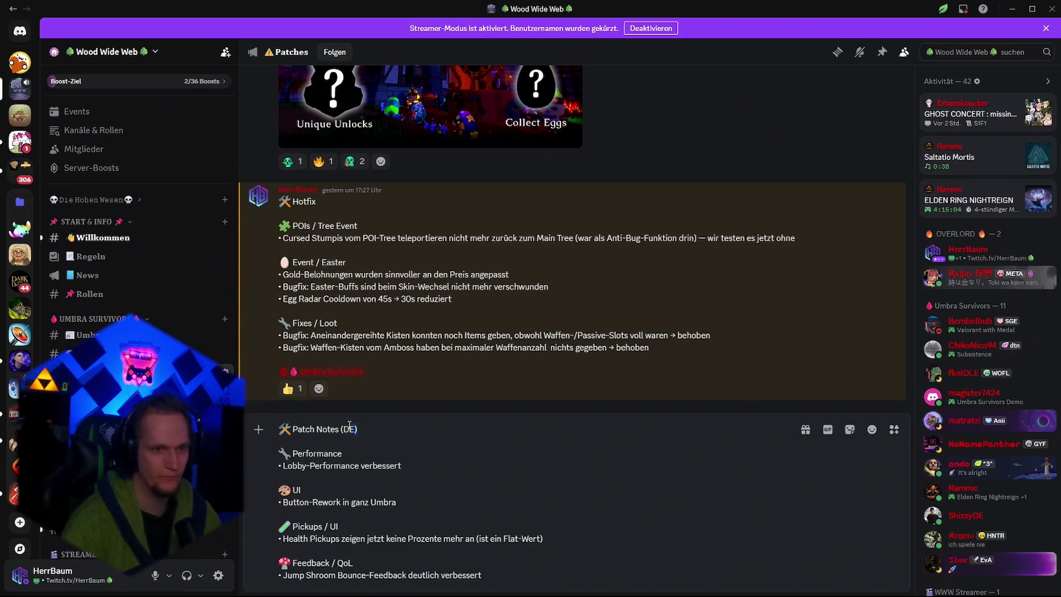
left_click_drag(357, 429, 338, 429)
key("BackSpace")
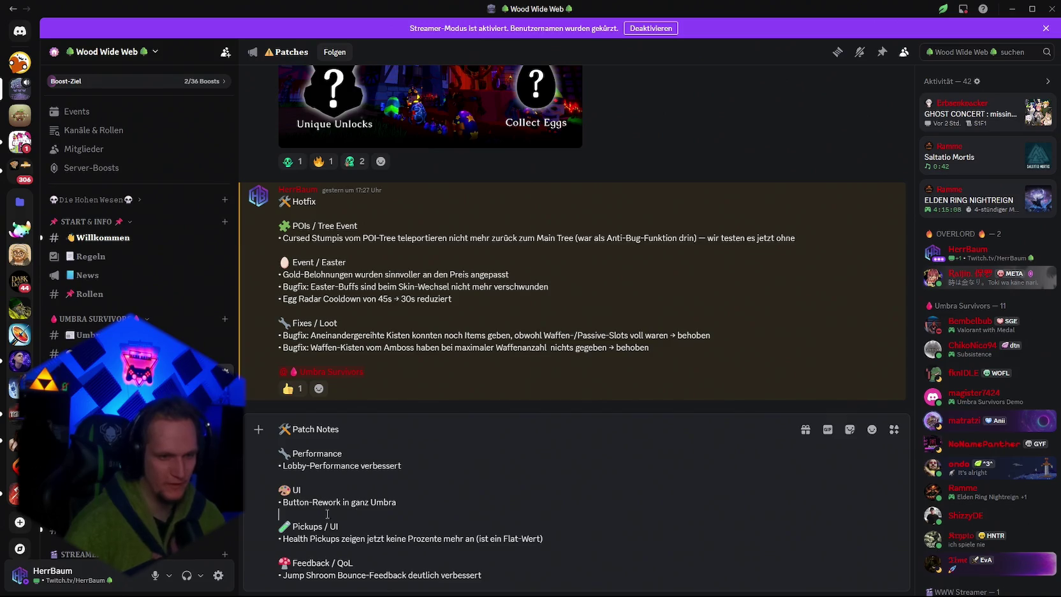
key("Down")
key("Down")
key("Down")
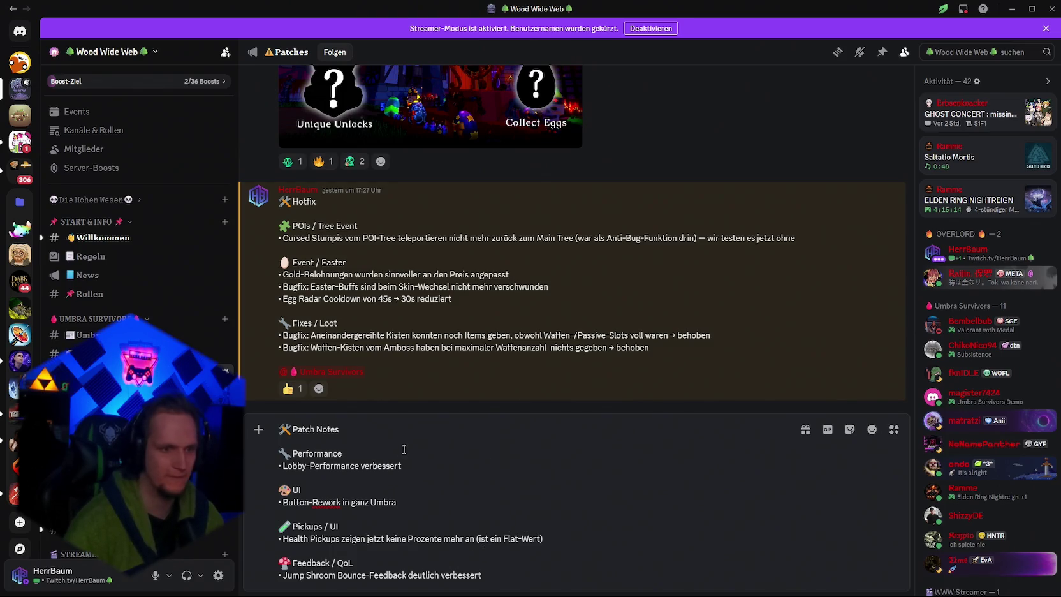
key("shift+Return")
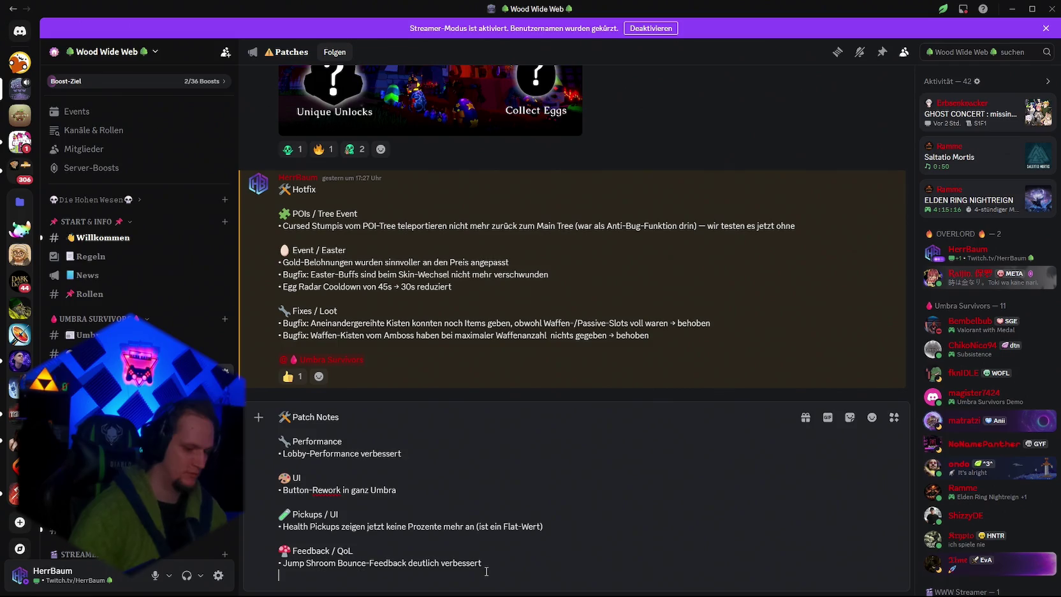
key("shift+Return")
type("@umbr")
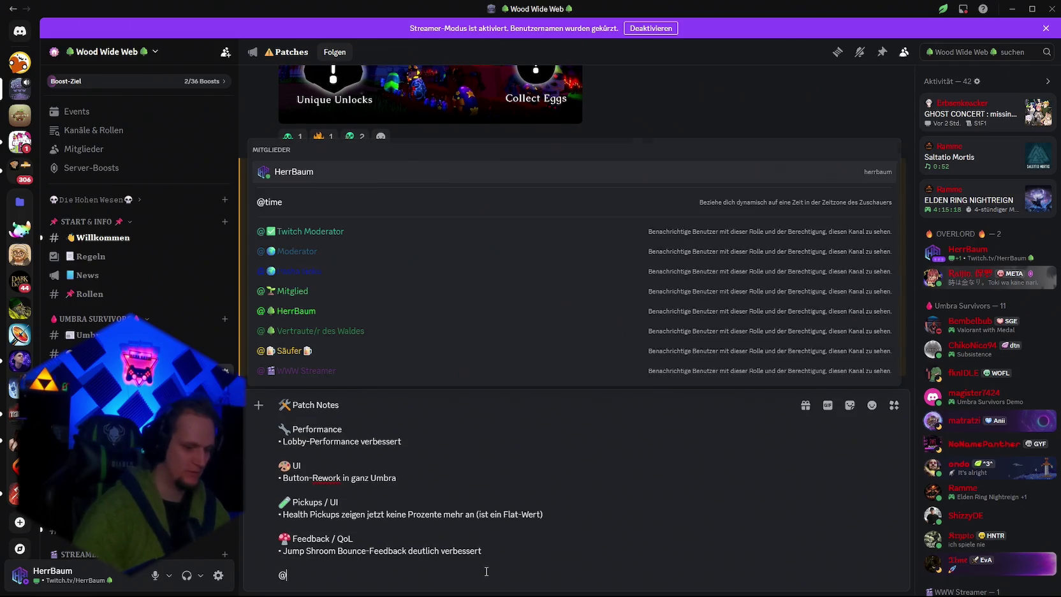
left_click(301, 369)
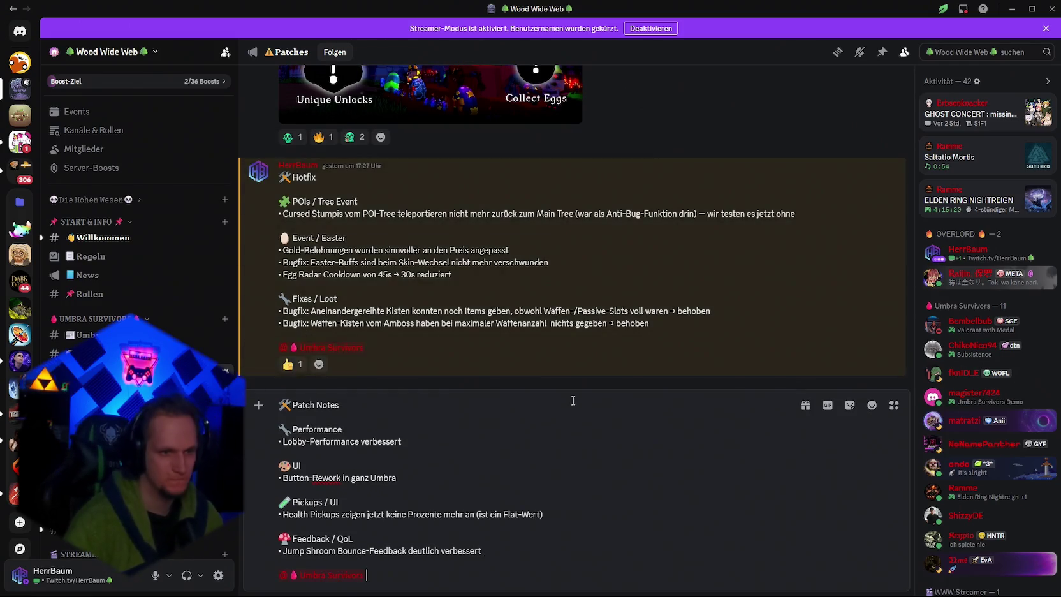
key("alt+Tab")
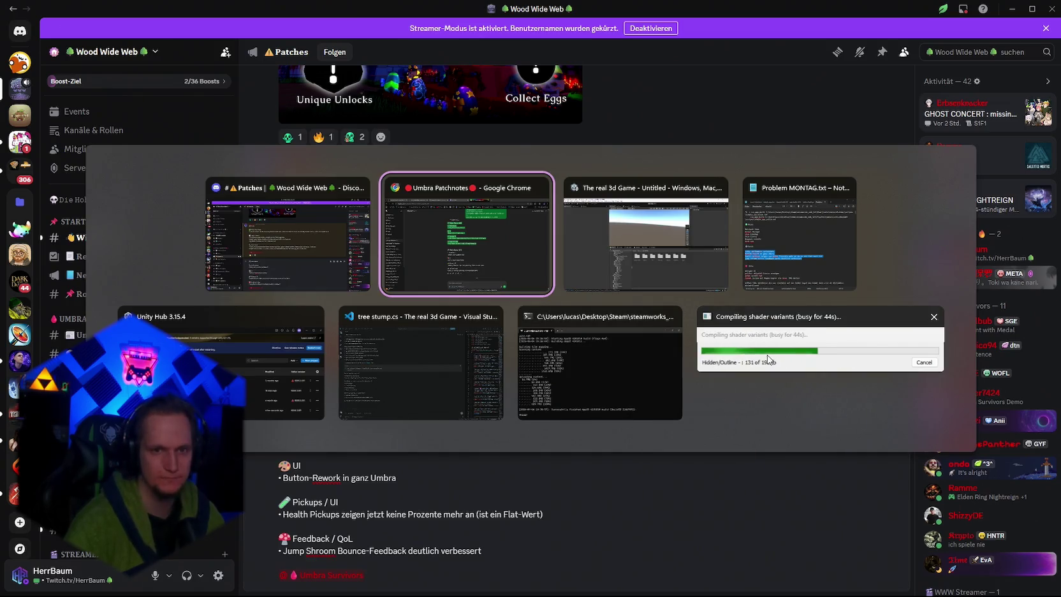
Bring Unity's Compiling shader variants window forward and wait for the build to finish
left_click(769, 354)
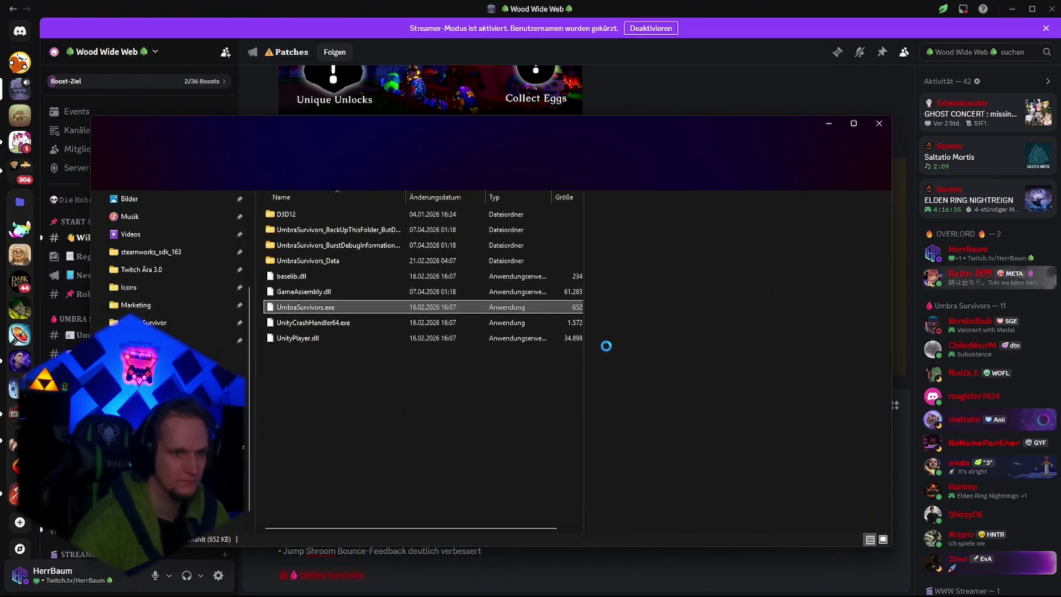
Delete the BackUpThisFolder and BurstDebugInformation_DoNotShip folders, leaving 7 items in the content folder
left_click(322, 245)
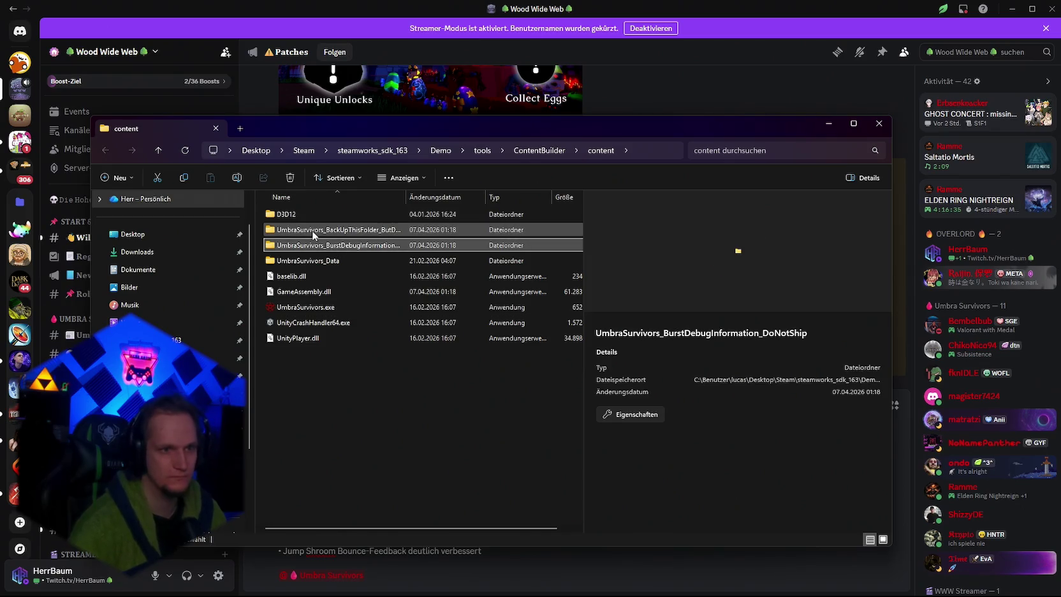
left_click(311, 230, "ctrl")
key("Delete")
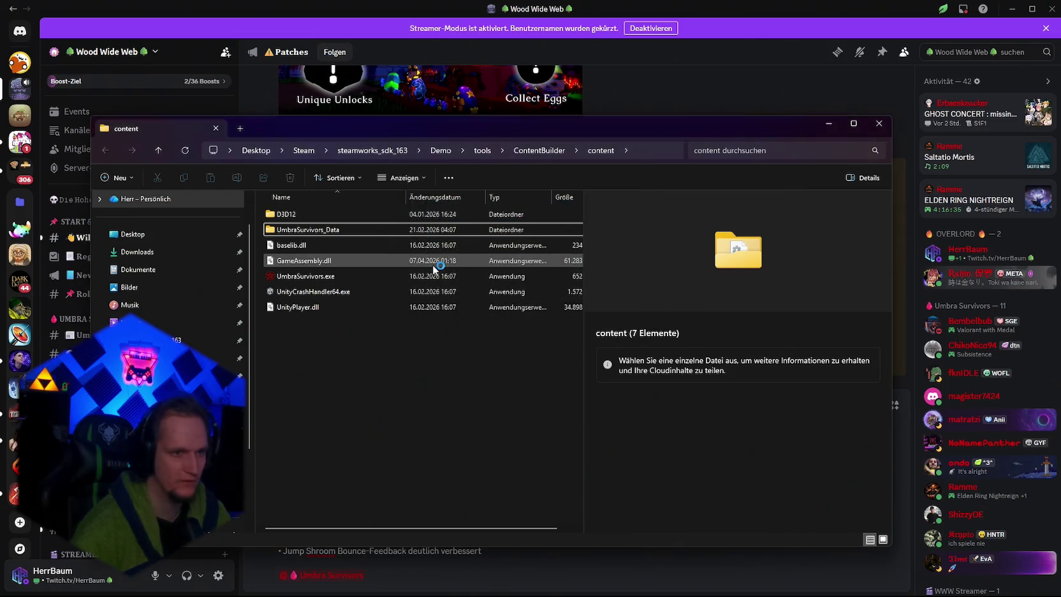
left_click_drag(319, 136, 433, 119)
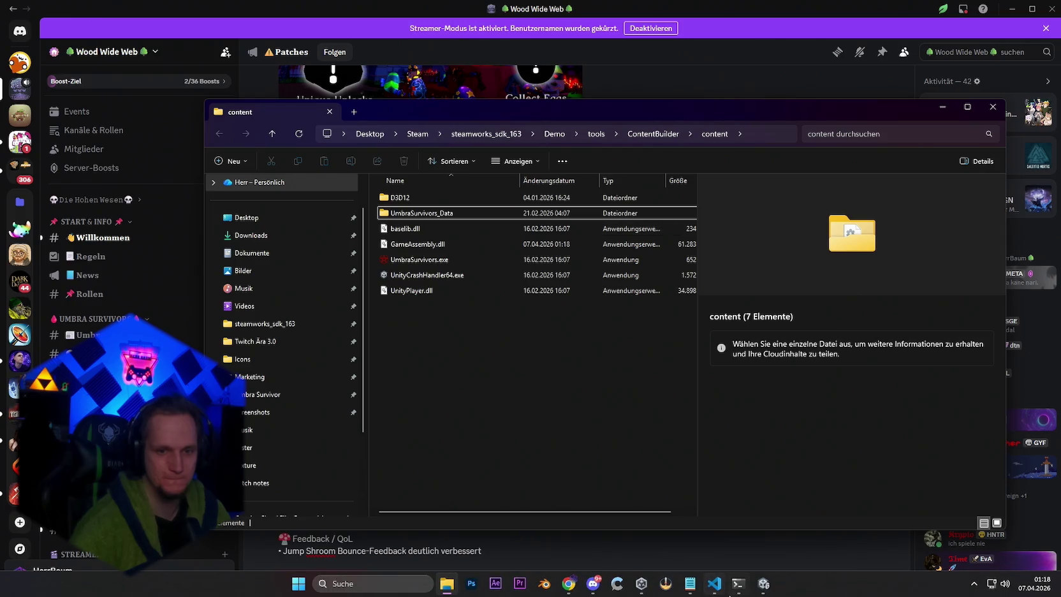
left_click(734, 589)
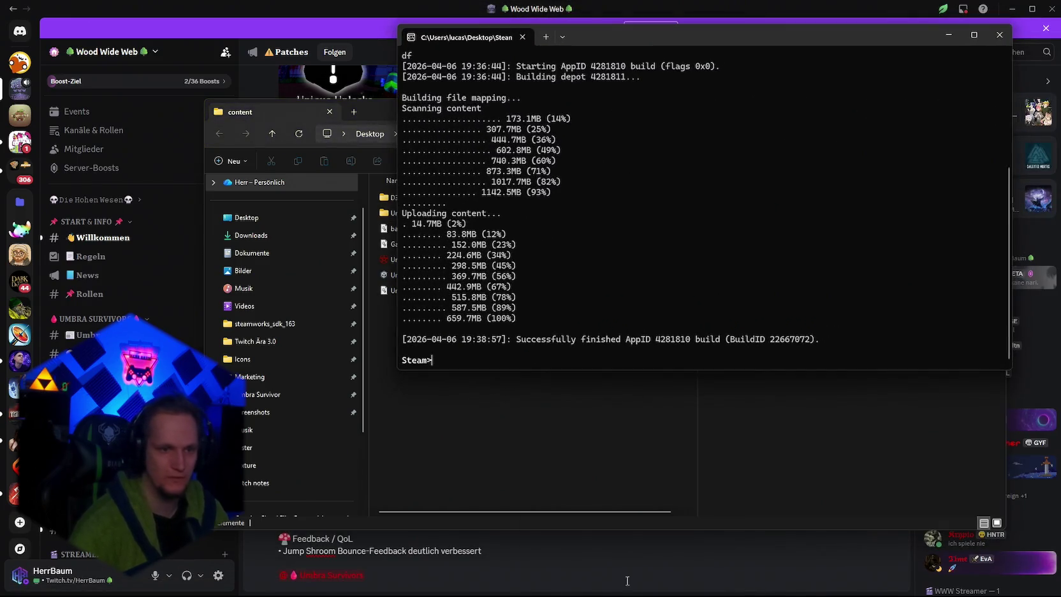
Copy the Demo run_app_build line from the notes and run it in SteamCMD for AppID 4281810
left_click(690, 583)
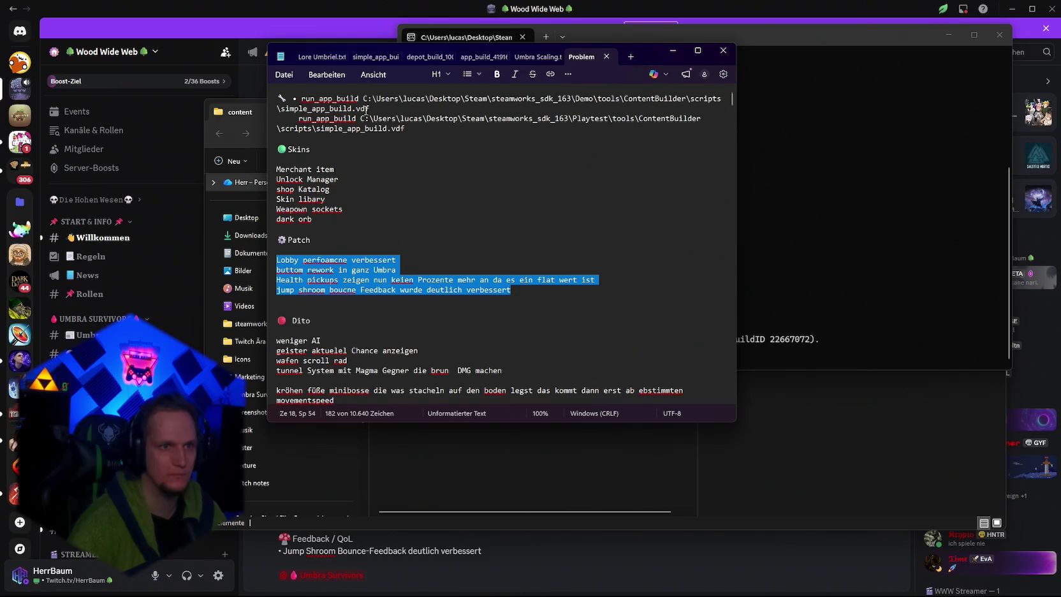
left_click_drag(370, 109, 303, 97)
key("ctrl+c")
left_click(832, 196)
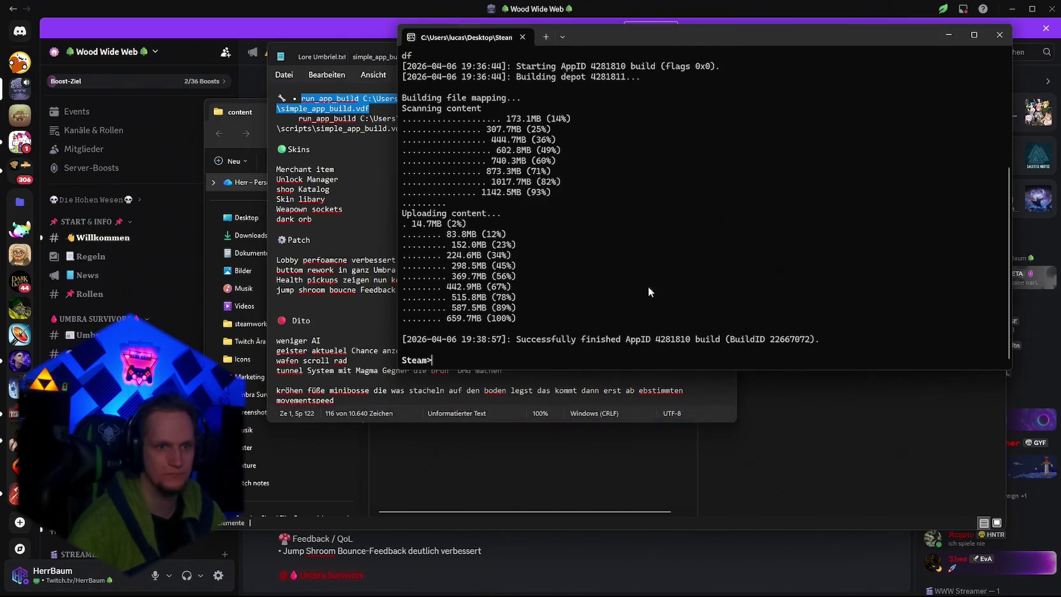
key("ctrl+v")
key("Return")
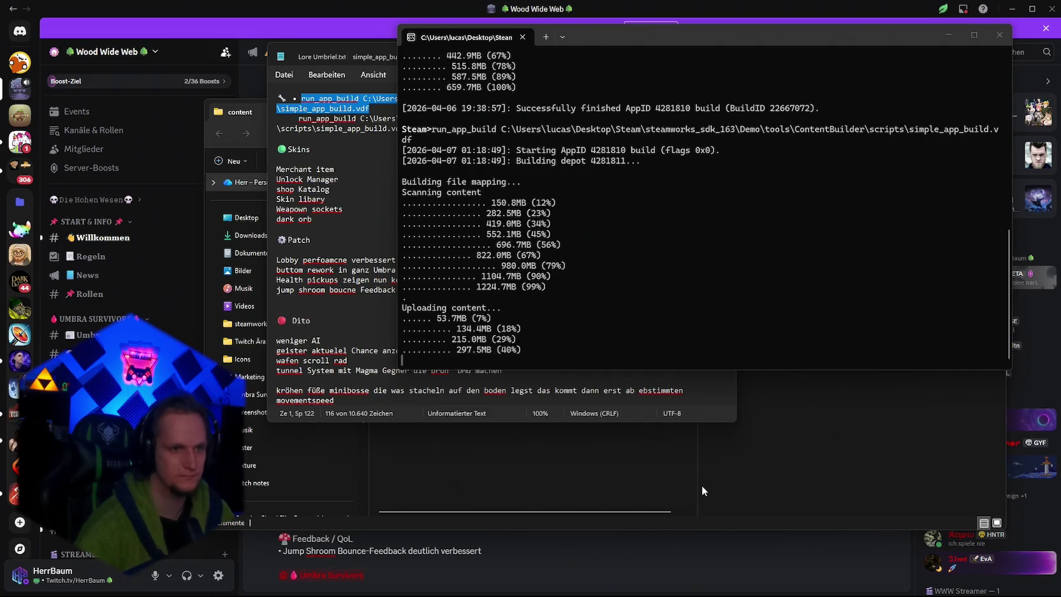
Set the notes aside and wait for the AppID 4281810 upload to finish as BuildID 22670583
left_click(367, 212)
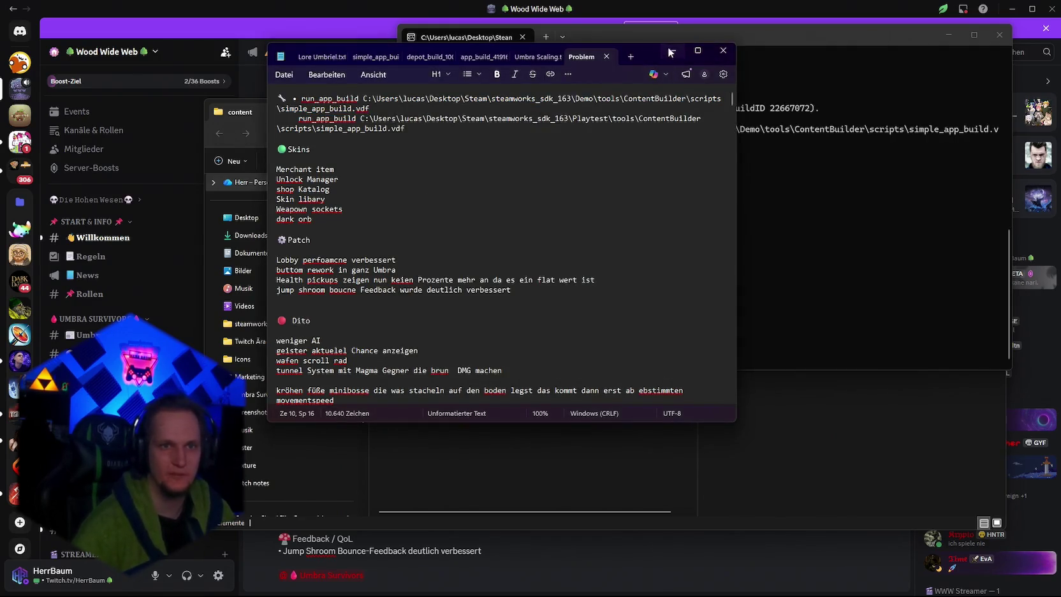
left_click(670, 51)
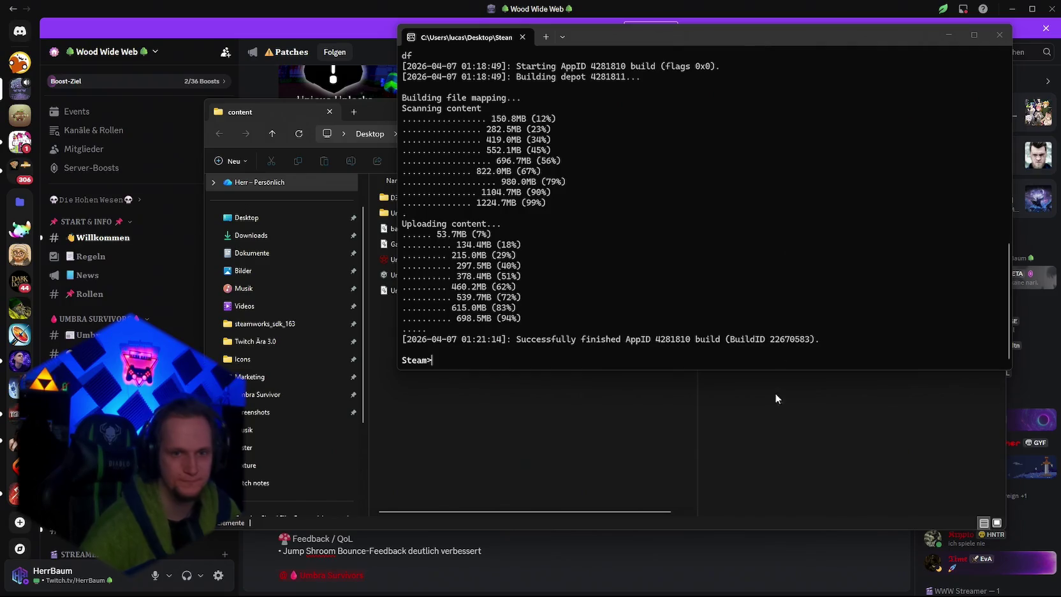
mouse_move(681, 590)
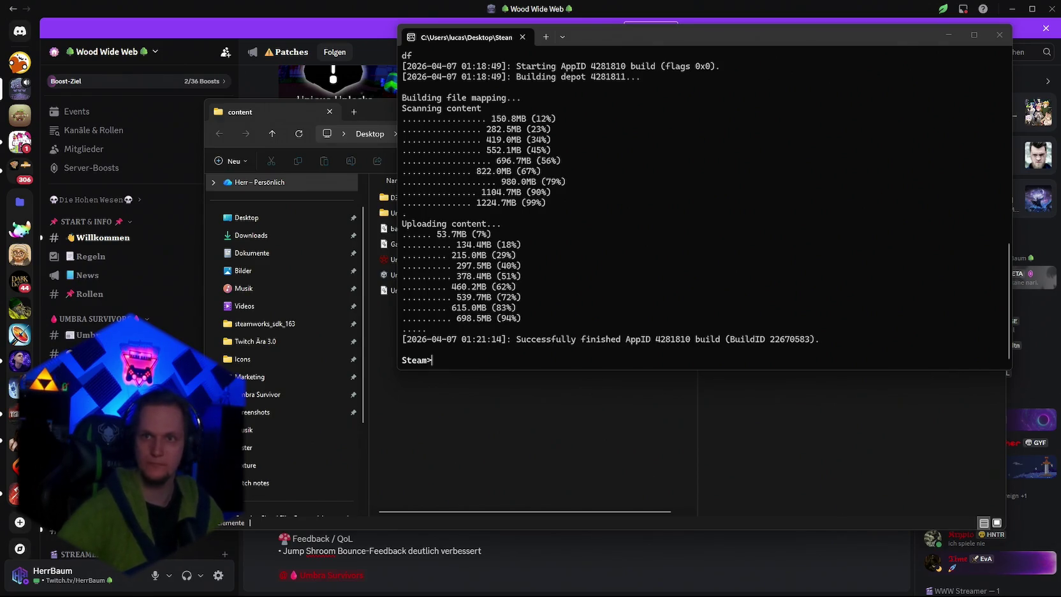
left_click(399, 579)
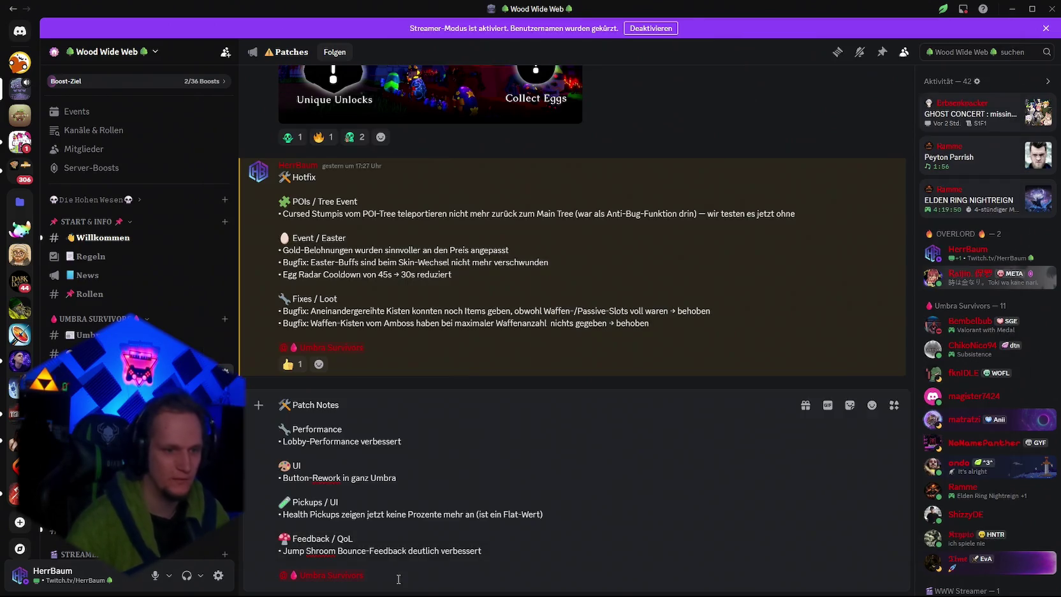
Send the Patch Notes message in Discord, then close the SteamCMD, Explorer and Build Profiles windows
key("Return")
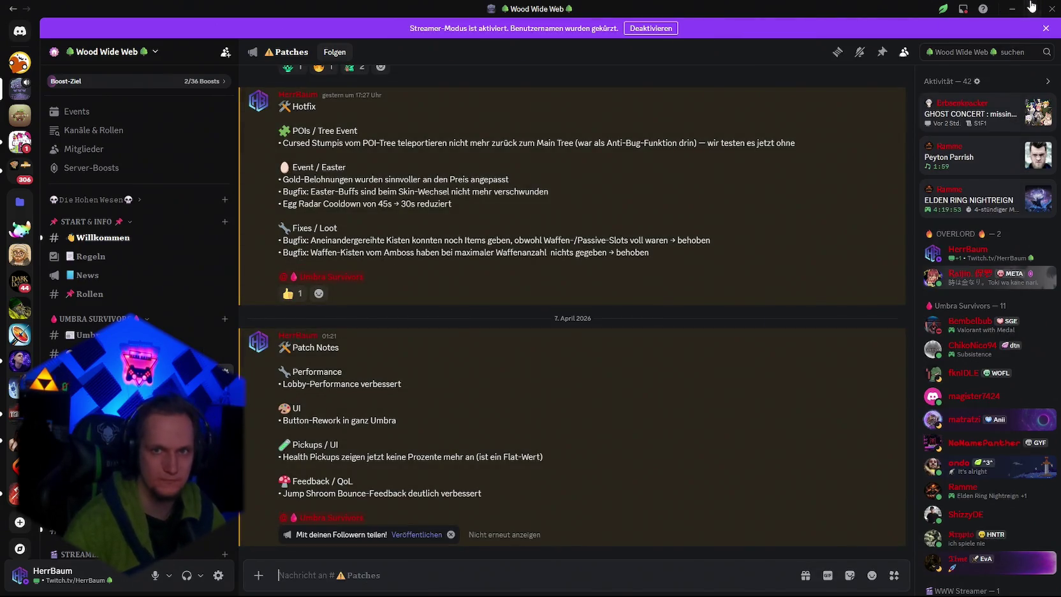
left_click(1031, 6)
left_click(1000, 34)
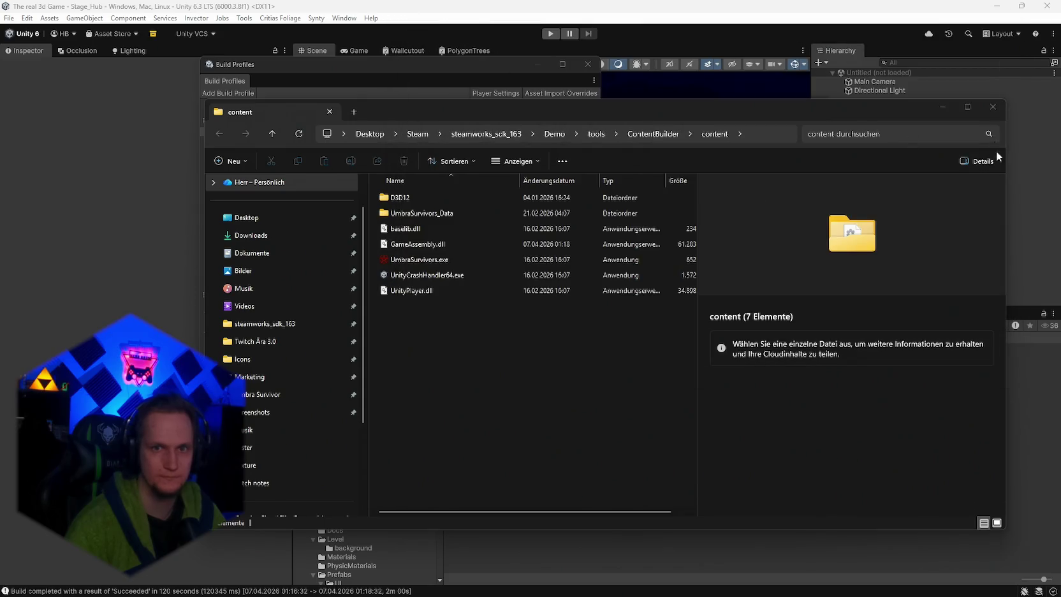
left_click(988, 109)
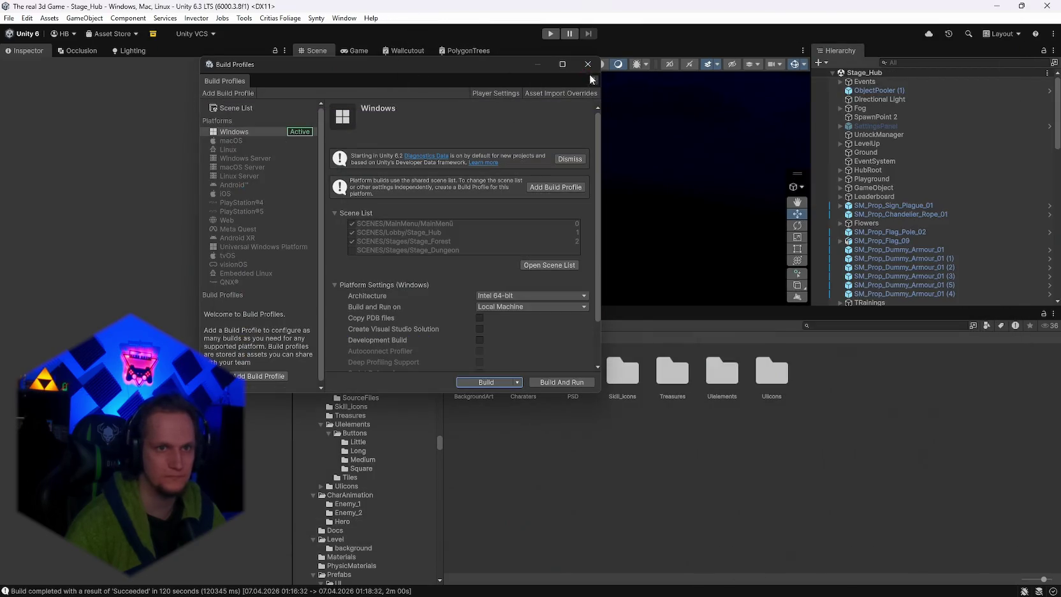
left_click(587, 64)
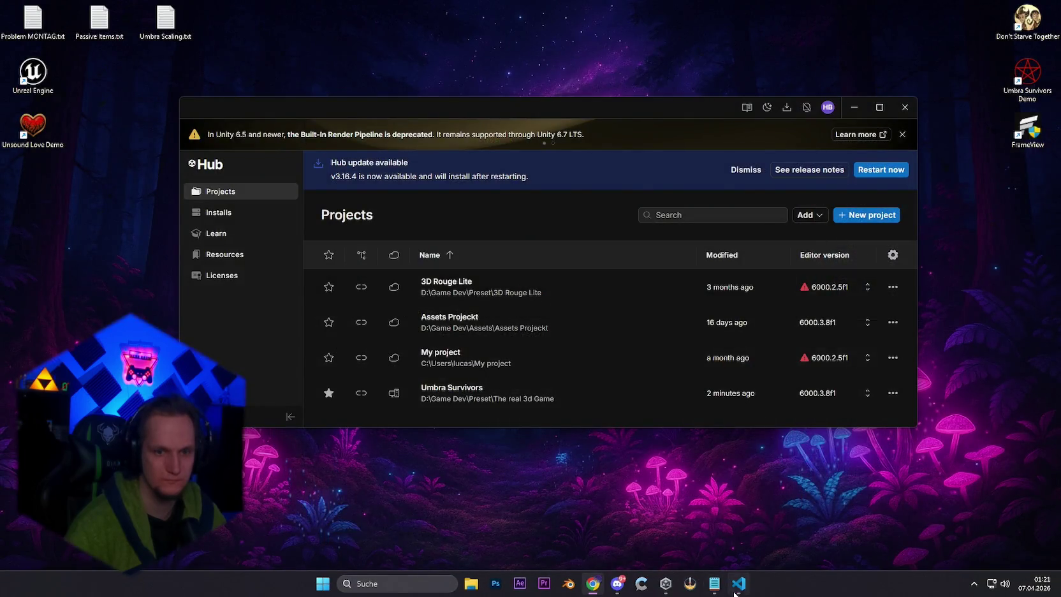
Quit Steam from its menu, relaunch it from Windows search and sign back into the account
key("super")
type("s")
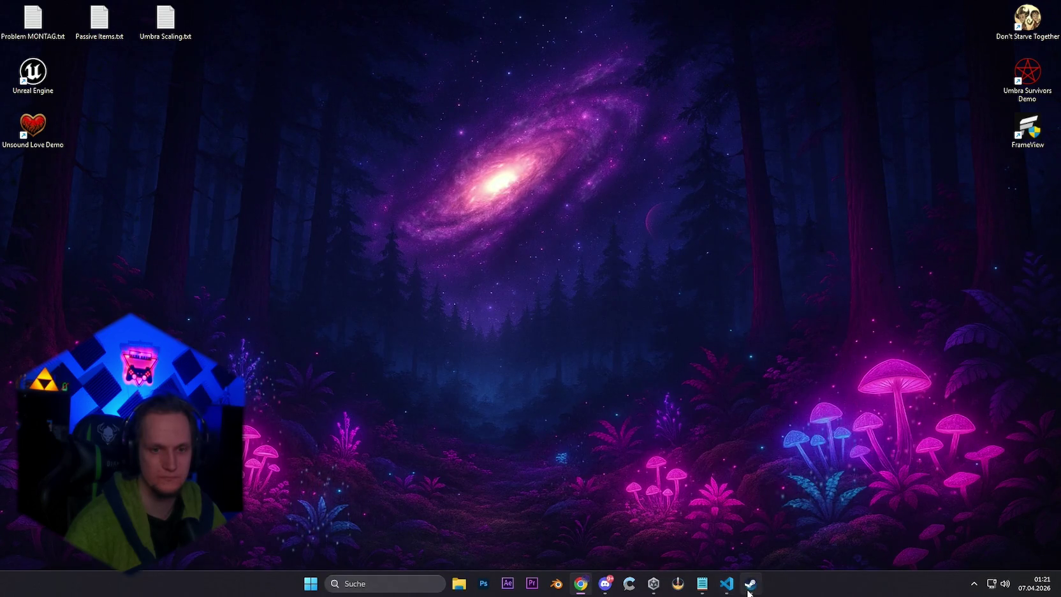
left_click(796, 581)
left_click(26, 9)
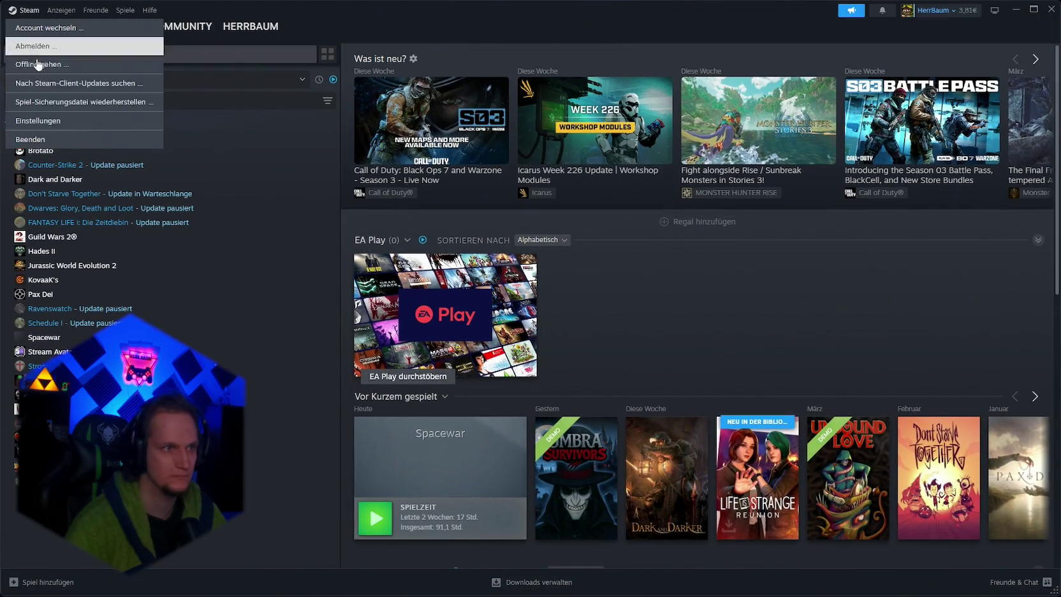
left_click(29, 142)
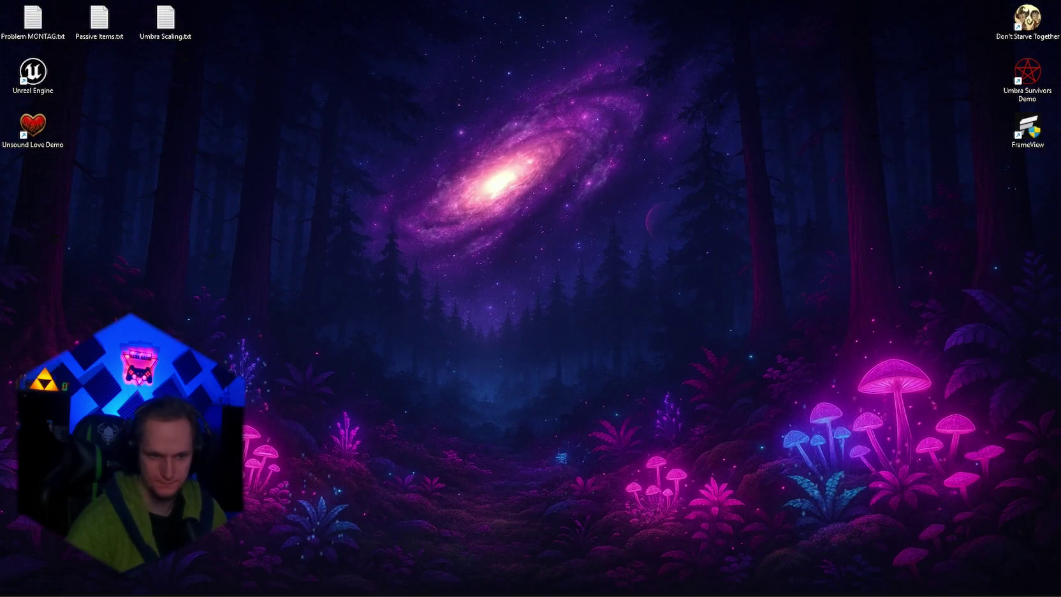
left_click(408, 584)
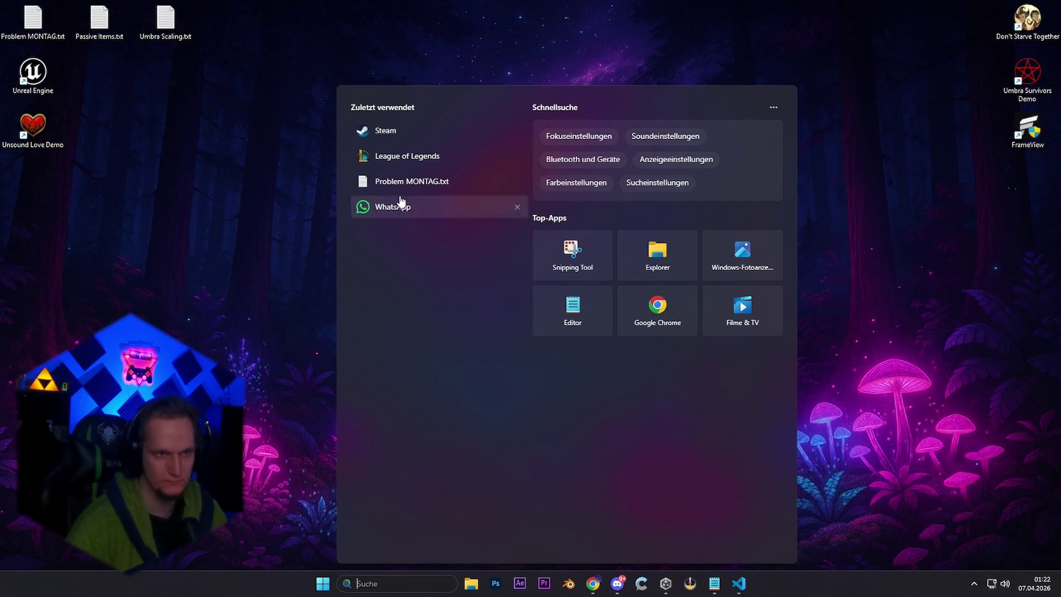
left_click(402, 133)
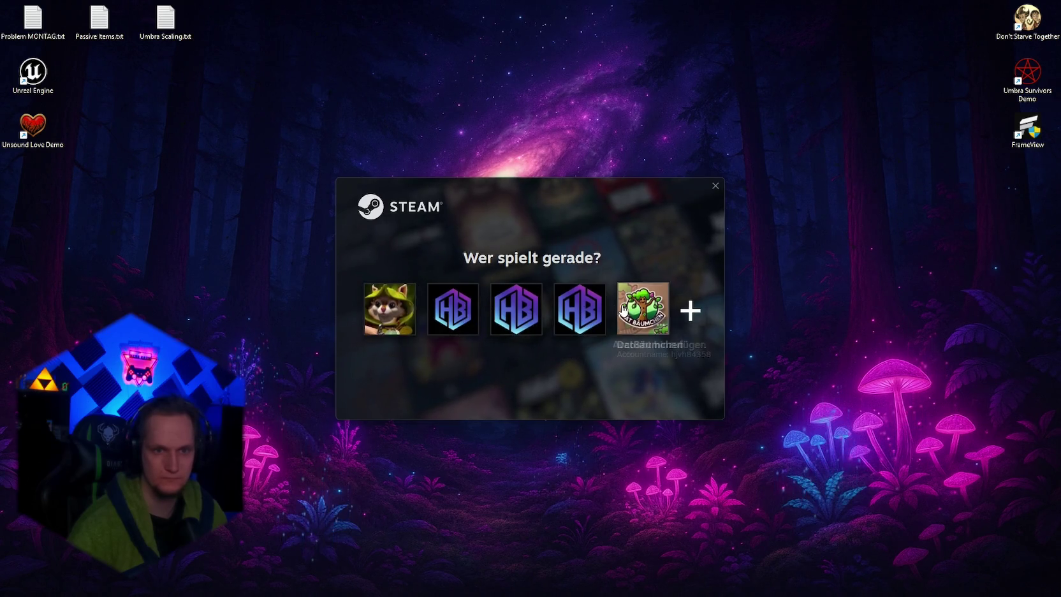
left_click(387, 309)
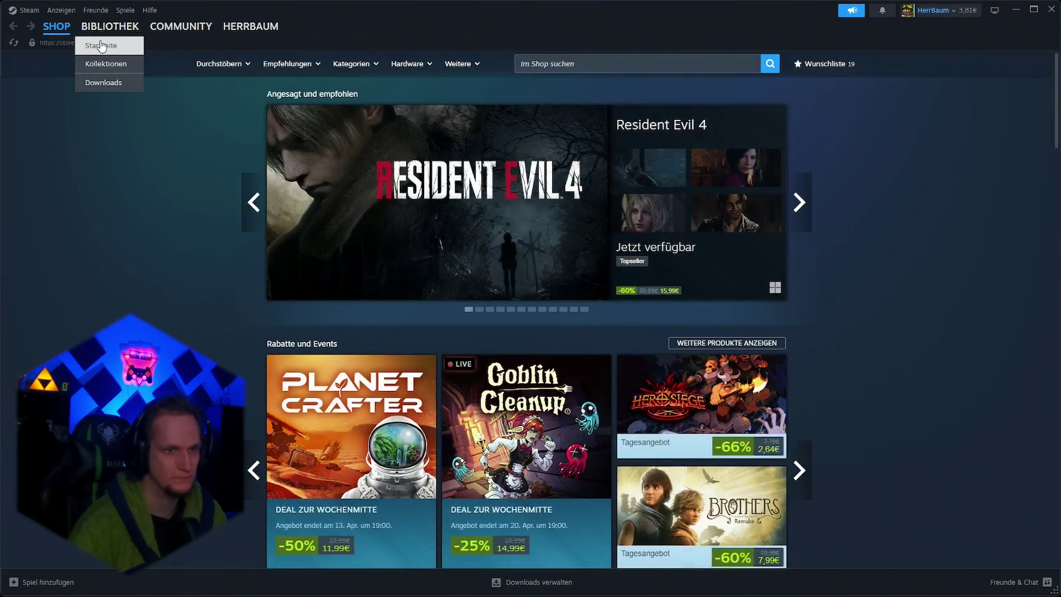
Update Umbra Survivors from the Steam library and watch the Downloads page until it completes
left_click(101, 46)
left_click(440, 459)
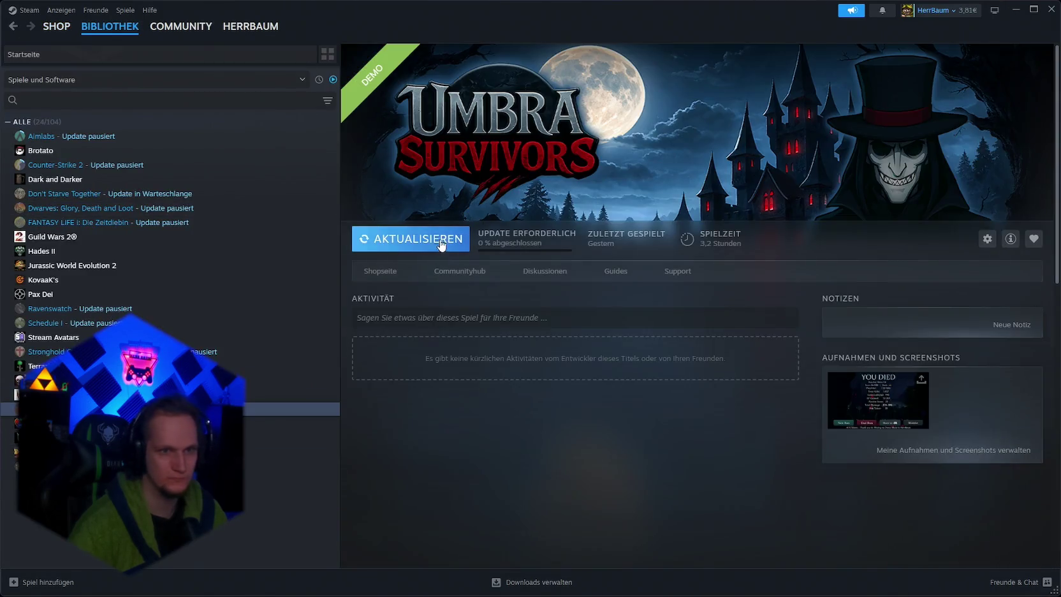
left_click(415, 240)
left_click(454, 584)
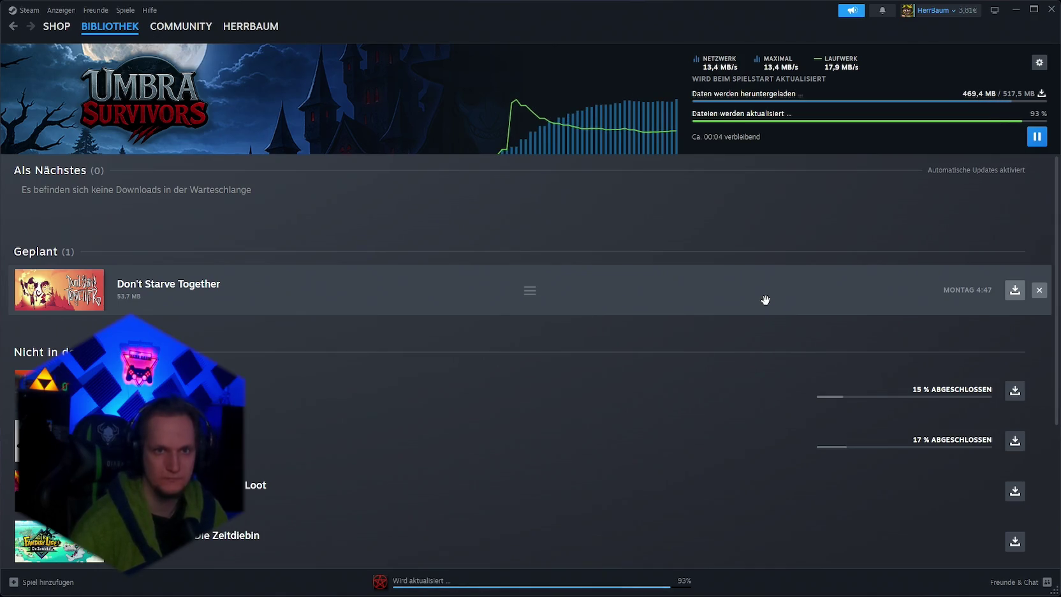
mouse_move(685, 587)
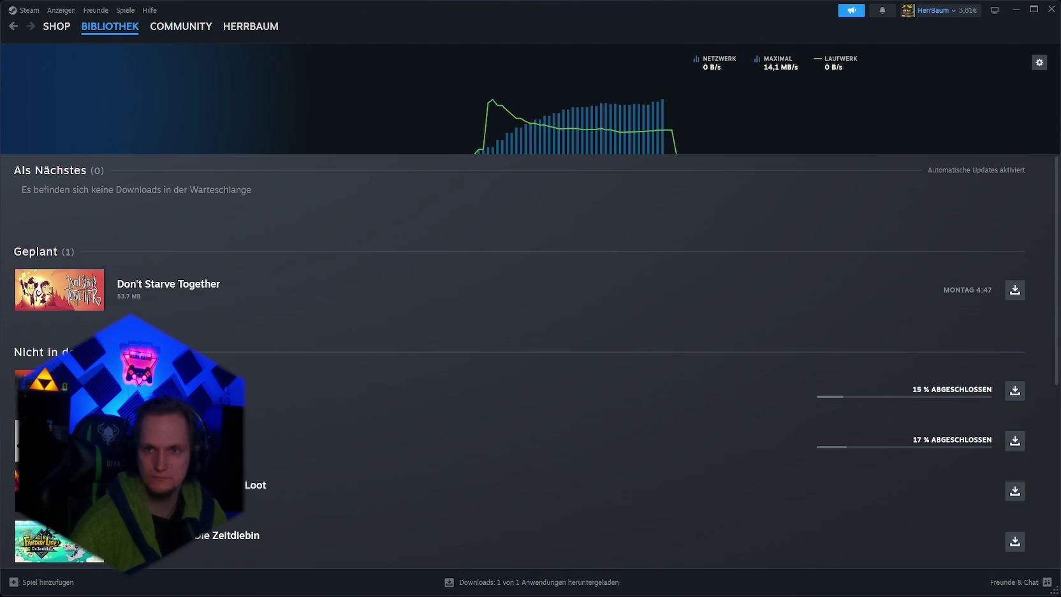
scroll(305, 299, "down", 5)
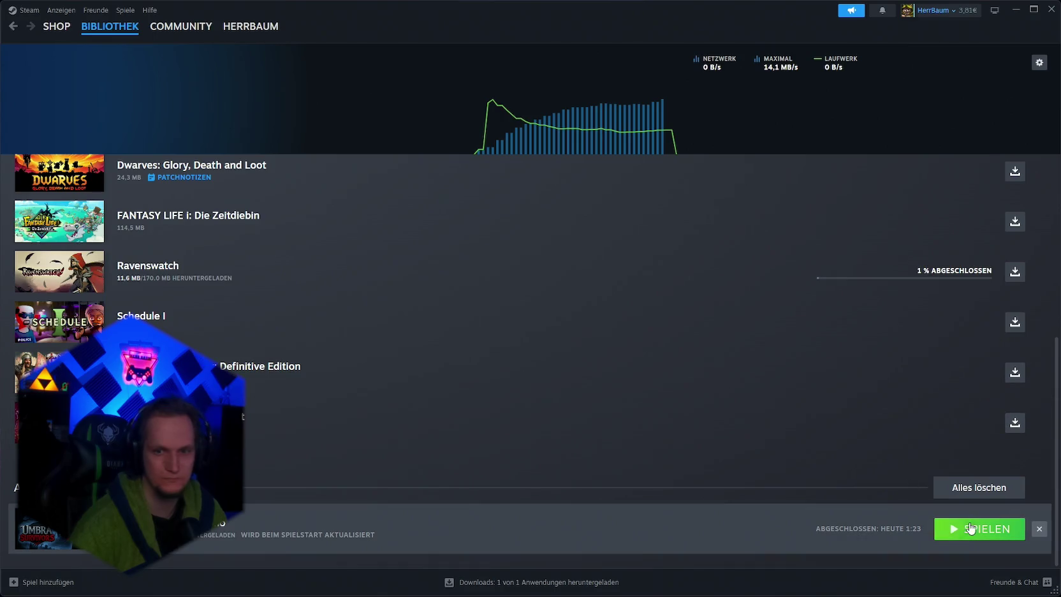
Minimize Steam, continue past the title screen and comic intro, and run into the village hub
left_click(1017, 11)
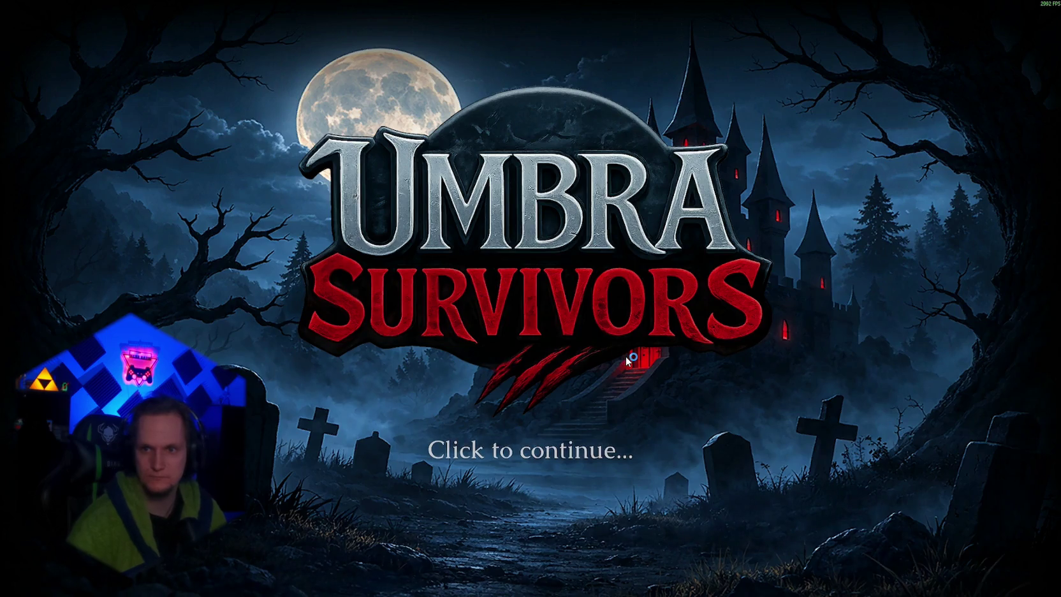
left_click(488, 435)
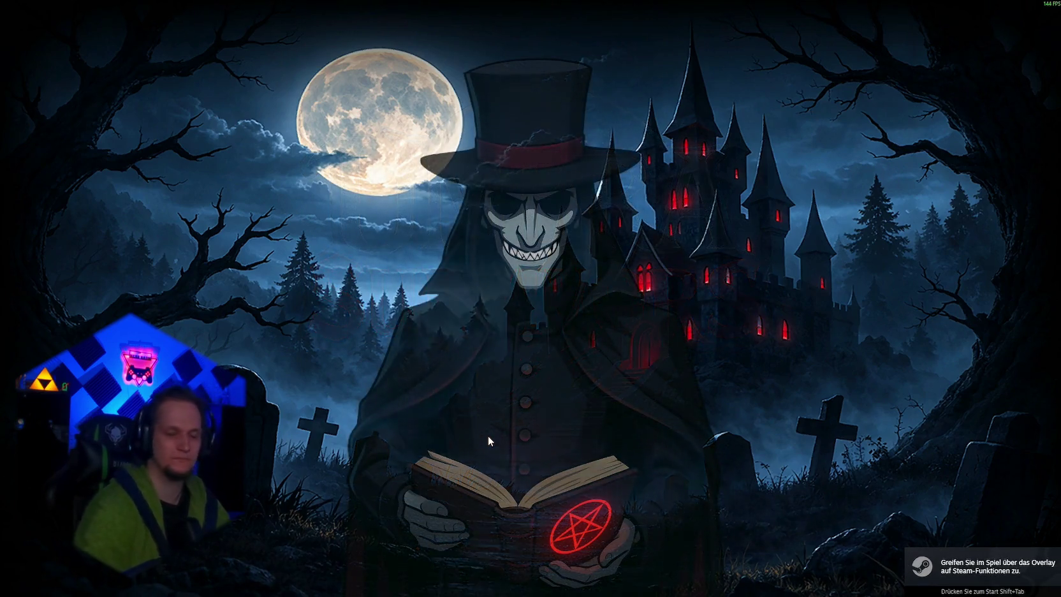
left_click(556, 428)
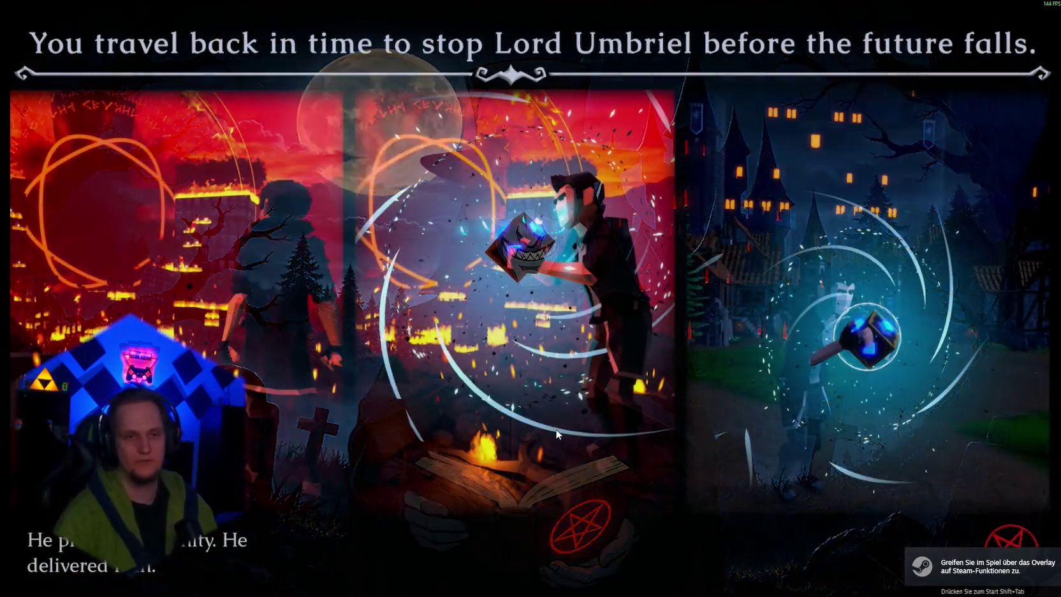
left_click(570, 362)
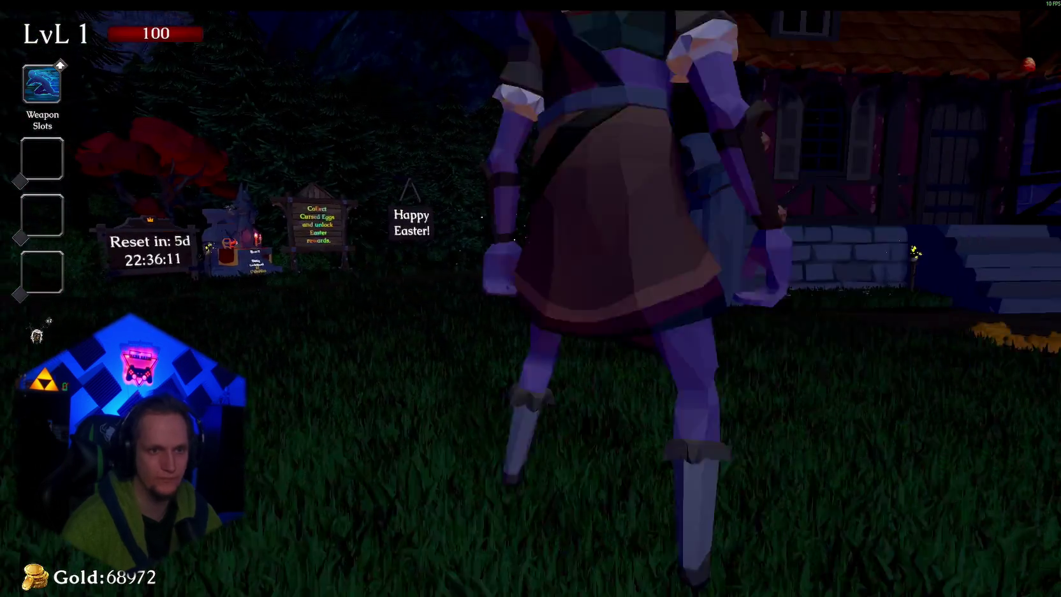
key("w")
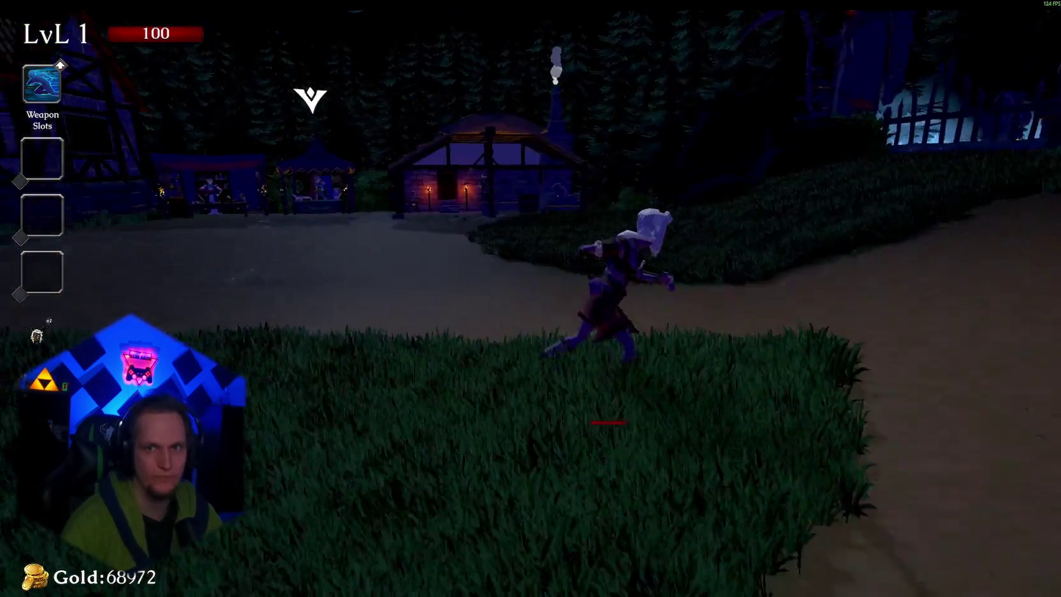
Pause the game, check its resource use in Task Manager, then resume playing
key("a")
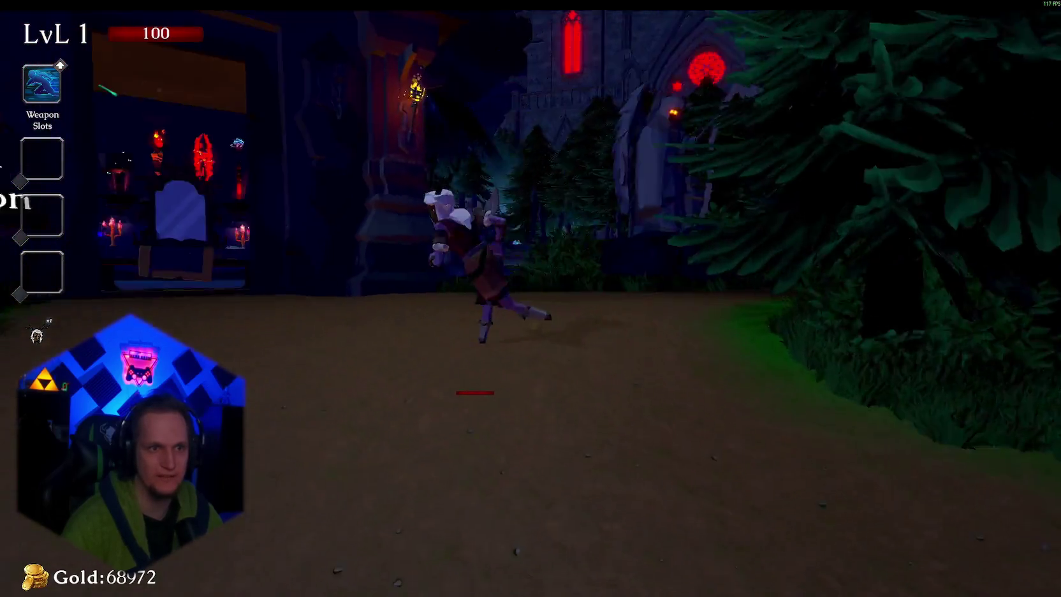
key("Escape")
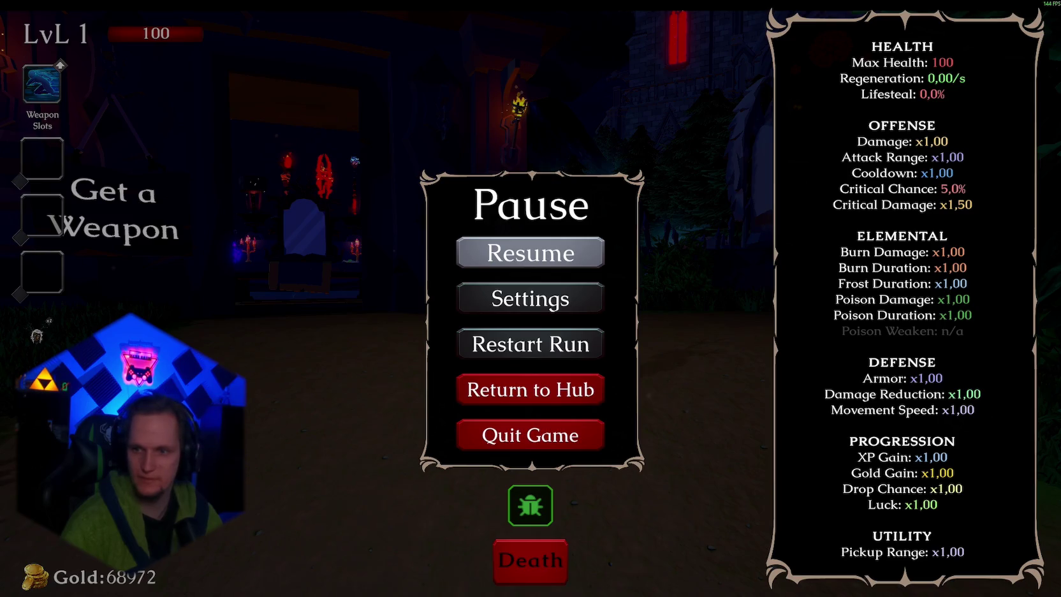
key("ctrl+shift+Escape")
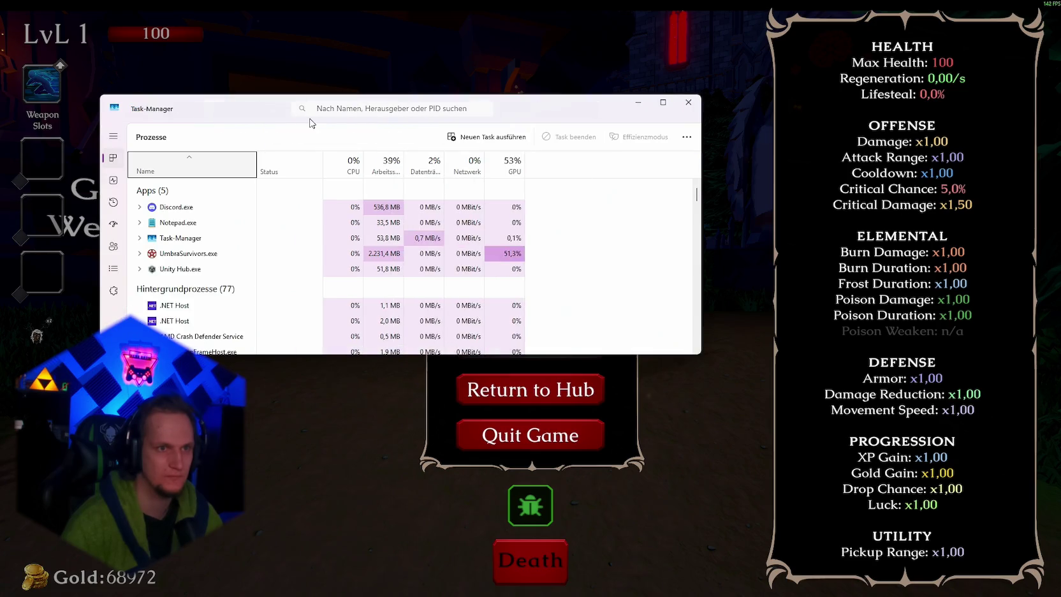
key("alt+Tab")
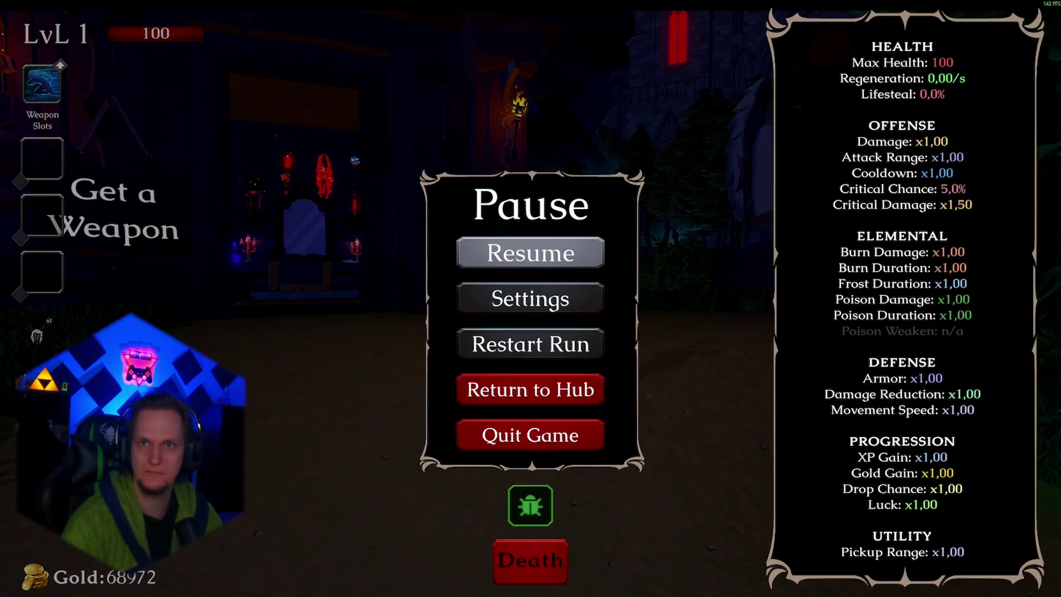
left_click(523, 255)
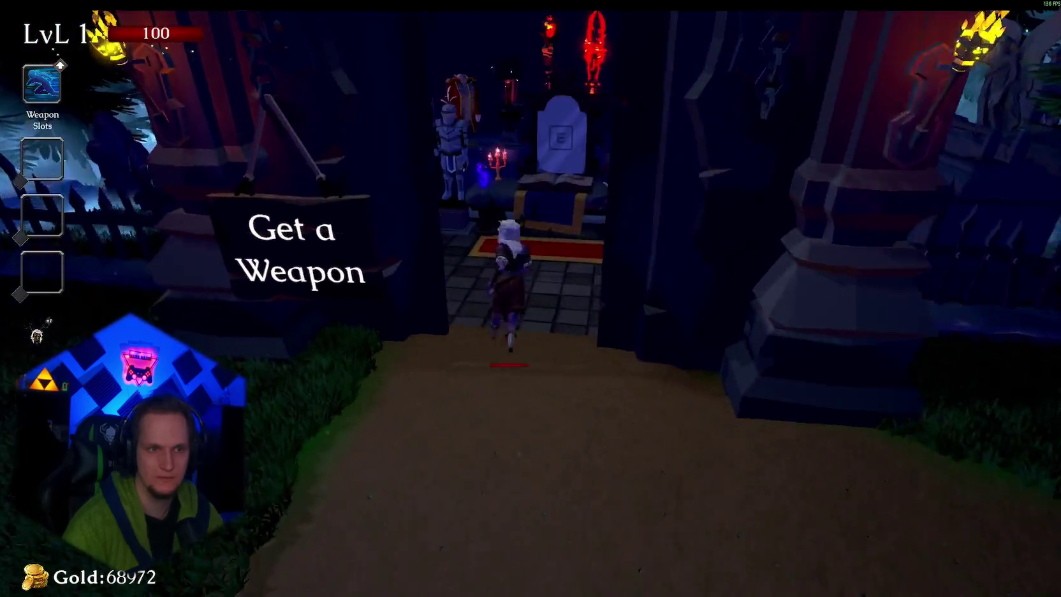
scroll(365, 318, "down", 2)
Upgrade the Fire Staff to max level, leaving 63572 gold, then open the Skin Shop stall
scroll(371, 345, "up", 2)
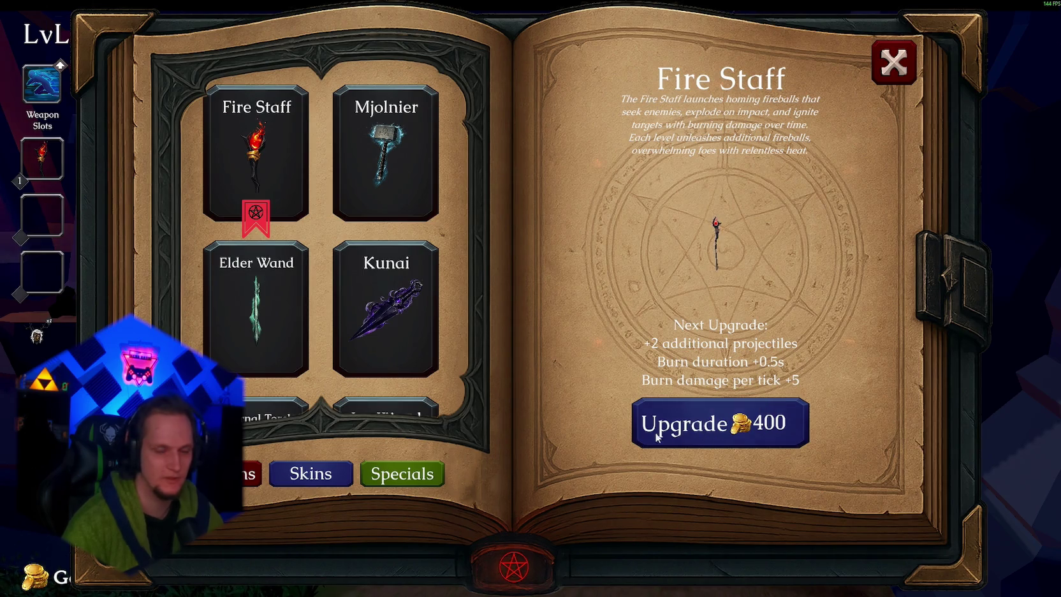
left_click(894, 62)
key("Escape")
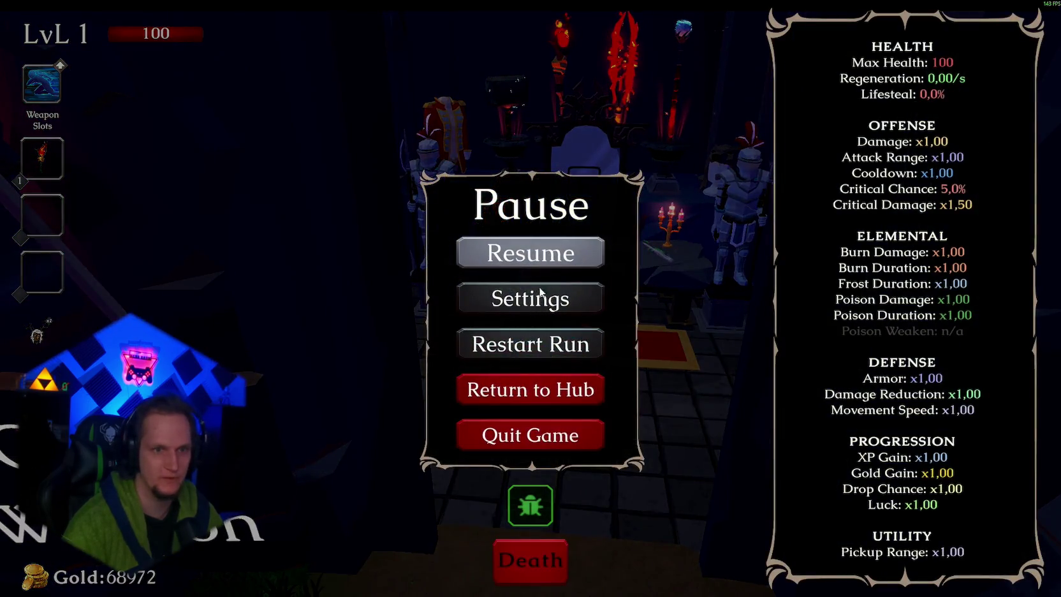
key("Escape")
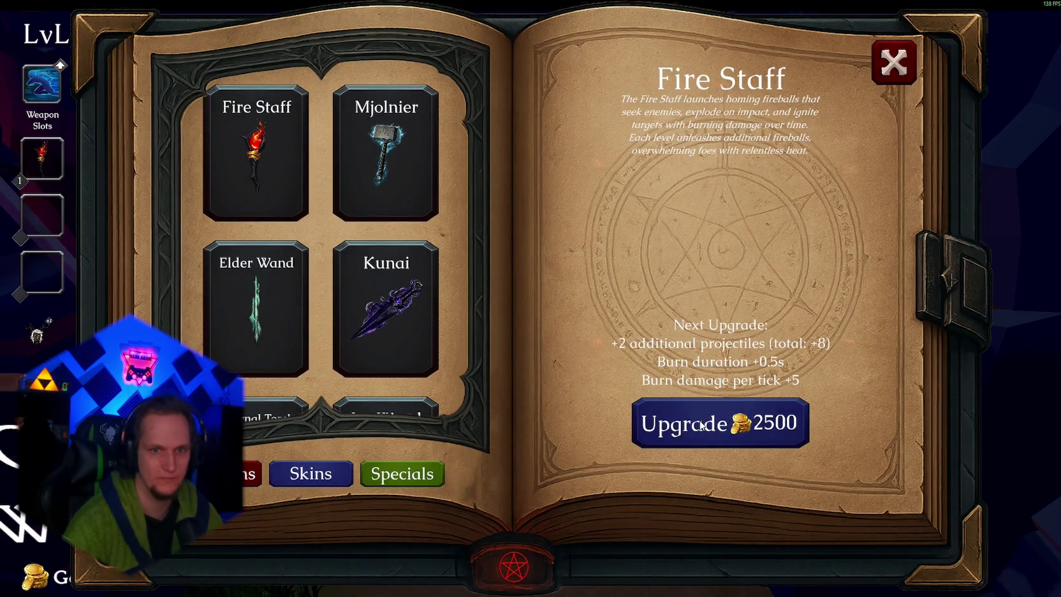
left_click(701, 426)
left_click(892, 64)
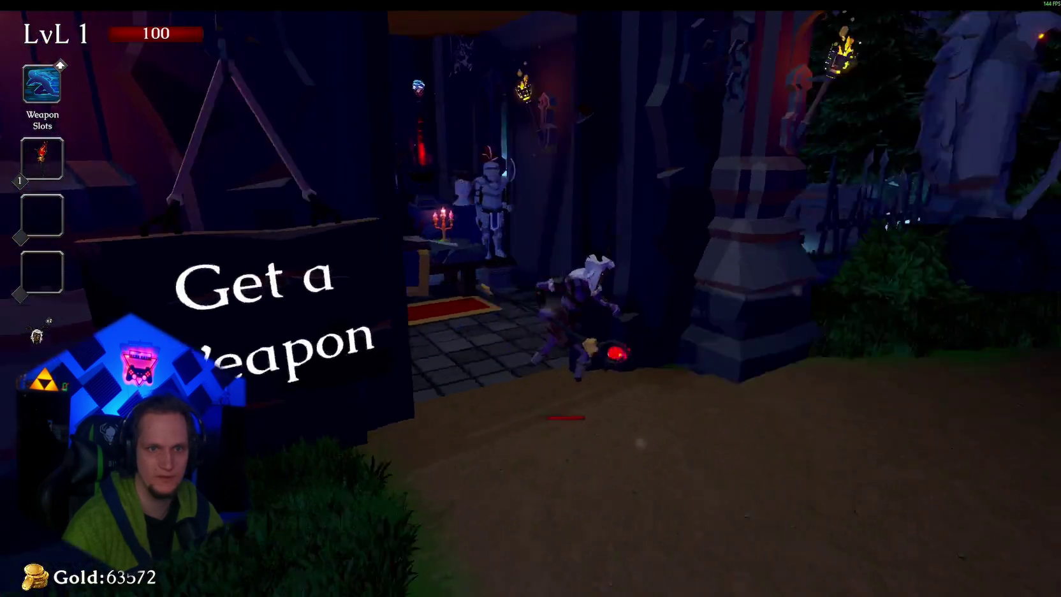
key("w")
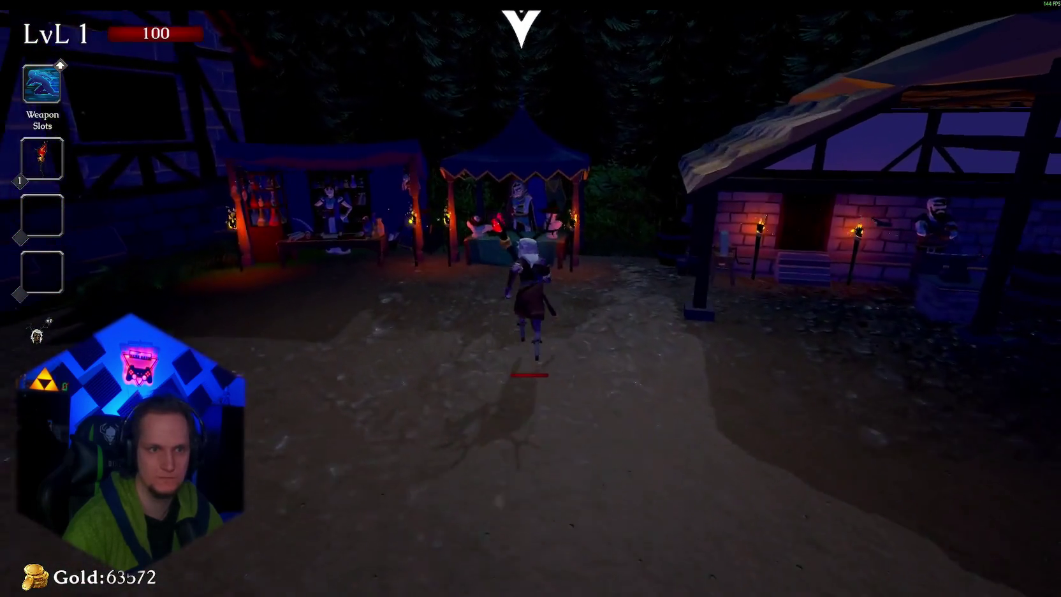
key("e")
scroll(553, 324, "up", 2)
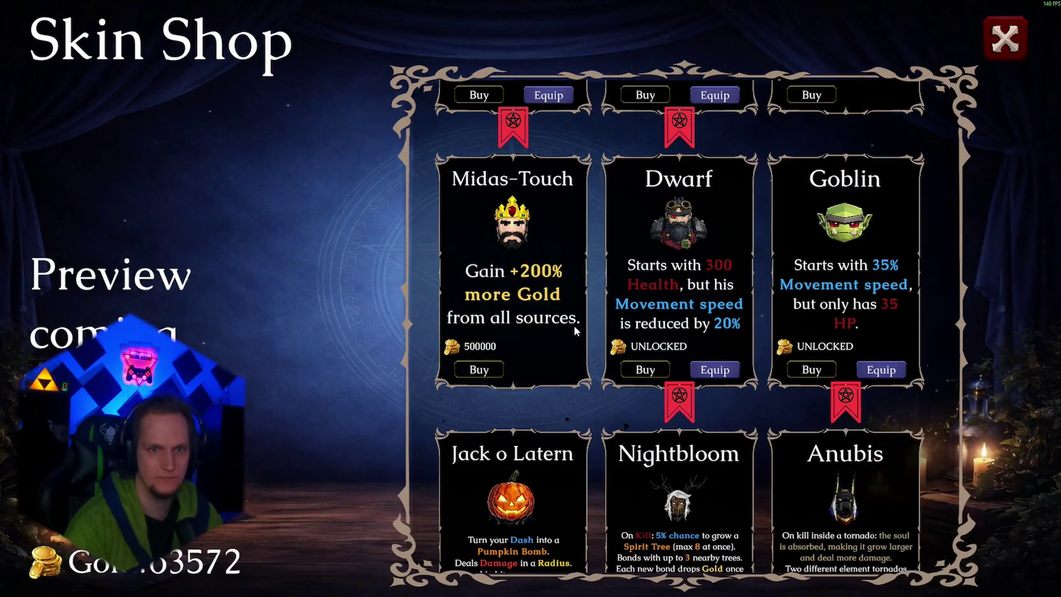
scroll(574, 326, "up", 2)
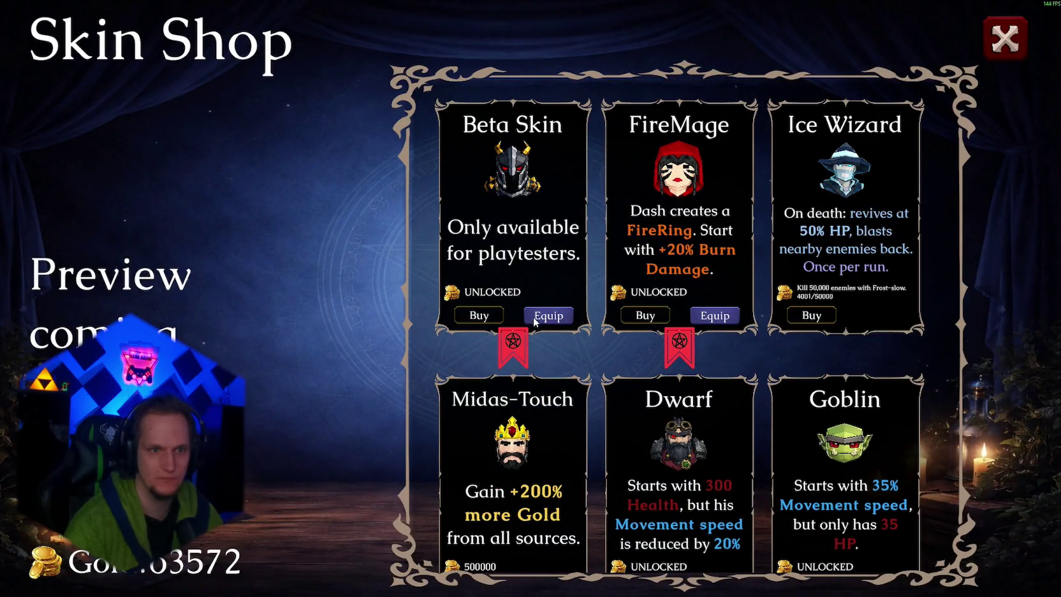
scroll(669, 344, "down", 5)
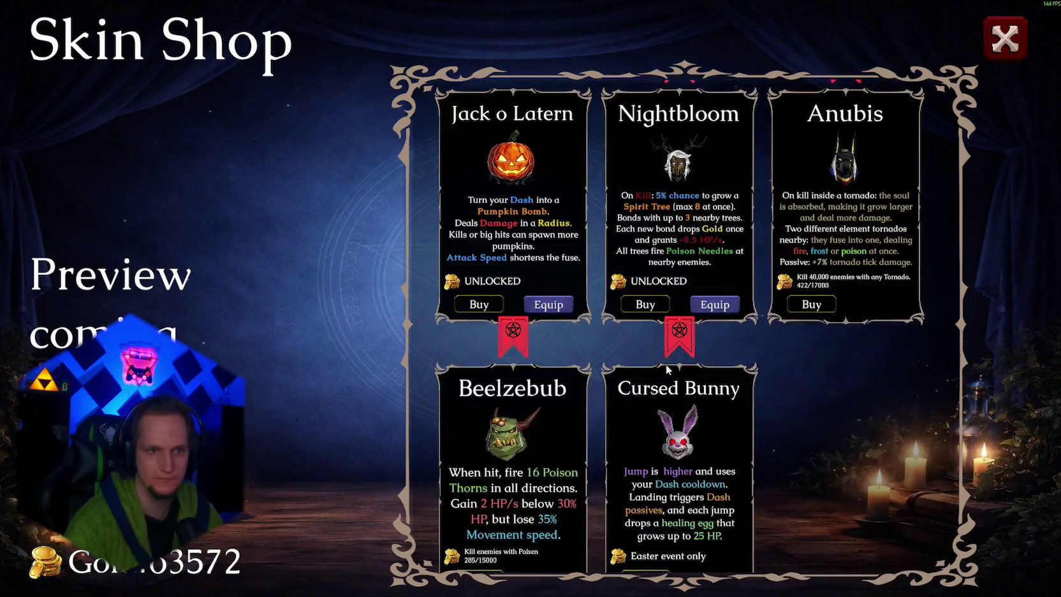
scroll(633, 473, "up", 1)
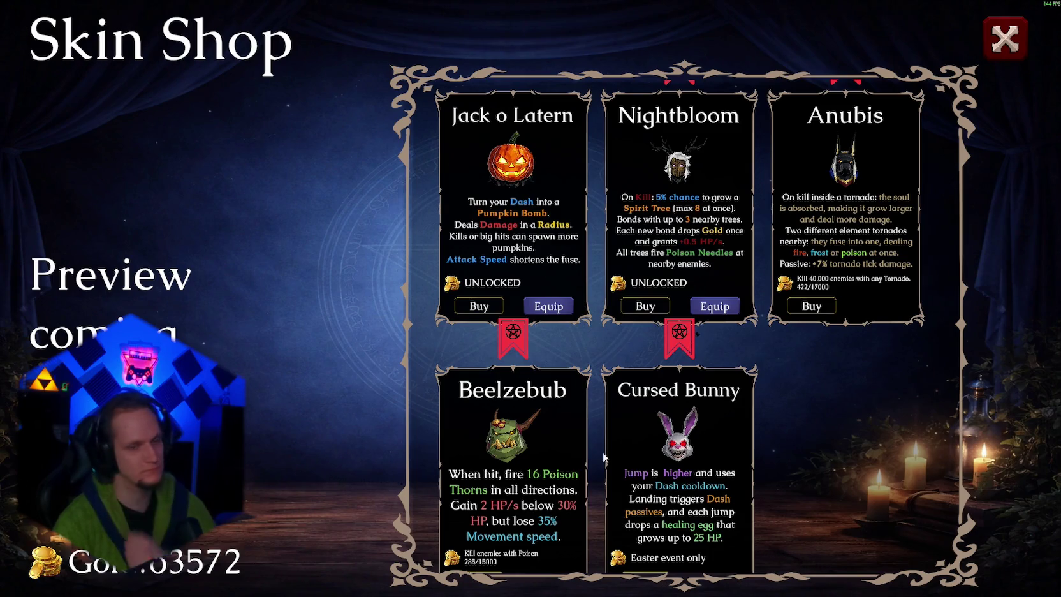
scroll(580, 374, "up", 1)
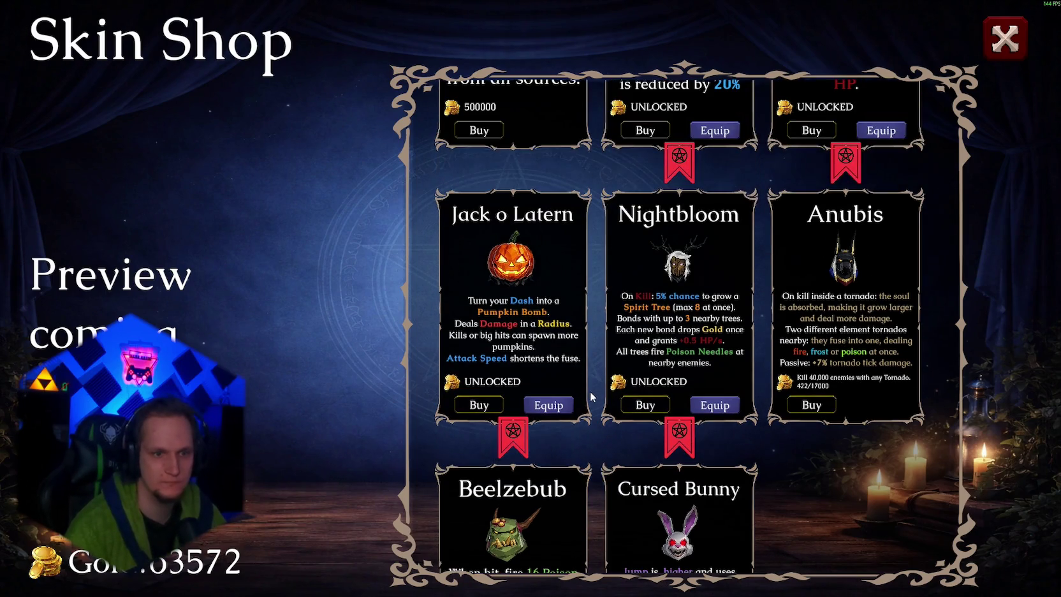
scroll(634, 402, "up", 5)
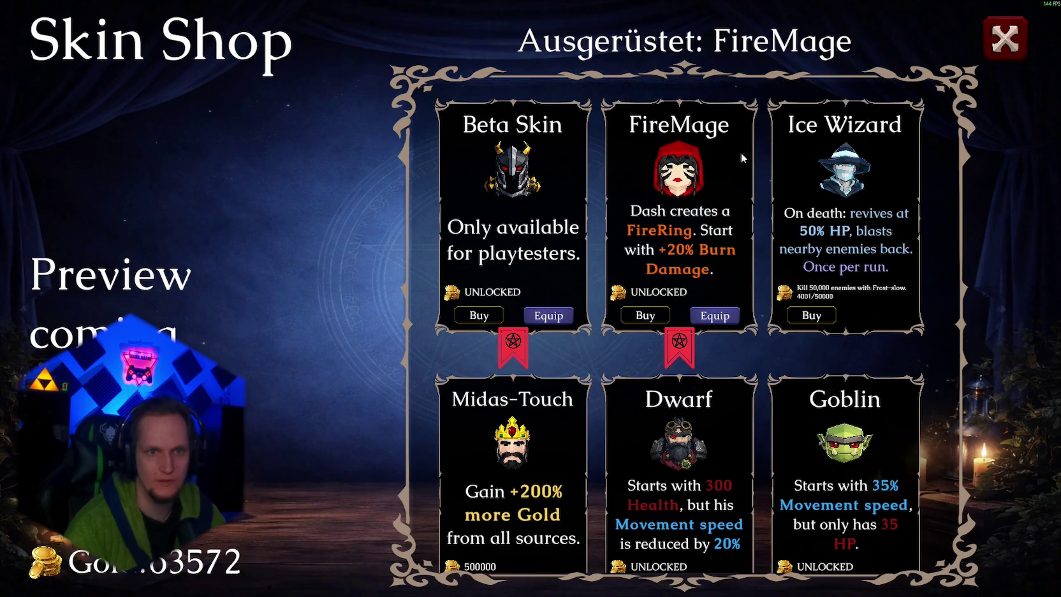
left_click(1001, 48)
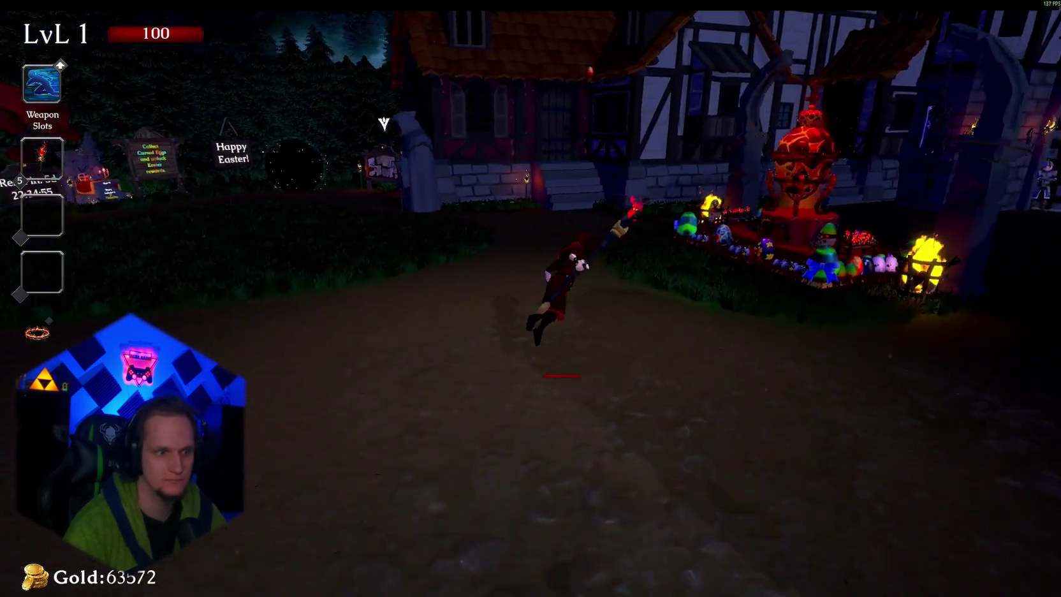
key("e")
Close the Cursed Easter shop and enter the village portal to Cursed Forest Stage 1
scroll(647, 395, "down", 3)
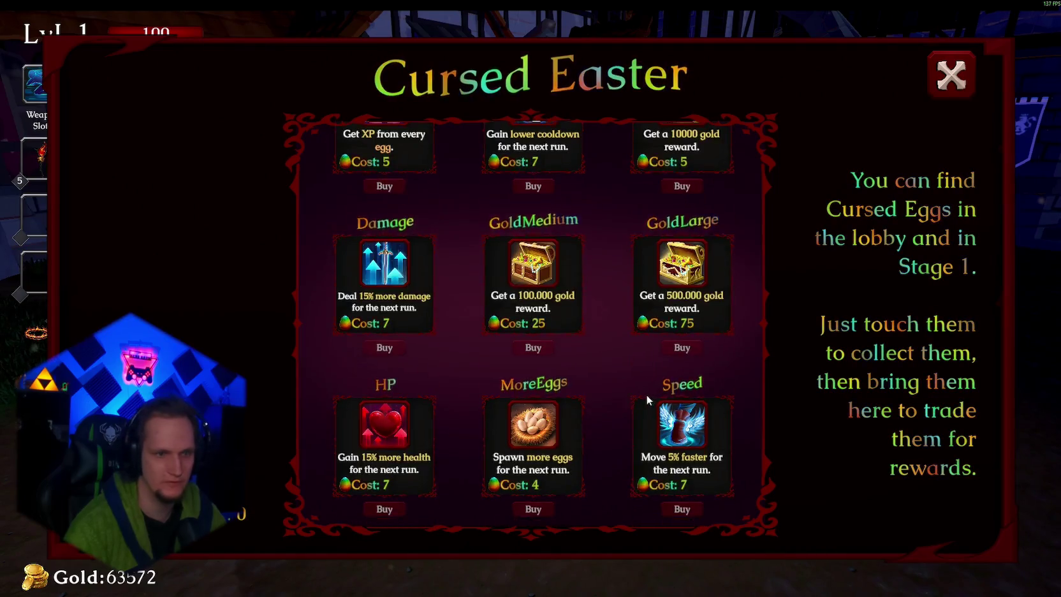
scroll(646, 394, "up", 5)
left_click(956, 80)
key("w")
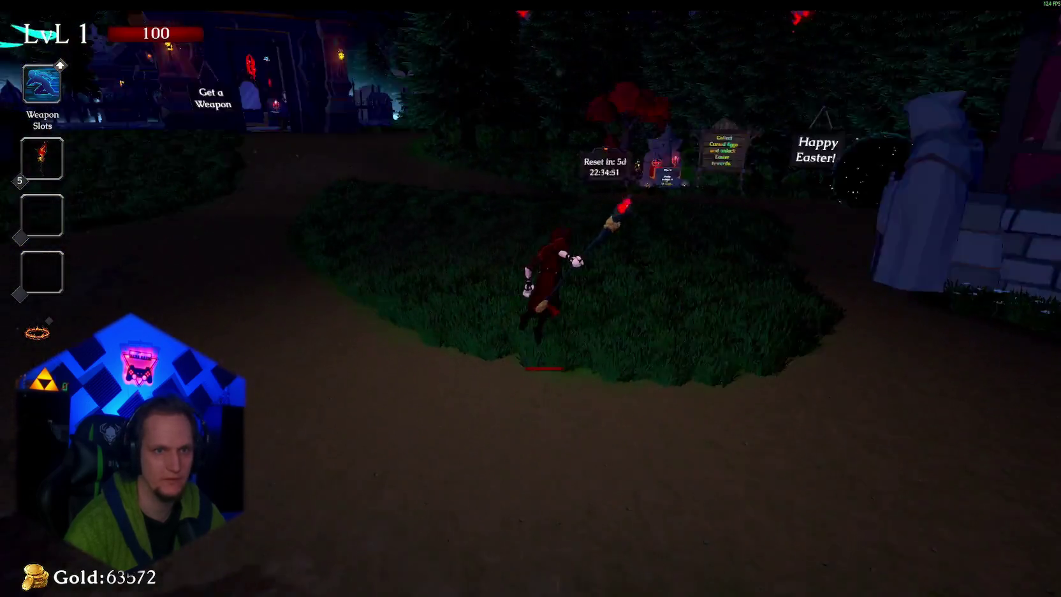
key("w")
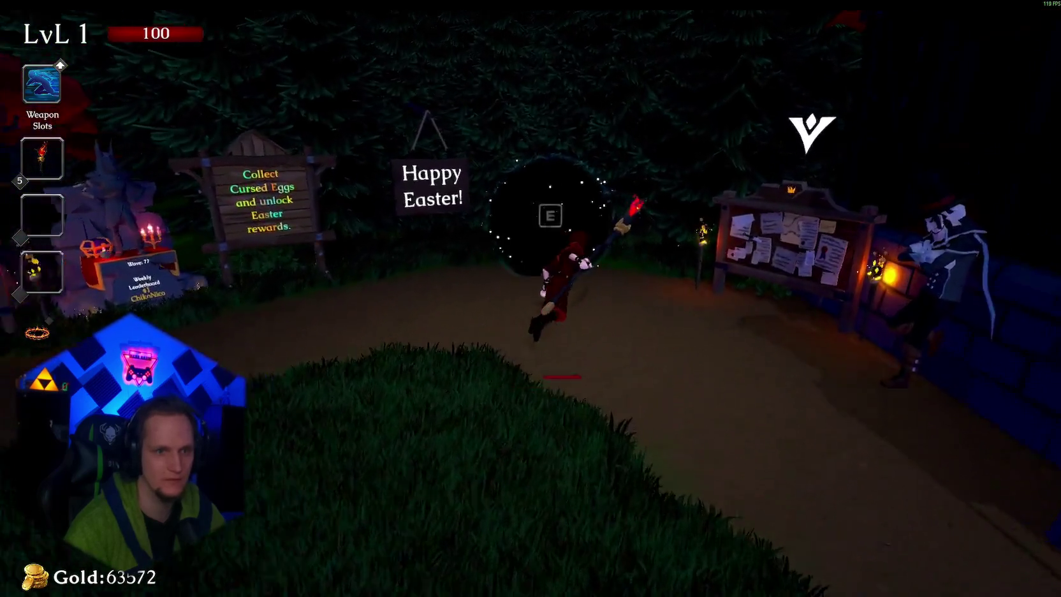
key("e")
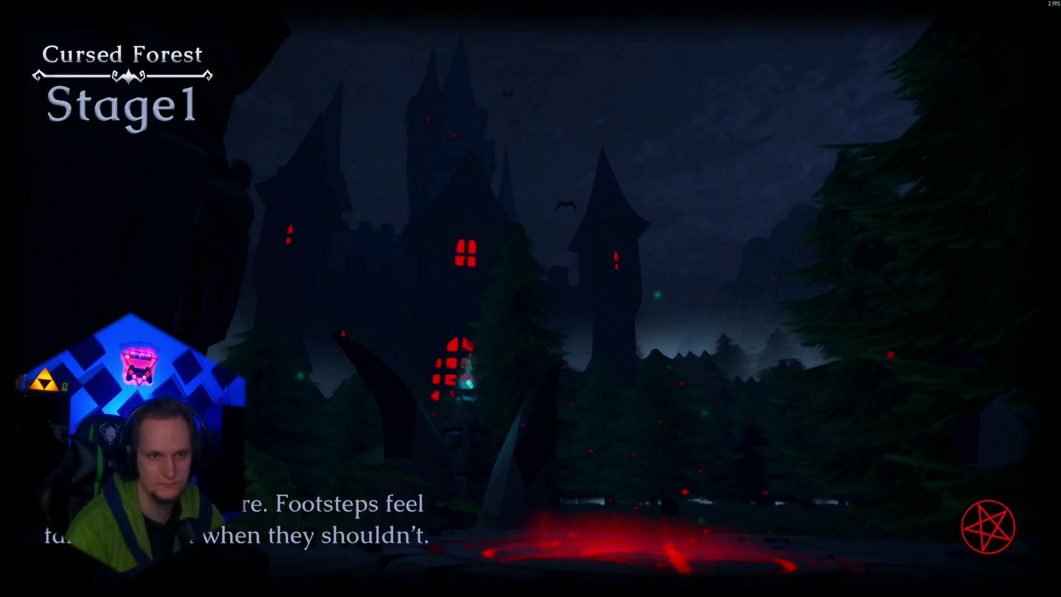
Run into the glowing mushroom ring and destroy the first wave of mushroom enemies
key("w")
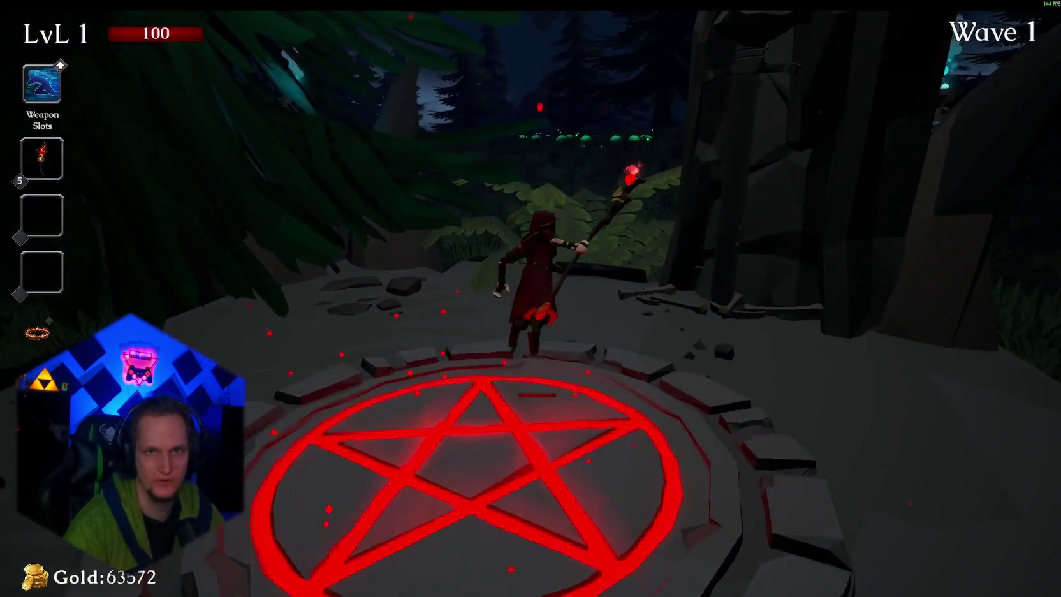
key("w")
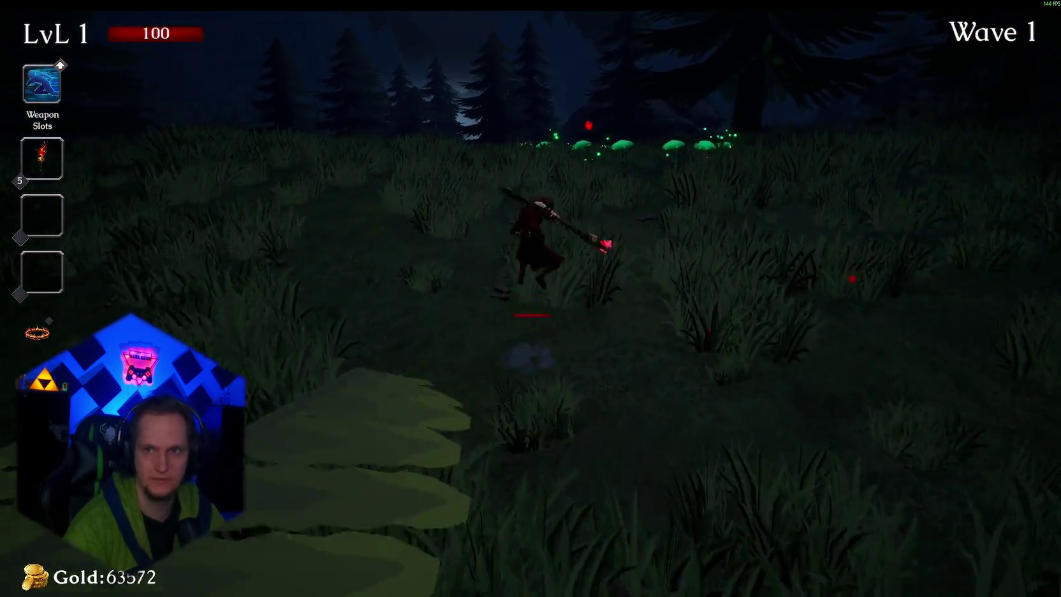
key("w")
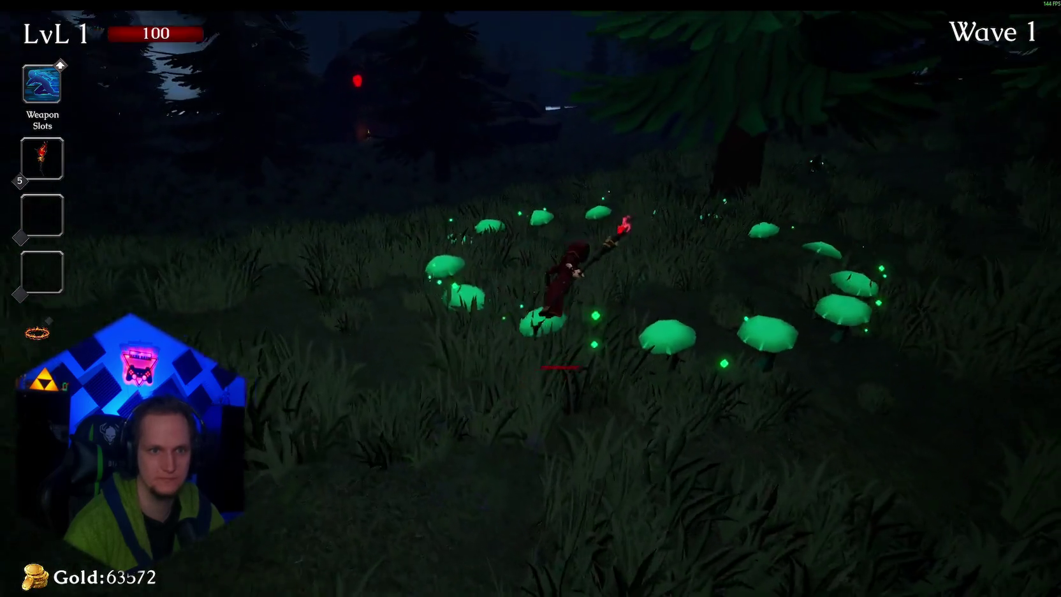
key("w")
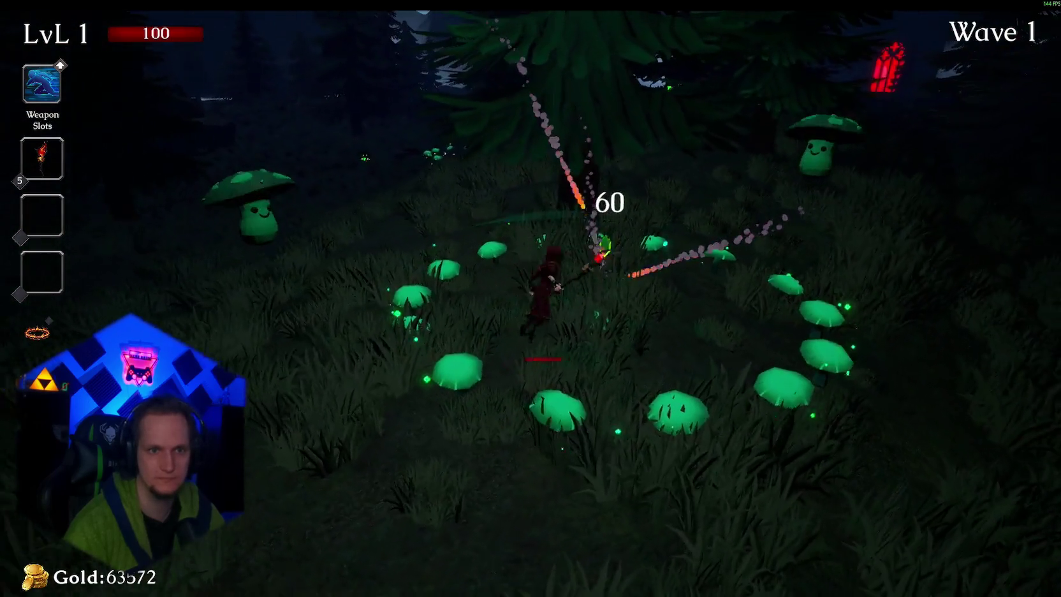
key("s")
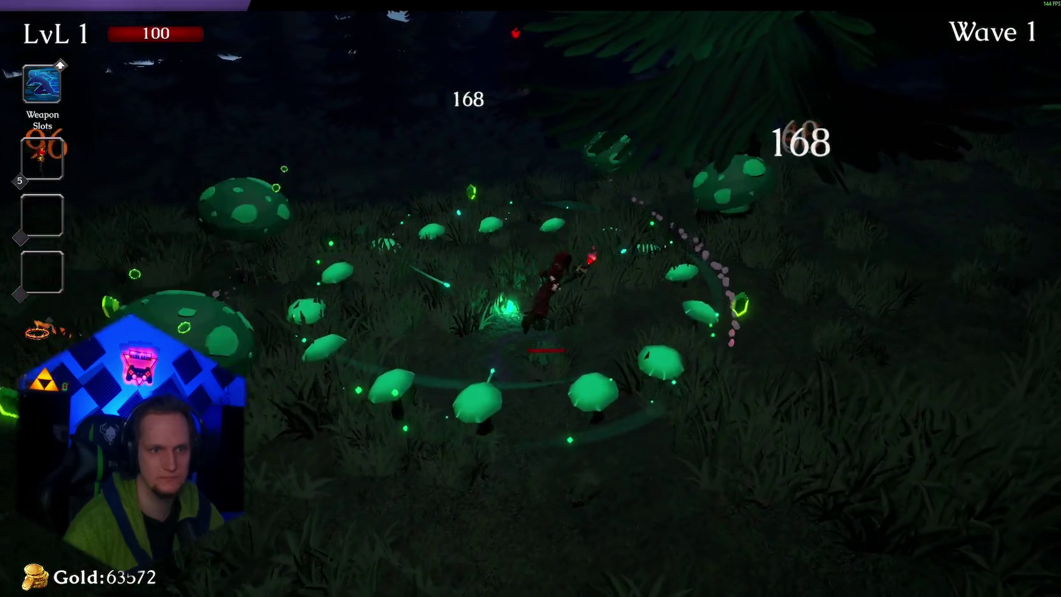
key("d")
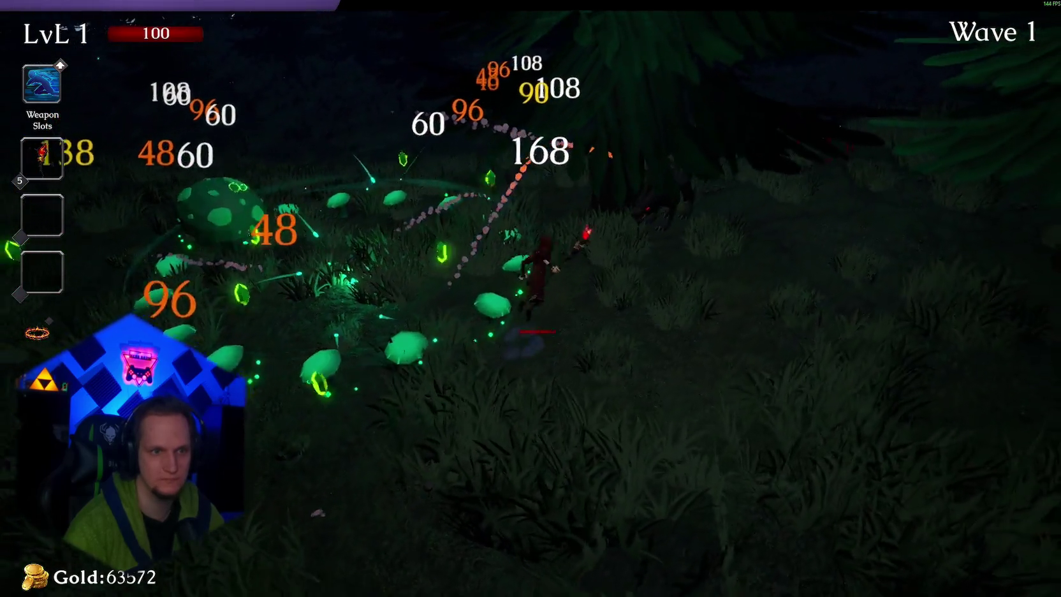
Open the chest, trade Spectral Ice for EXP, then bring the problem notes forward
key("w")
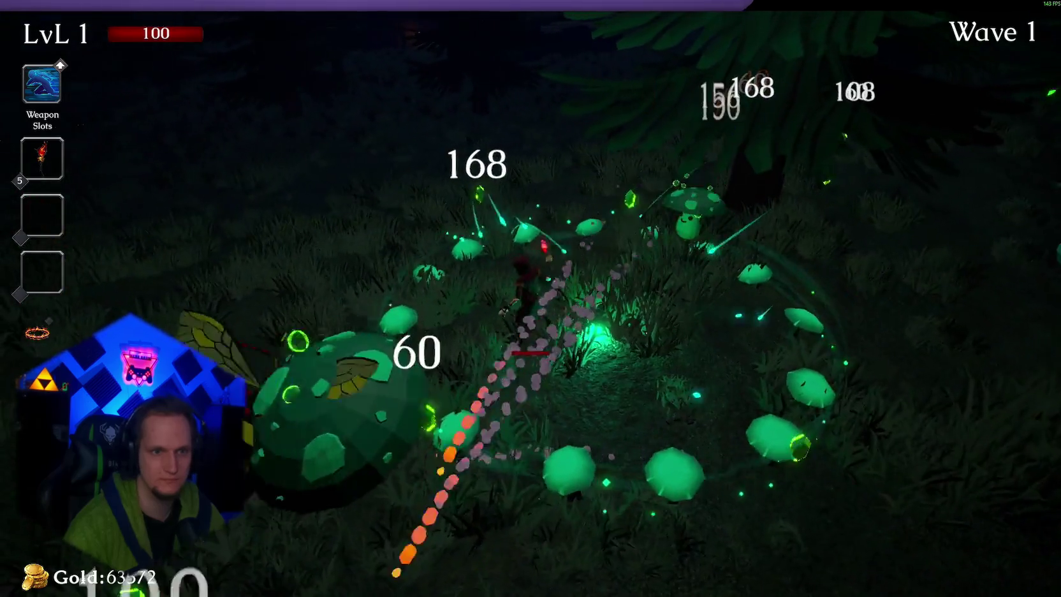
key("w")
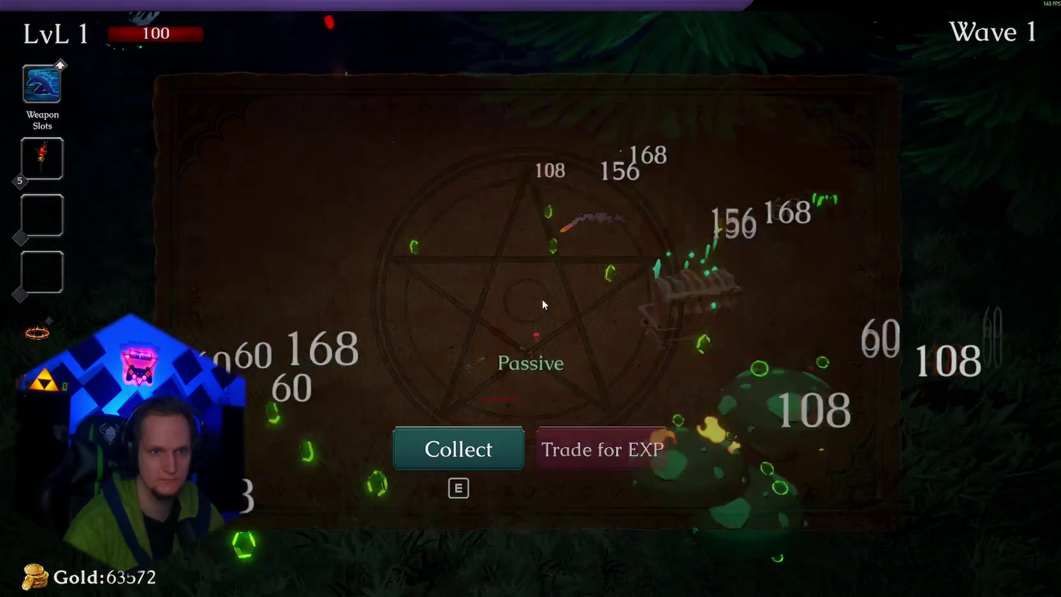
key("d")
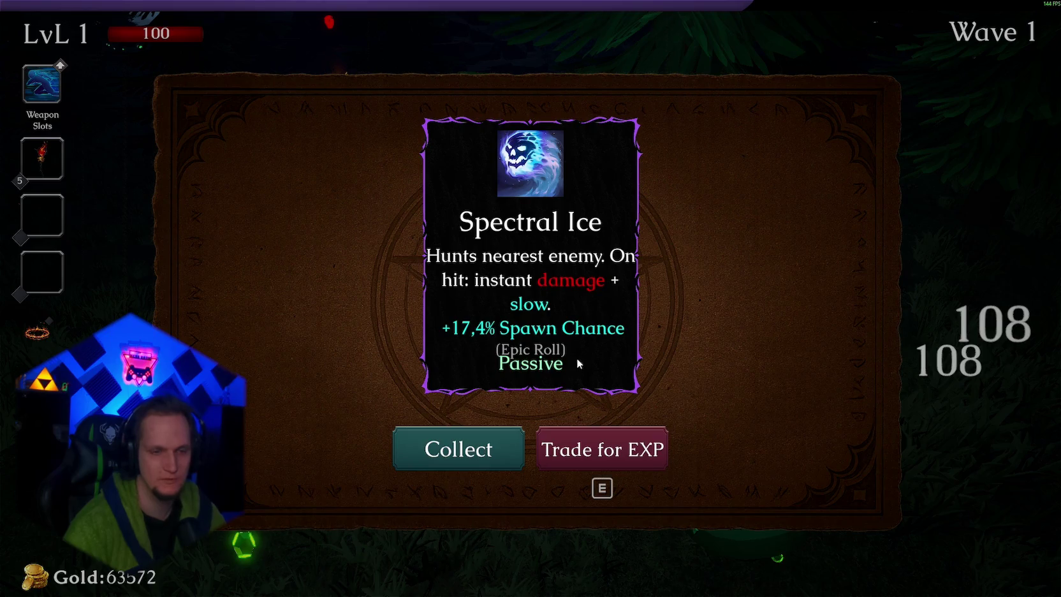
key("e")
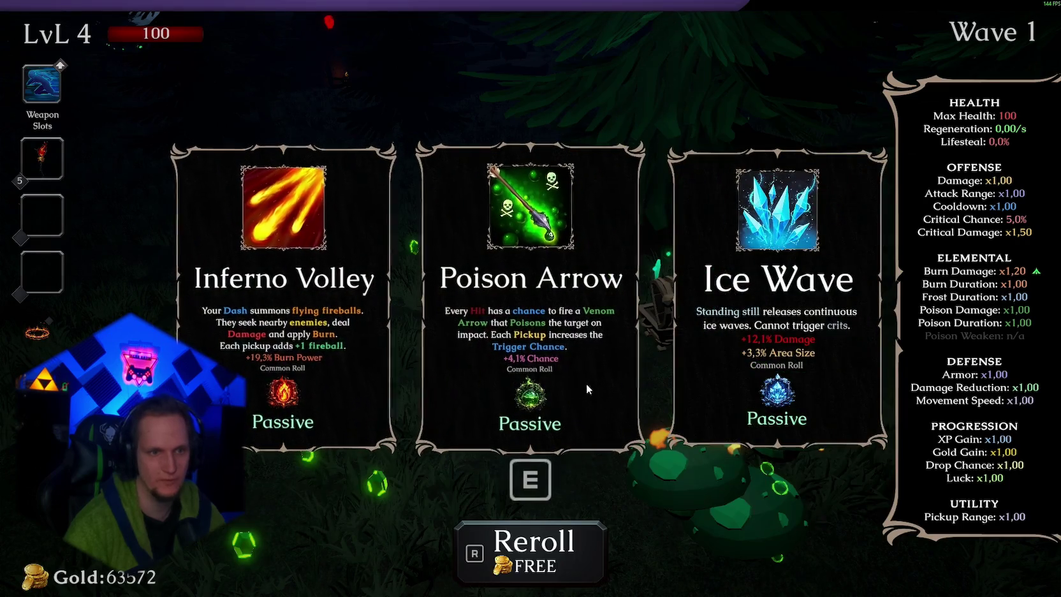
key("d")
key("a")
key("alt+Tab")
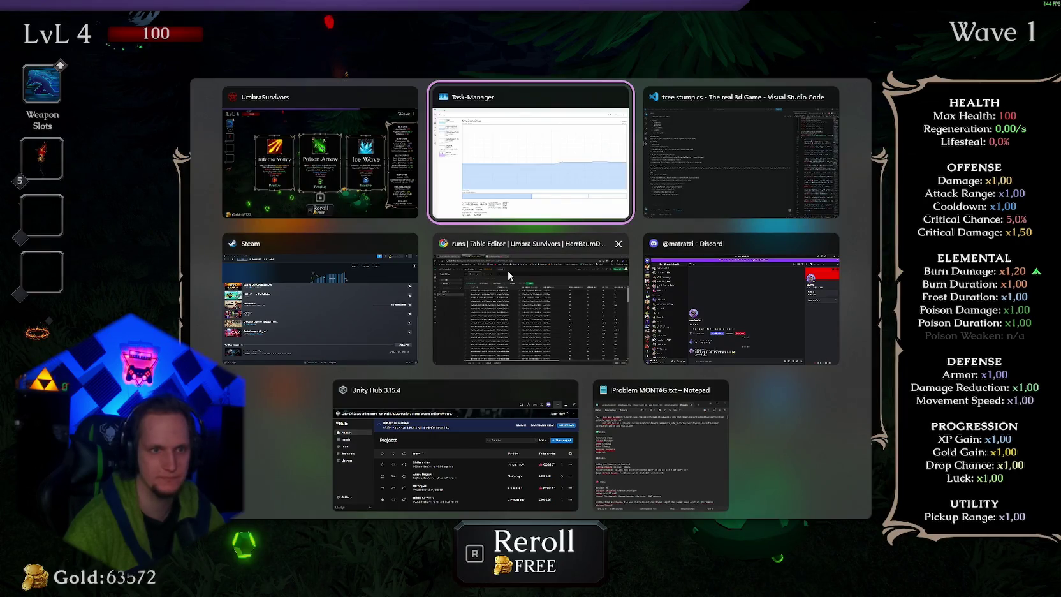
left_click(643, 443)
Add 'passive chest etxt' and 'chets pickup buttoms' under Sonntag, then minimize Notepad
scroll(431, 294, "down", 4)
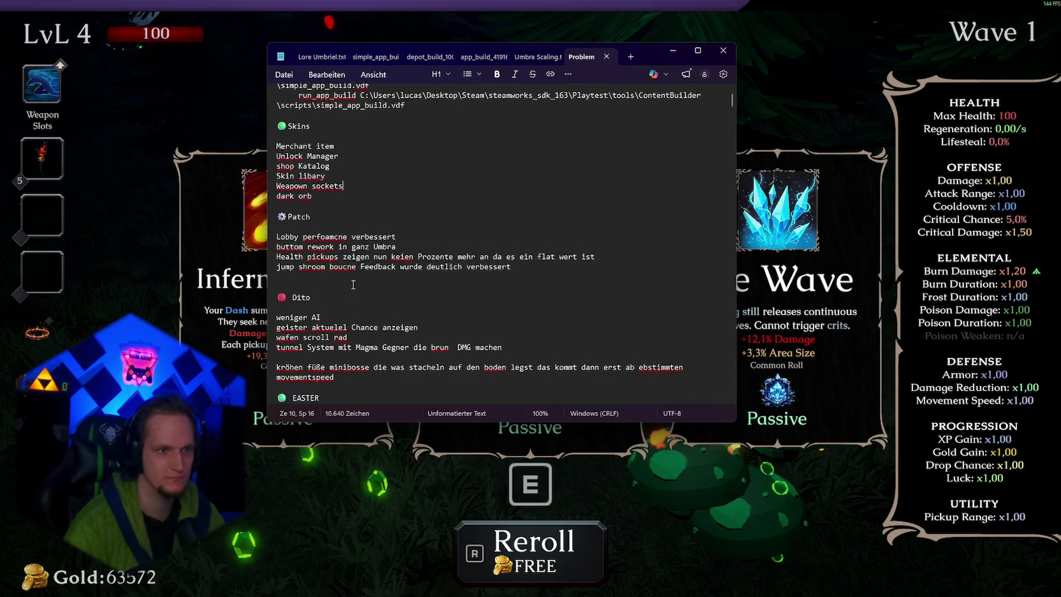
scroll(291, 312, "down", 2)
scroll(313, 312, "up", 1)
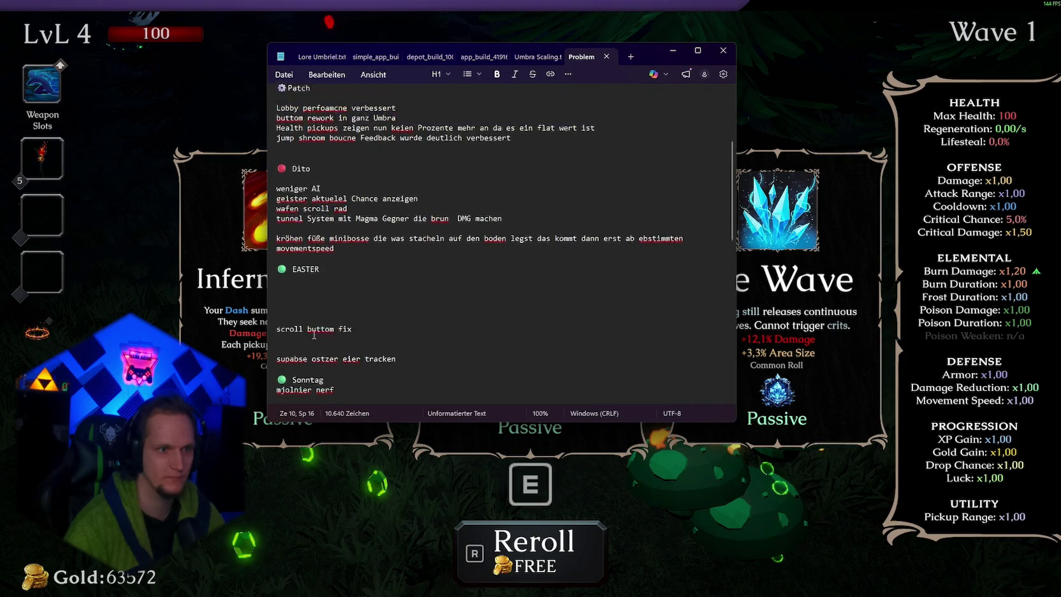
scroll(319, 312, "down", 4)
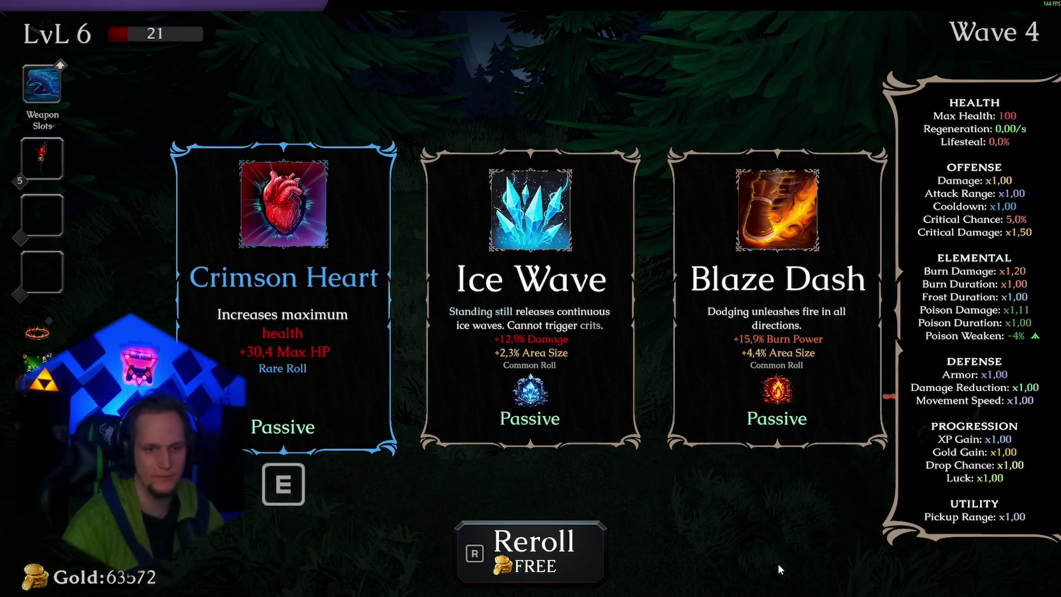
key("alt+Tab")
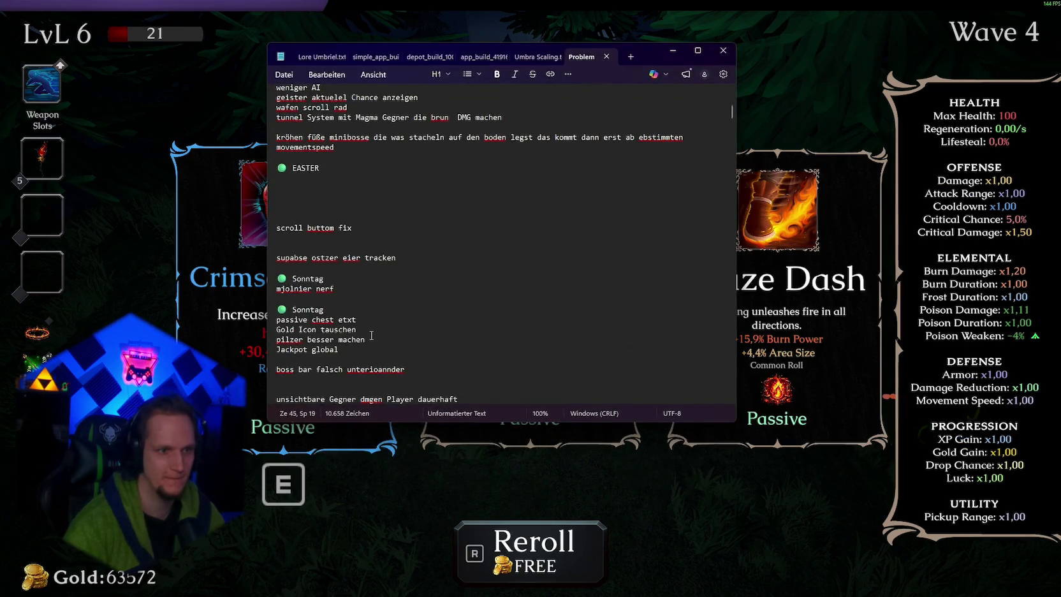
scroll(371, 336, "down", 2)
type("chets pickup buttoms")
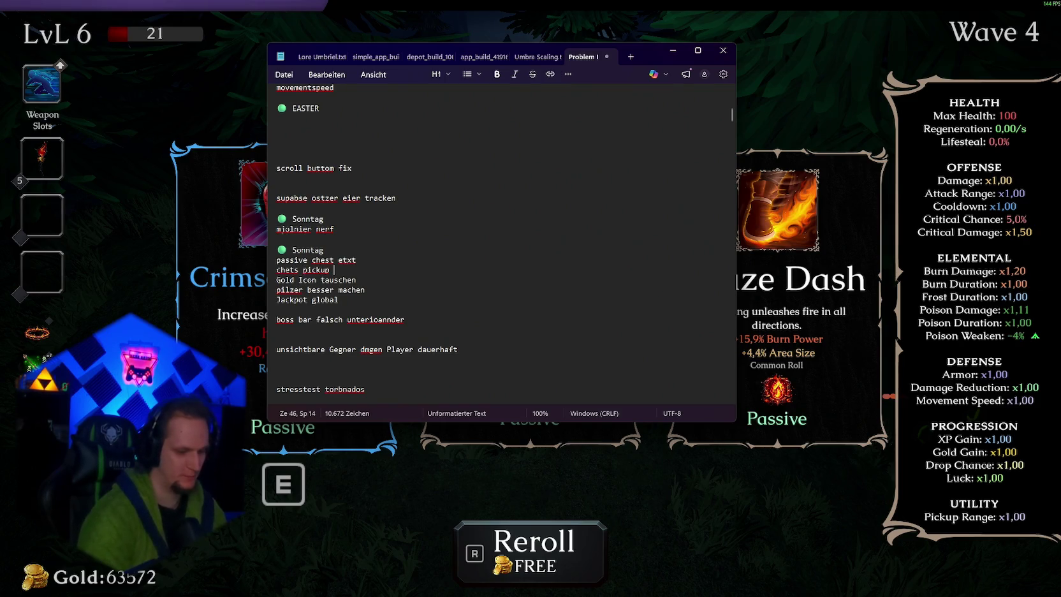
left_click(673, 50)
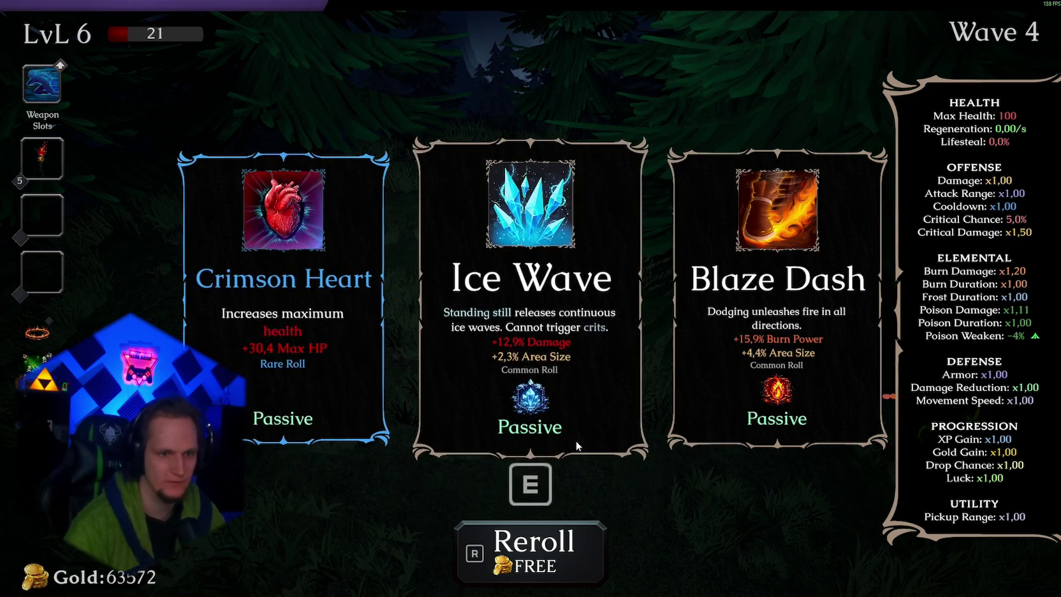
Take Crimson Heart, then fight across the forest into wave 5, collecting gems toward level 7
key("d")
key("a")
key("a")
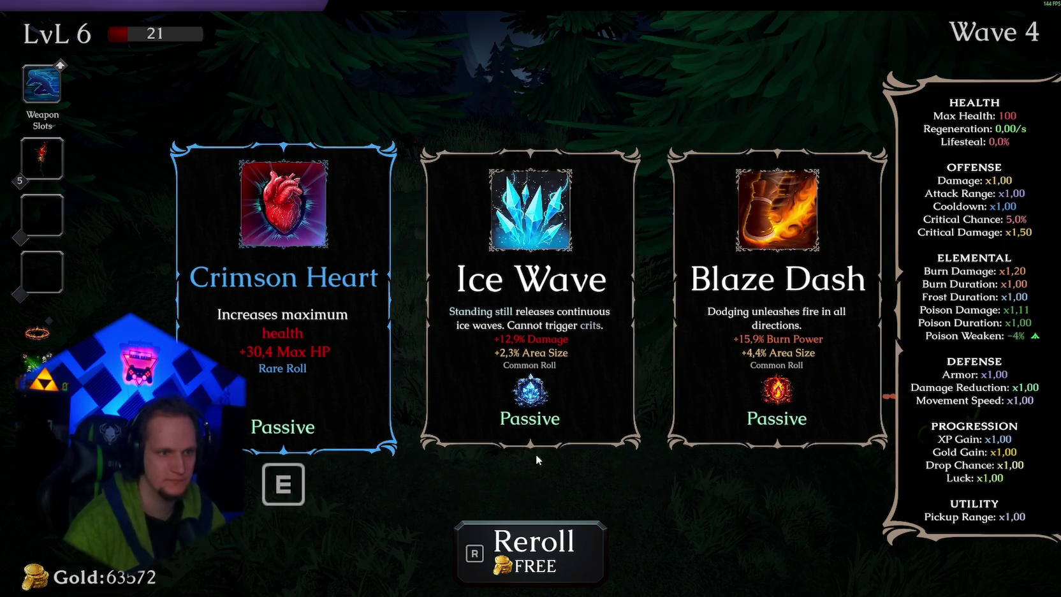
key("e")
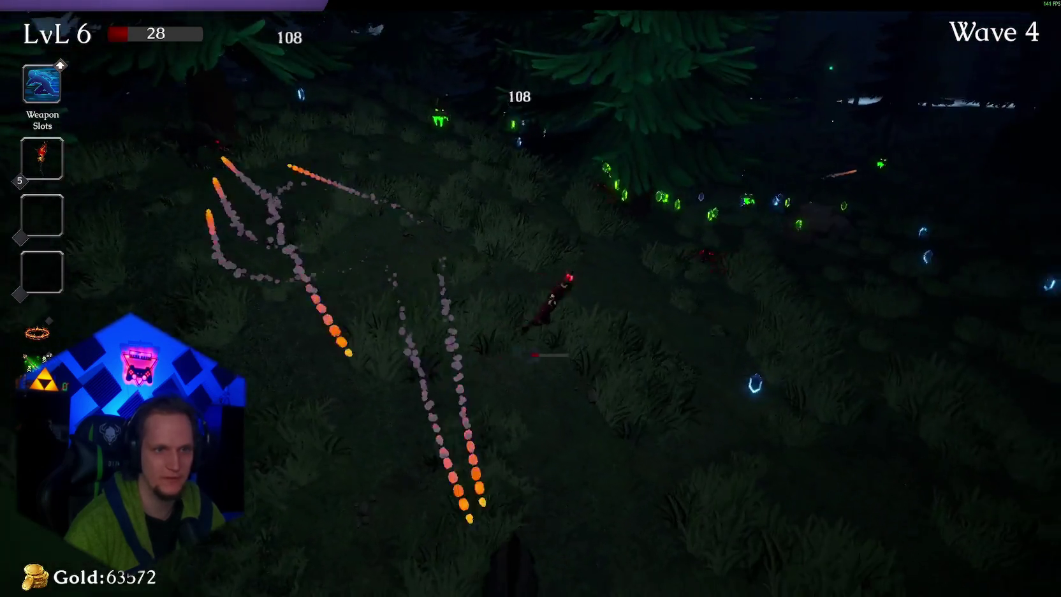
key("d")
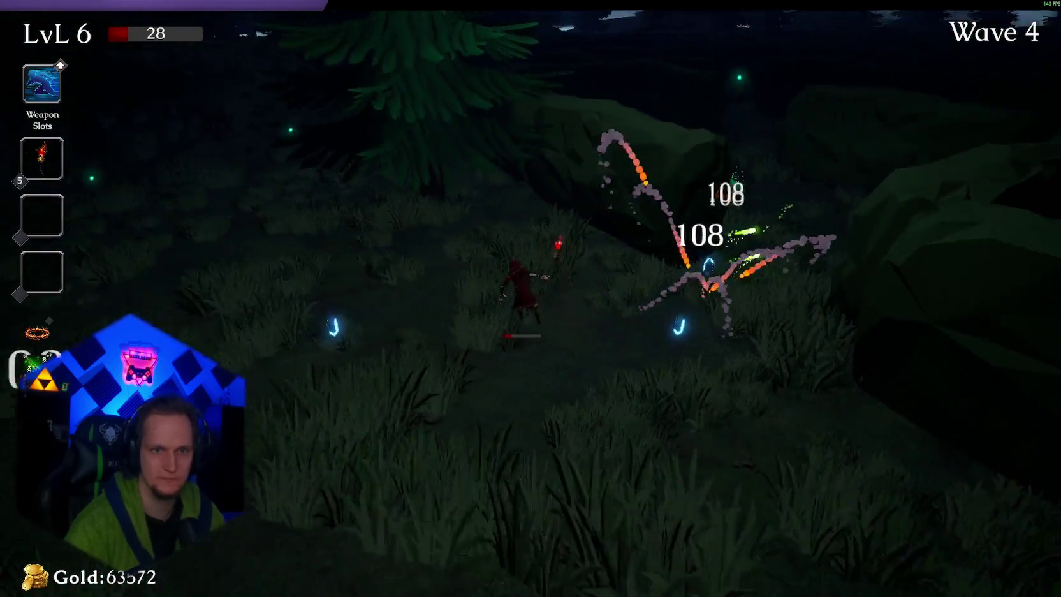
key("d")
key("w")
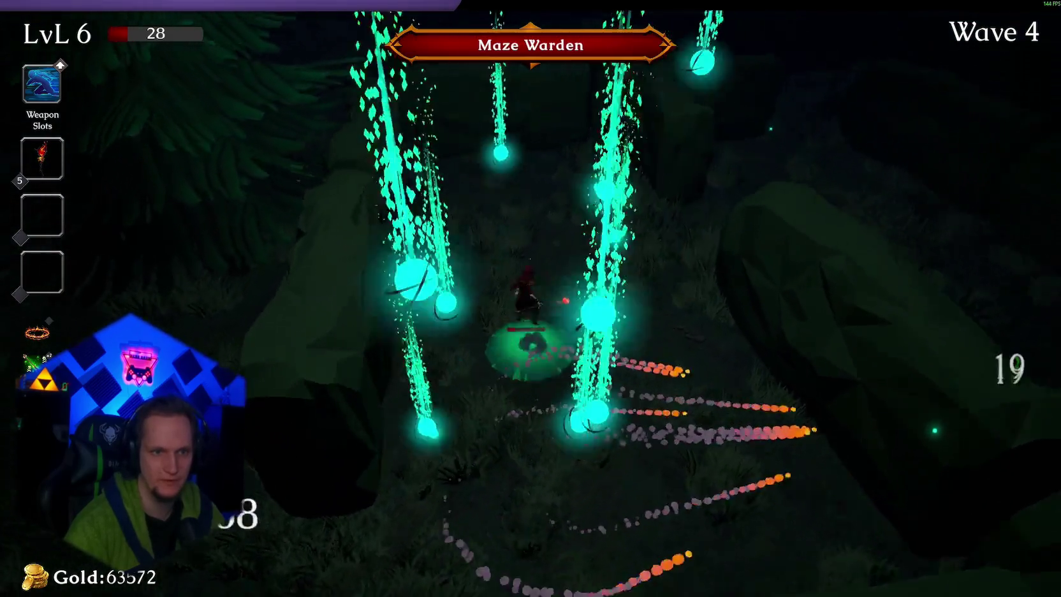
key("w")
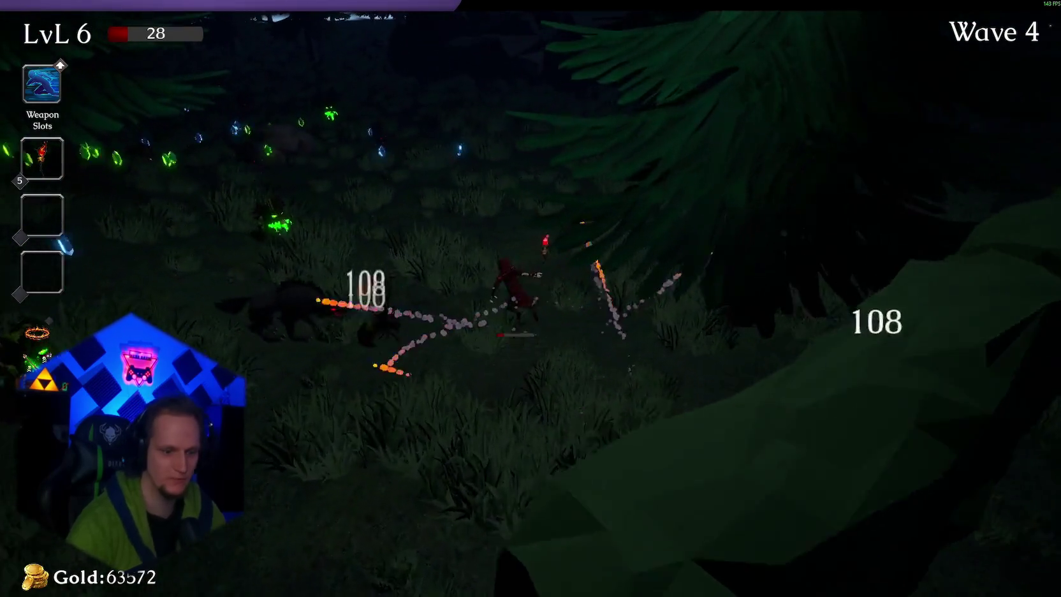
key("w")
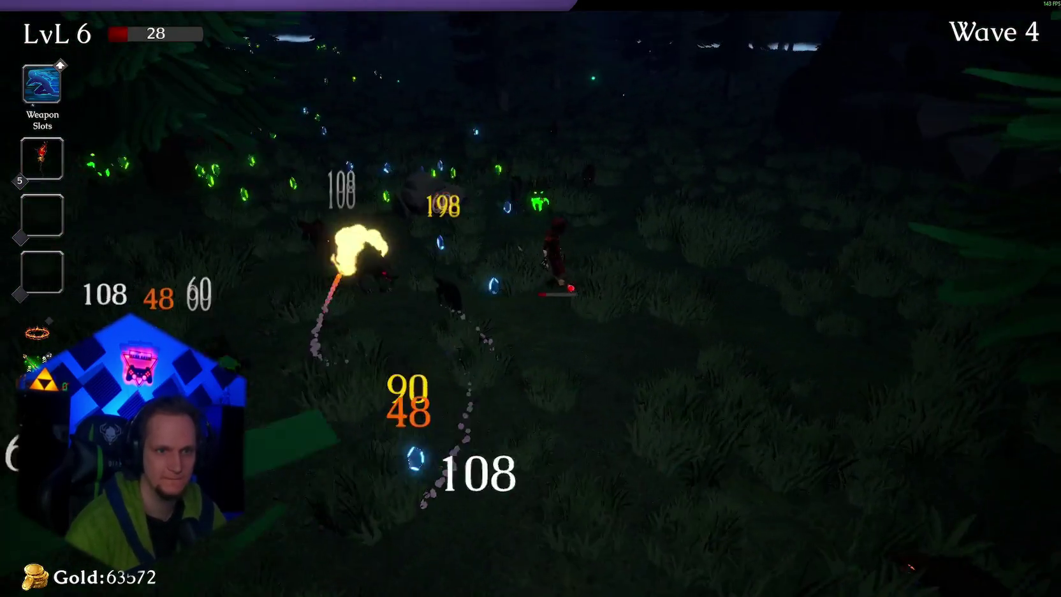
key("w")
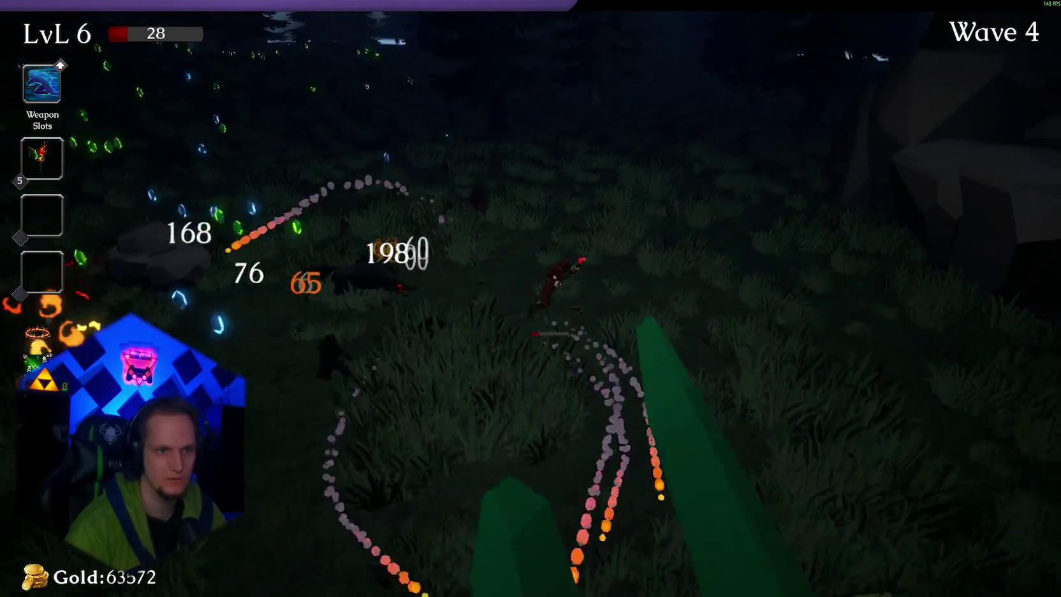
key("w")
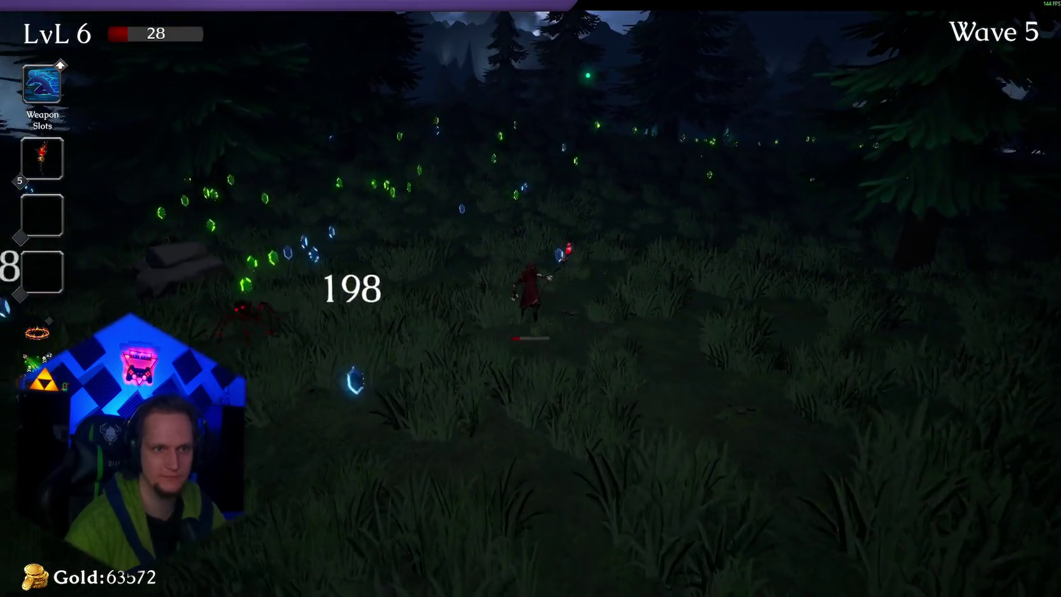
key("w")
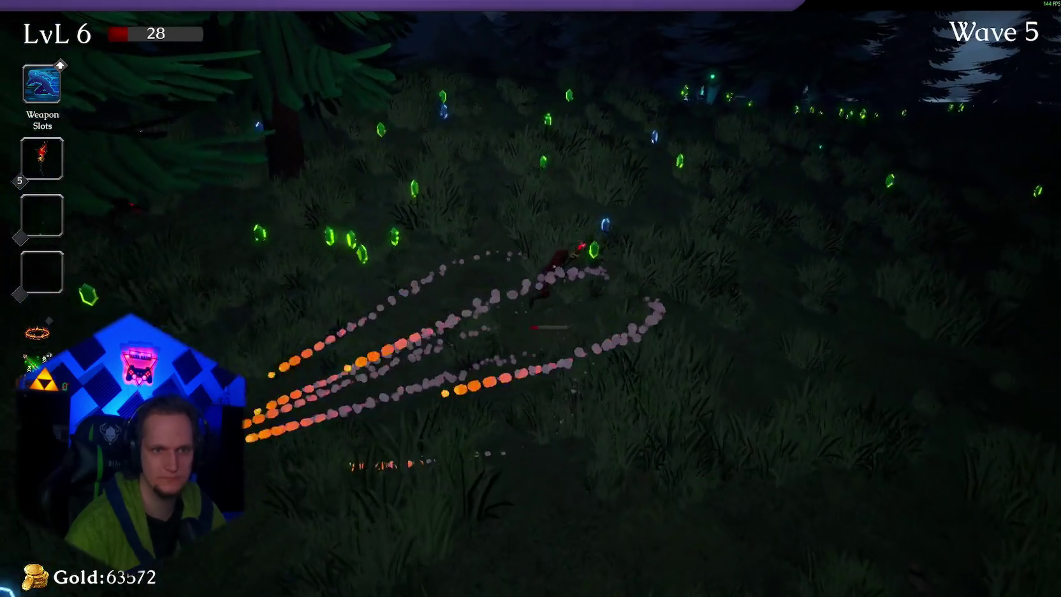
key("w")
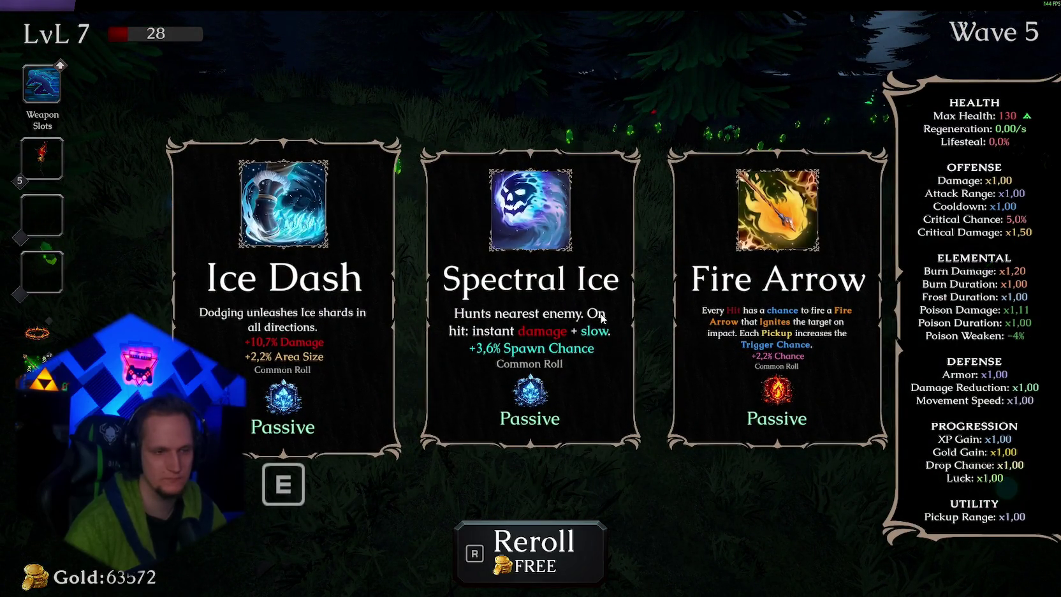
Reroll and pick the level 7 upgrade, then reroll twice at level 8 and take Inferno Volley
key("r")
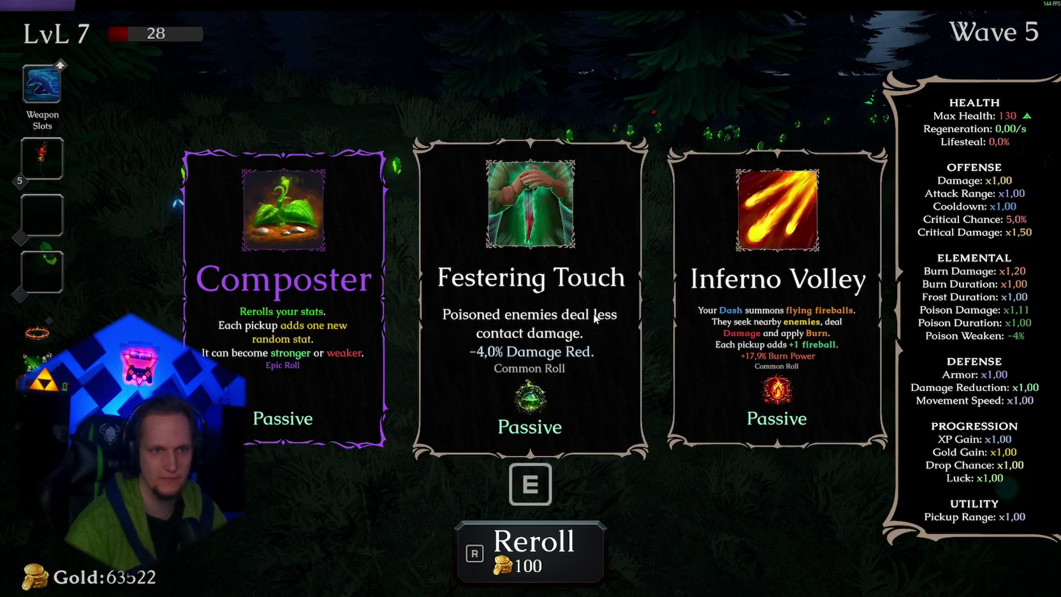
key("e")
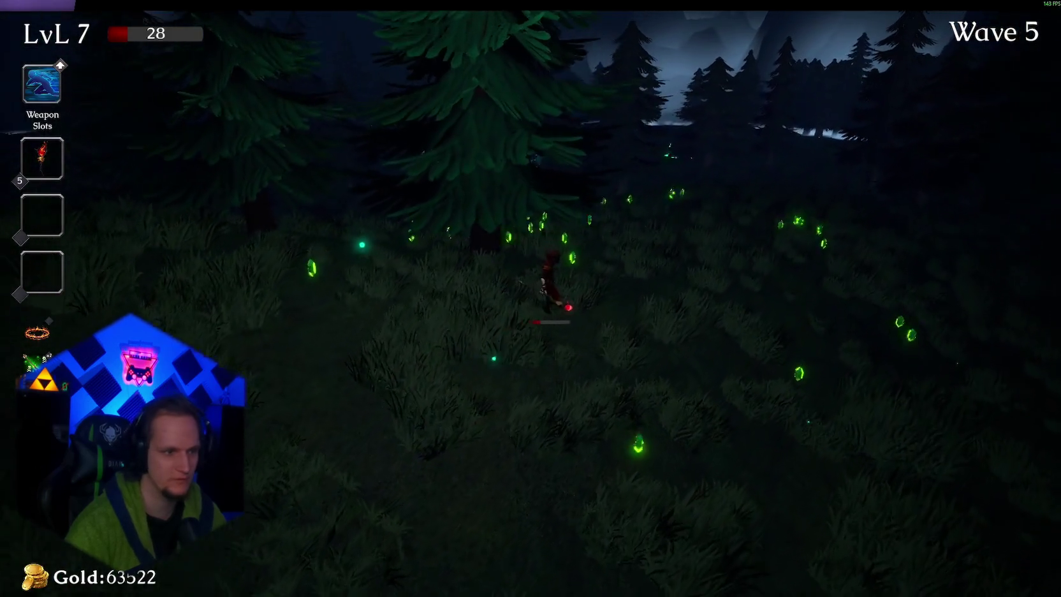
key("w")
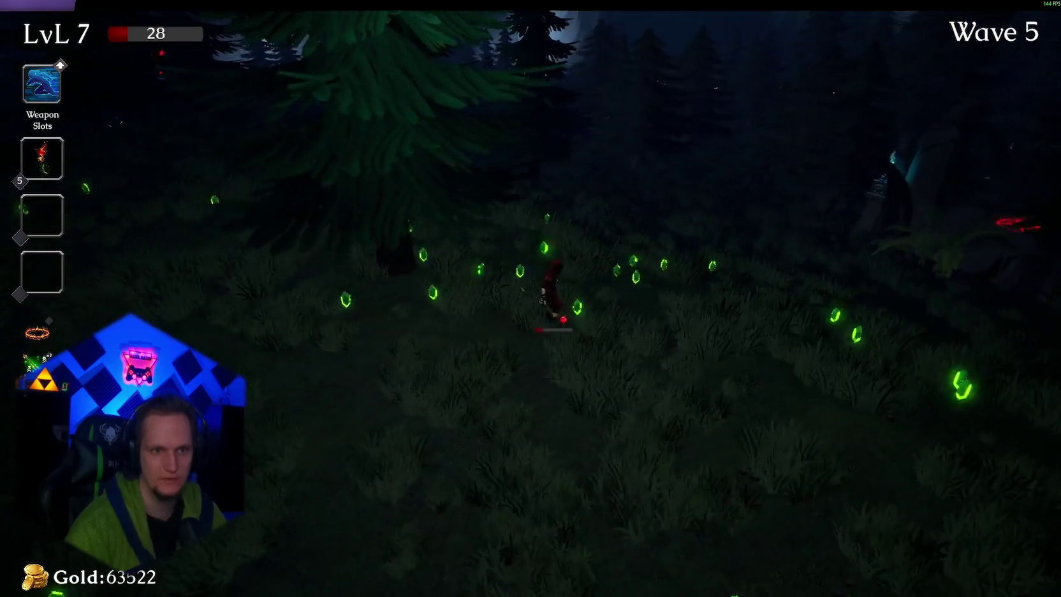
key("w")
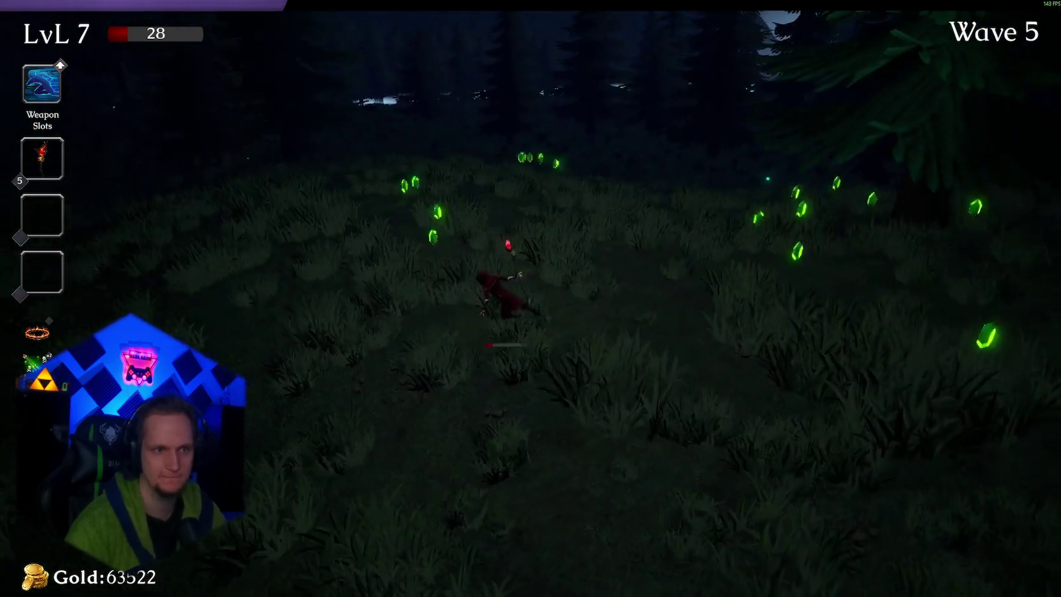
key("w")
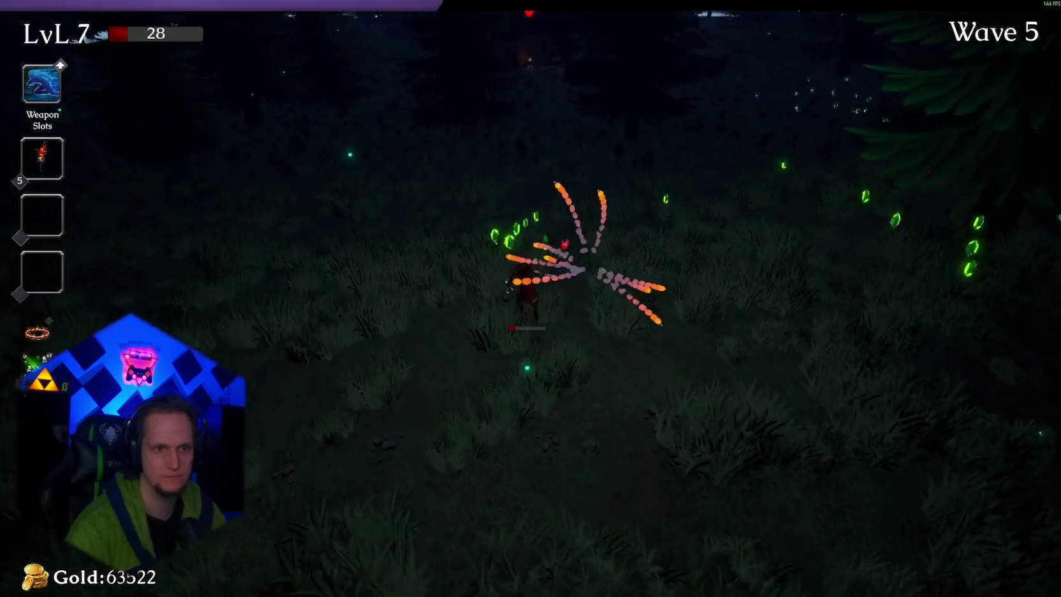
key("w")
key("w")
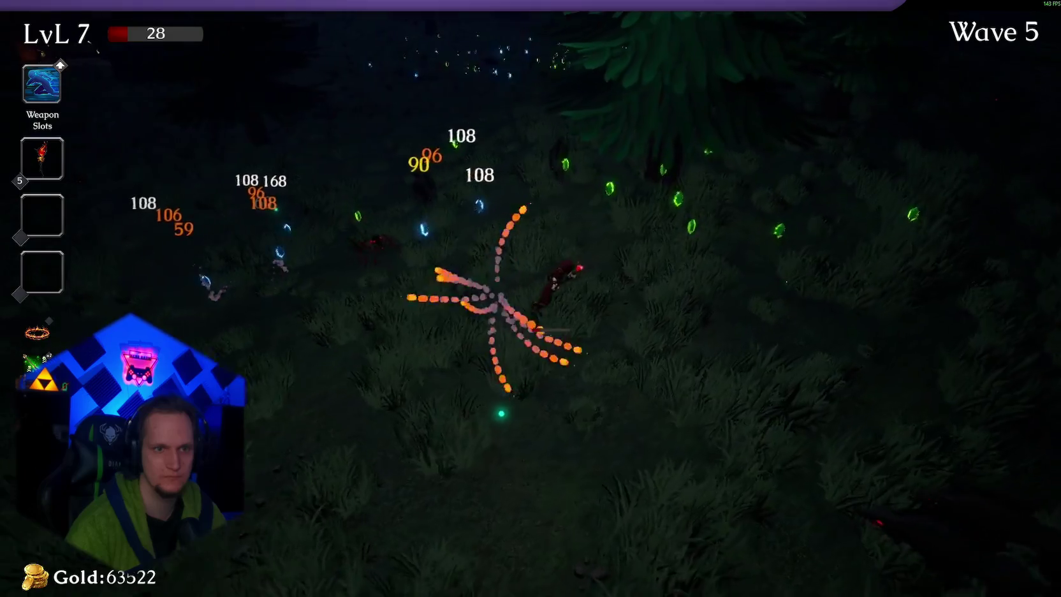
key("w")
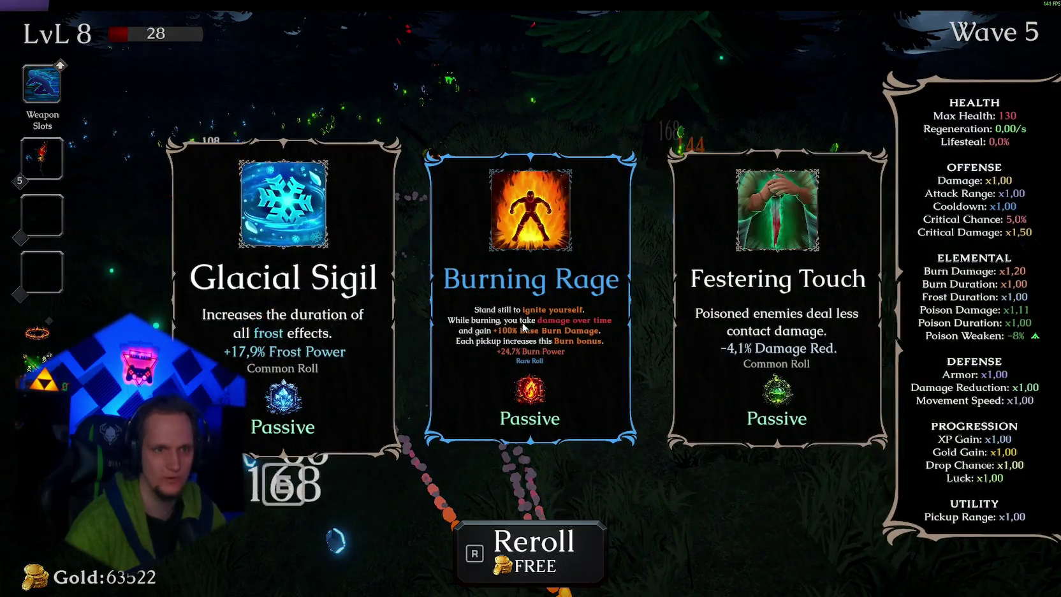
key("r")
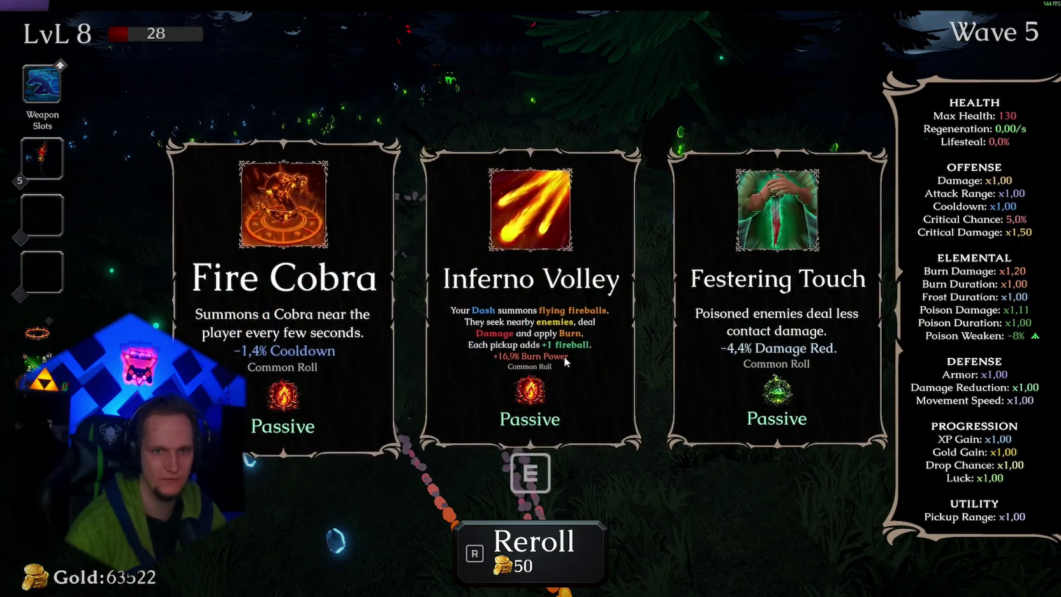
key("r")
left_click(565, 361)
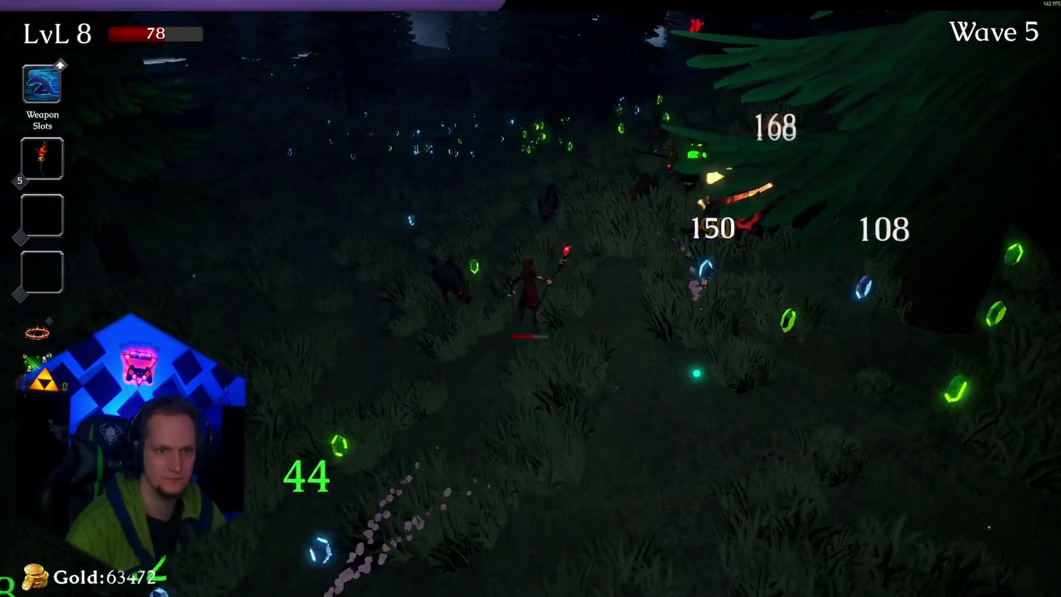
Survive into wave 6 and take the Grenade Launcher weapon at level 9
key("space")
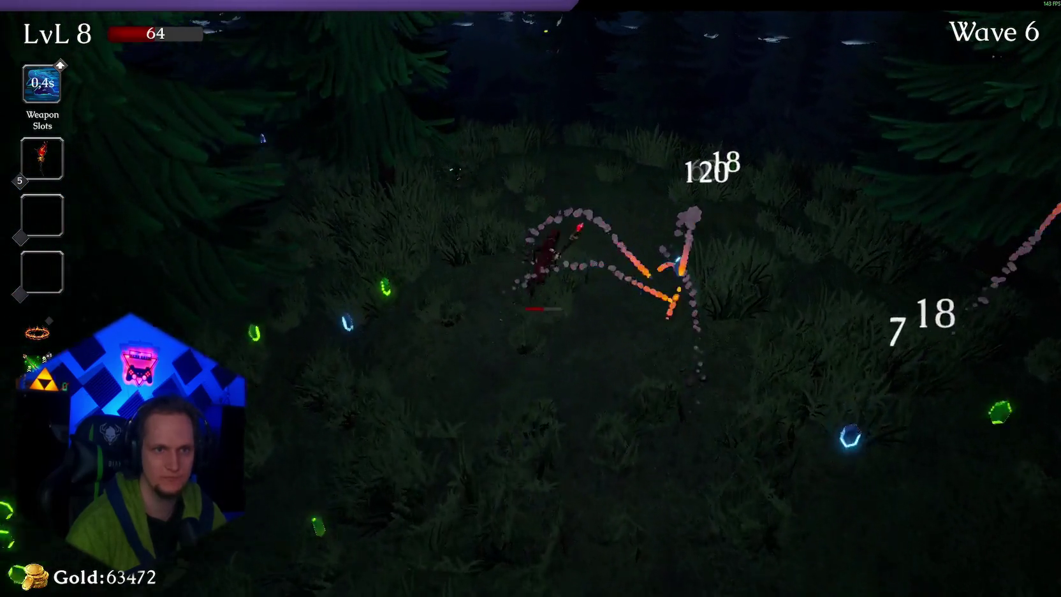
key("space")
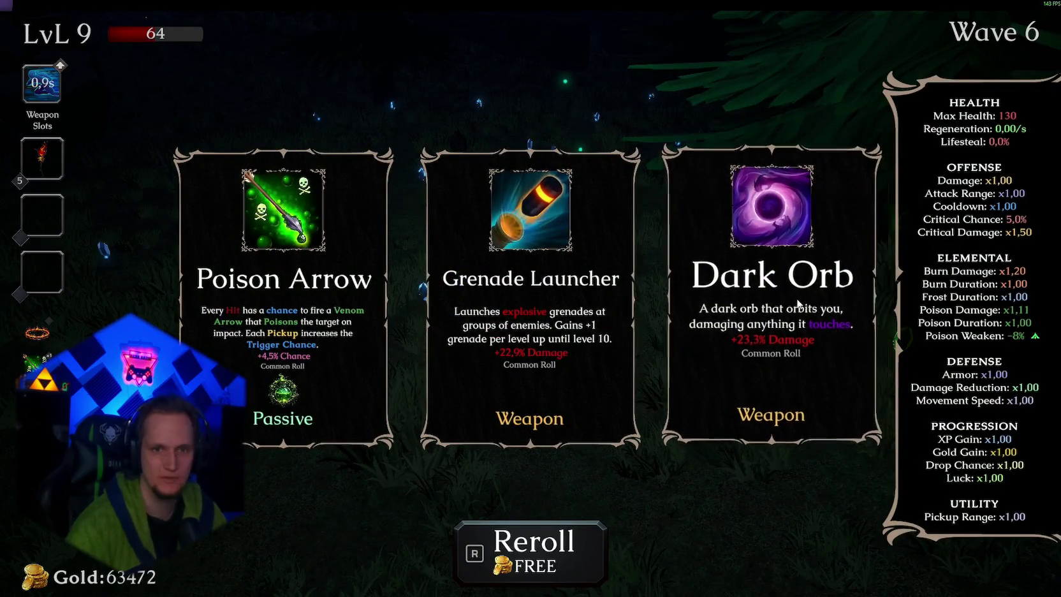
left_click(492, 343)
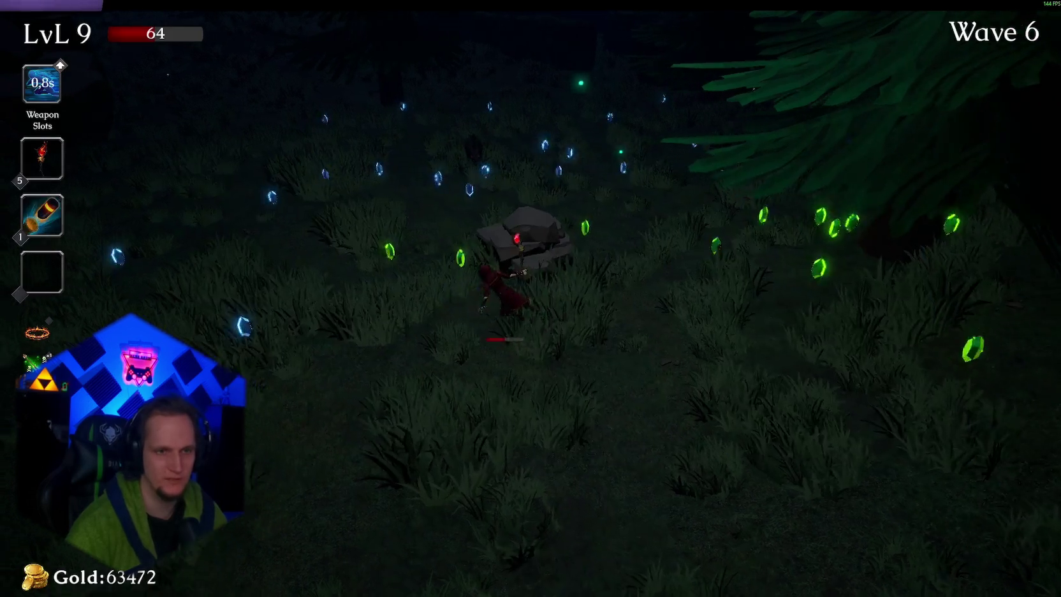
Fight up into the forest and take Infernal Sigil at level 10
key("a")
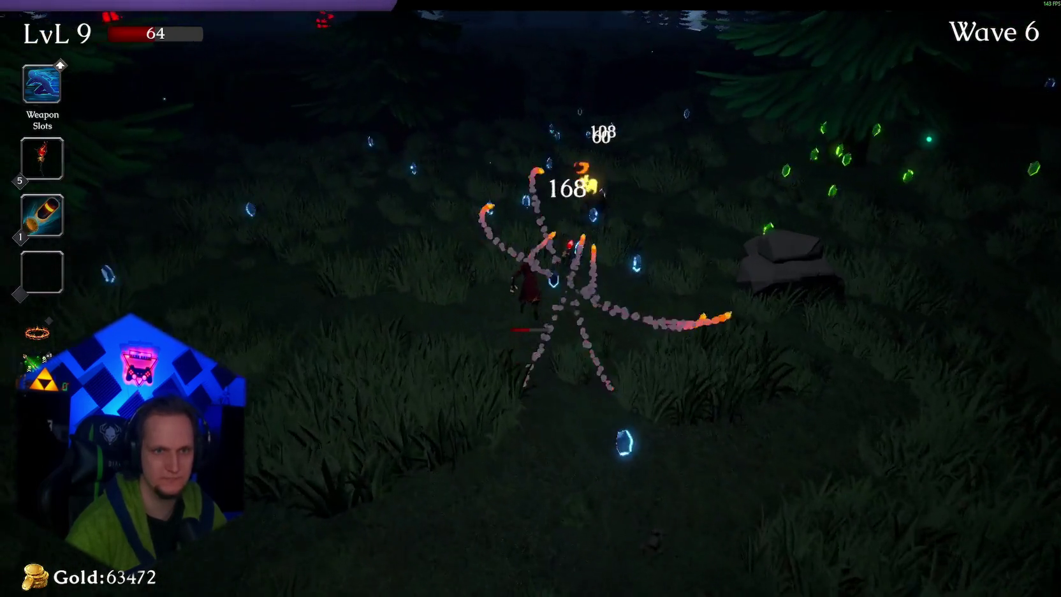
key("w")
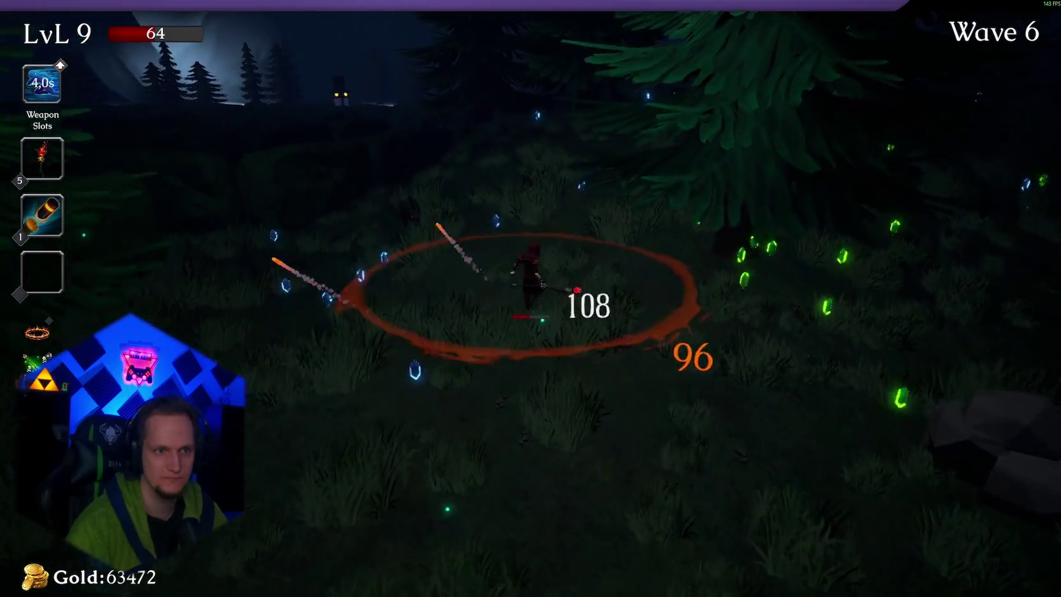
key("w")
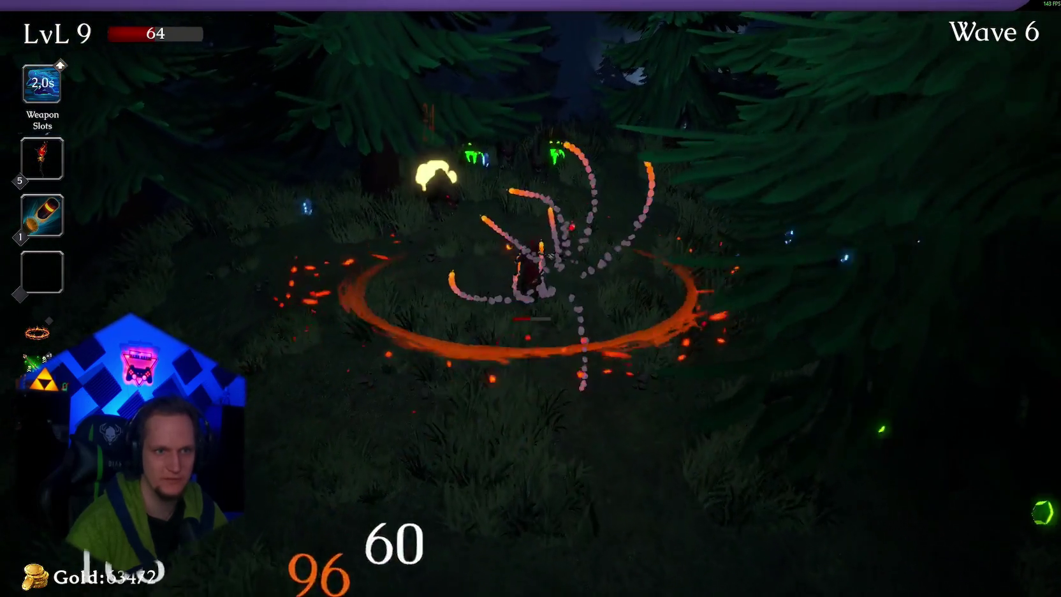
key("w")
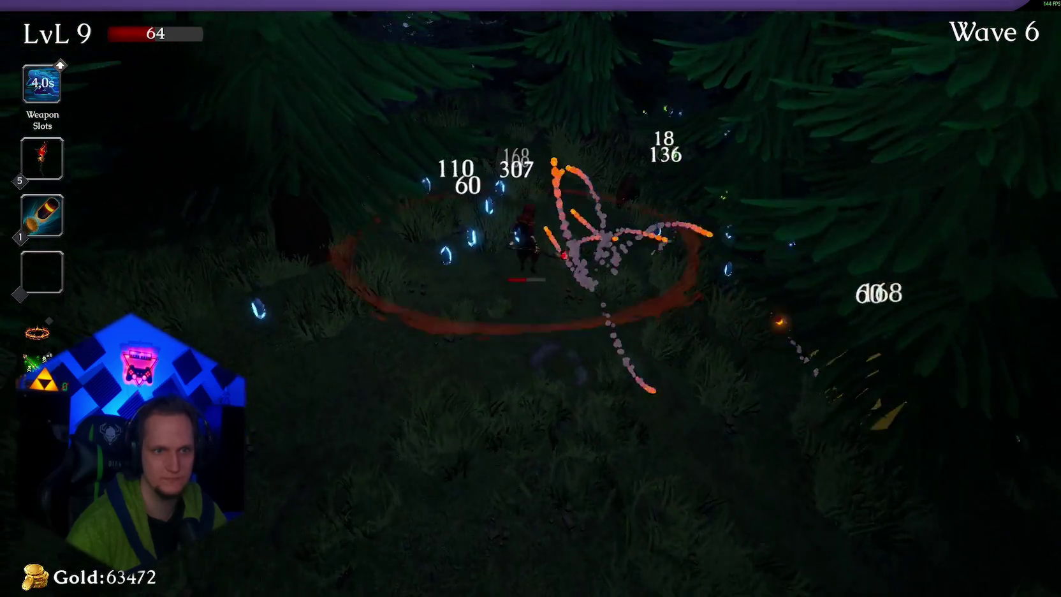
key("a")
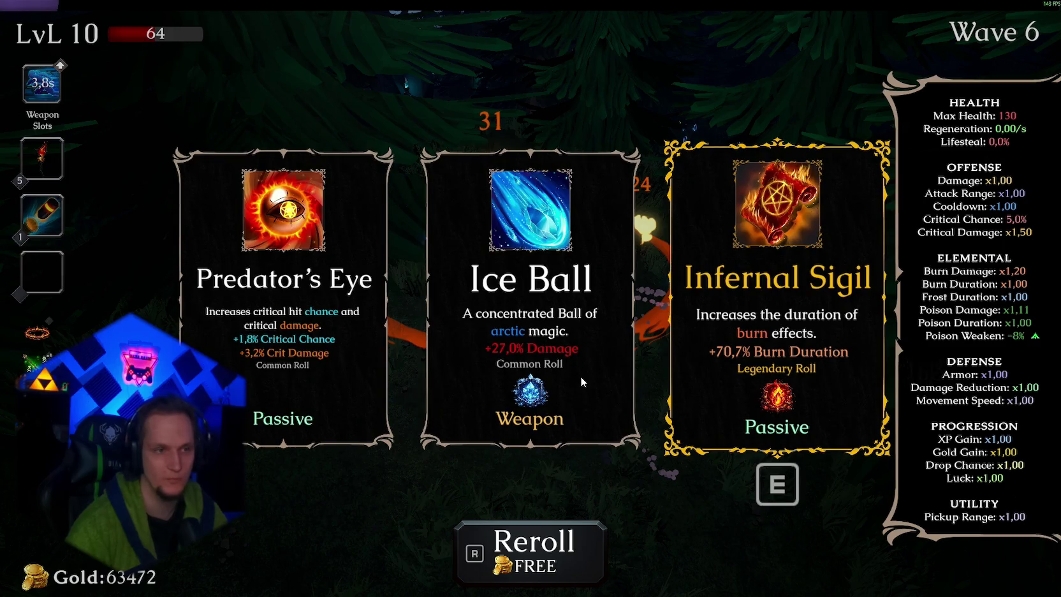
key("e")
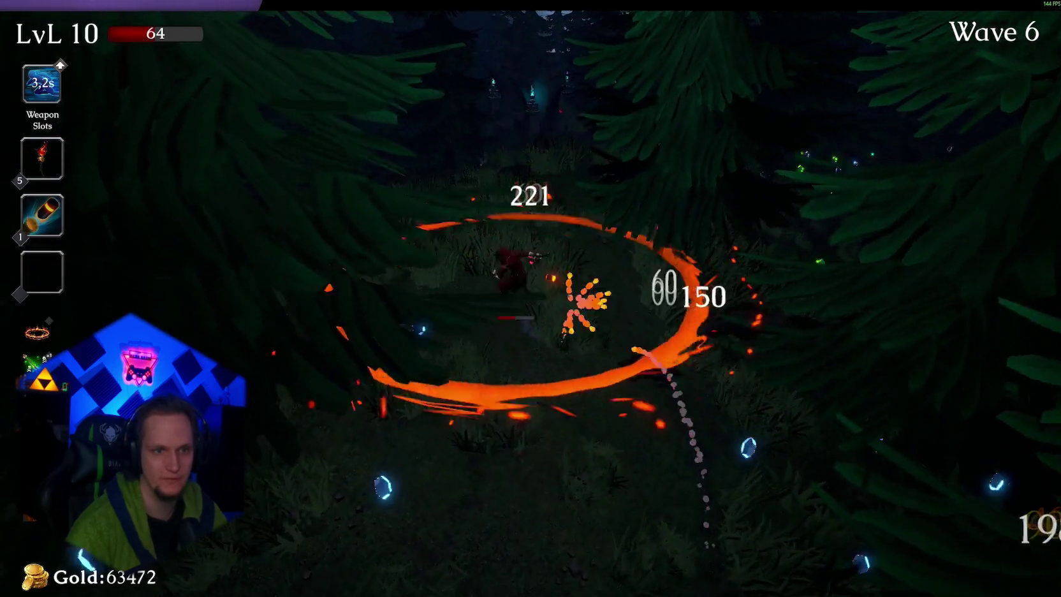
Run out to open grass, letting the fire ring hit the wolf, and return to the field
key("w")
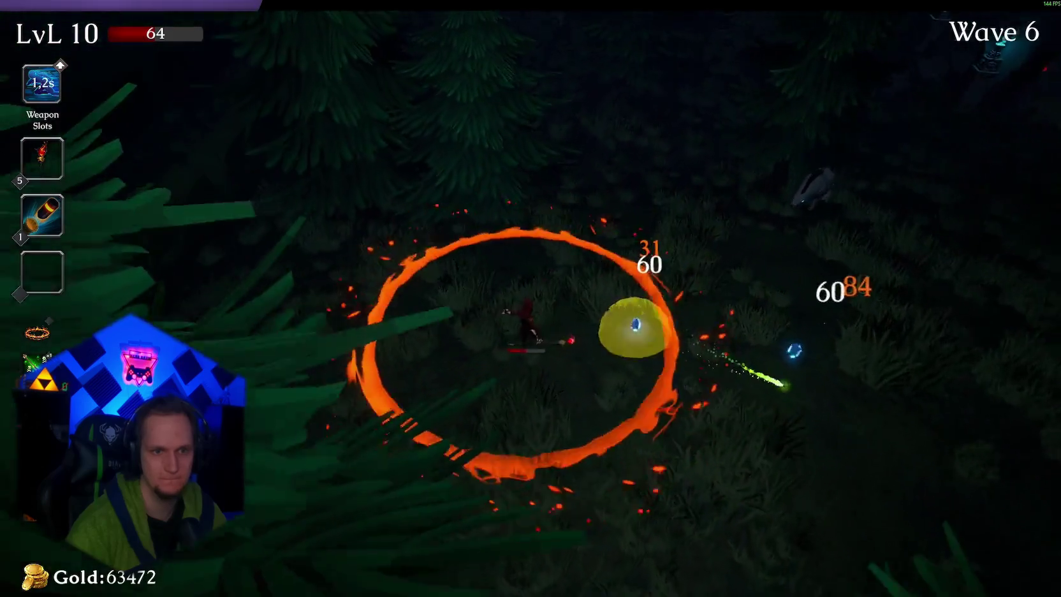
key("w")
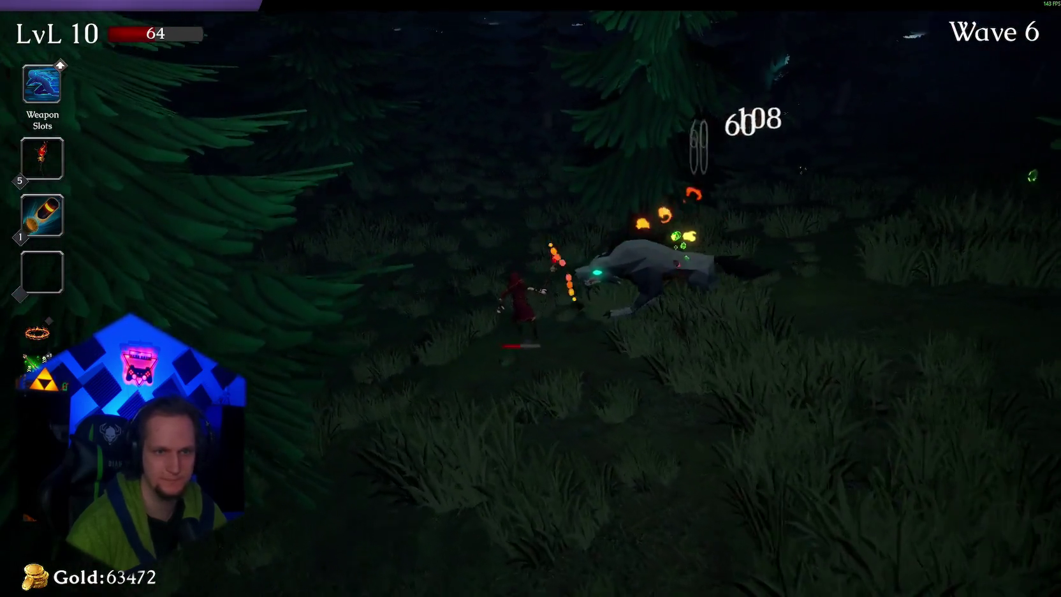
key("w")
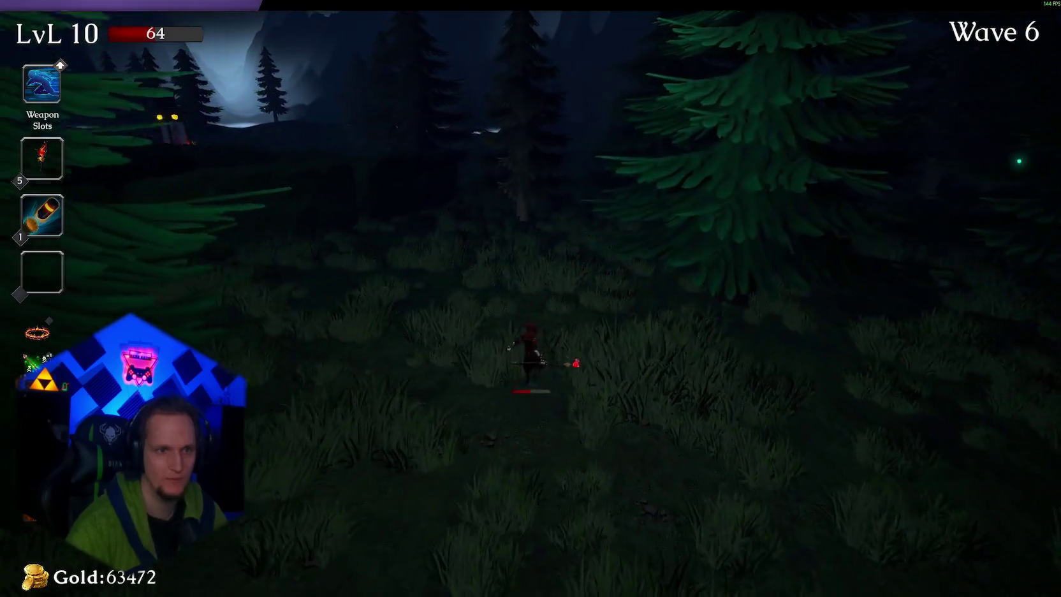
key("w")
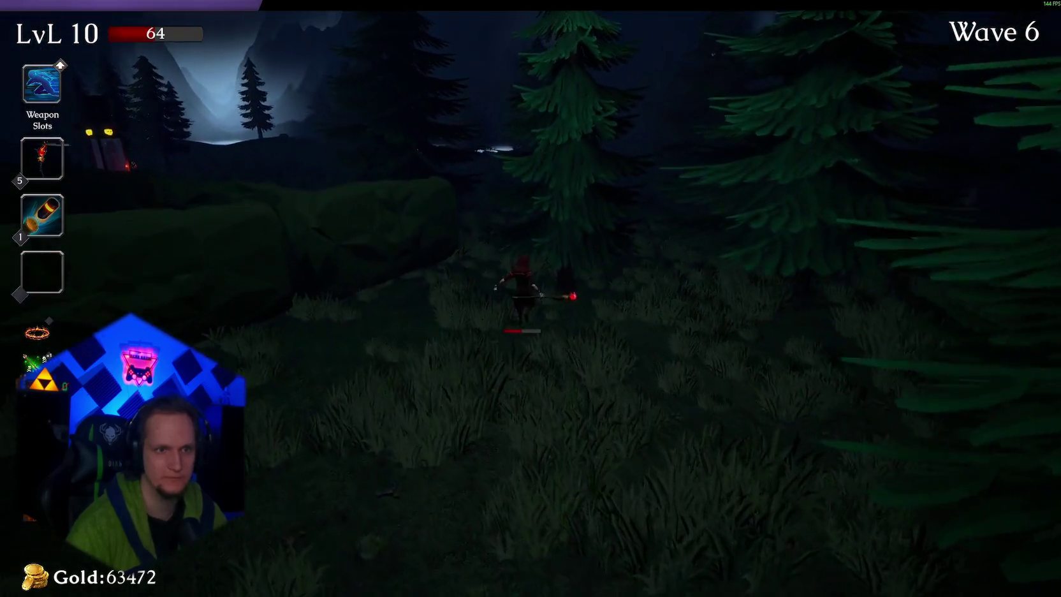
key("w")
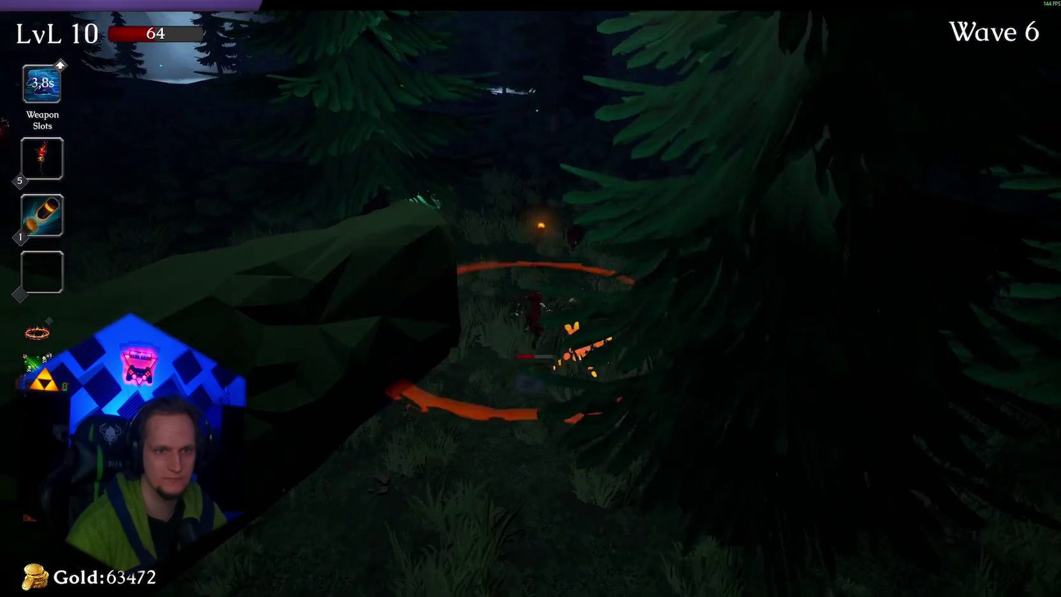
key("w")
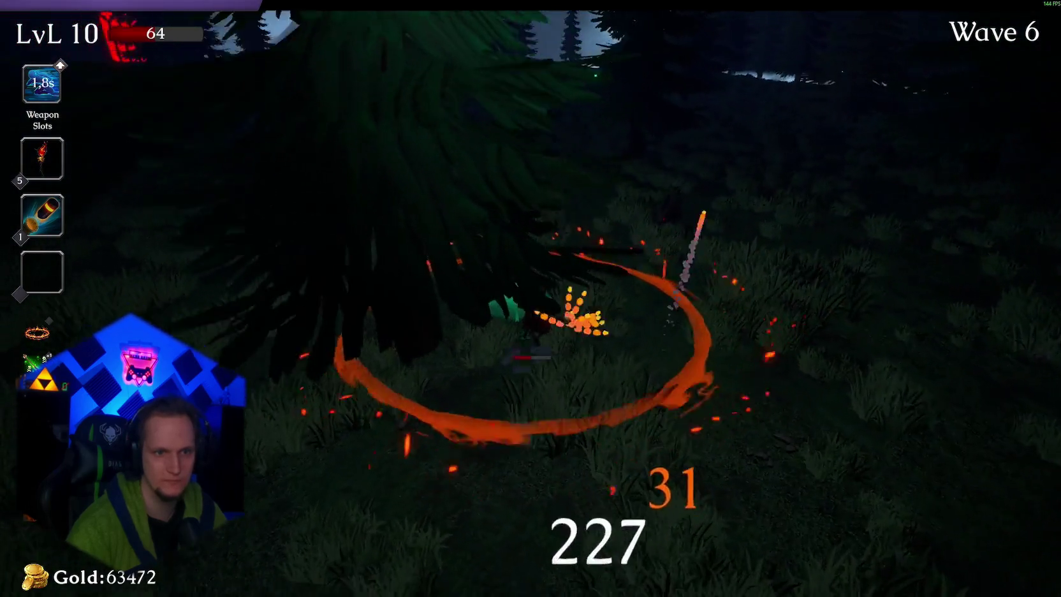
key("w")
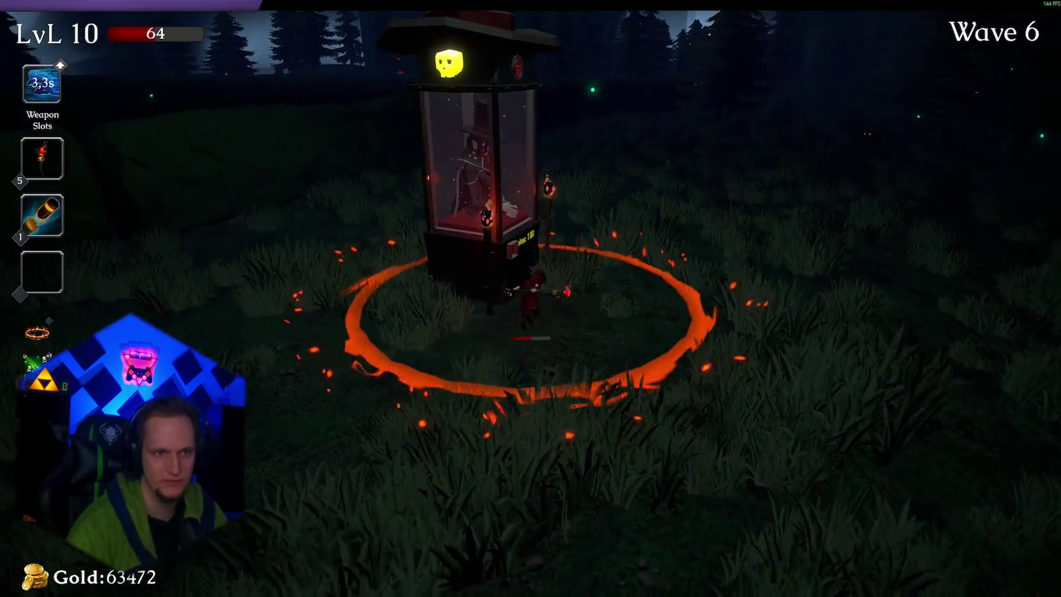
Fight across the grass toward the moonlit treeline and up the forest clearing
key("w")
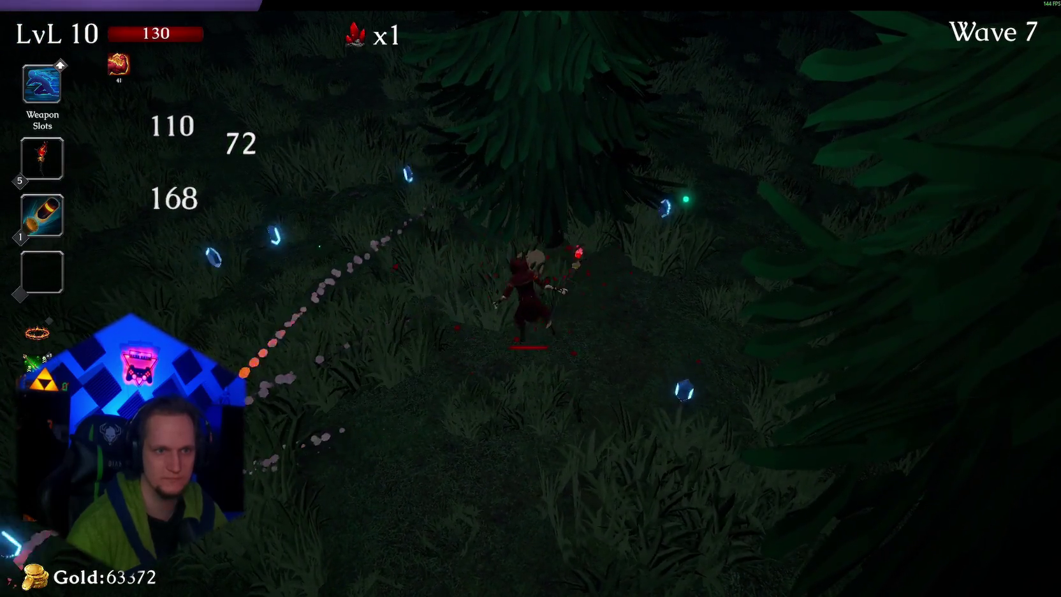
key("w")
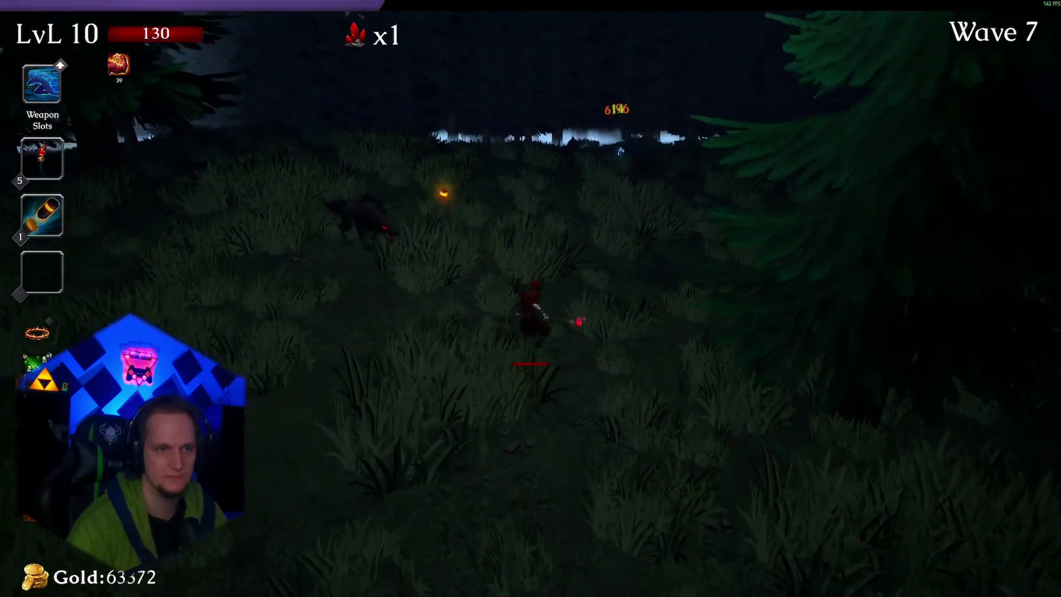
key("w")
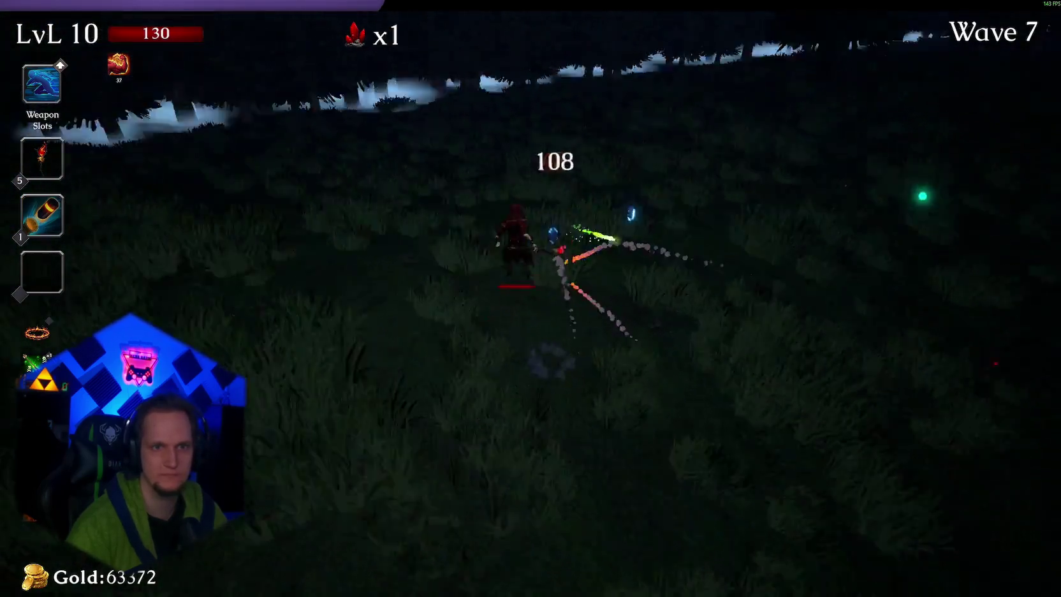
key("w")
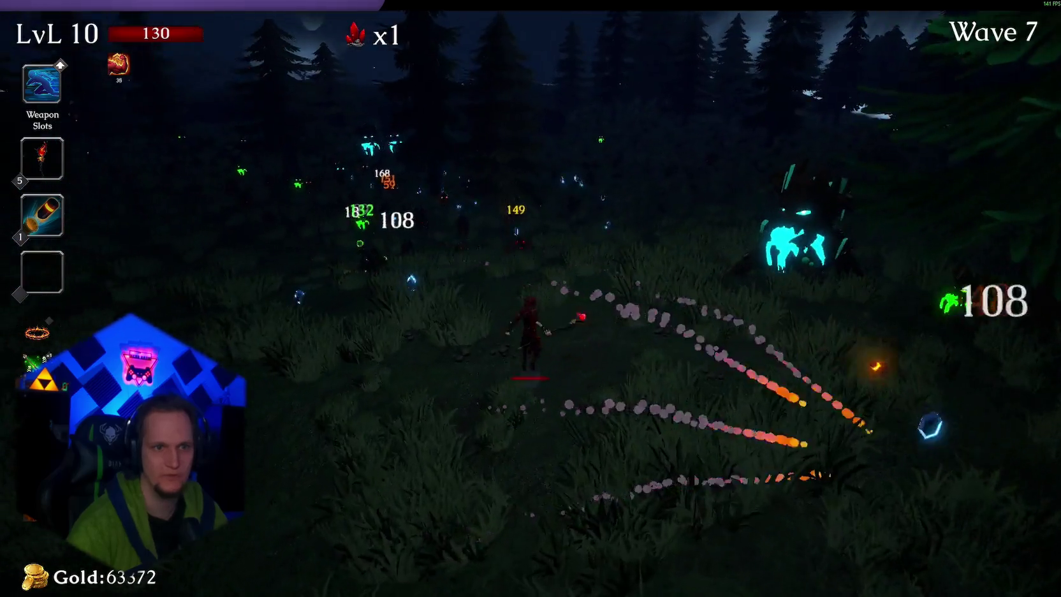
key("w")
key("space")
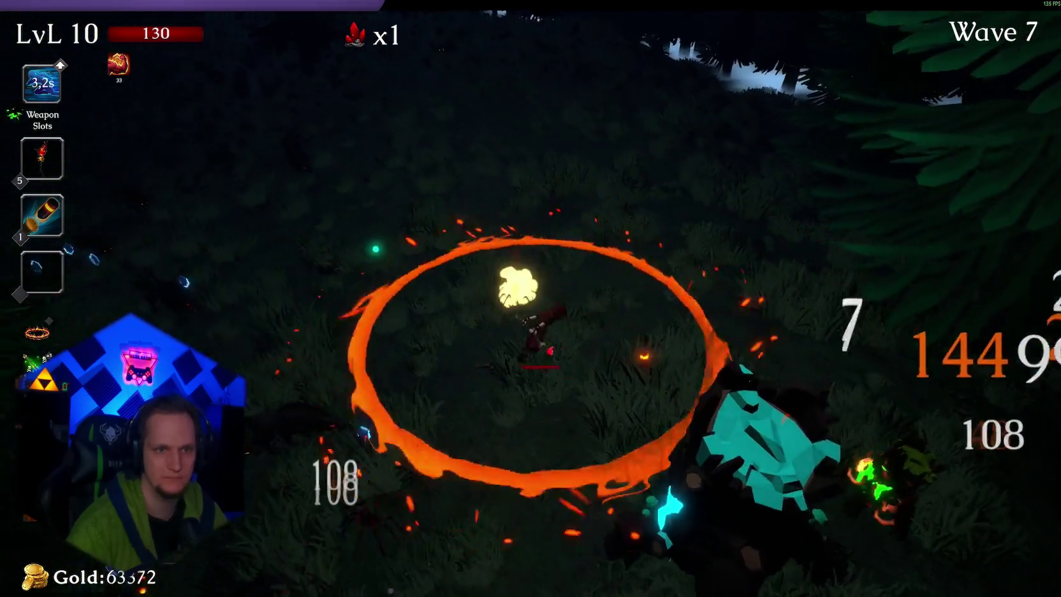
key("w")
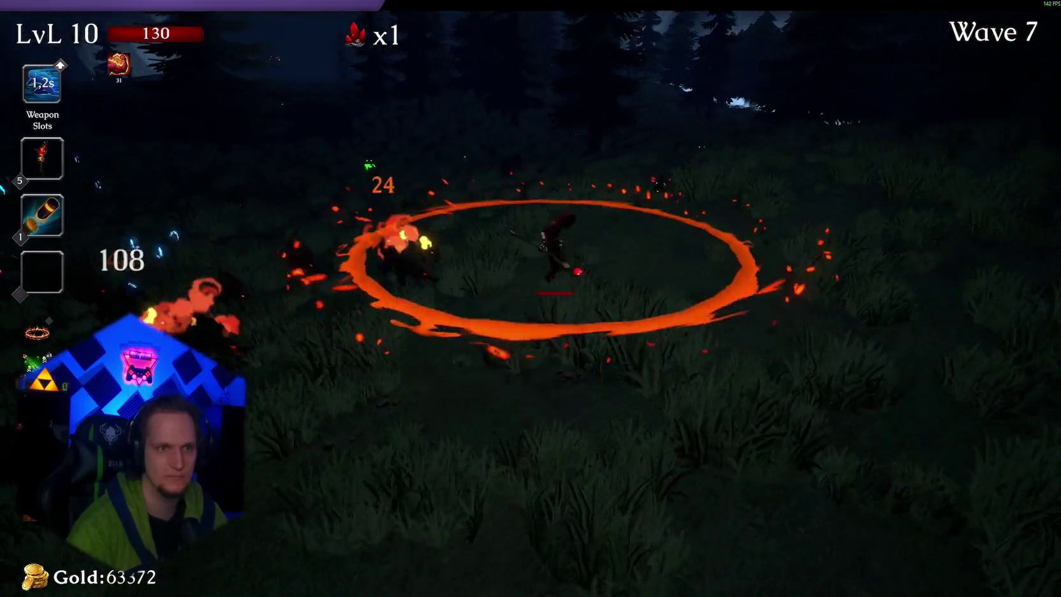
key("w")
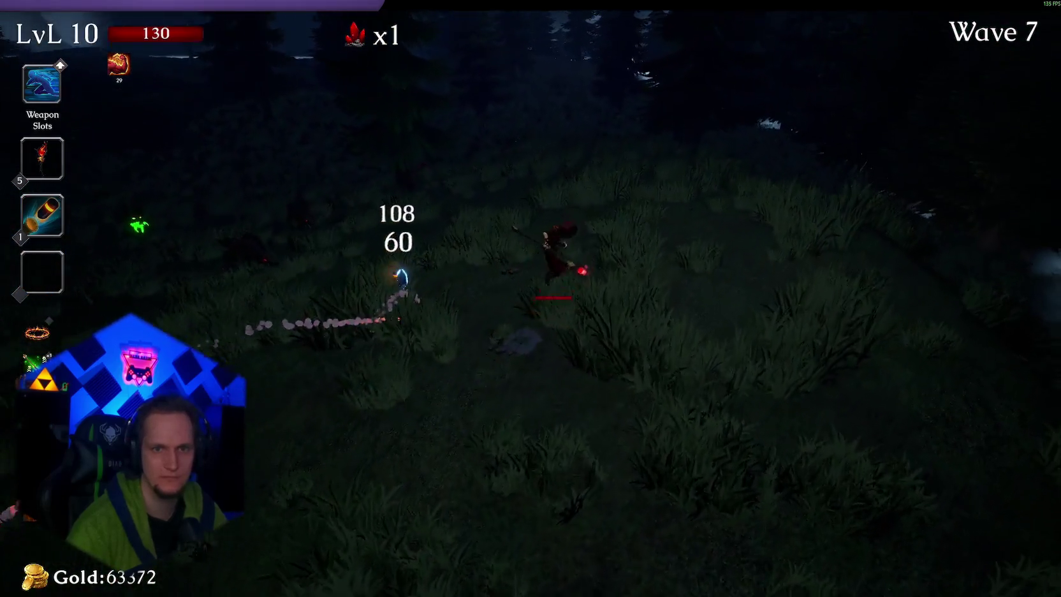
key("w")
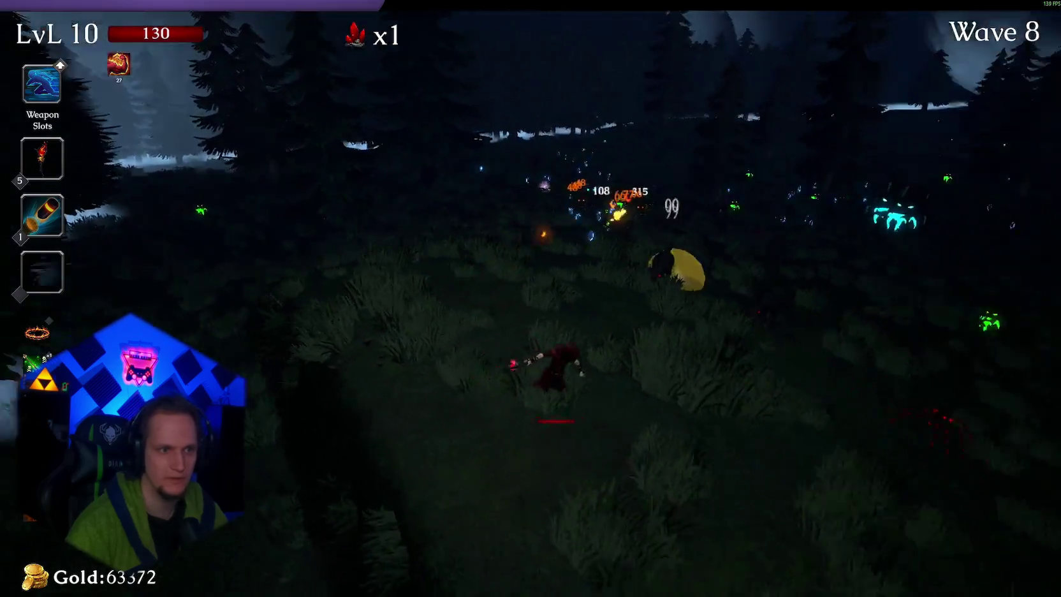
key("w")
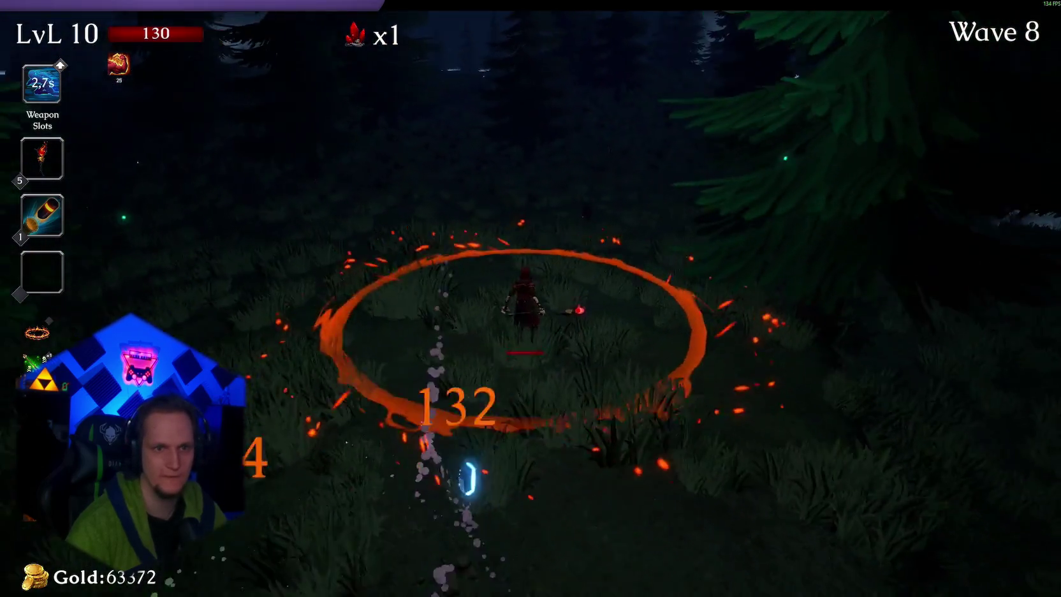
key("w")
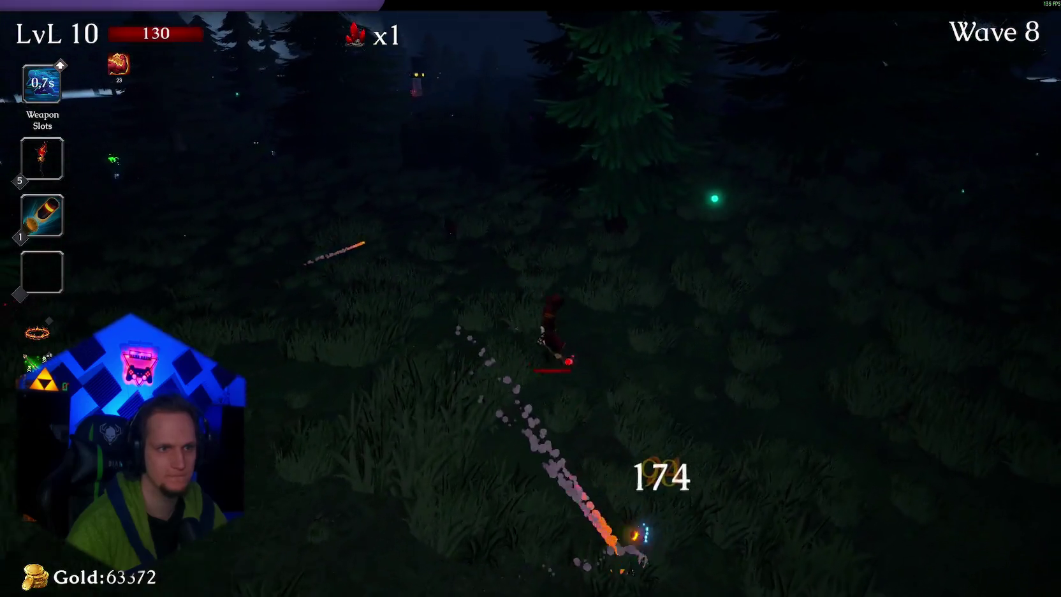
key("w")
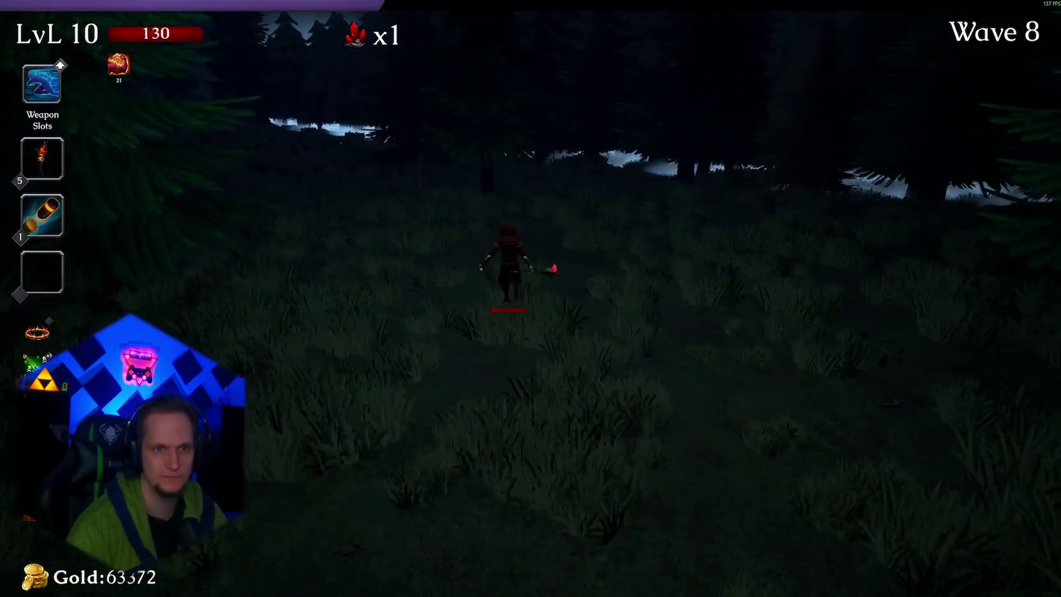
key("w")
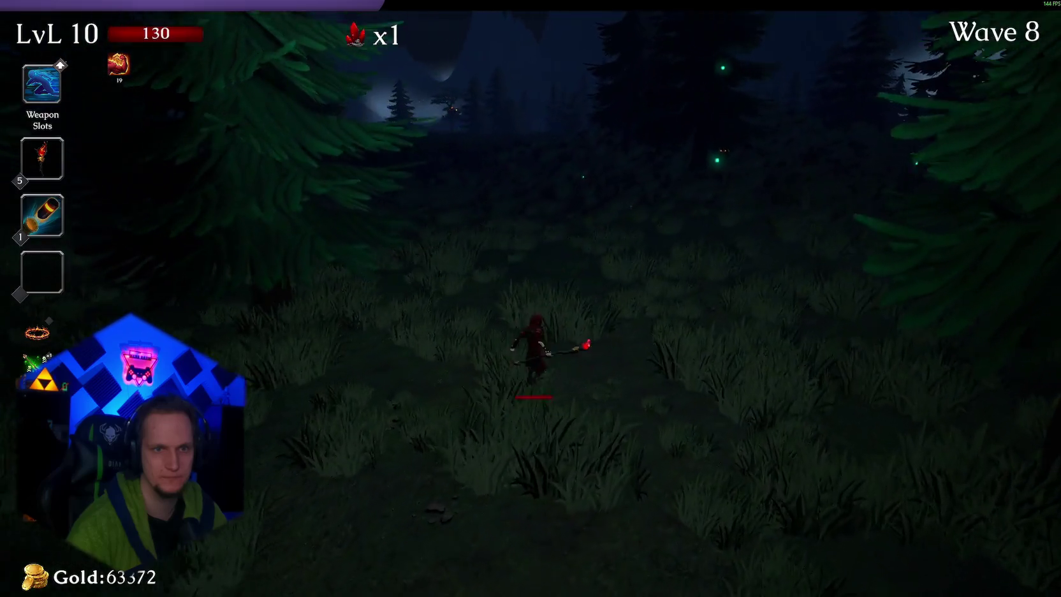
key("w")
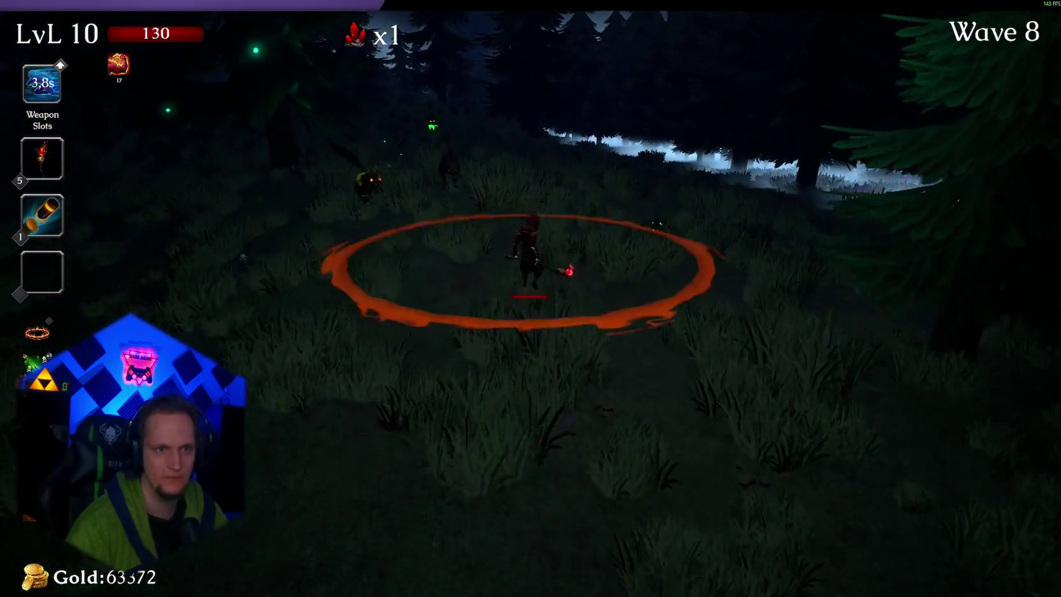
key("w")
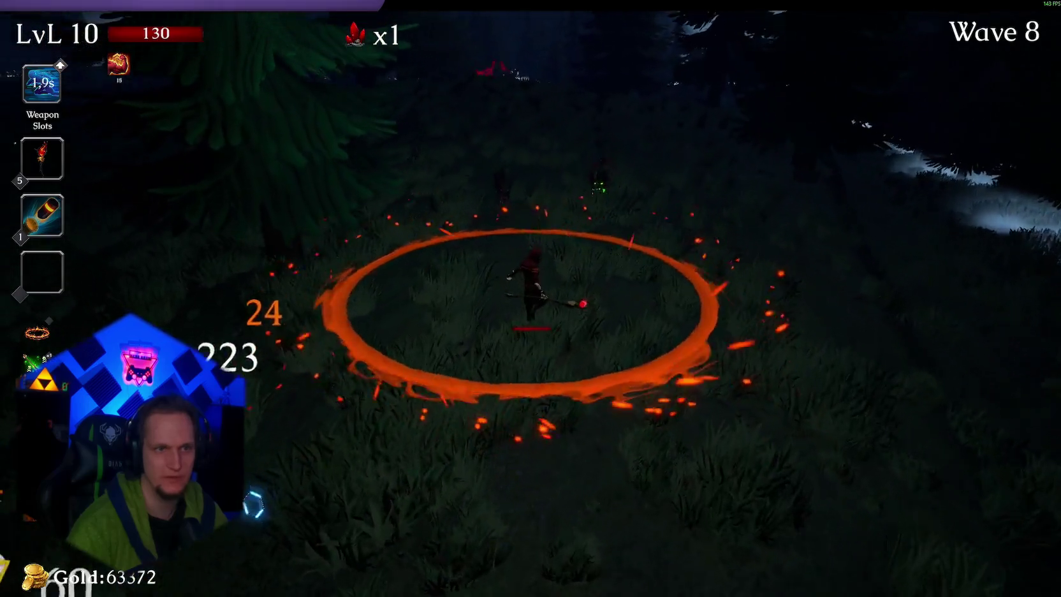
key("w")
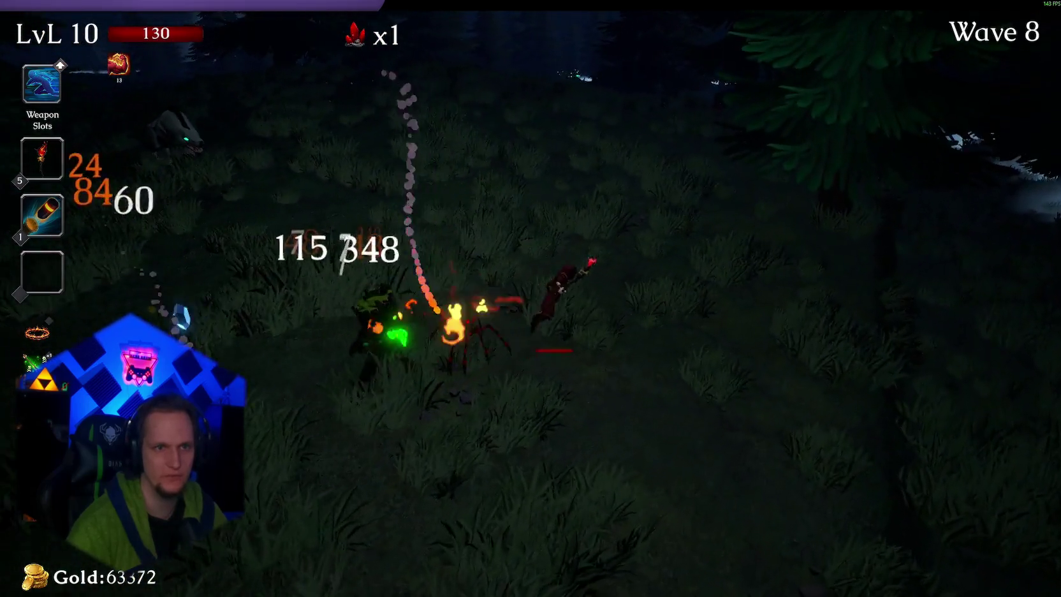
key("w")
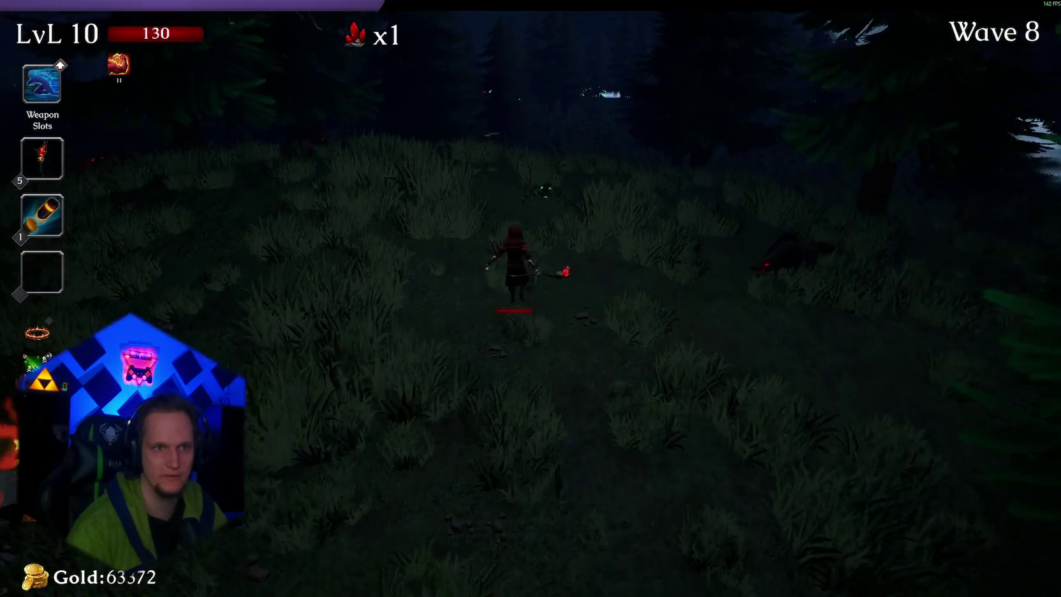
key("w")
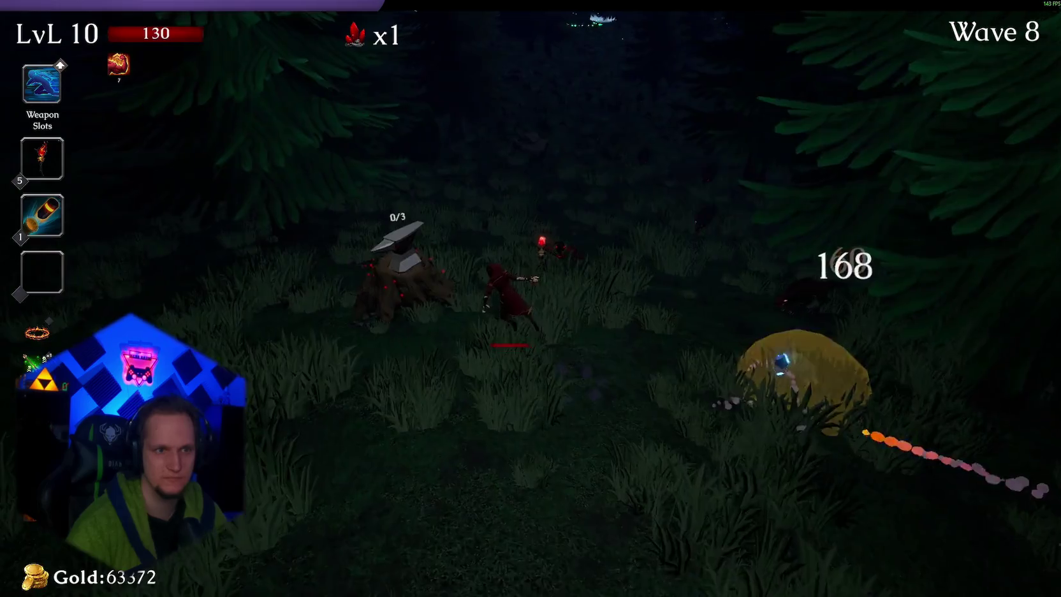
Charge the anvil to 1/3, then push past the glowing mushrooms until wave 9 begins
key("e")
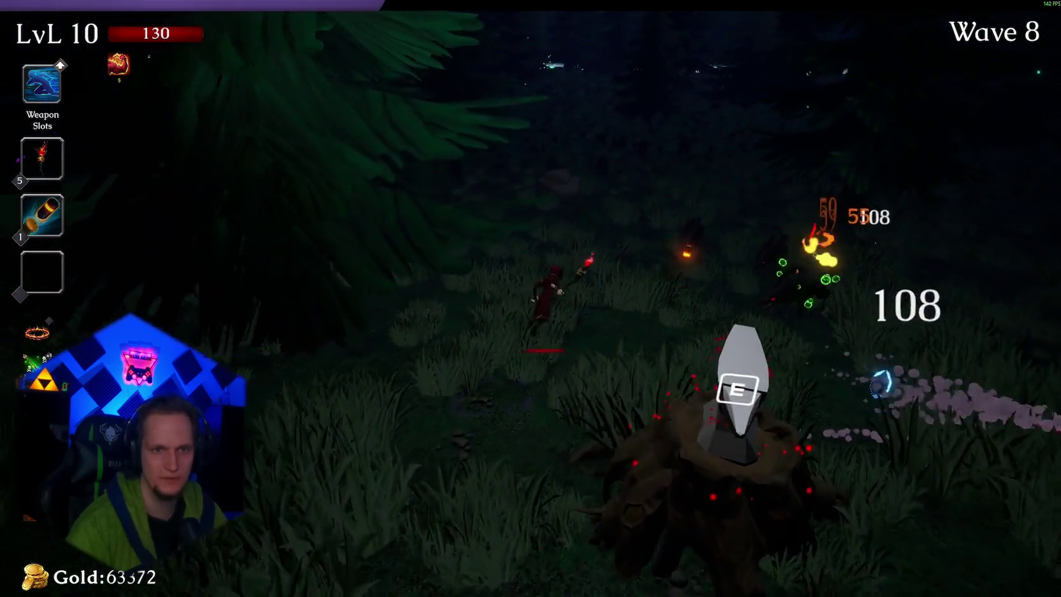
key("w")
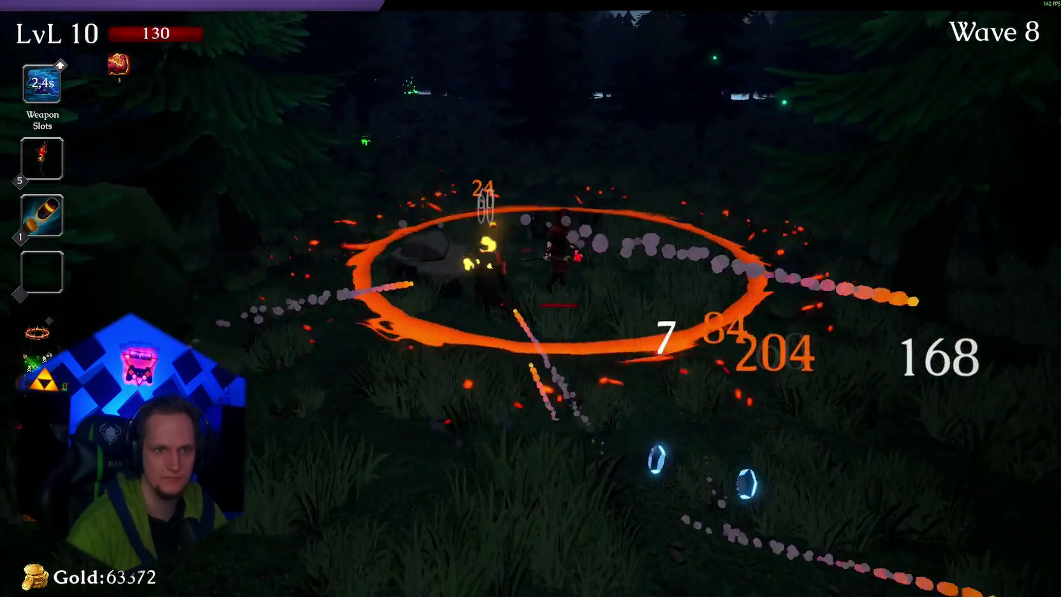
key("w")
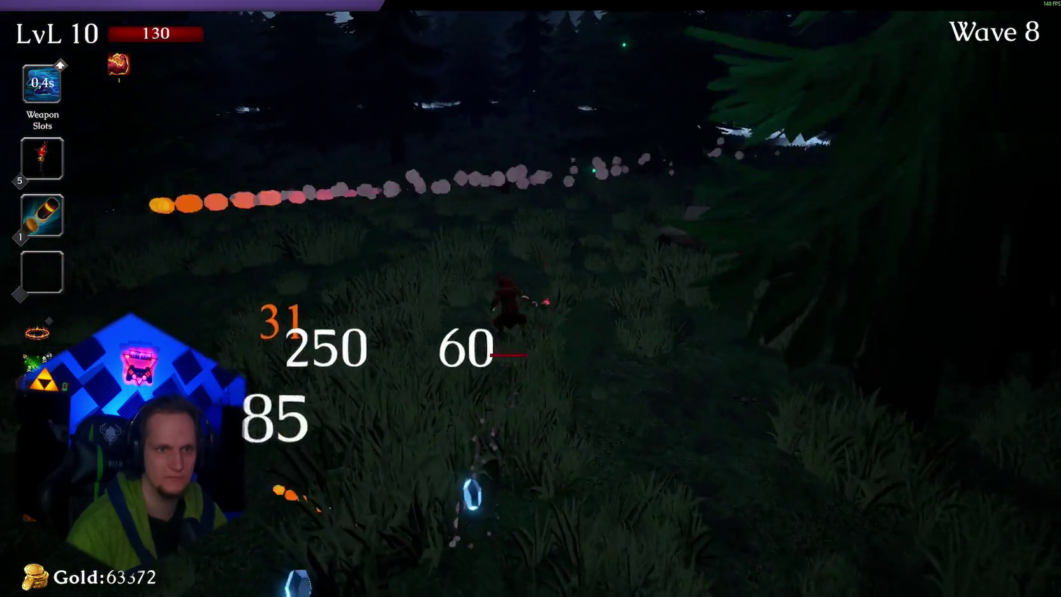
key("w")
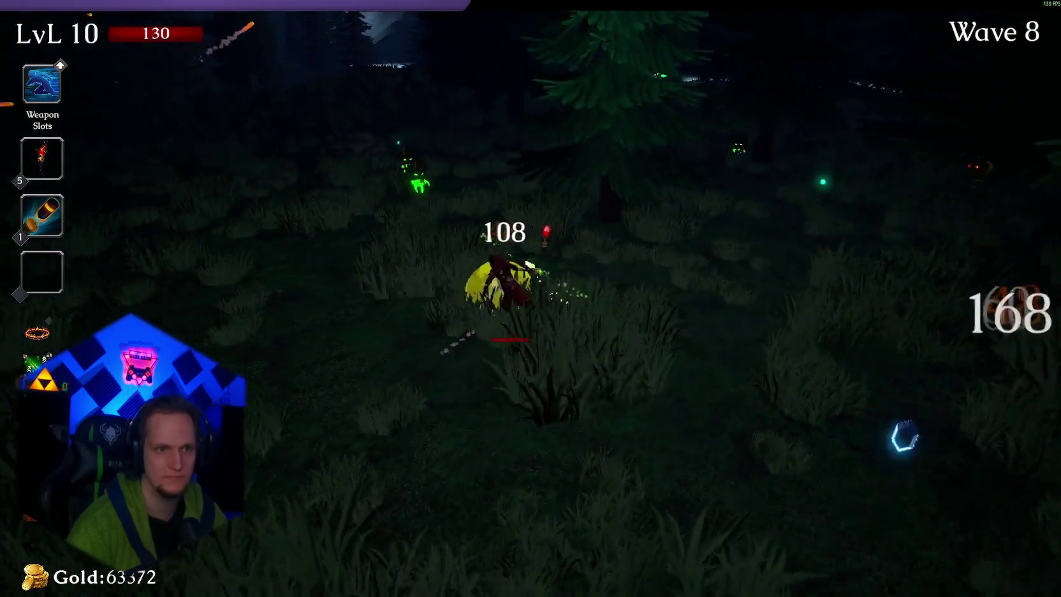
key("w")
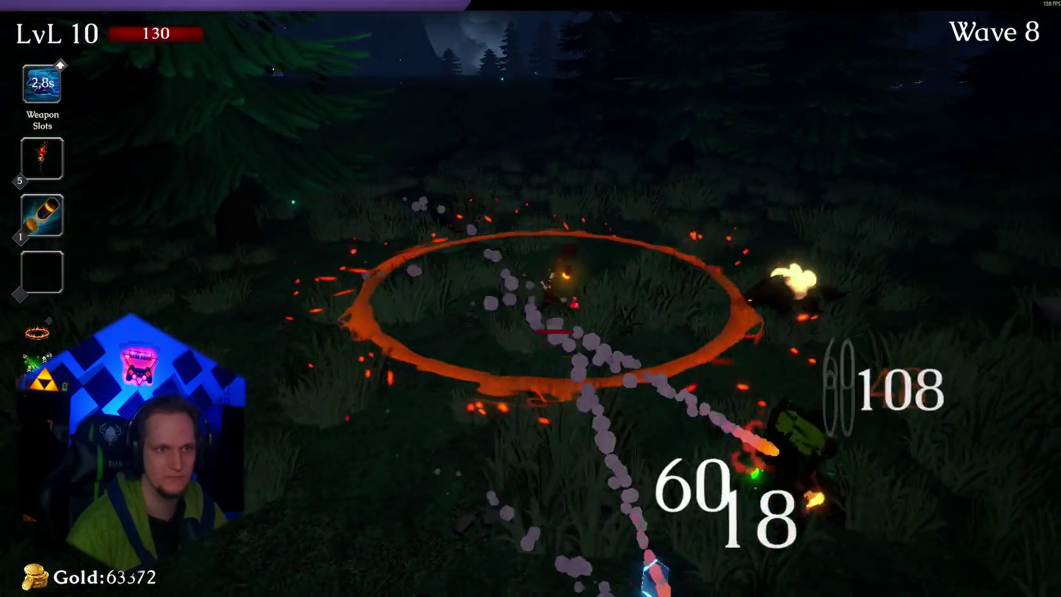
key("w")
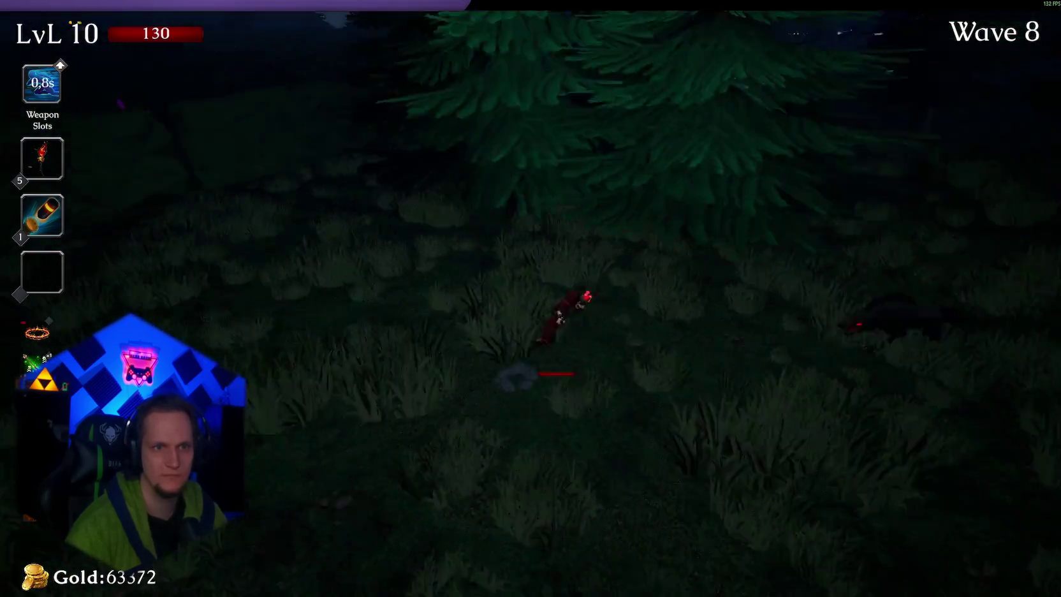
key("w")
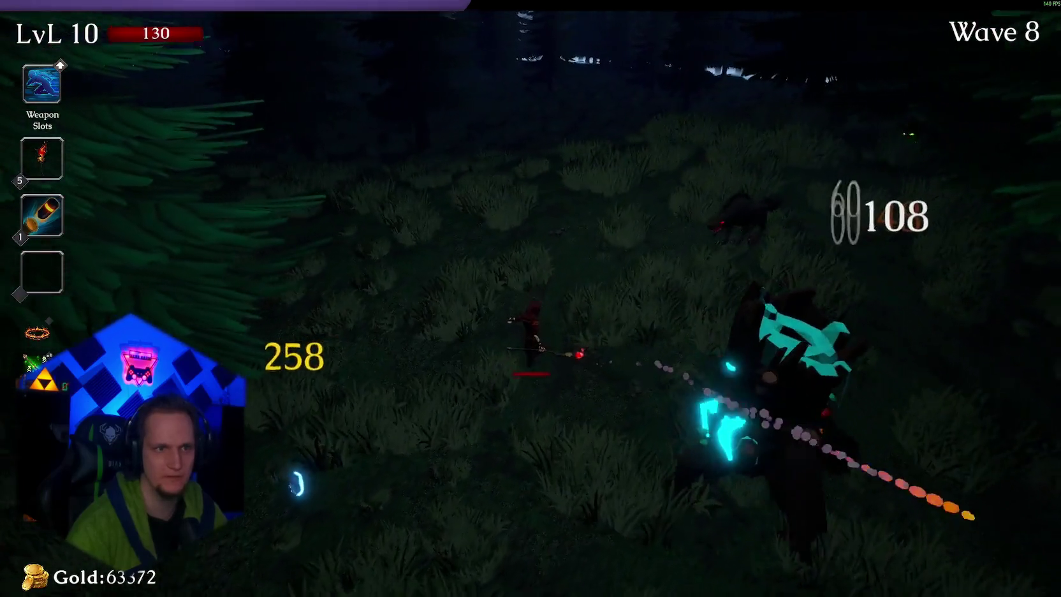
key("w")
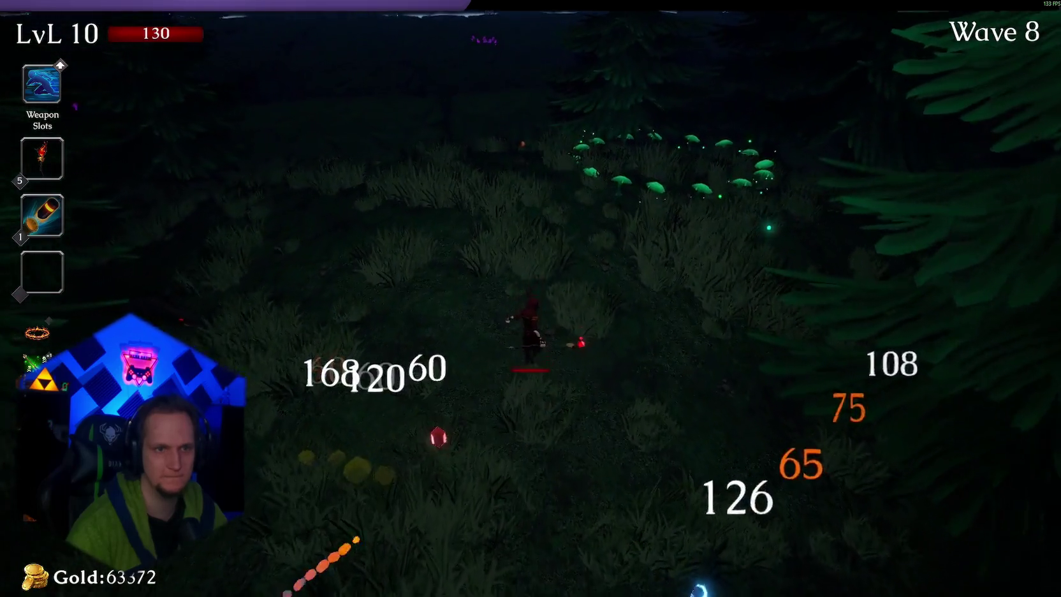
key("w")
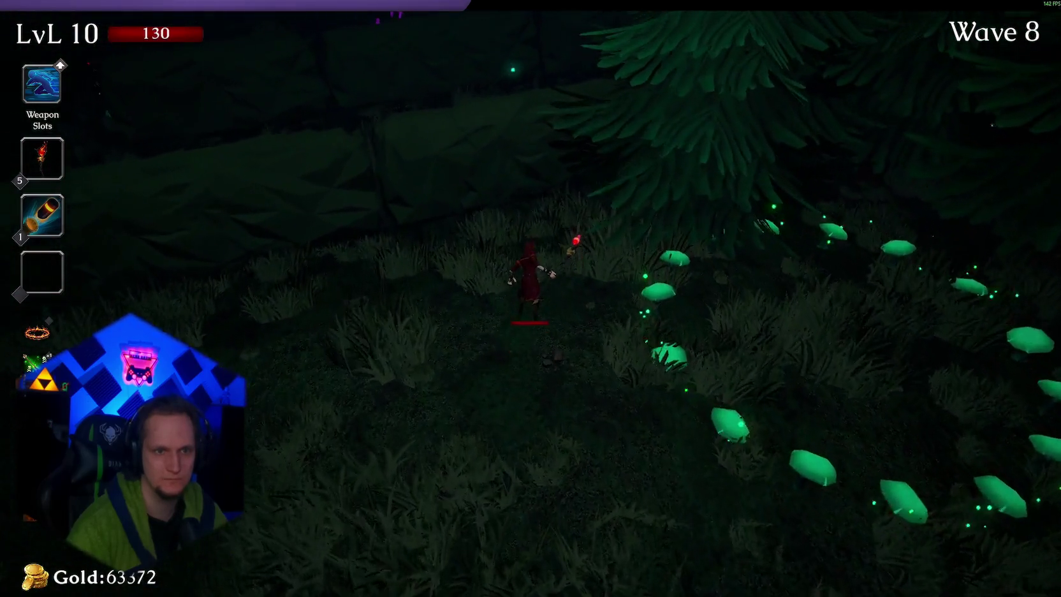
key("w")
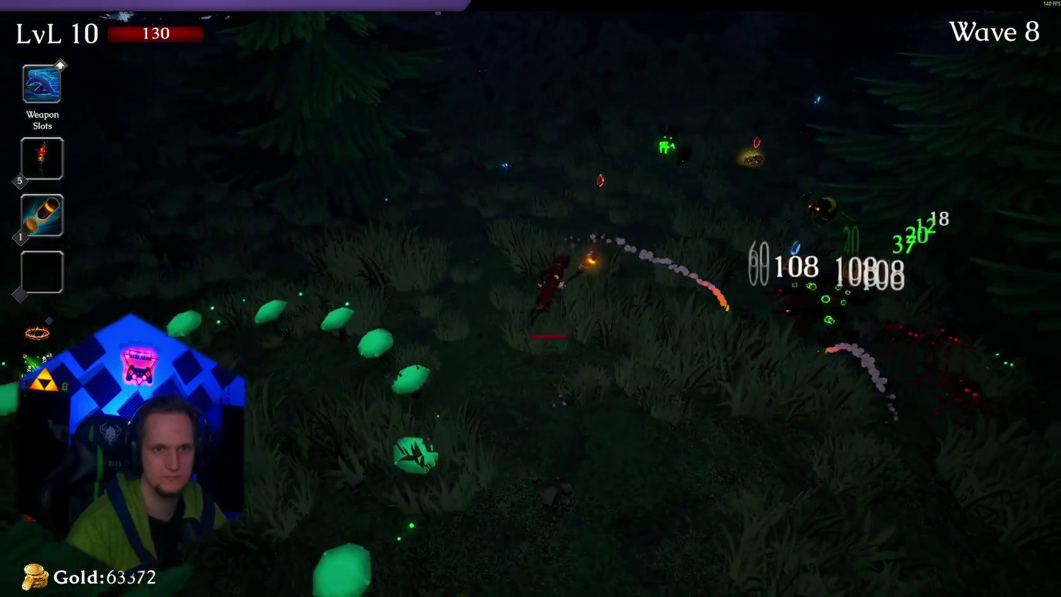
key("w")
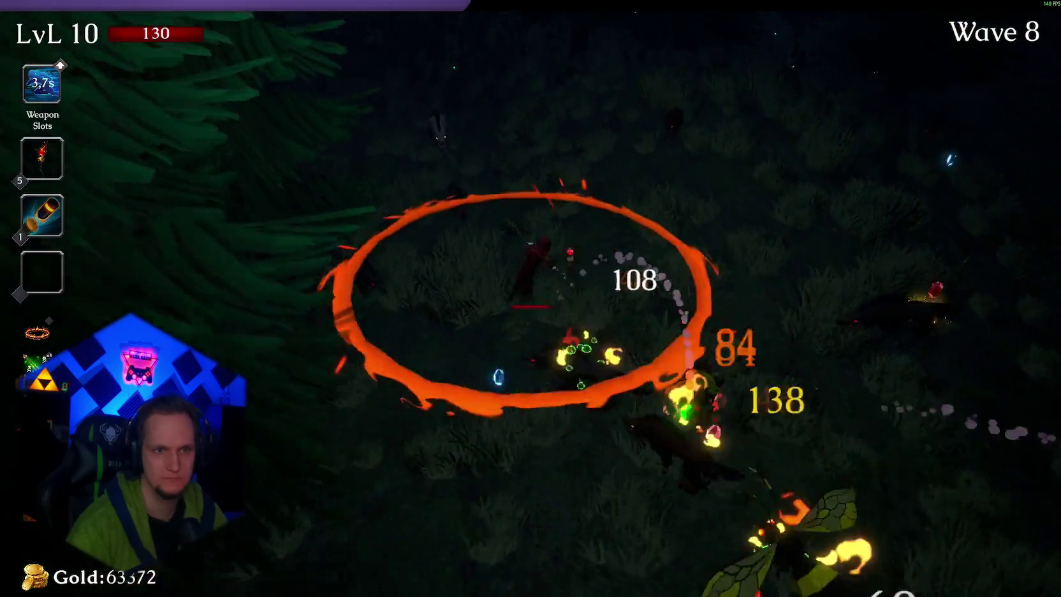
key("d")
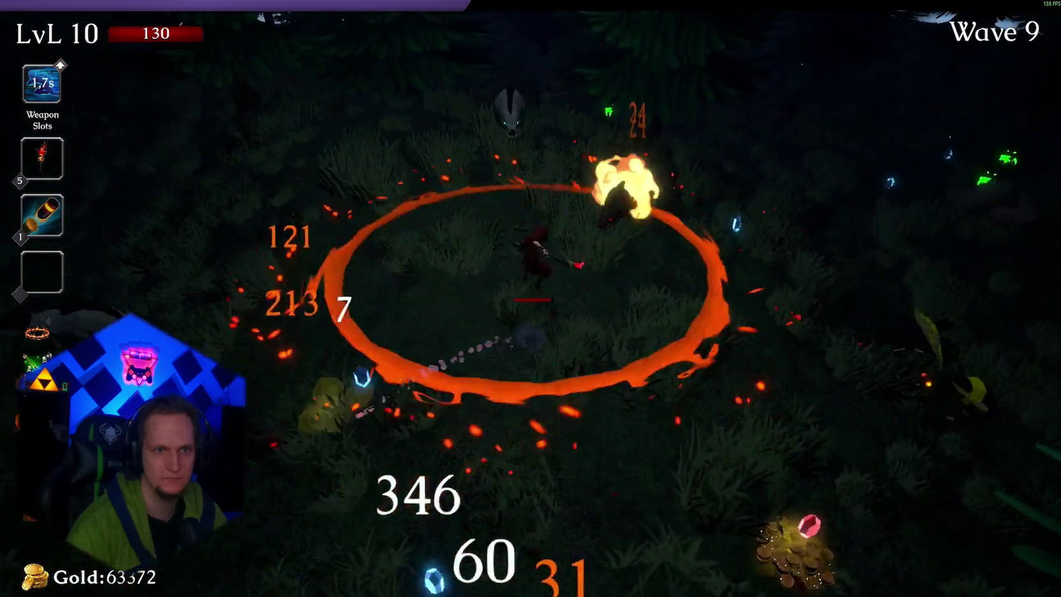
Dodge the enemy swarm through wave 9 until level 11 offers Flamethrower, Ice Arrow and Meteor
key("w")
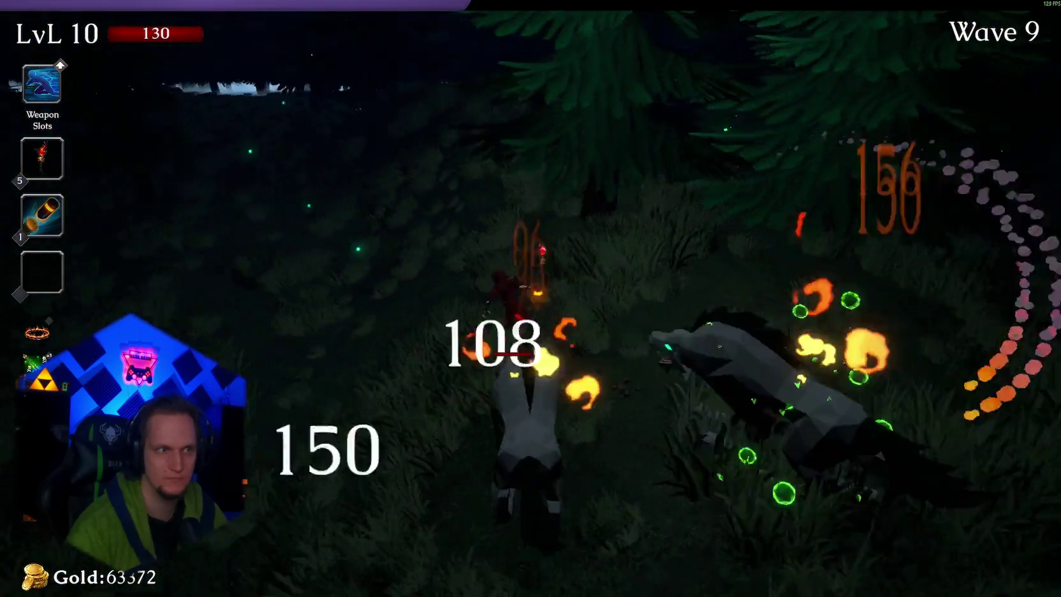
key("space")
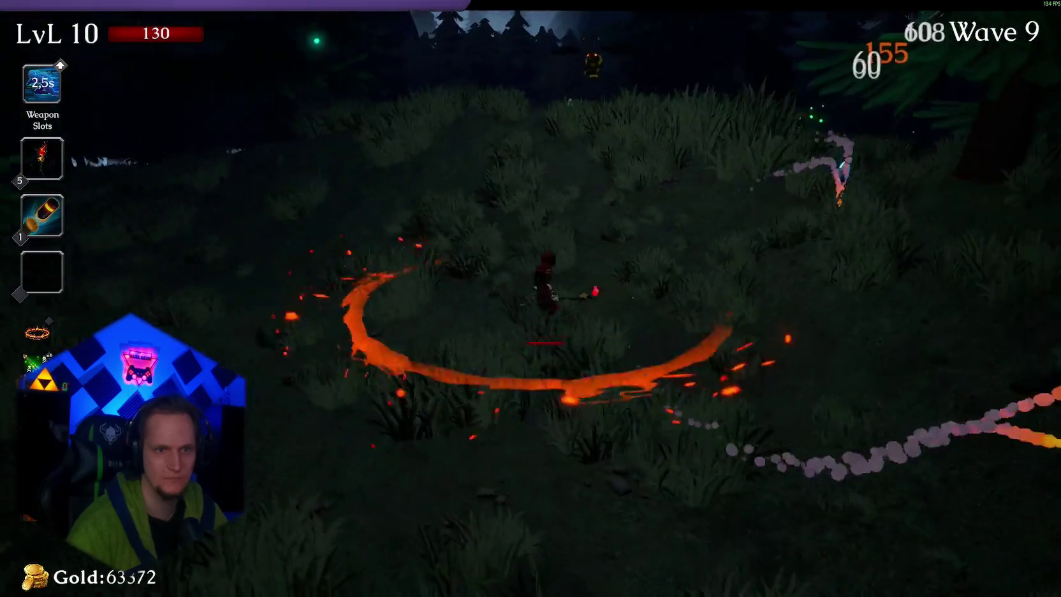
key("w")
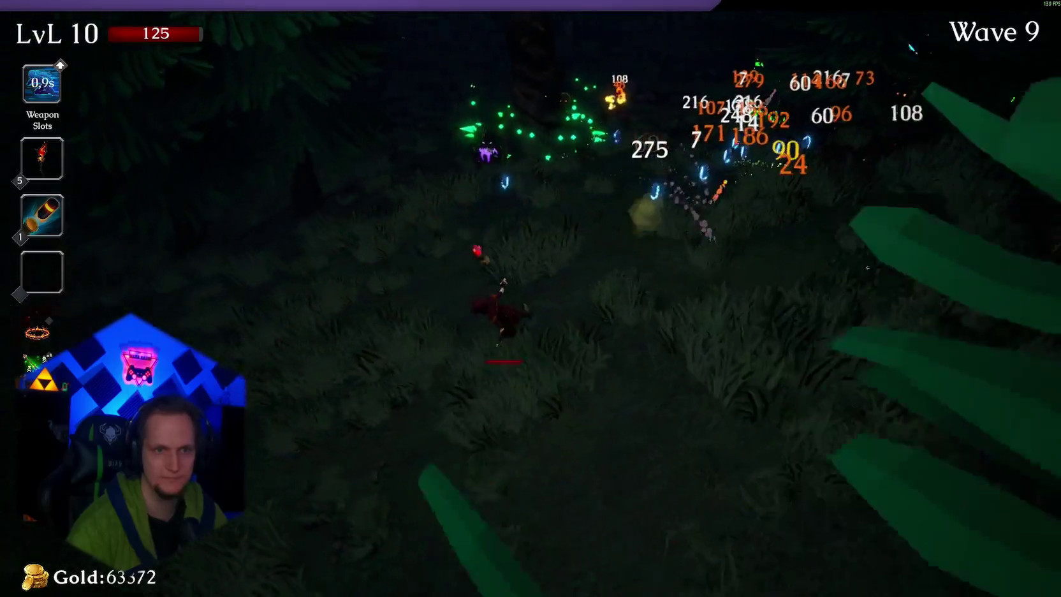
key("d")
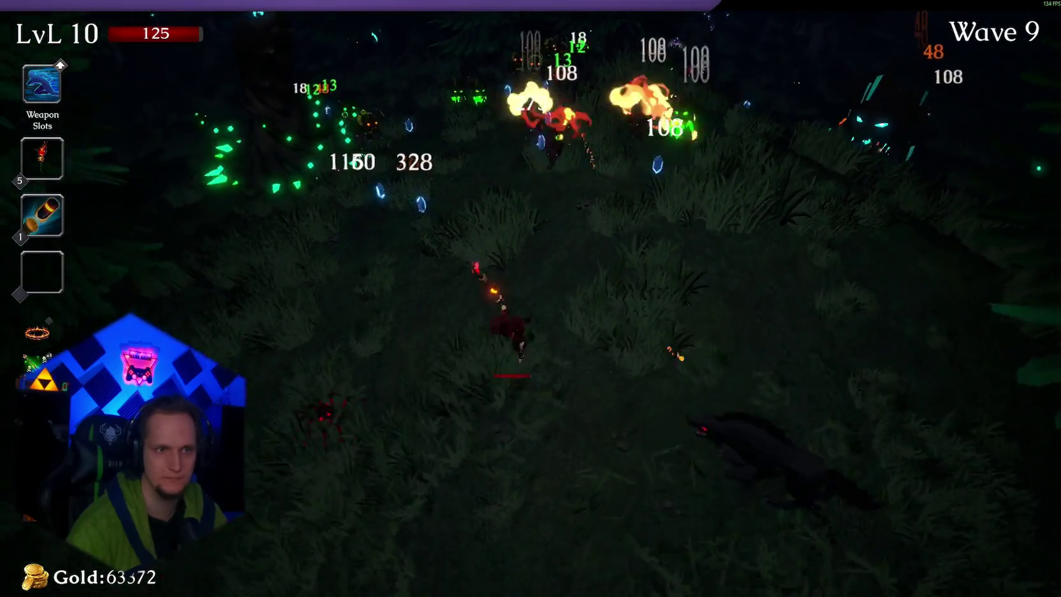
key("w")
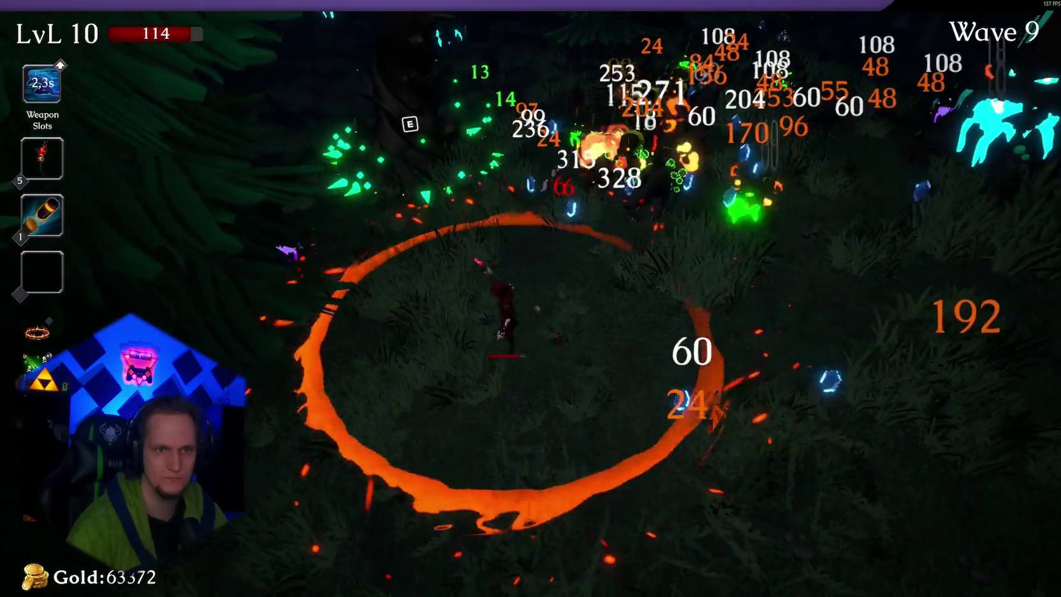
key("s")
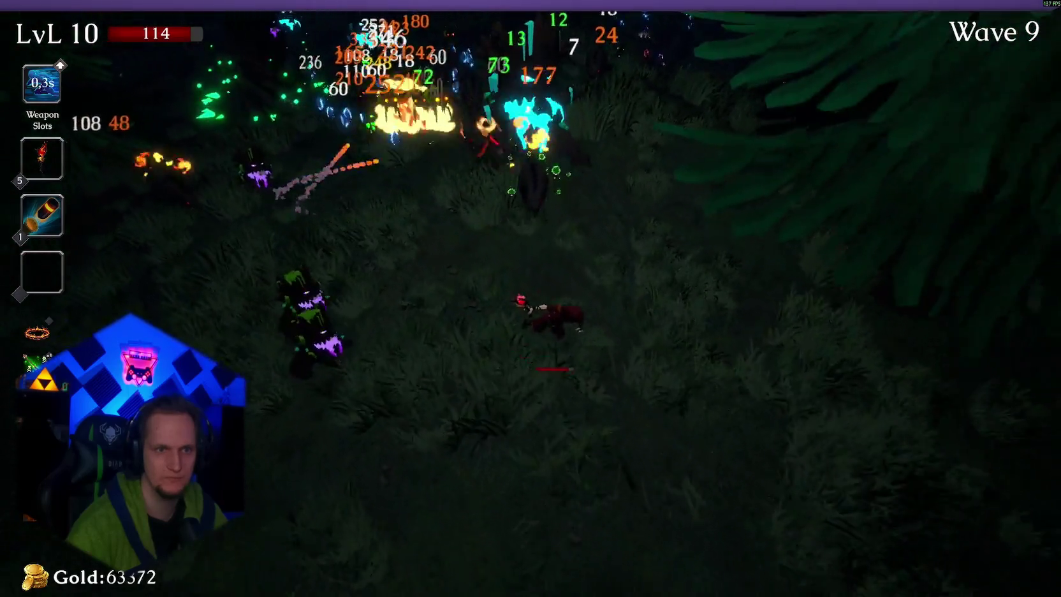
key("s")
key("w")
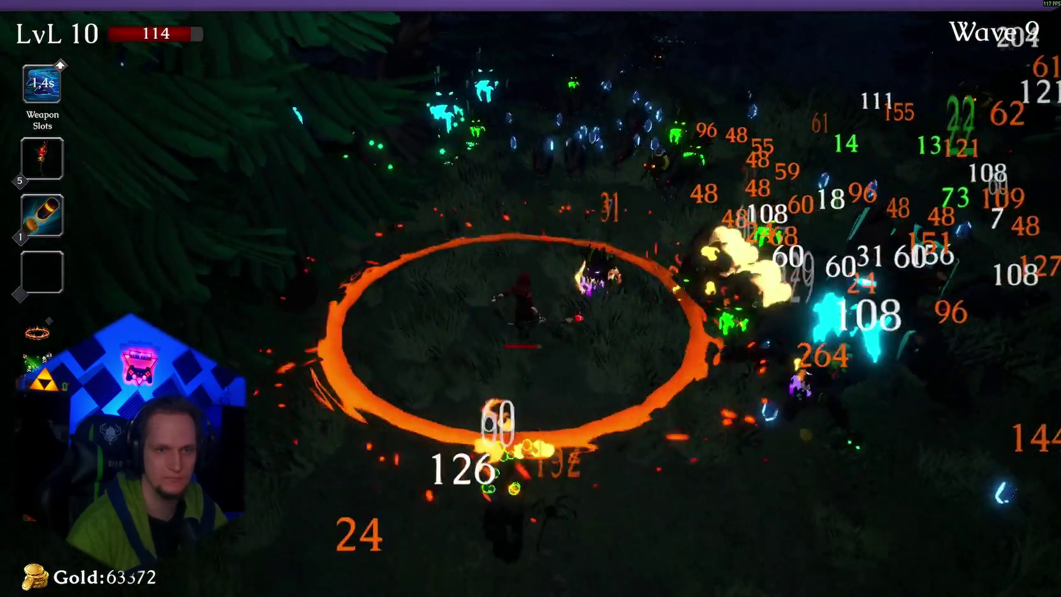
key("a")
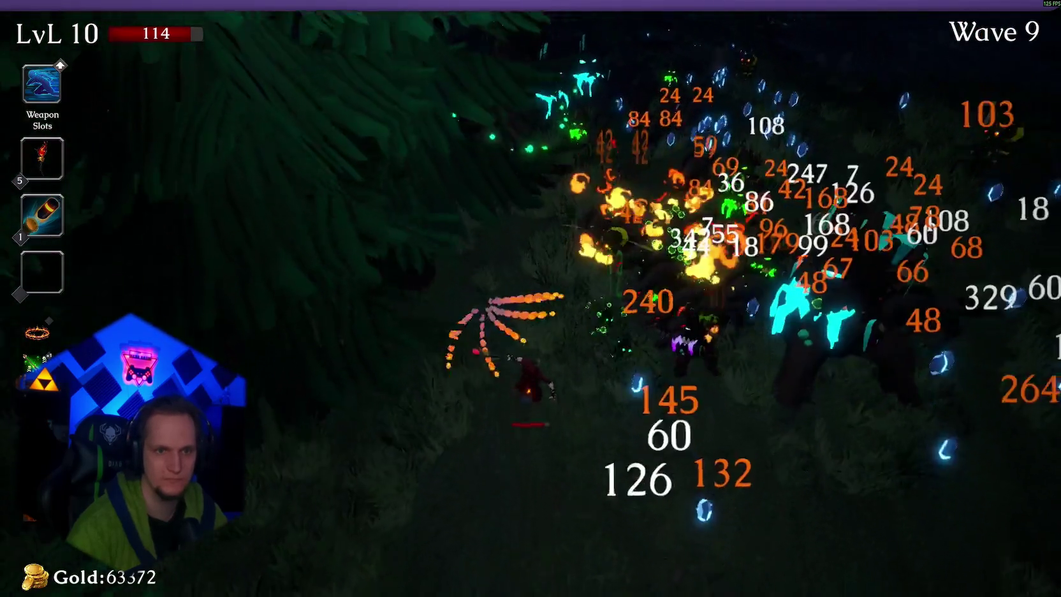
key("d")
key("s")
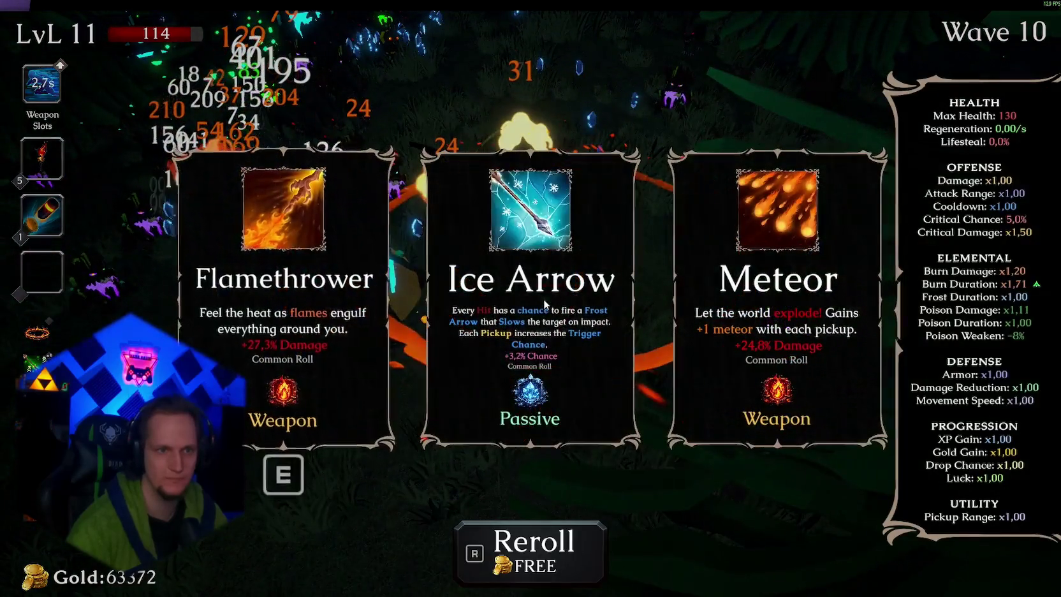
Take the Meteor weapon, then dodge enemies through wave 10 into wave 11 at level 12
key("e")
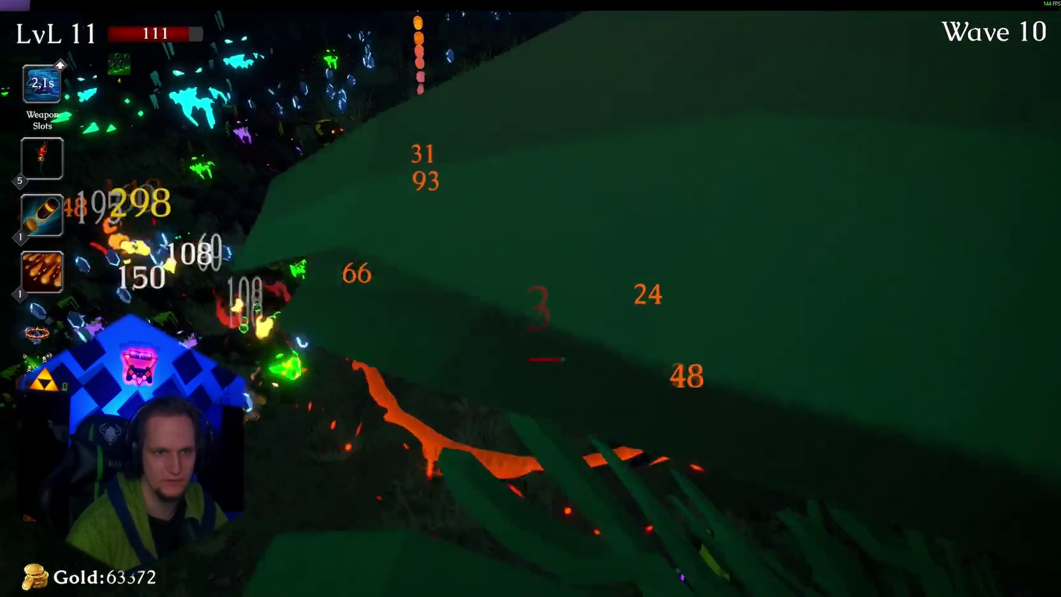
key("w")
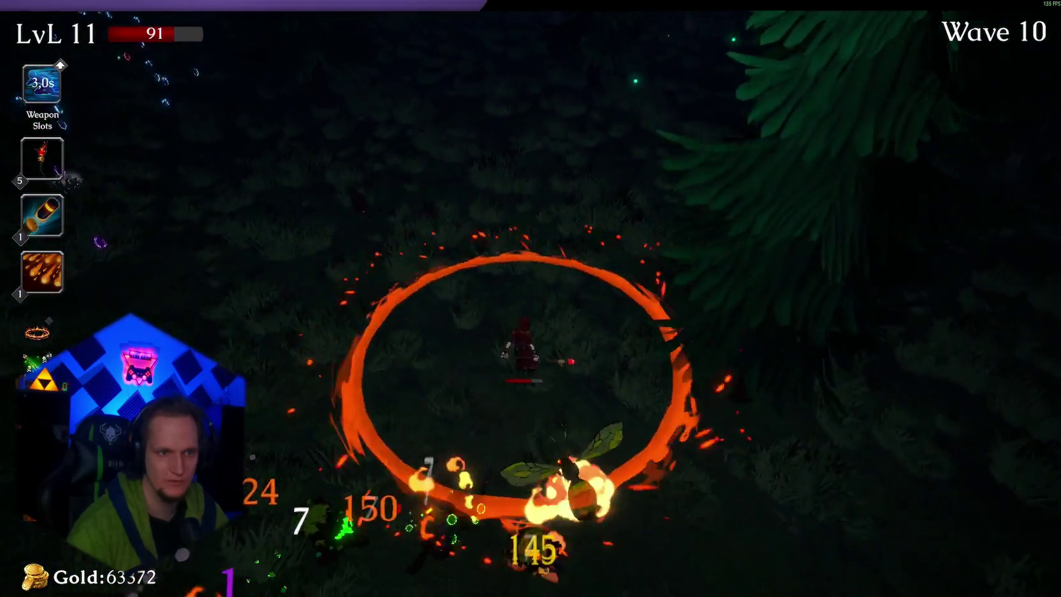
key("a")
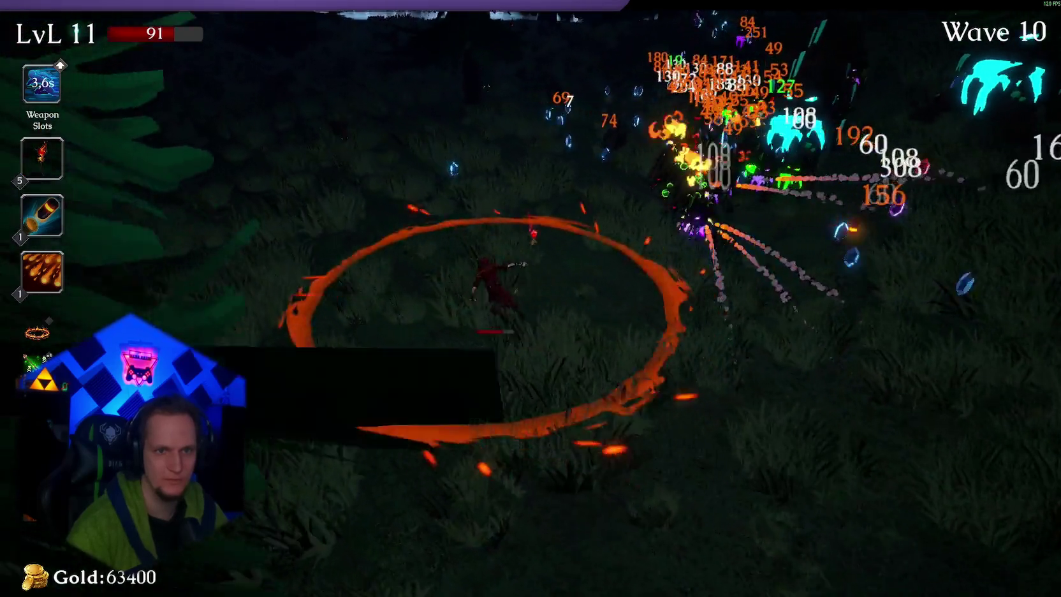
key("d")
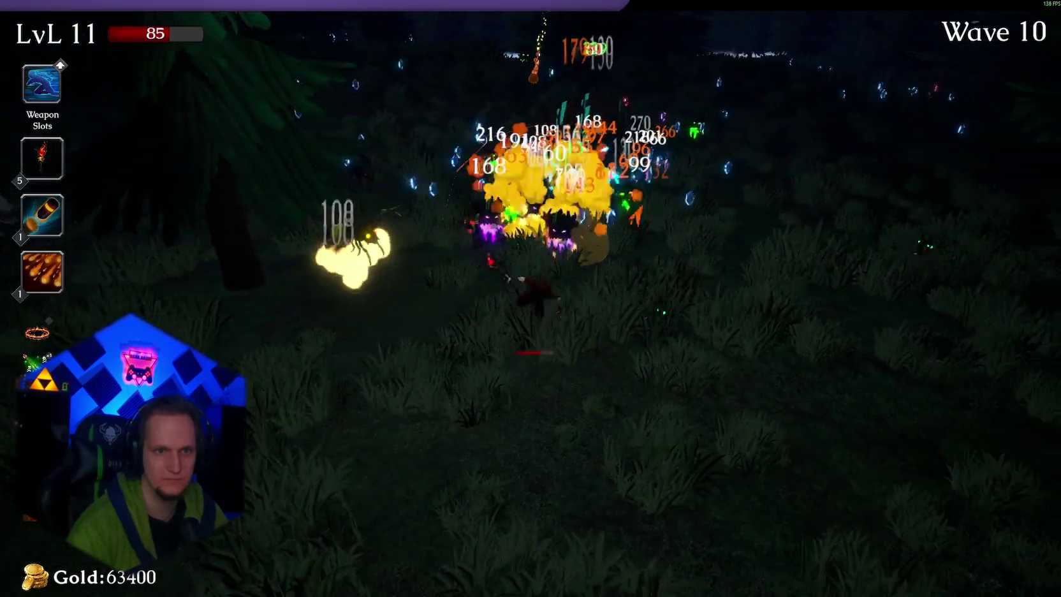
key("s")
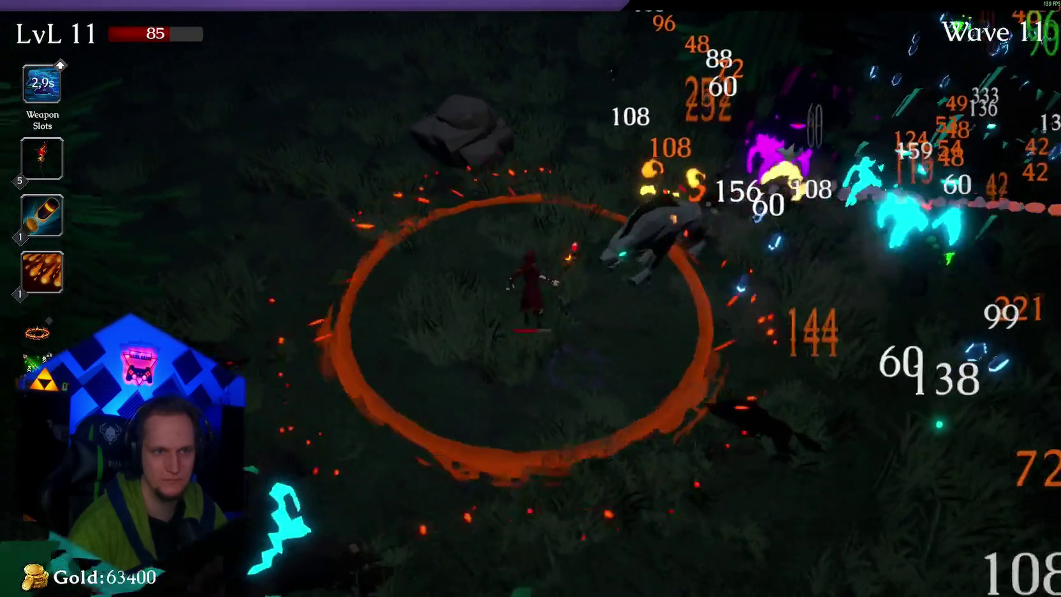
key("a")
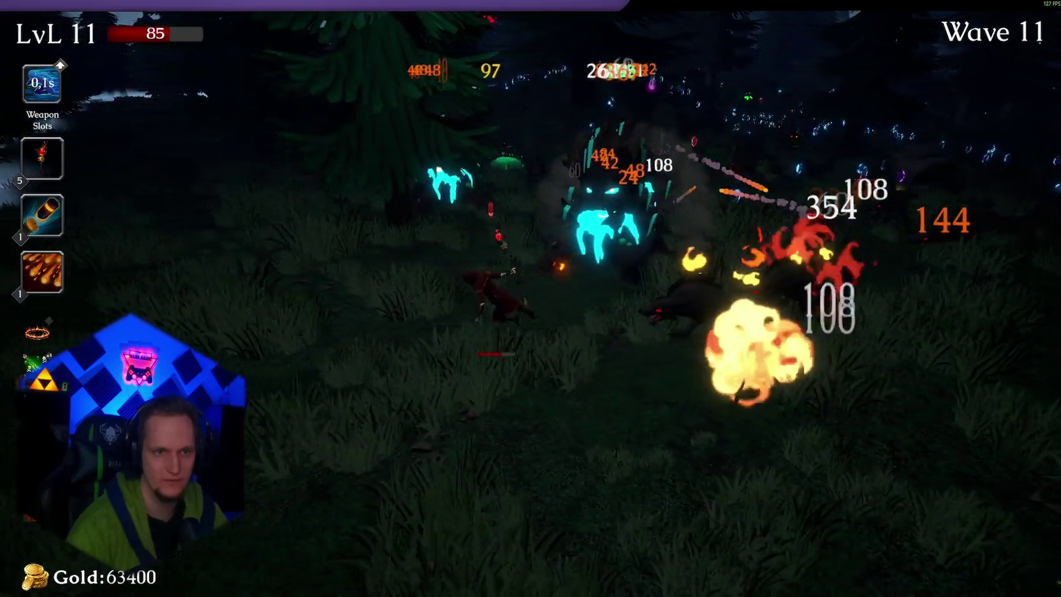
key("d")
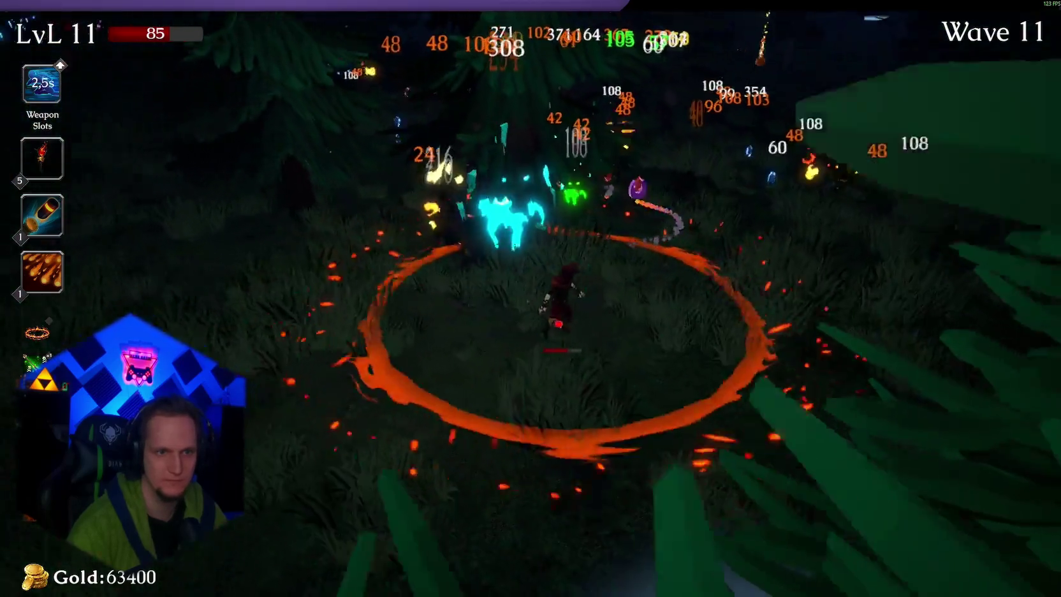
key("s")
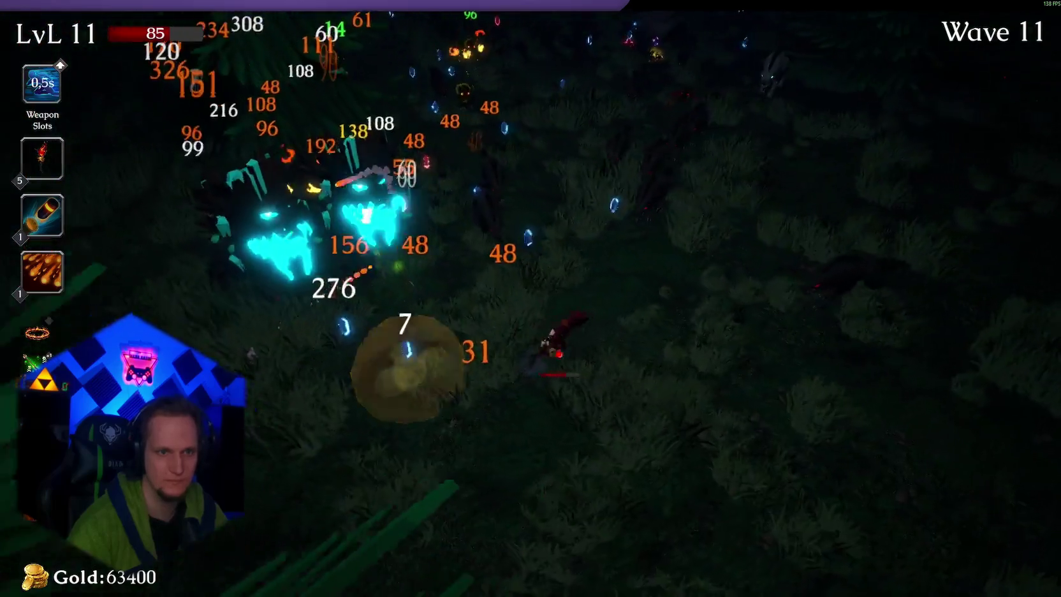
key("a")
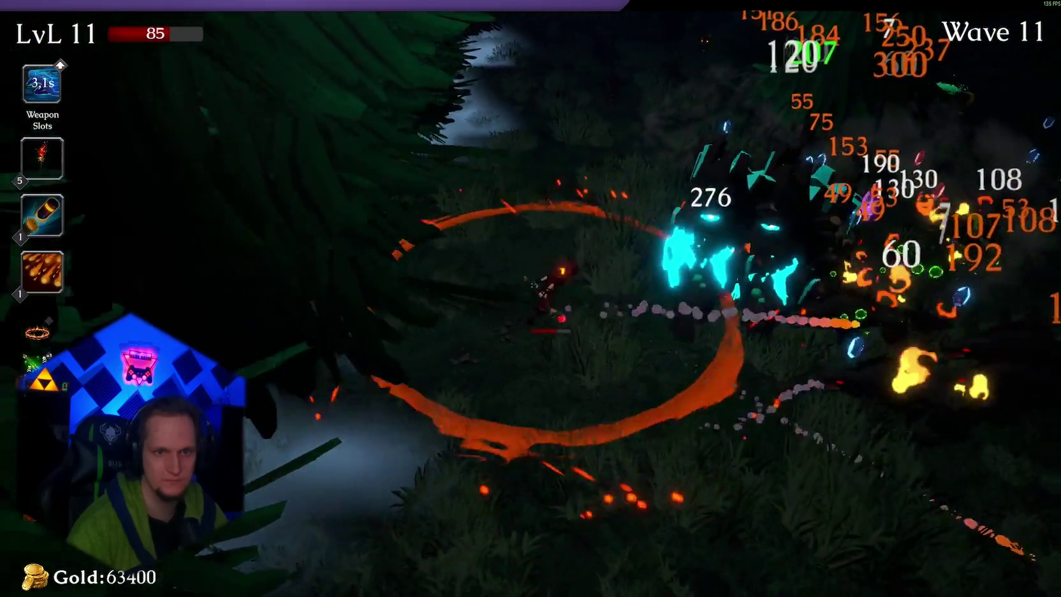
key("w")
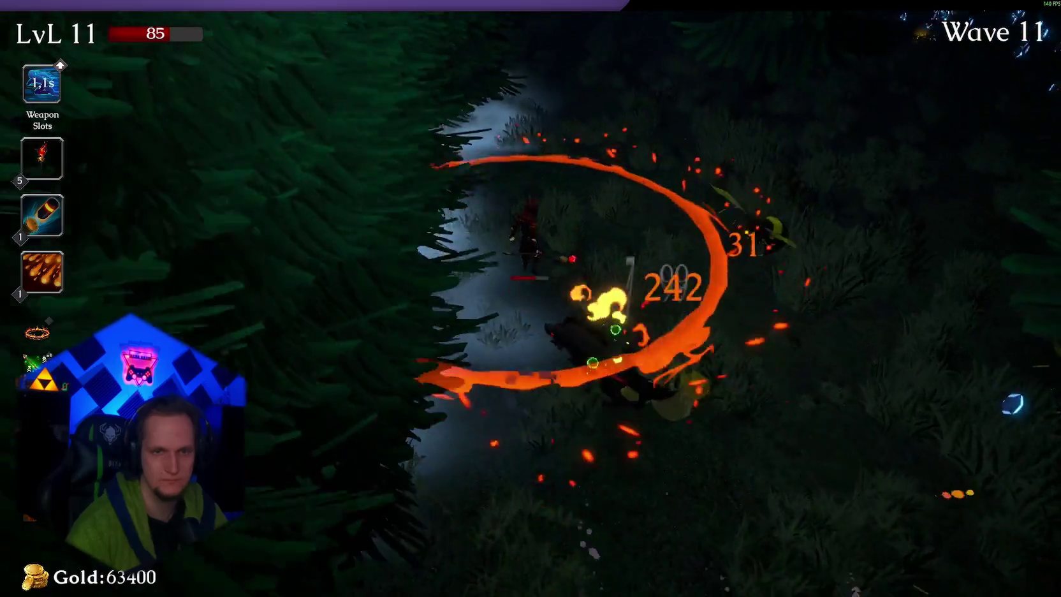
key("d")
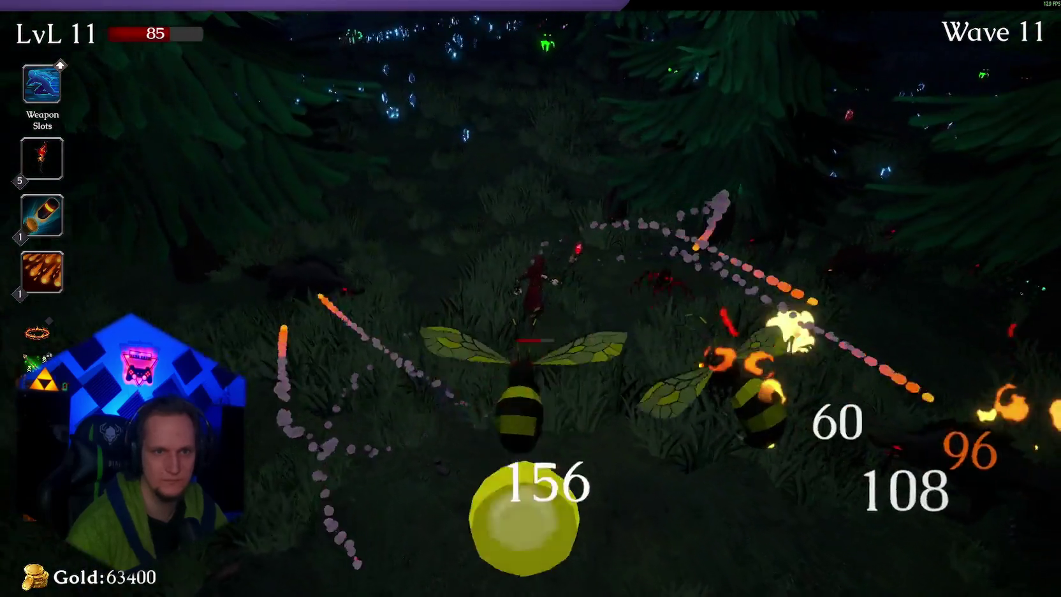
key("w")
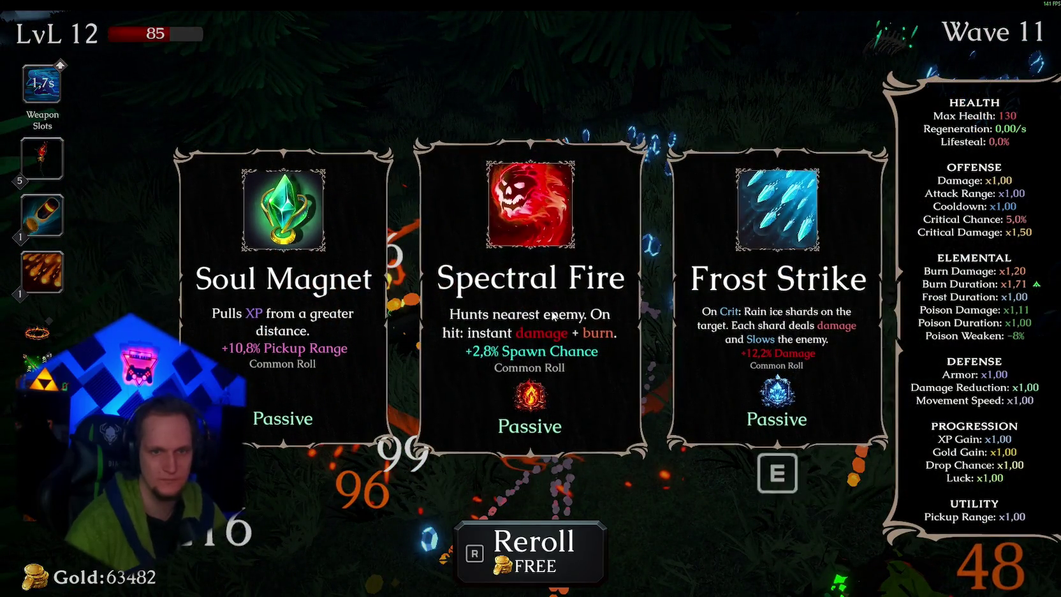
Reroll twice and take Nova, then reroll at level 13 and take Toxic Catalyst
key("r")
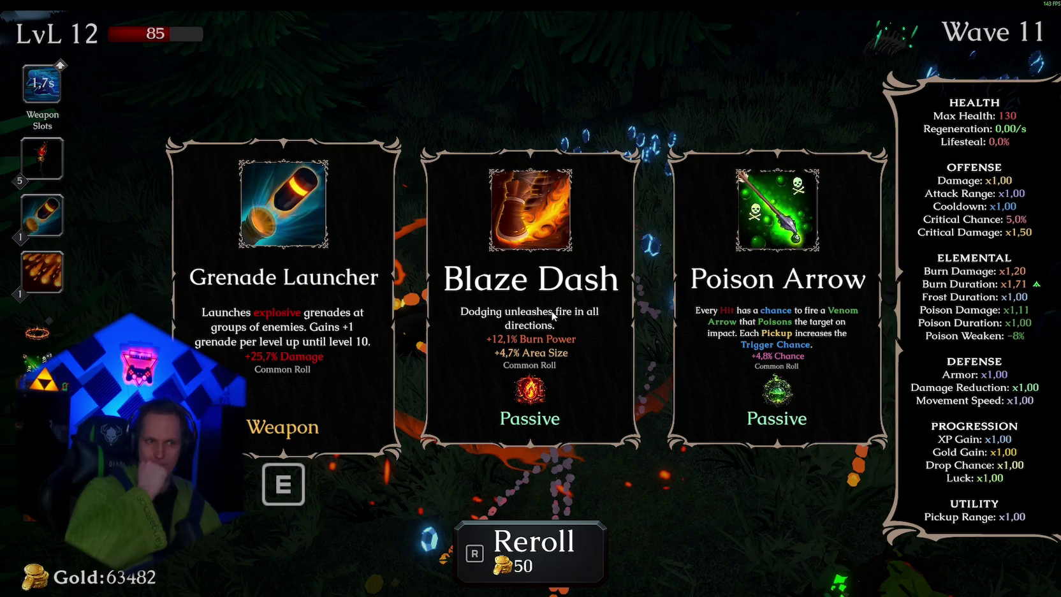
key("r")
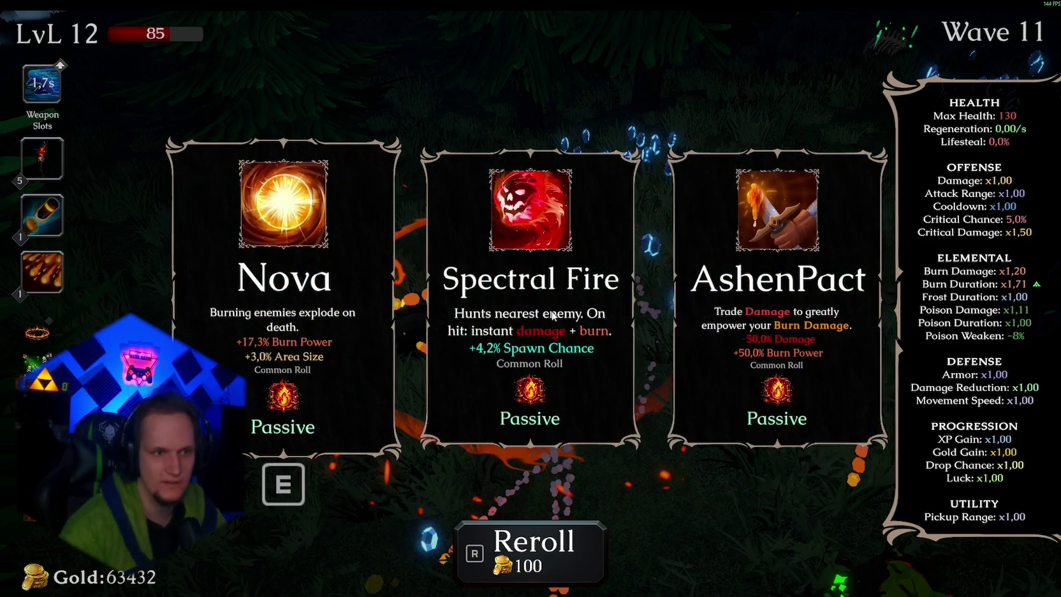
key("e")
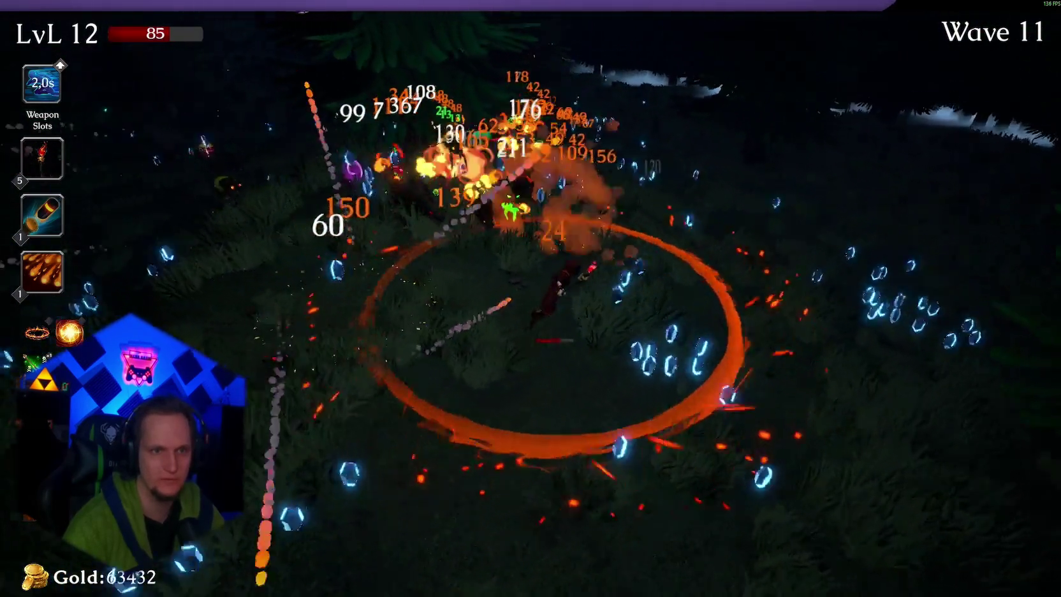
key("r")
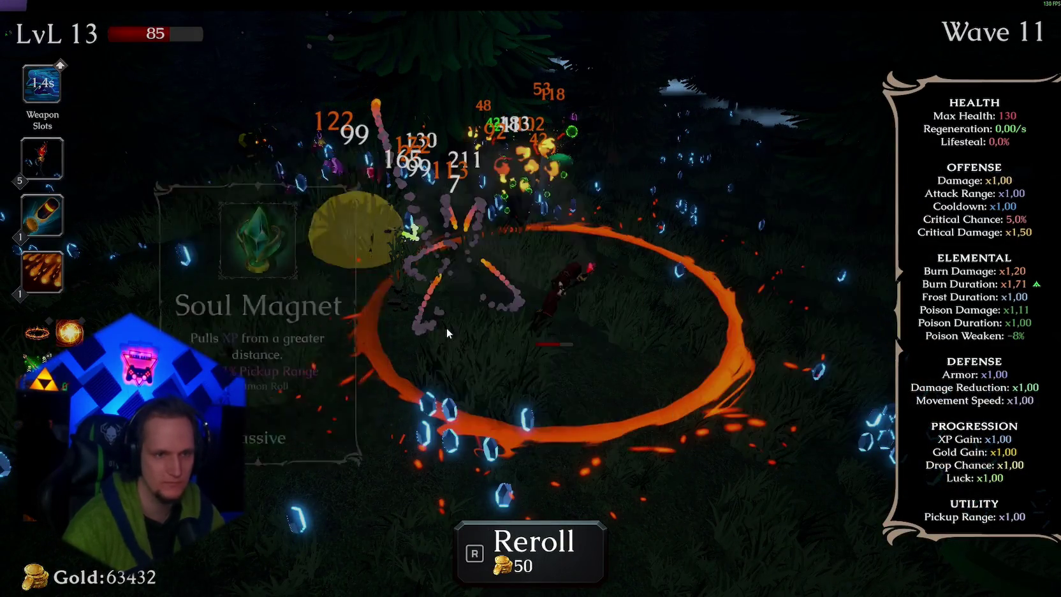
key("d")
key("d")
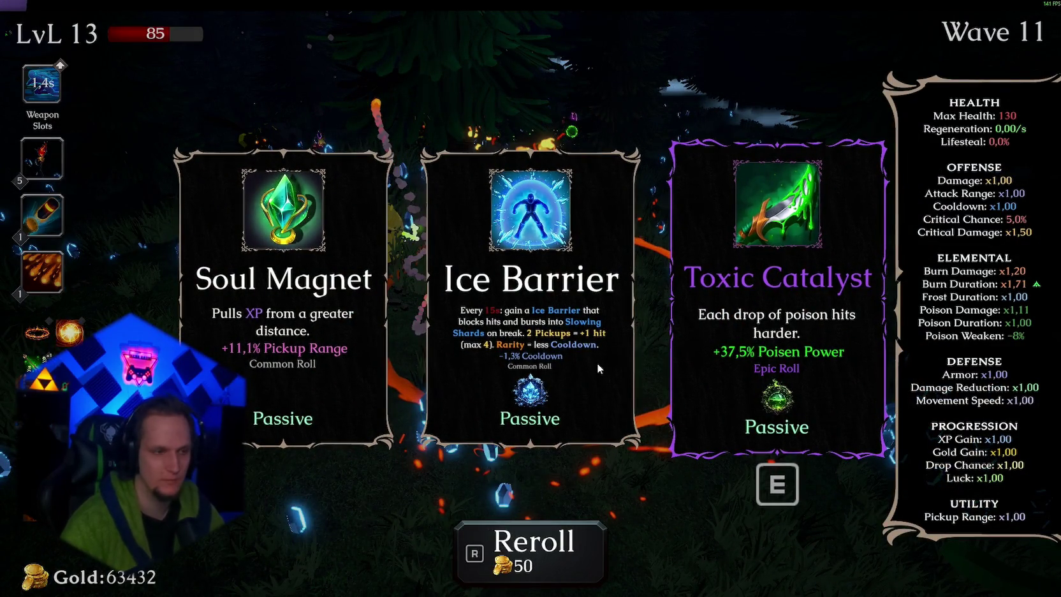
key("e")
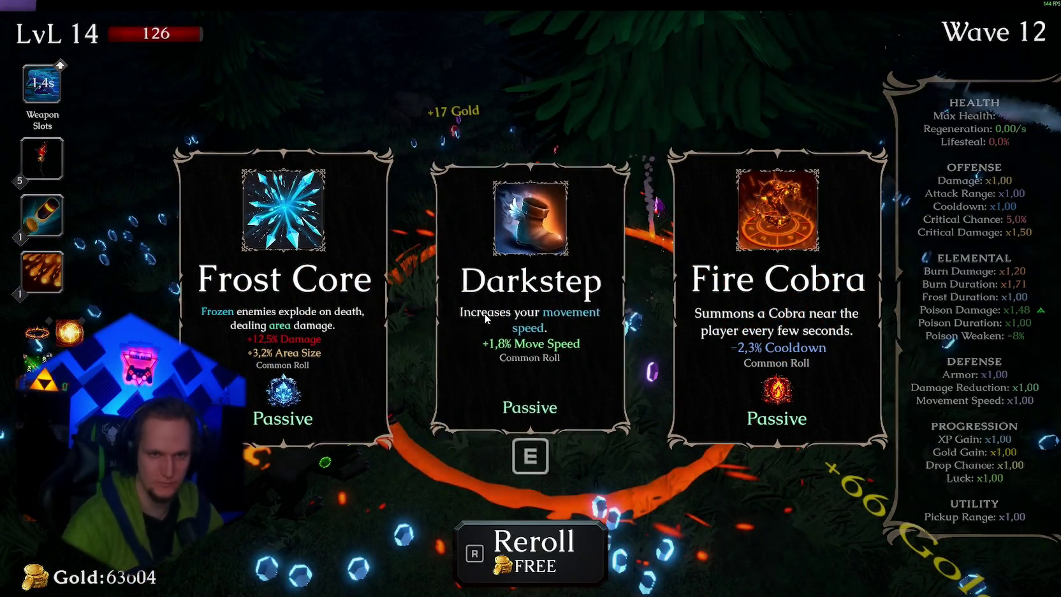
Pick the Darkstep, Nova, Blessed Aura and Wrath from Above upgrades in turn
left_click(486, 319)
left_click(581, 362)
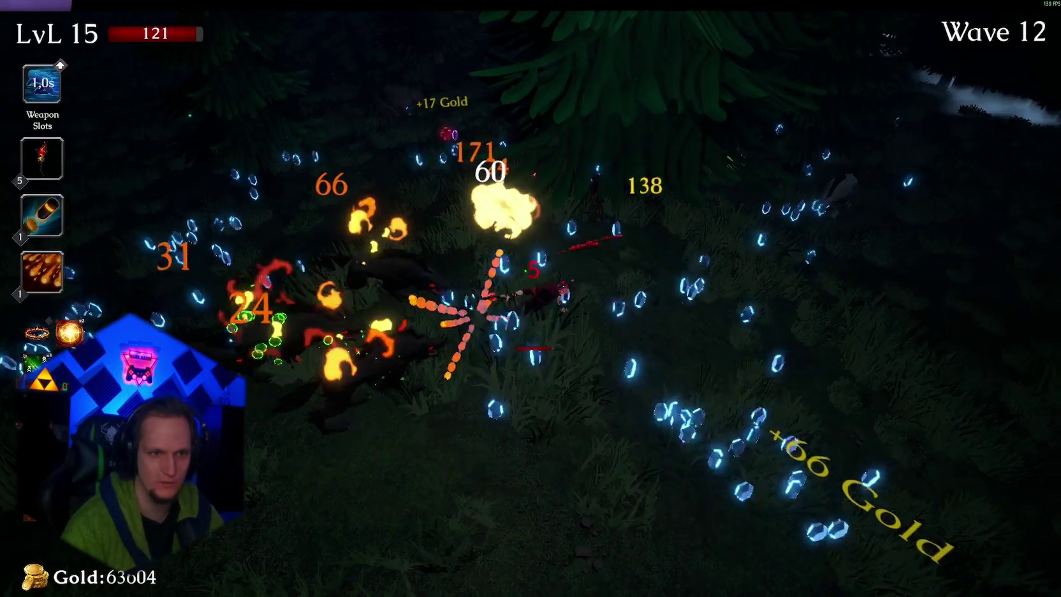
key("Right")
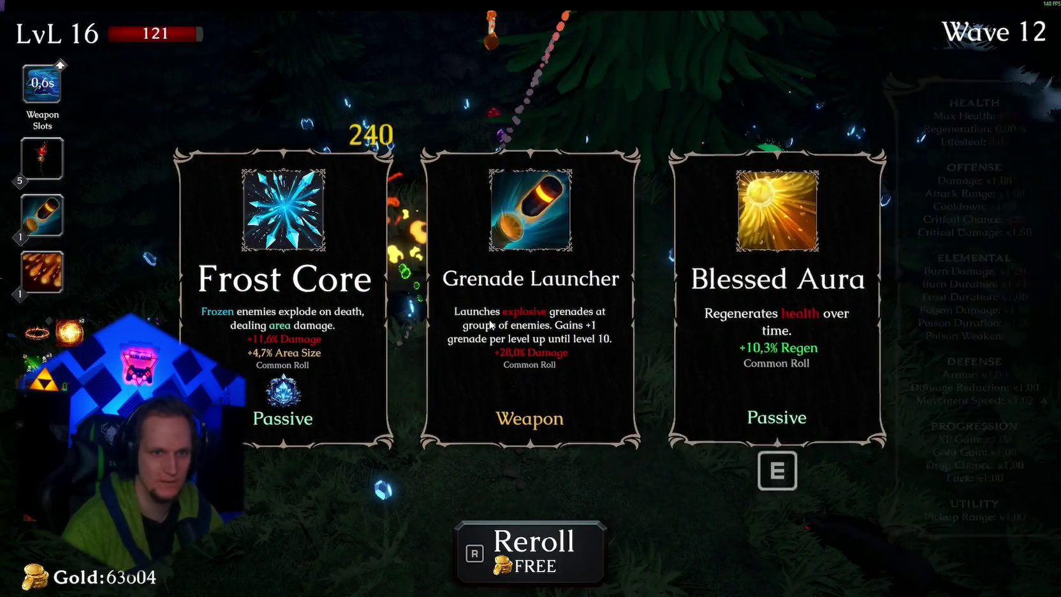
key("e")
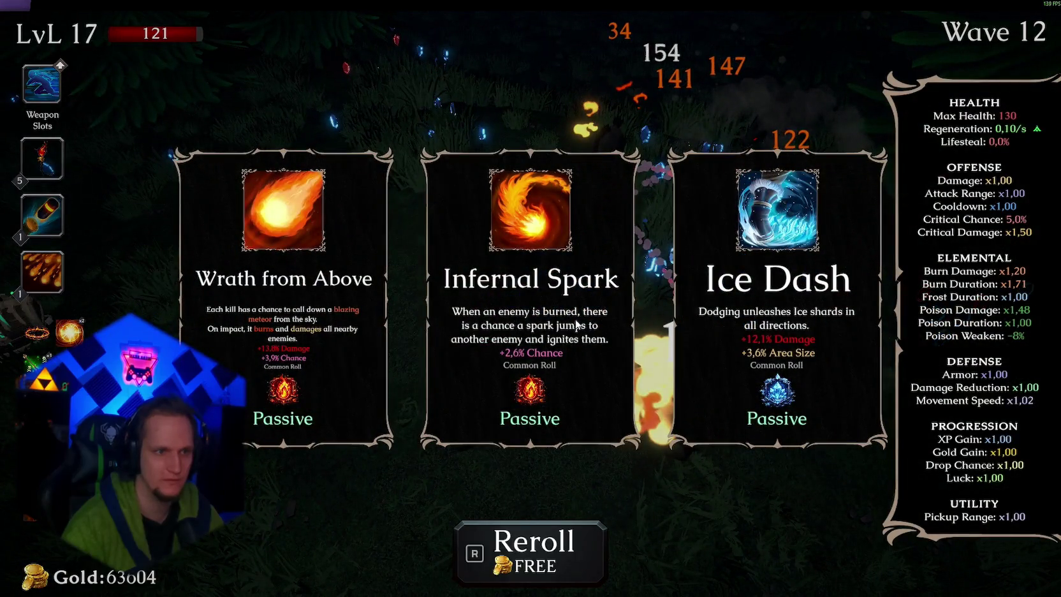
left_click(313, 310)
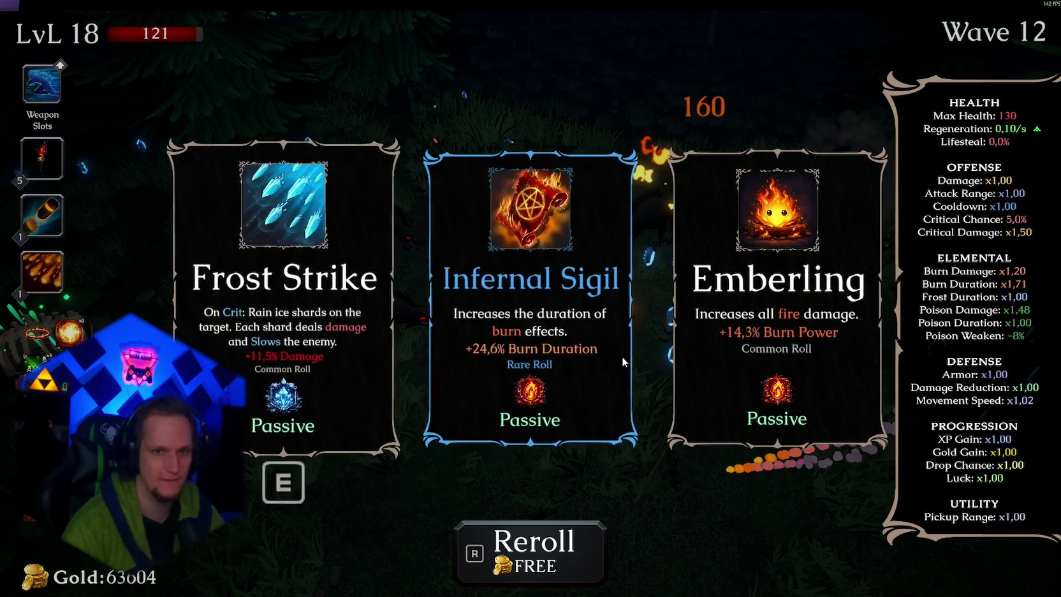
Reroll the level 18 cards twice for Meteor again, then pick Nova
key("r")
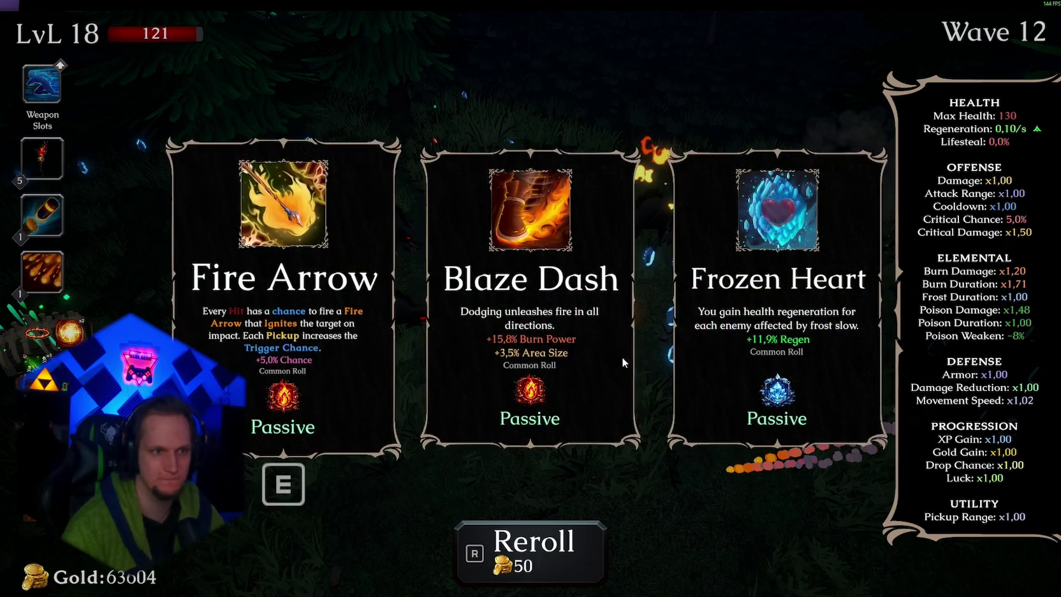
key("r")
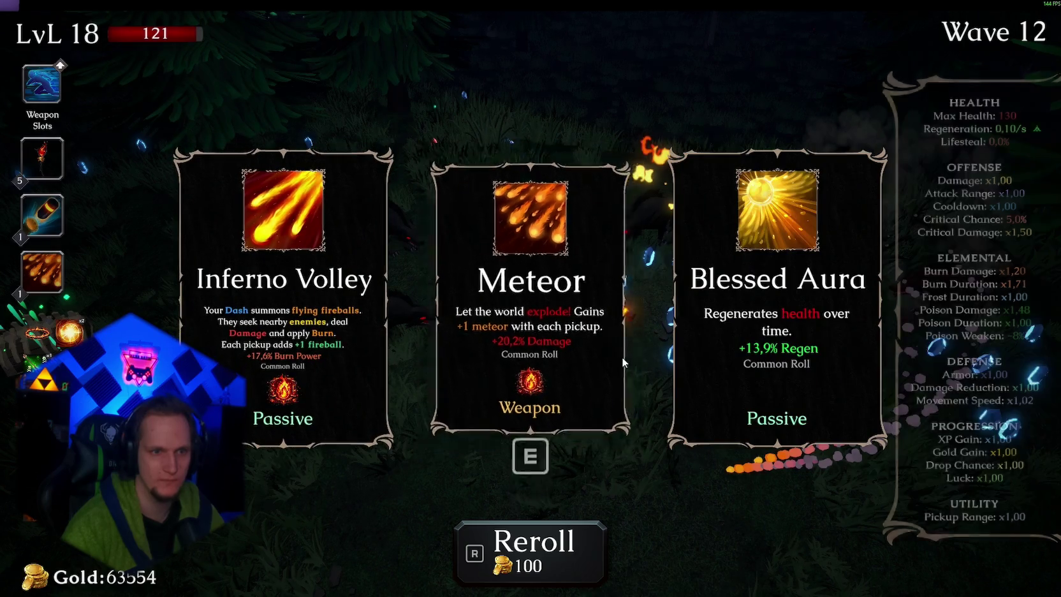
left_click(622, 356)
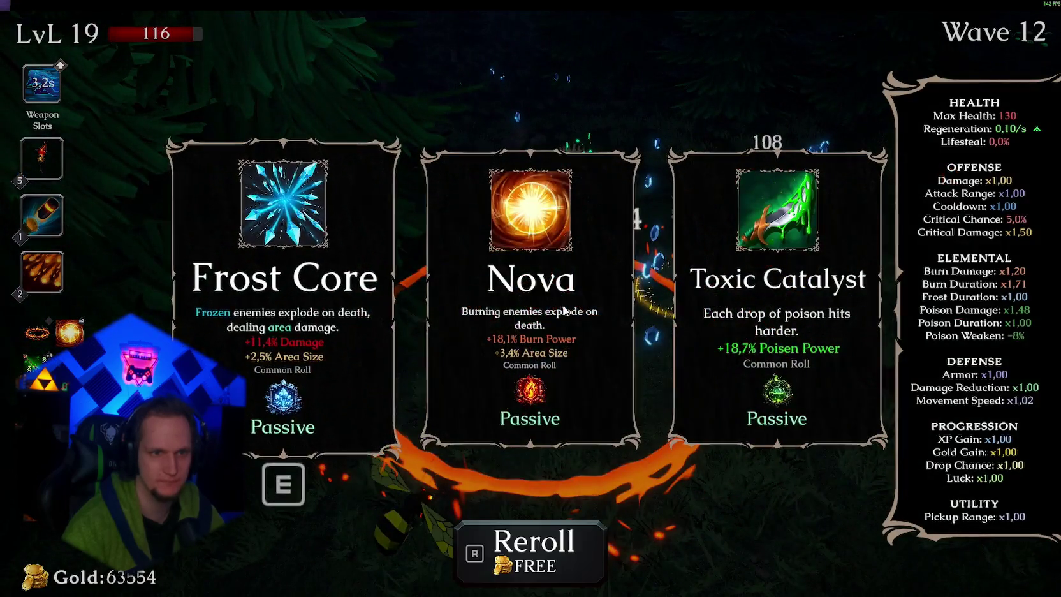
left_click(569, 314)
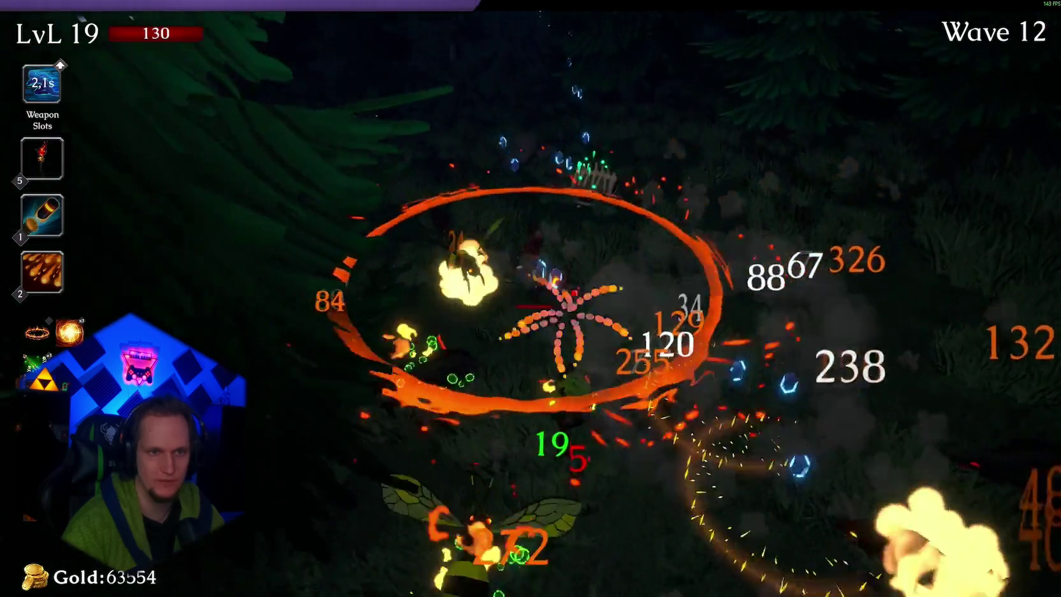
Keep fighting through wave 12 and take AshenPact at level 20
key("a")
key("w")
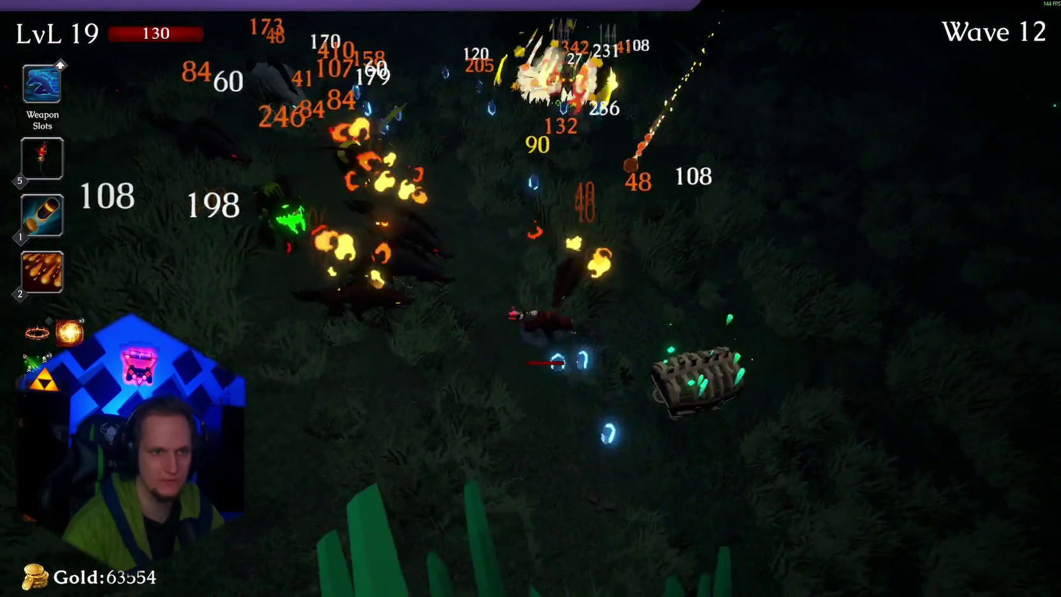
key("s")
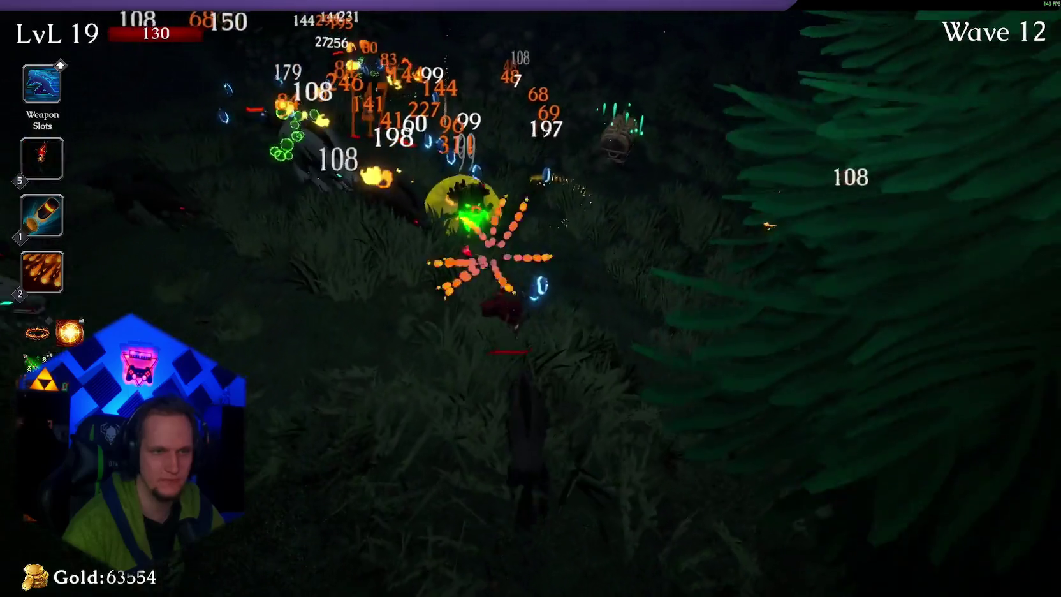
key("w")
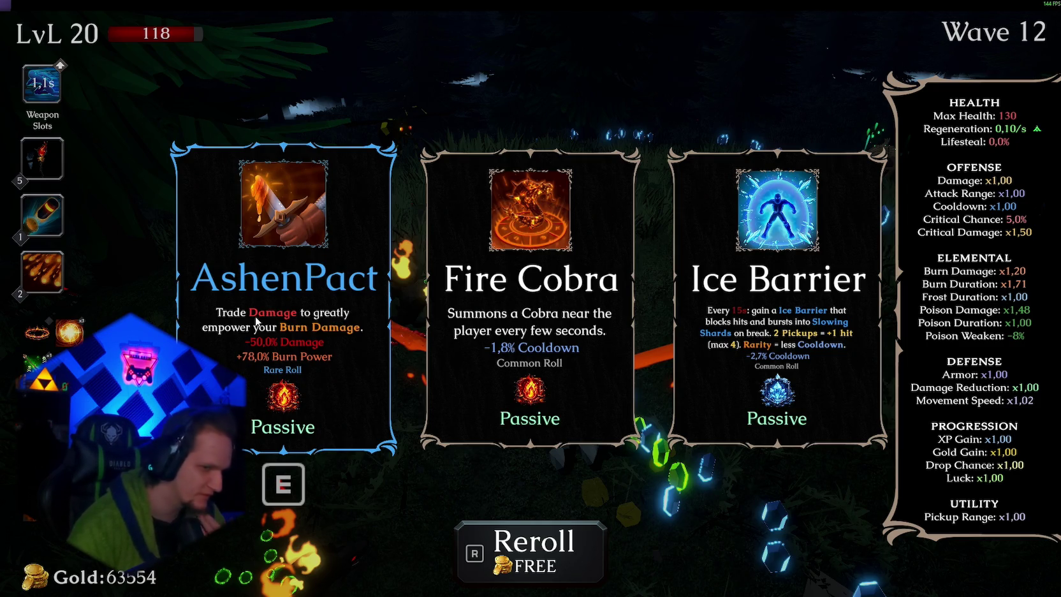
left_click(361, 329)
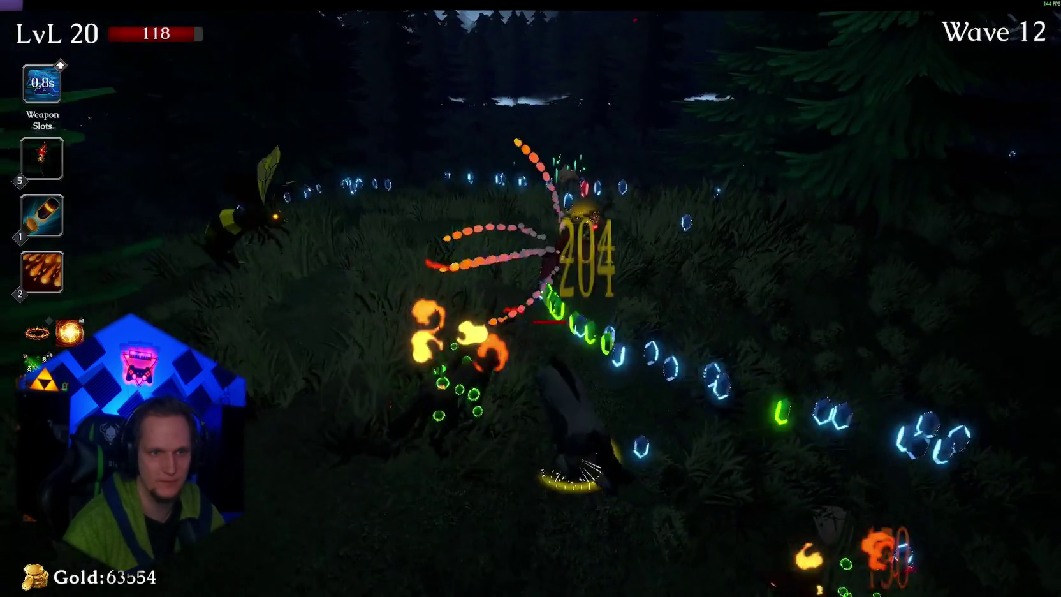
Collect the Ice Barrier passive from the open chest and take Scorched Ground at level-up
key("w")
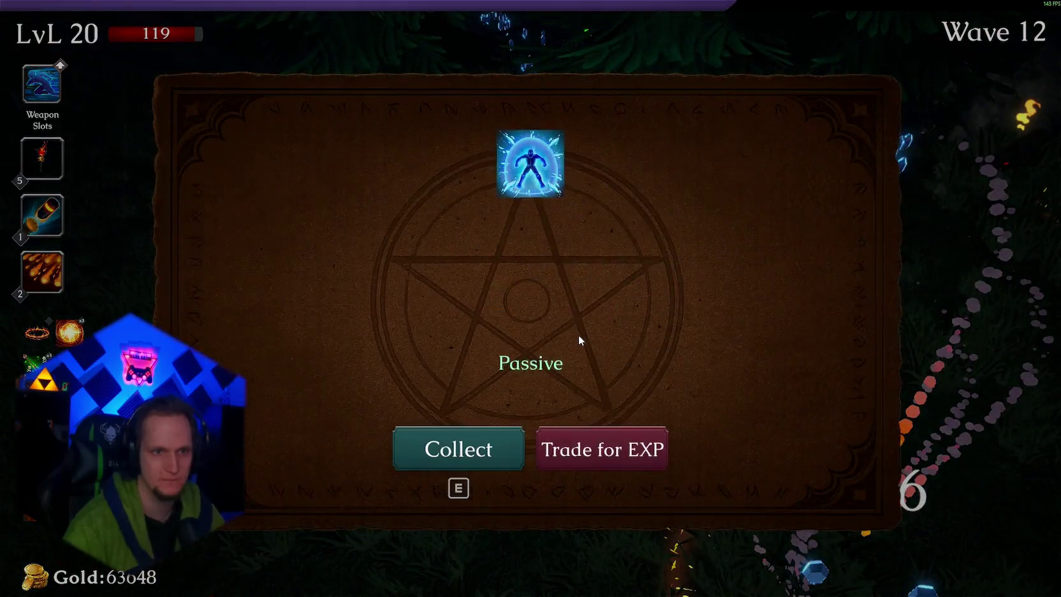
key("e")
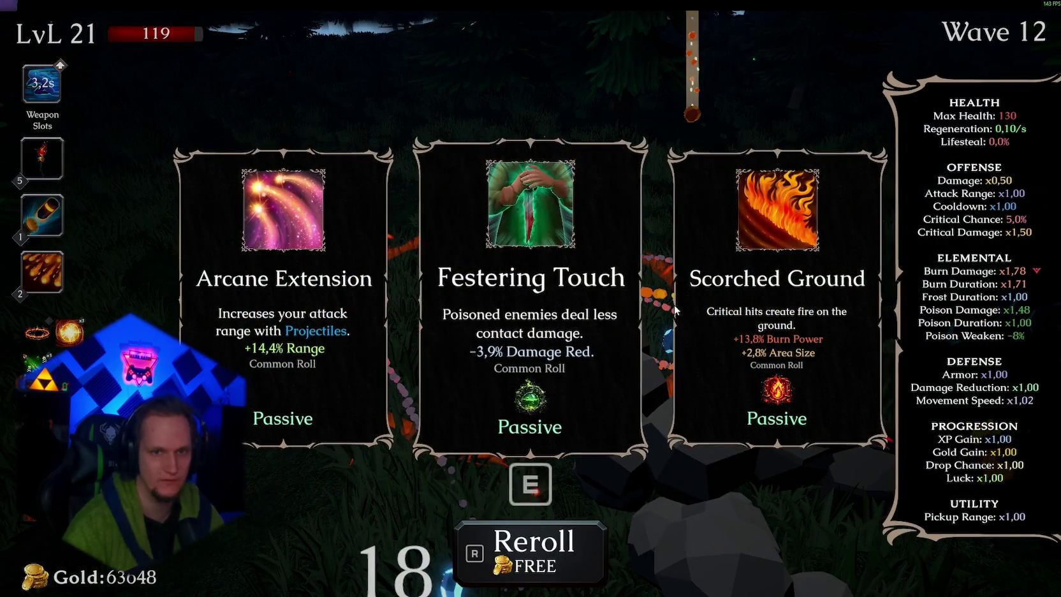
left_click(672, 306)
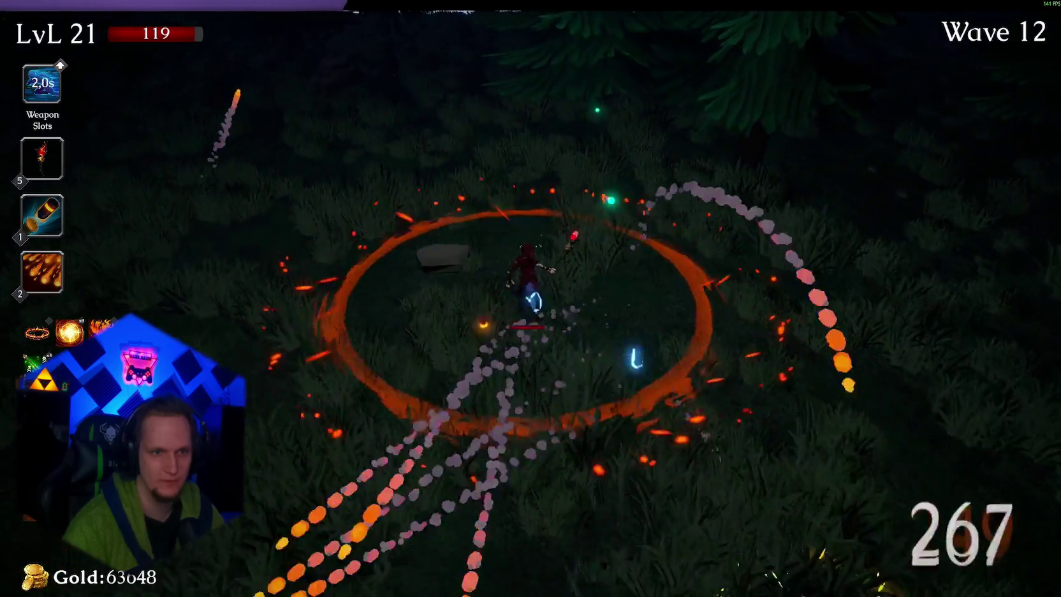
Run north through the Cursed Forest, past the trees, the clearing and the mushroom ring
key("w")
key("w")
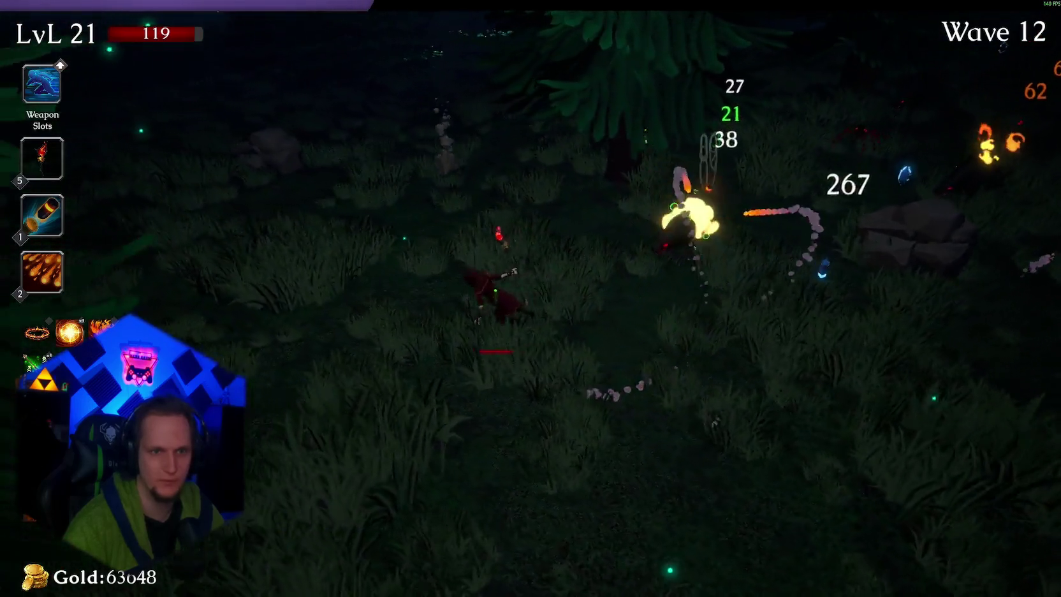
key("w")
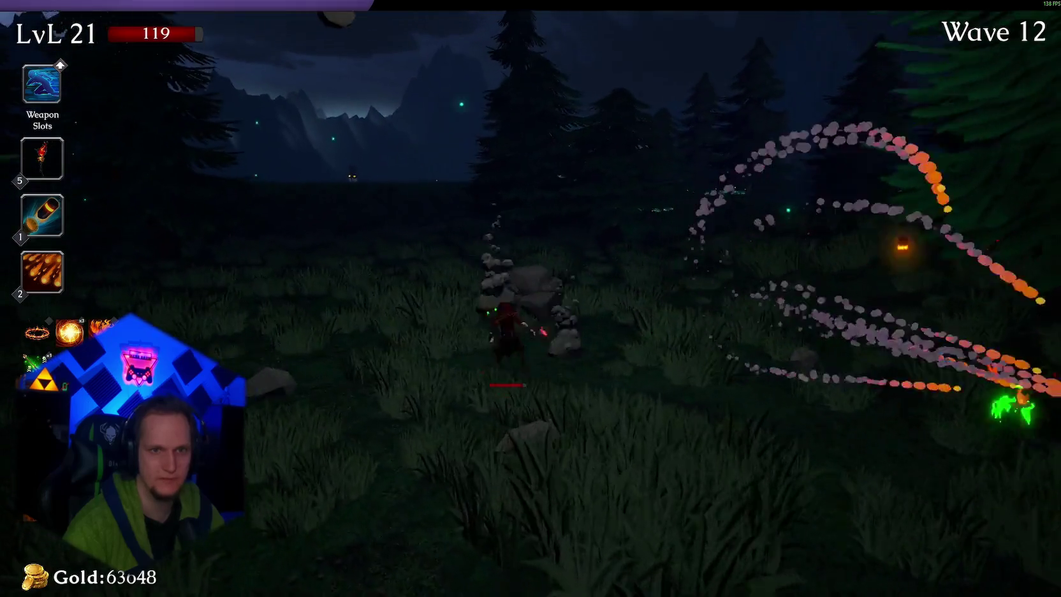
key("w")
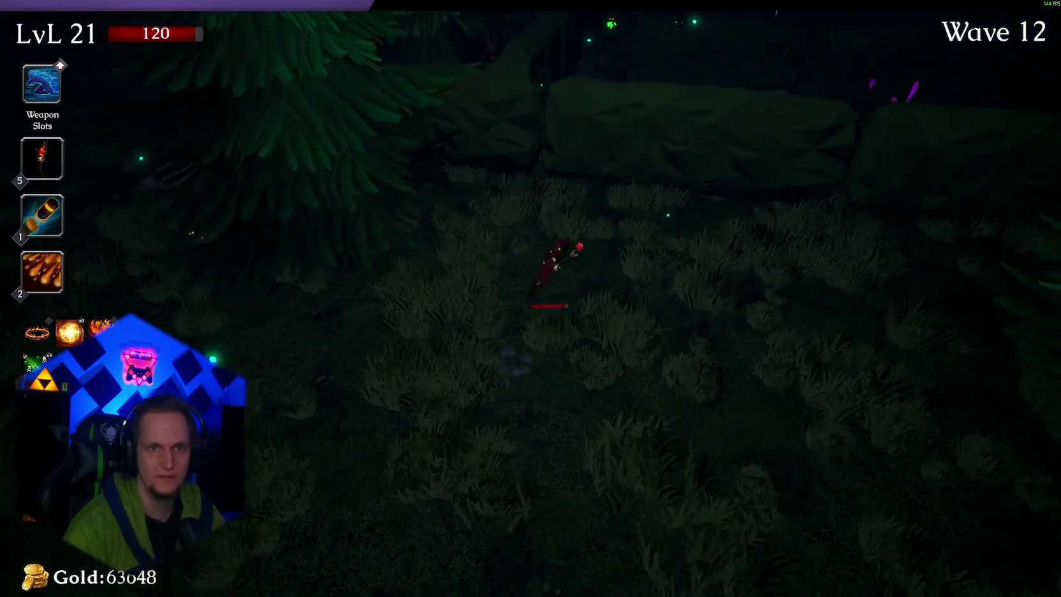
key("w")
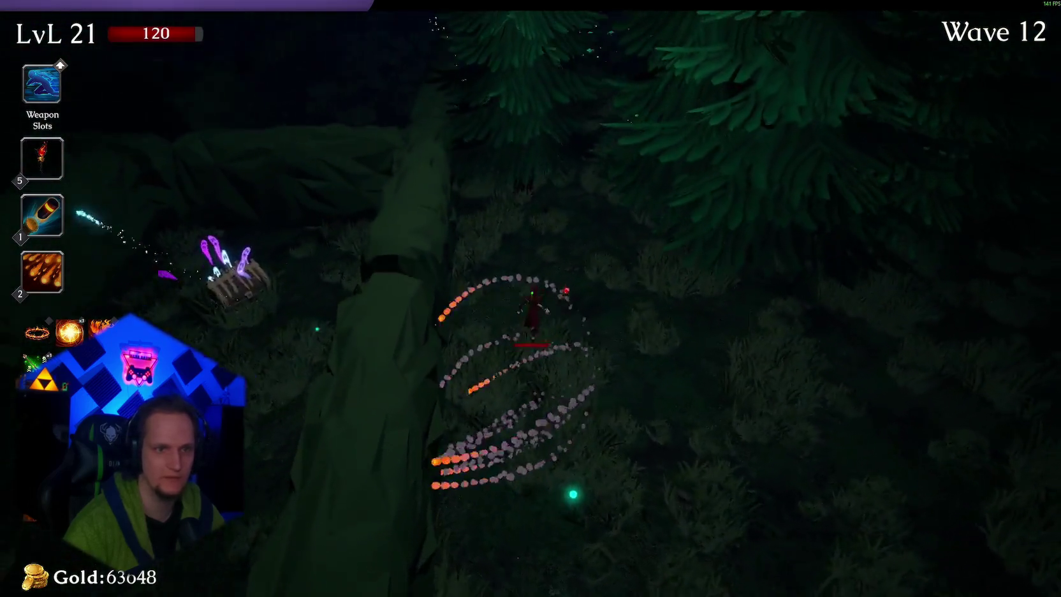
key("w")
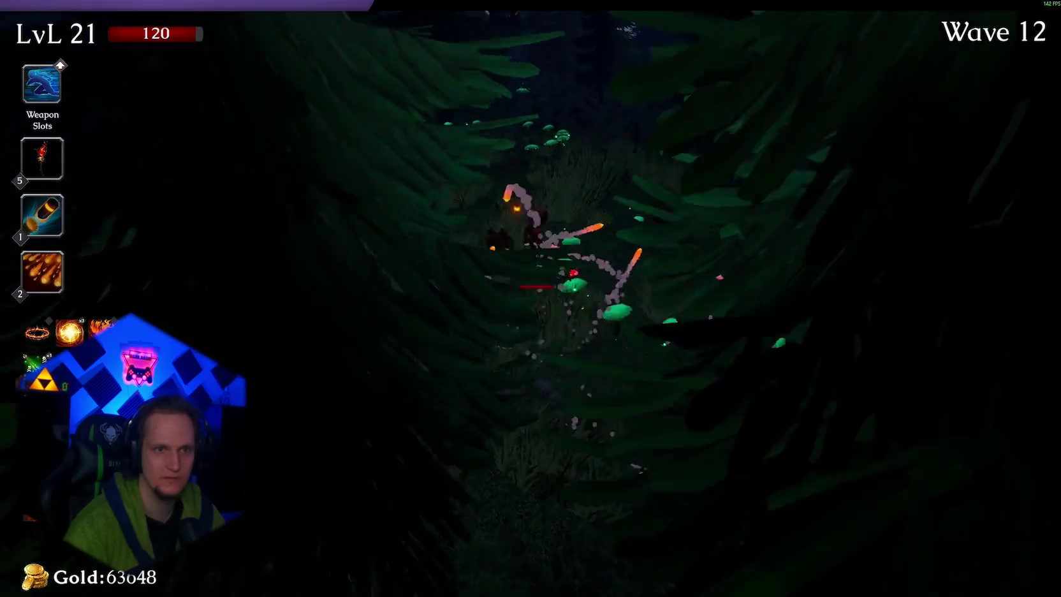
key("w")
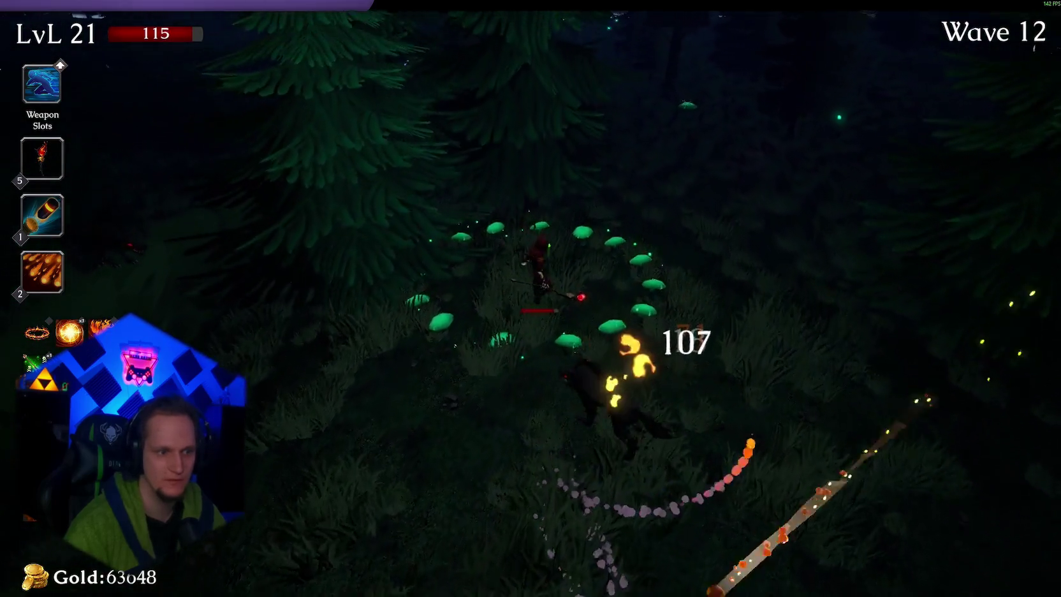
key("w")
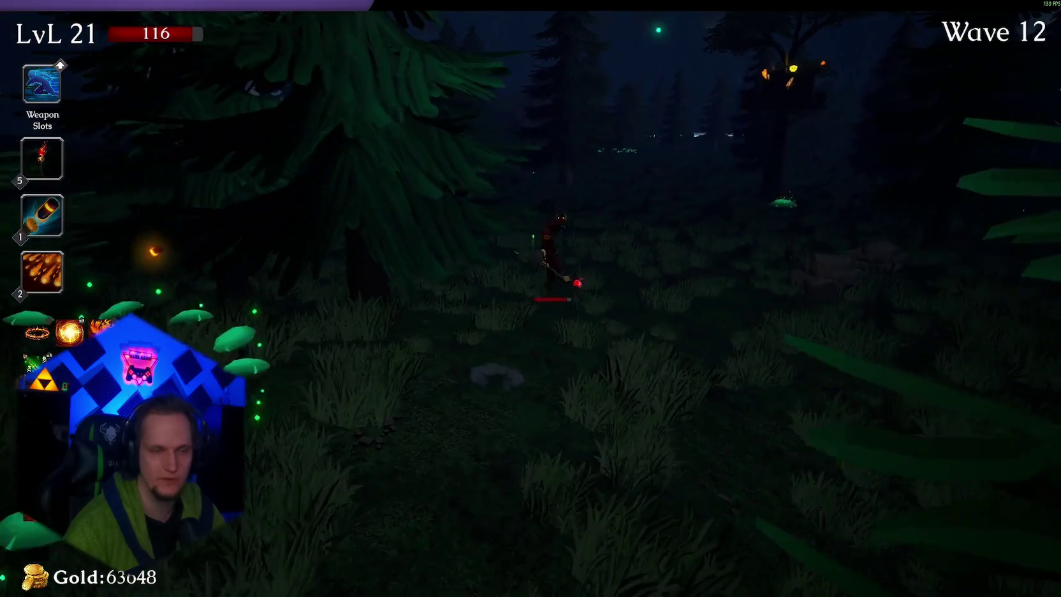
key("w")
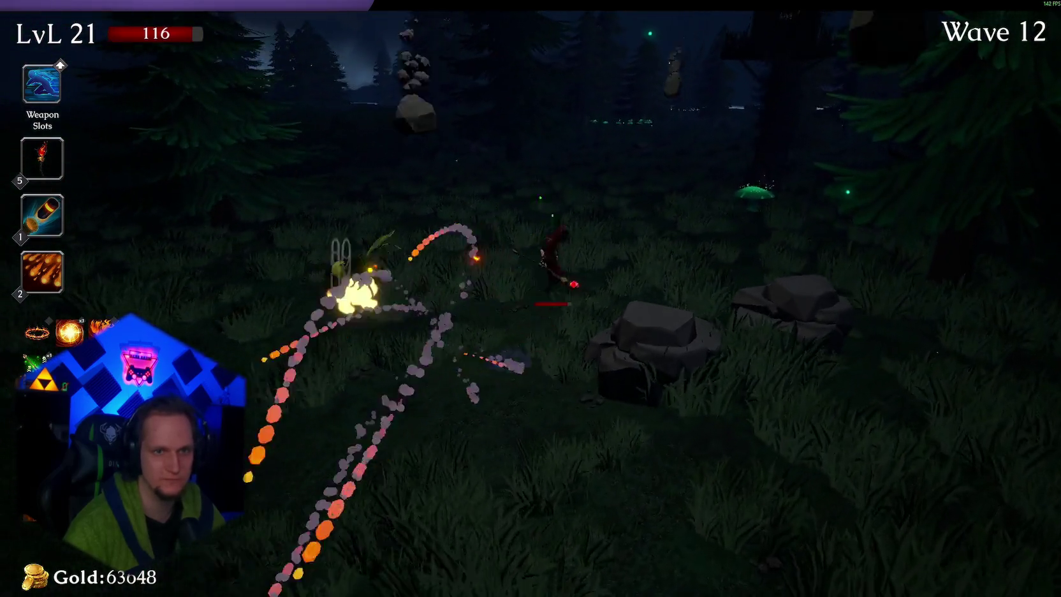
key("w")
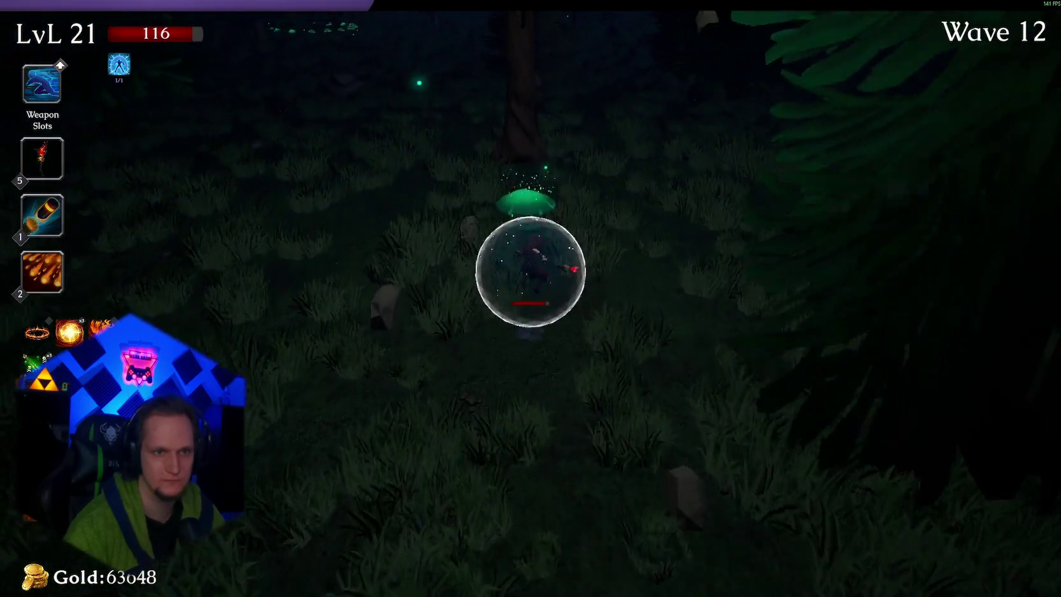
Open the skull treehouse for 50,000 gold and trade the Frost Dash reward for experience
key("w")
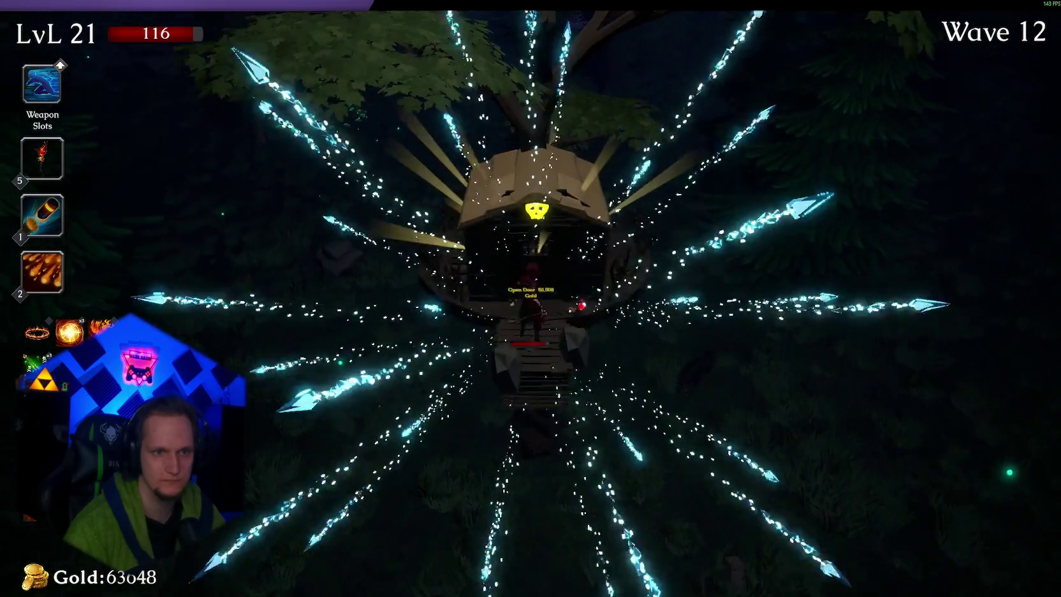
key("e")
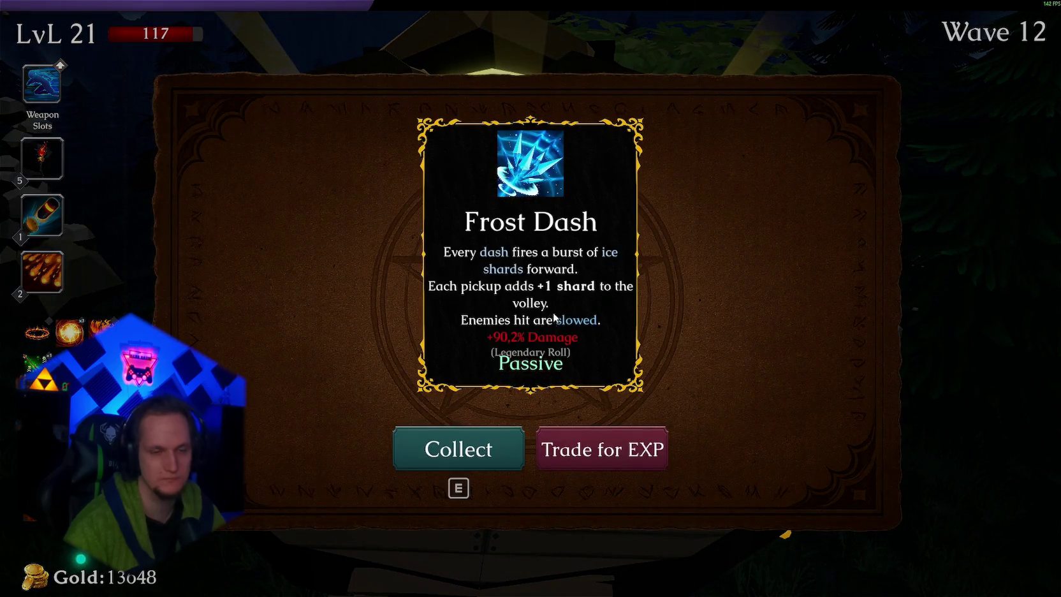
key("d")
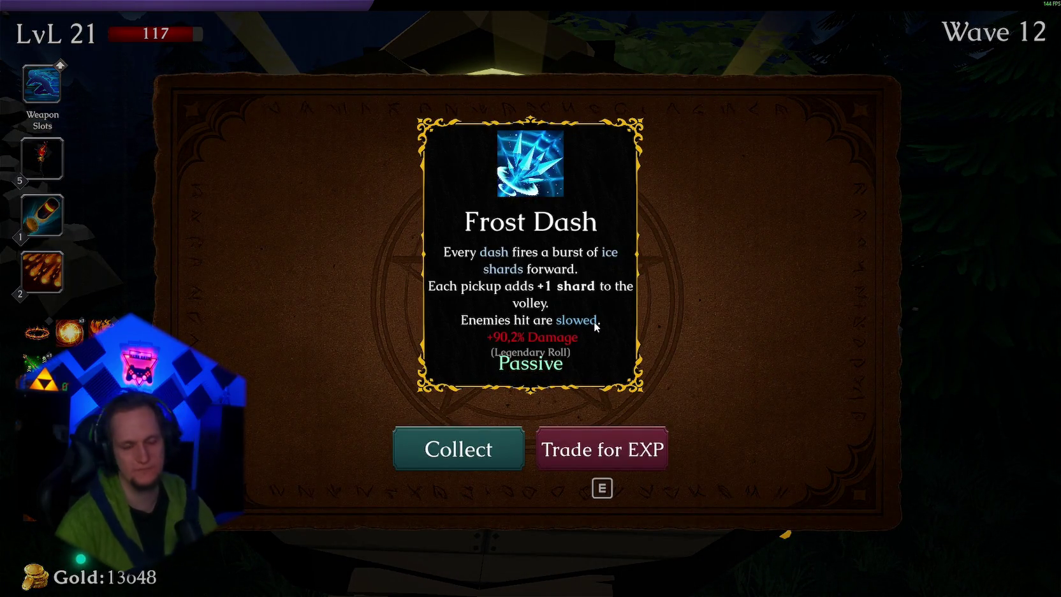
key("e")
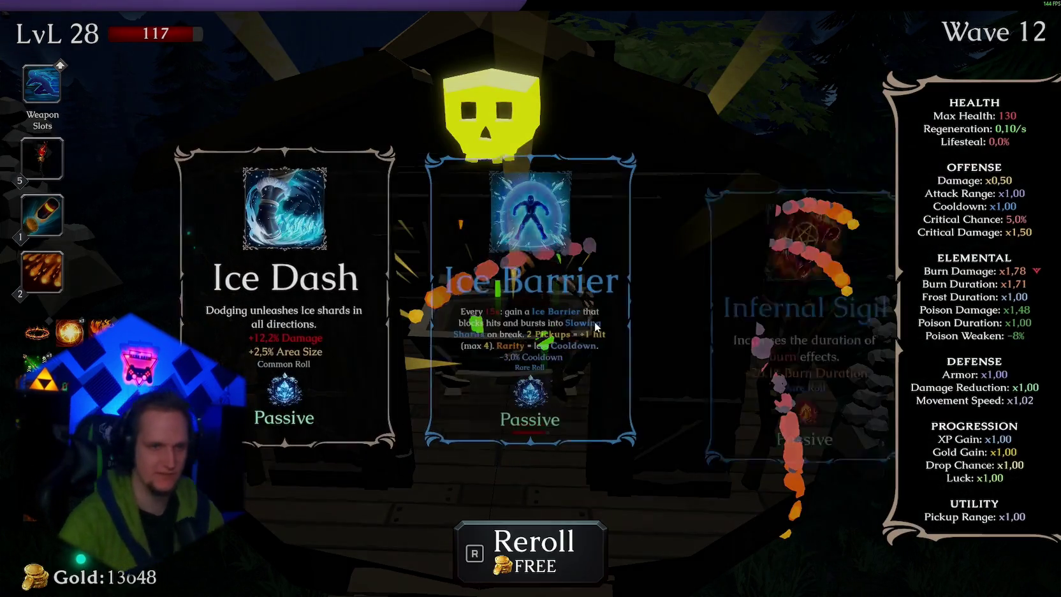
Take the Ice Barrier and Venom Glands upgrades, then add Meteor to the weapon slots
key("a")
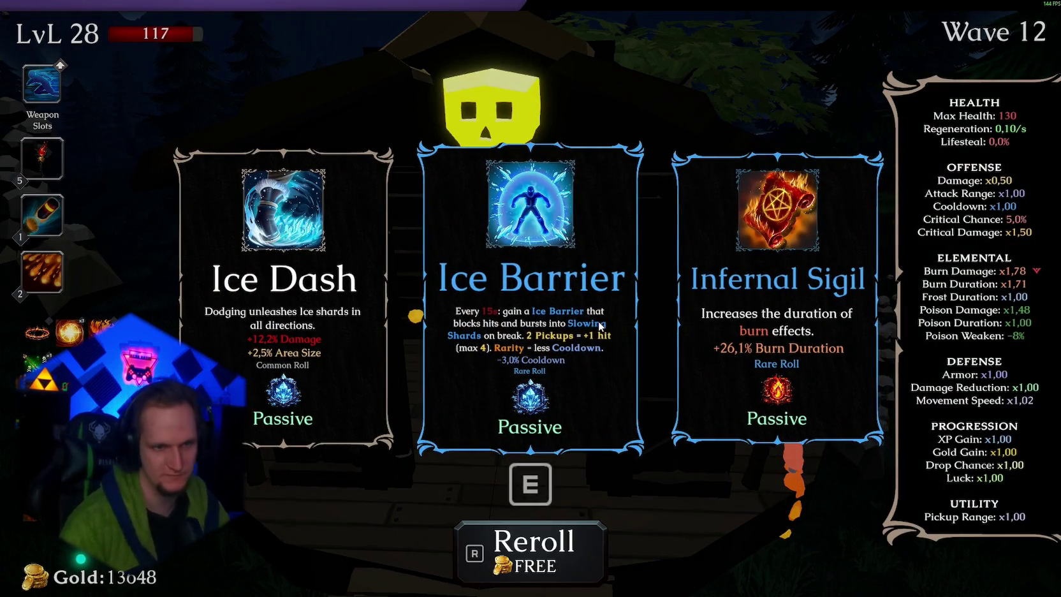
key("e")
key("d")
key("d")
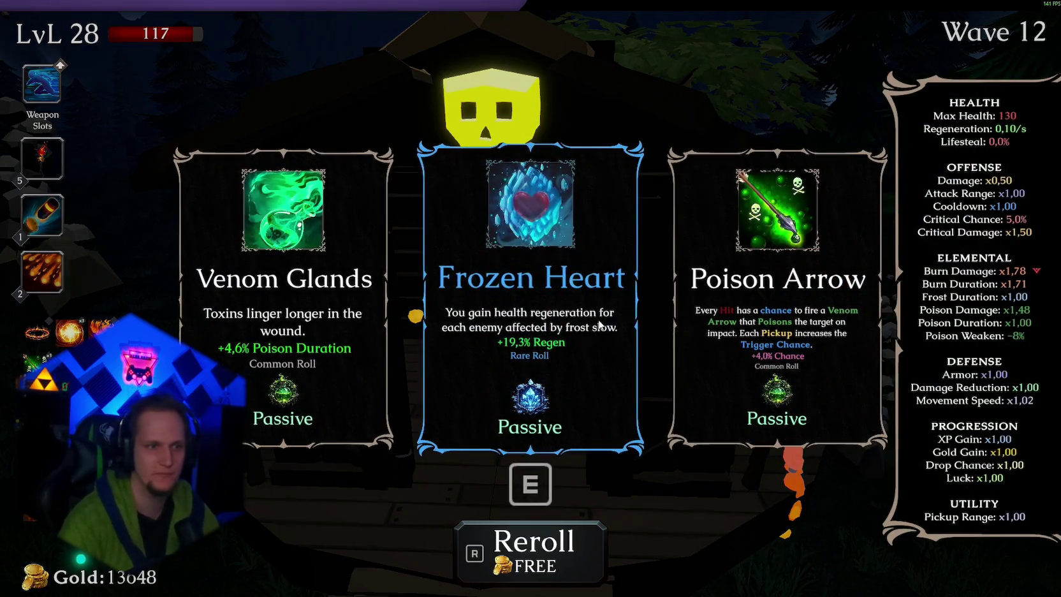
key("a")
key("a")
key("e")
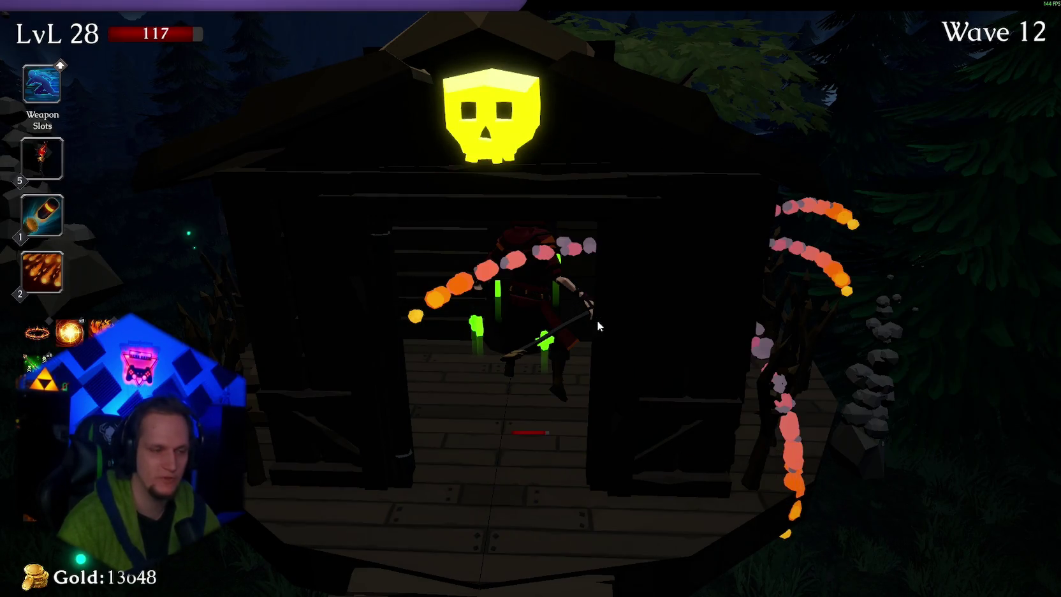
key("a")
key("e")
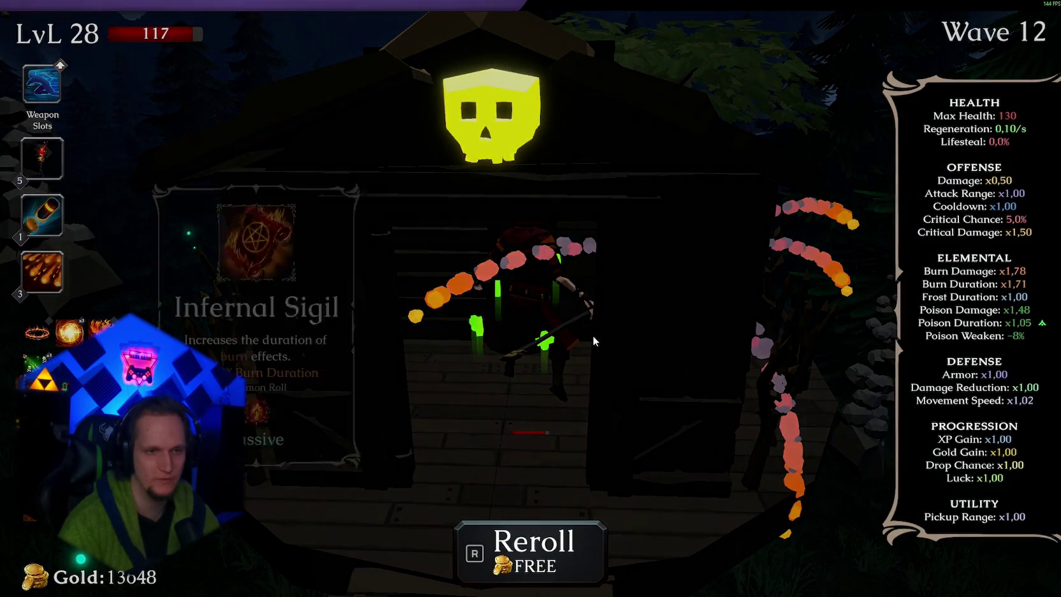
Reroll the cards once, then pick Infernal Spark, Ice Barrier, Venom Glands and Infernal Spark again
key("r")
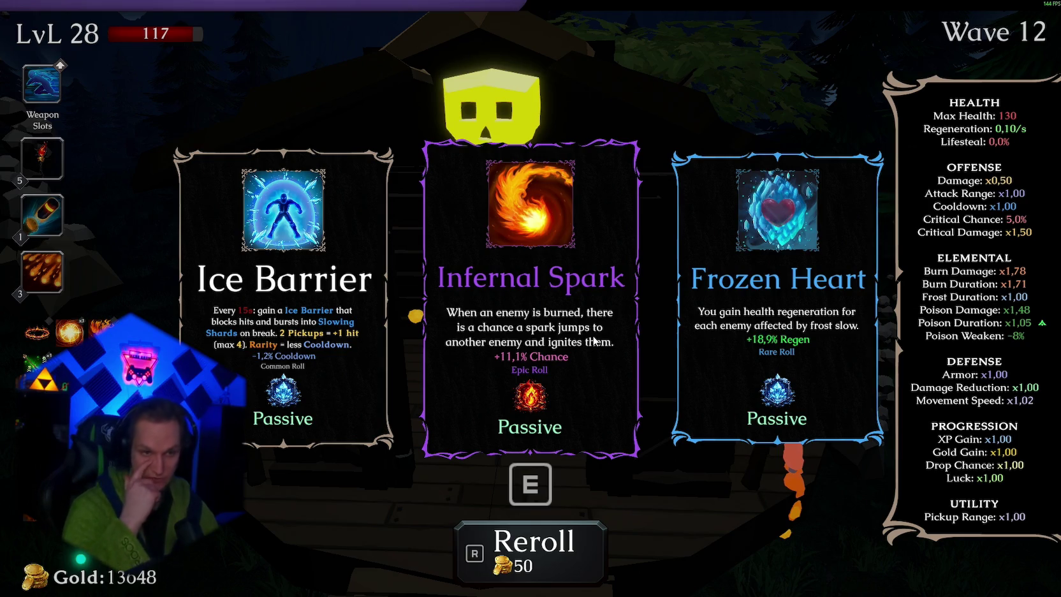
key("e")
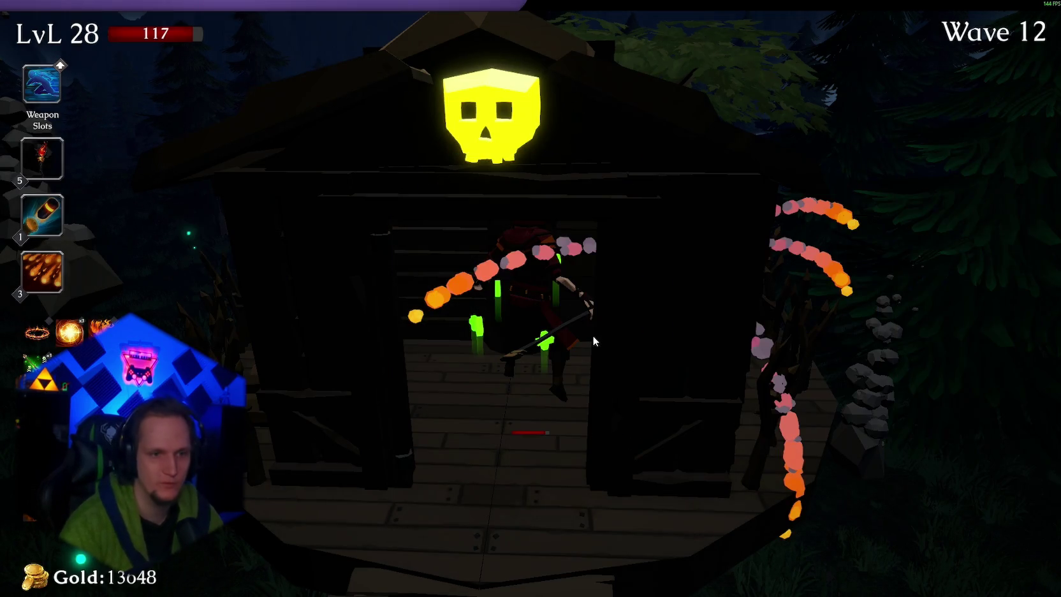
key("d")
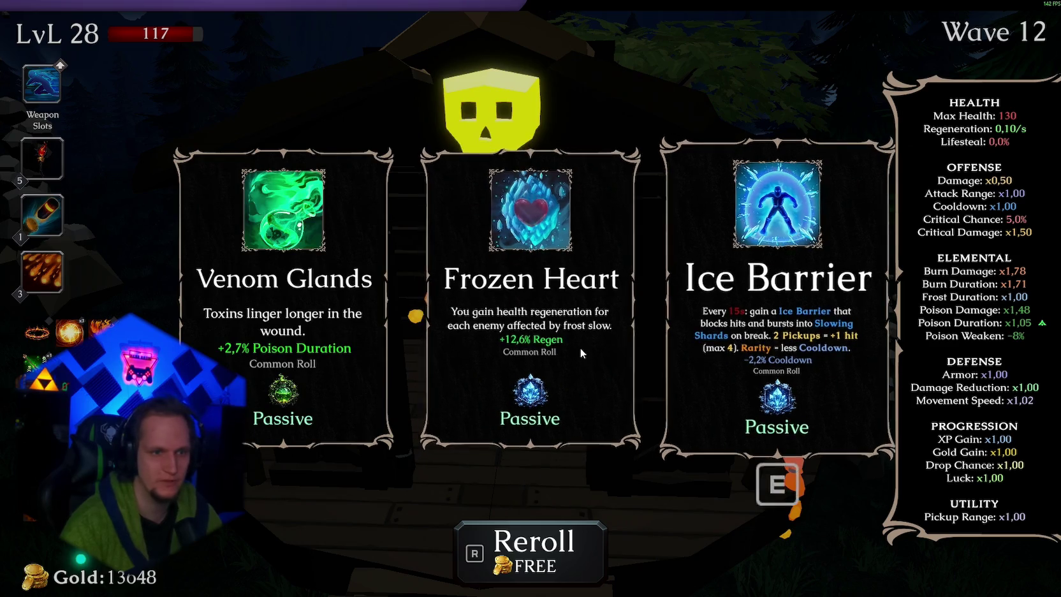
key("e")
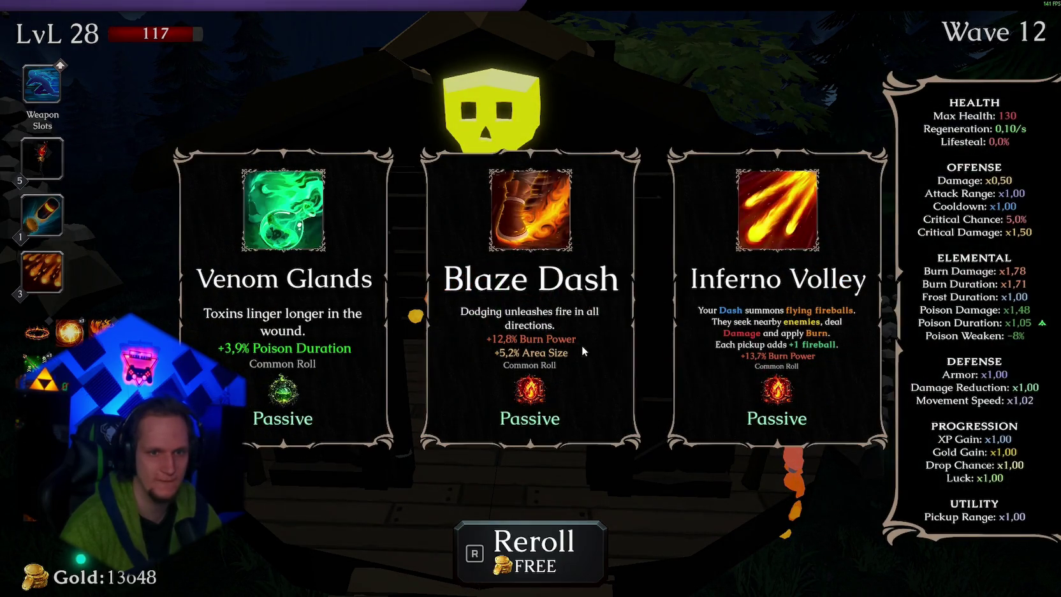
key("a")
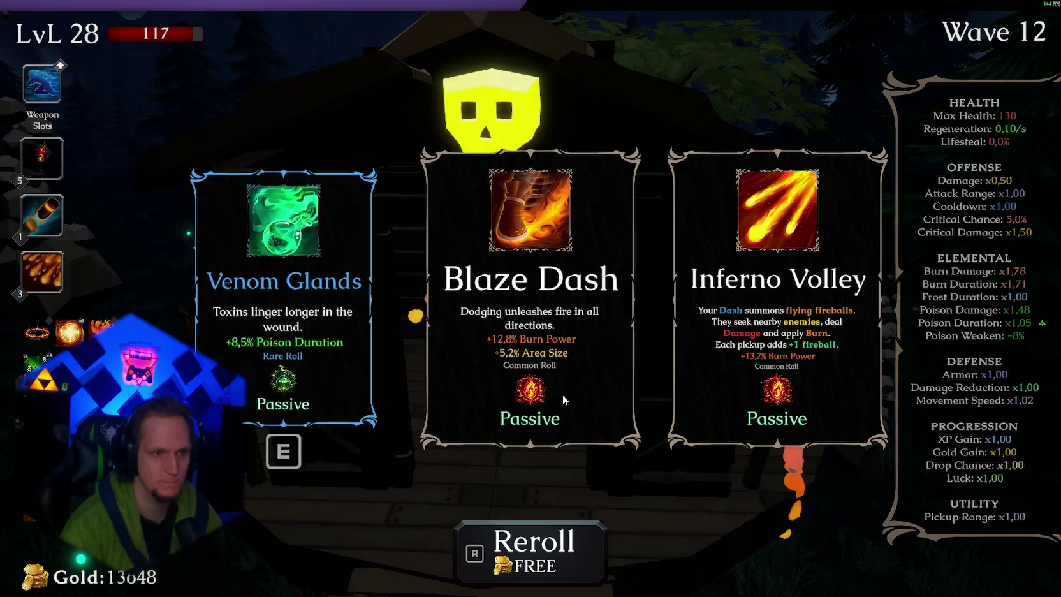
key("e")
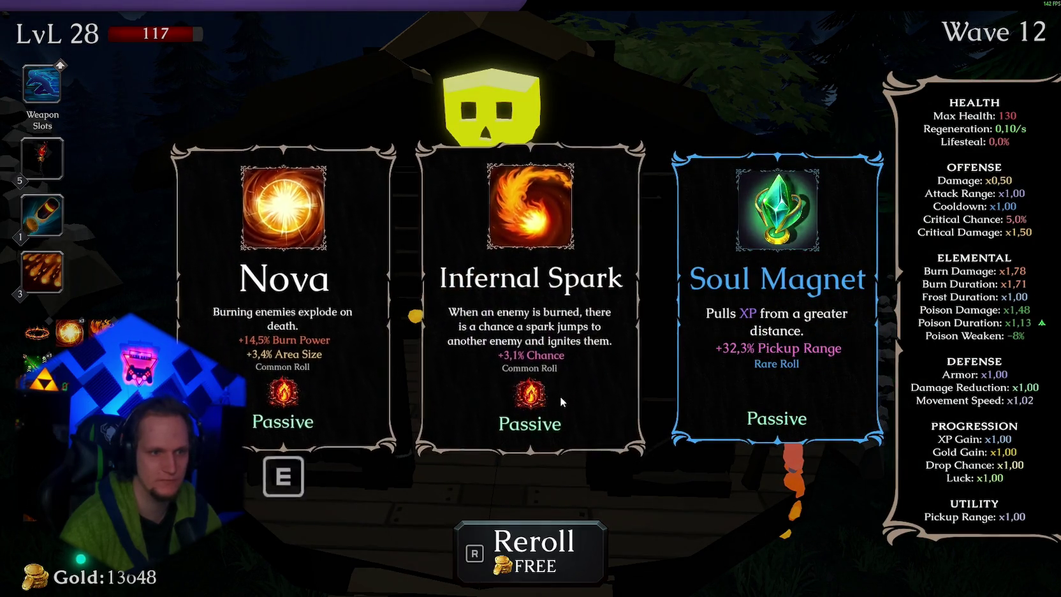
key("e")
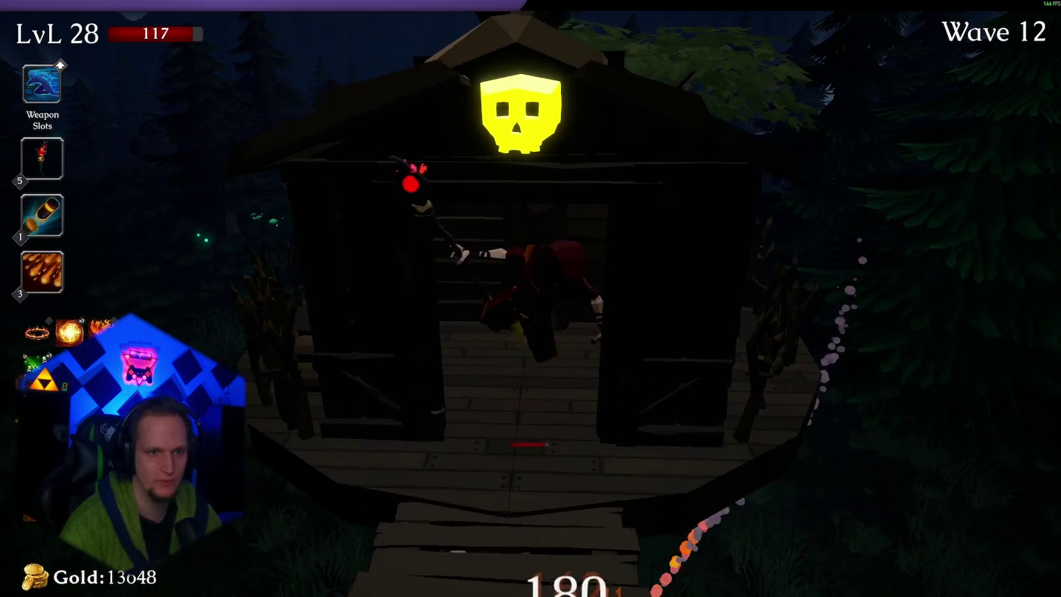
key("space")
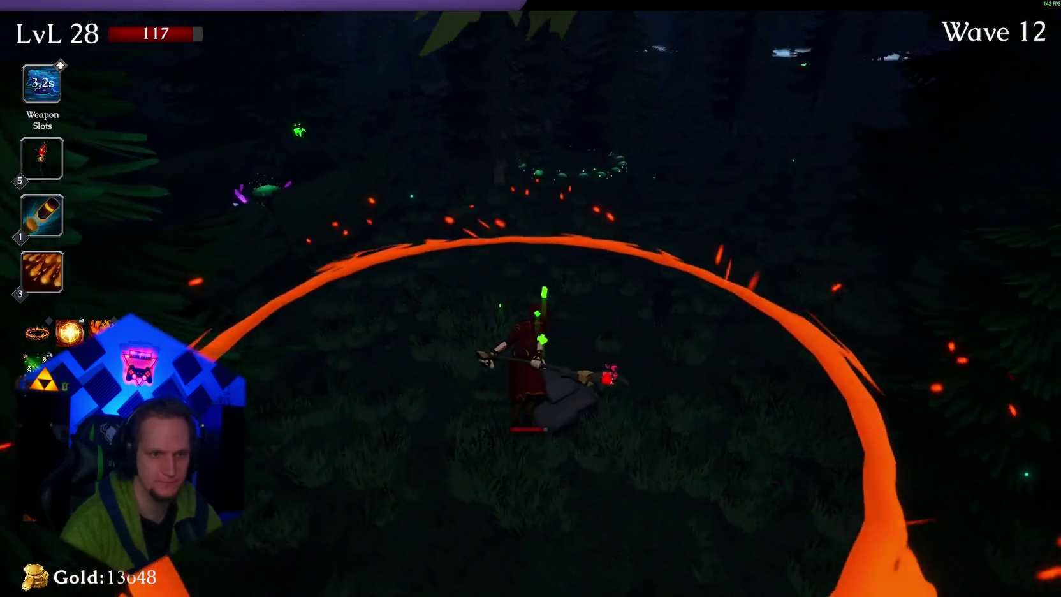
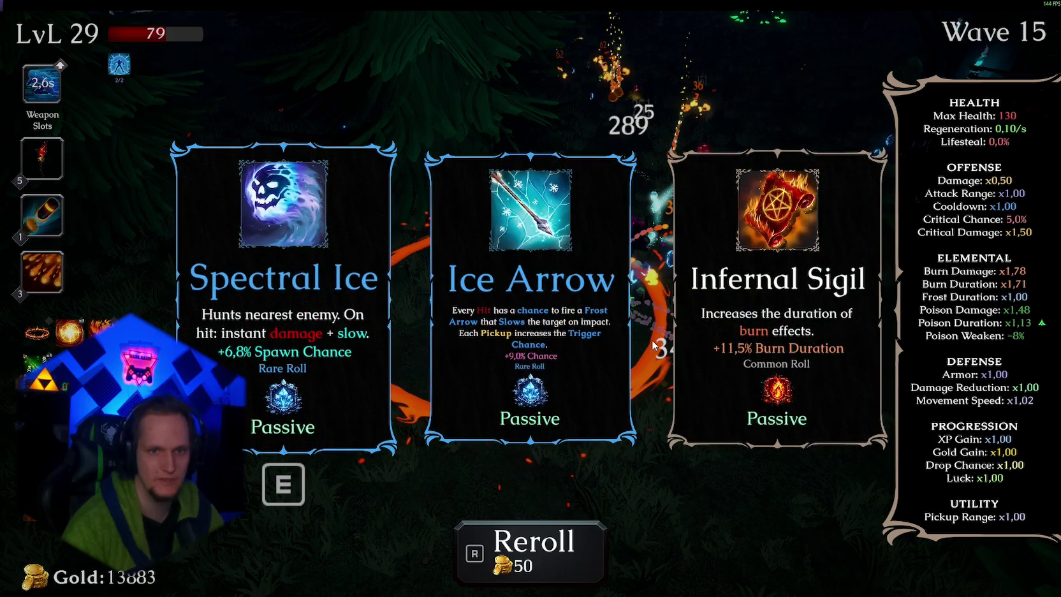
Reroll the level-up cards for 50 gold, then take the Infernal Spark upgrade
key("r")
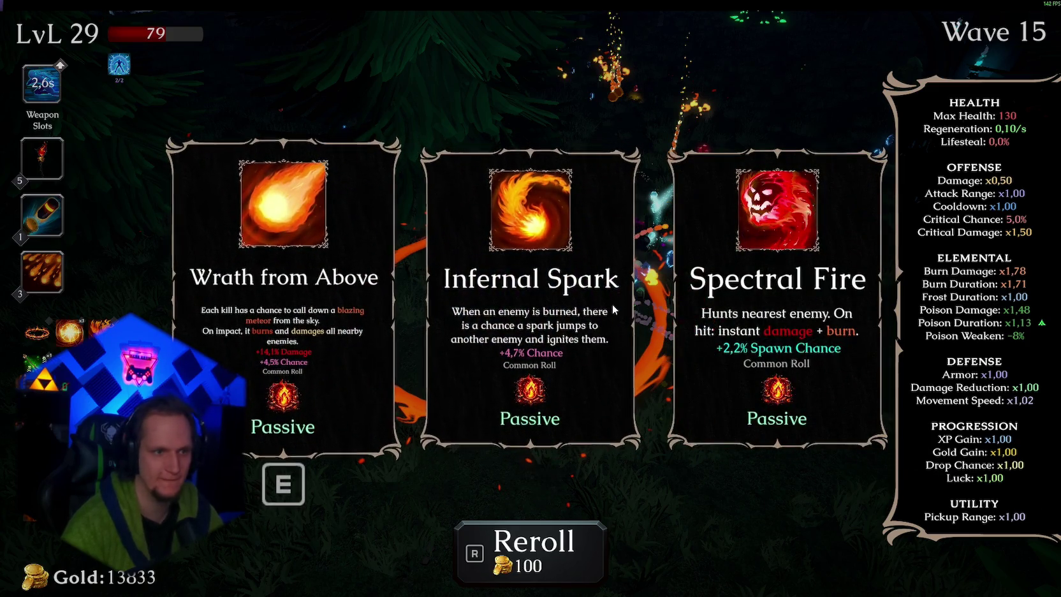
left_click(613, 310)
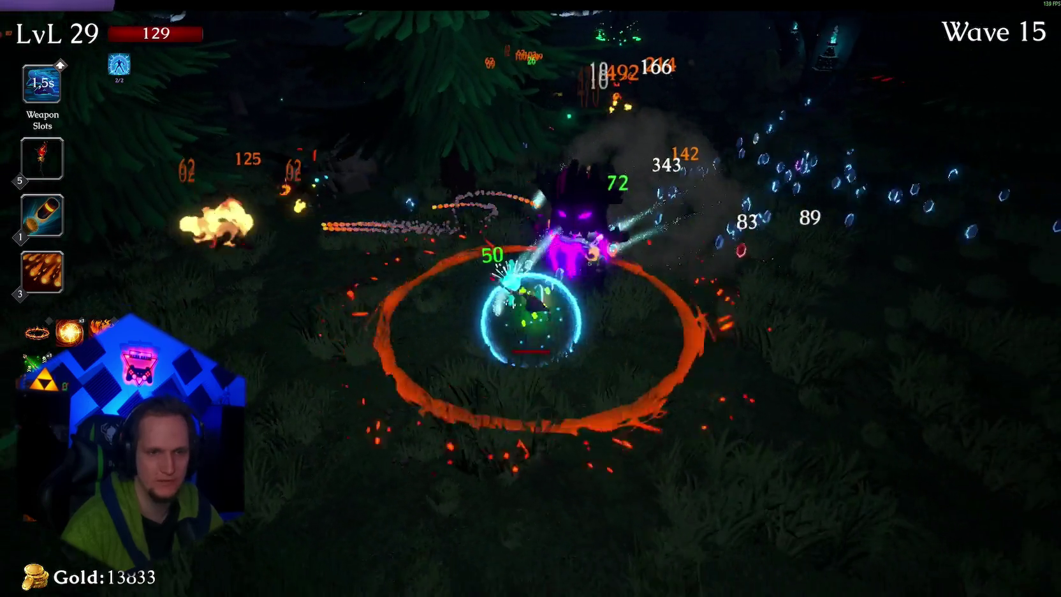
Kite enemies across the field, then reach and claim the passive reward
key("d")
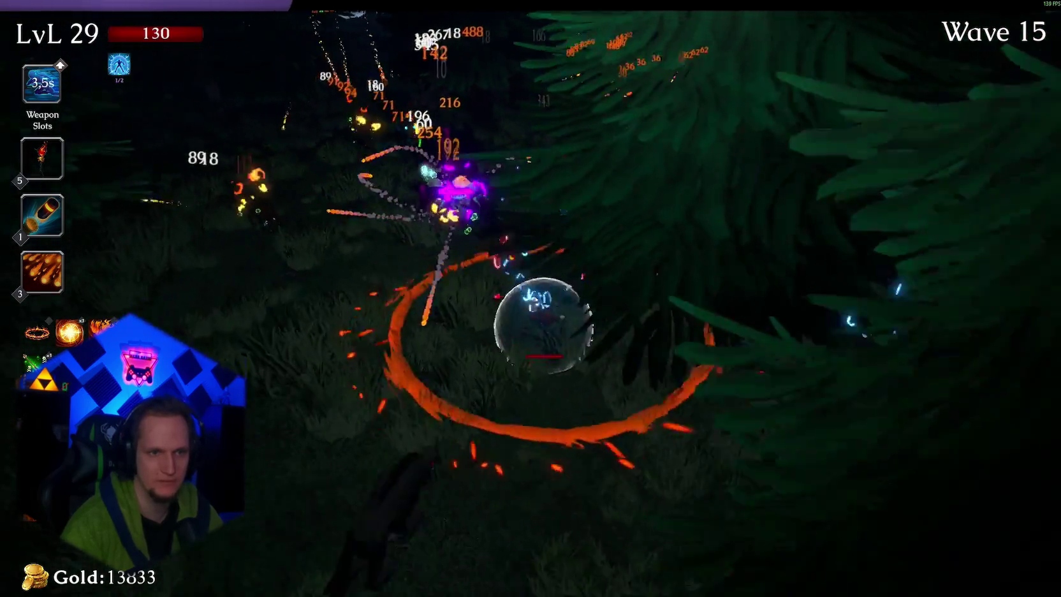
key("w")
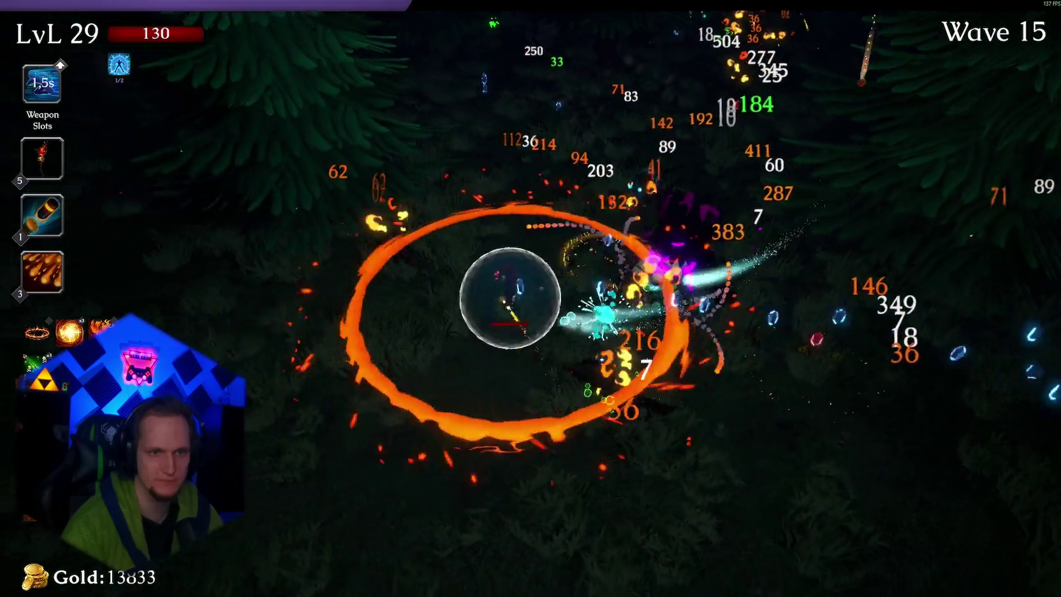
key("s")
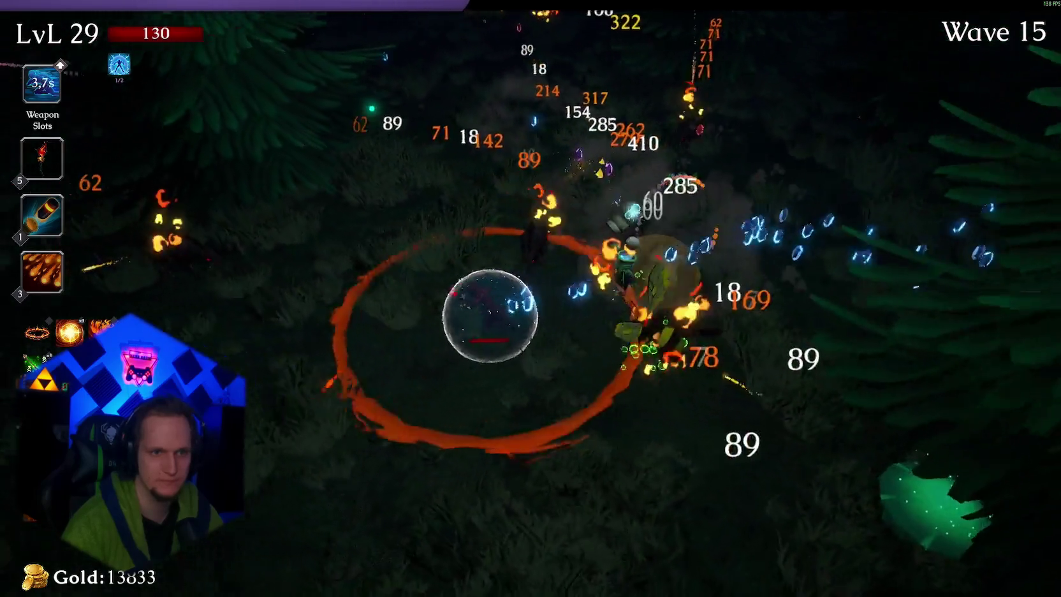
key("d")
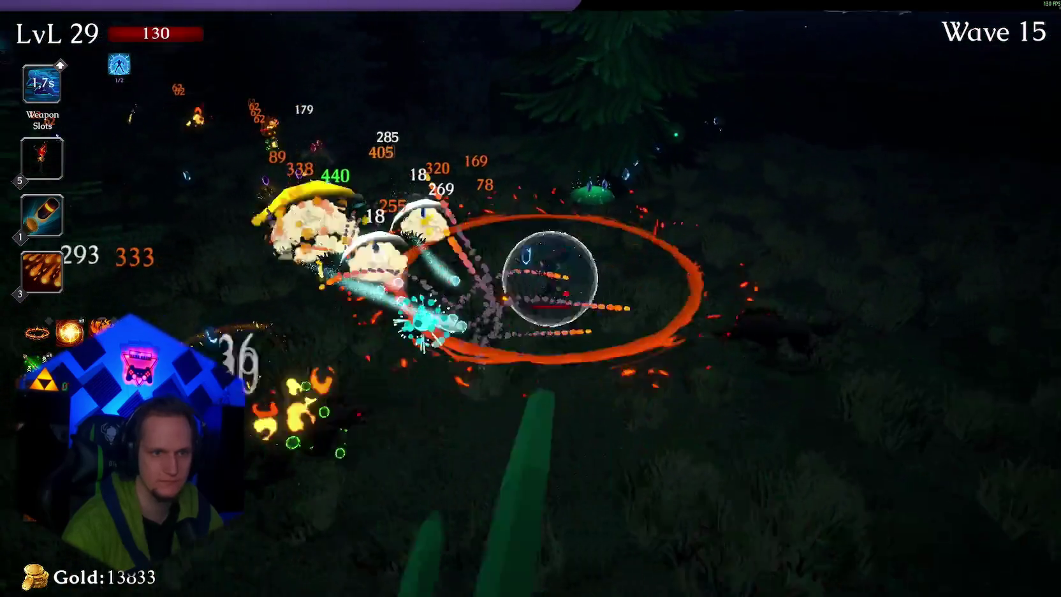
key("w")
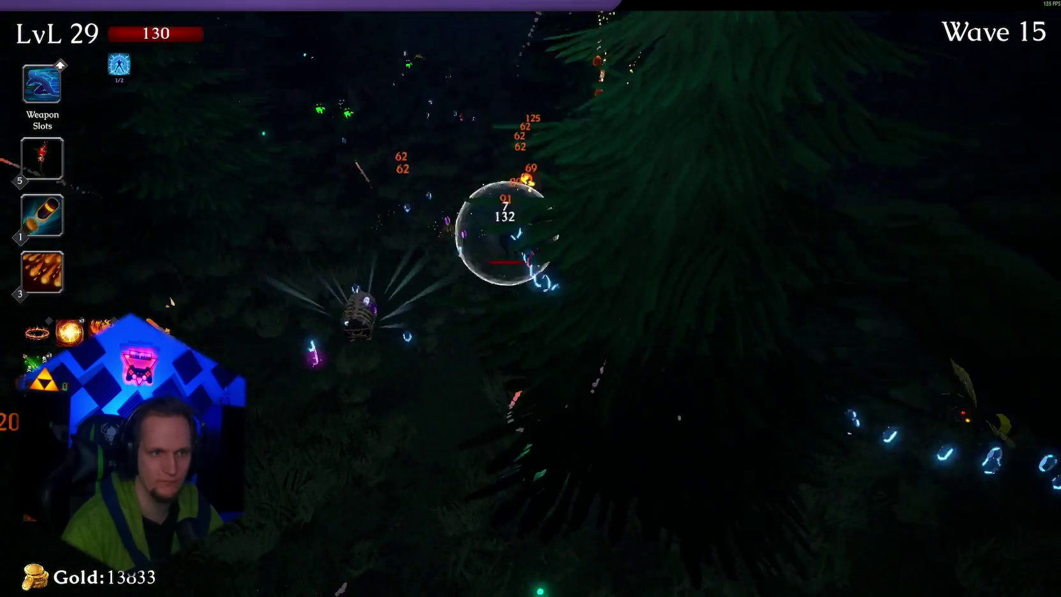
key("a")
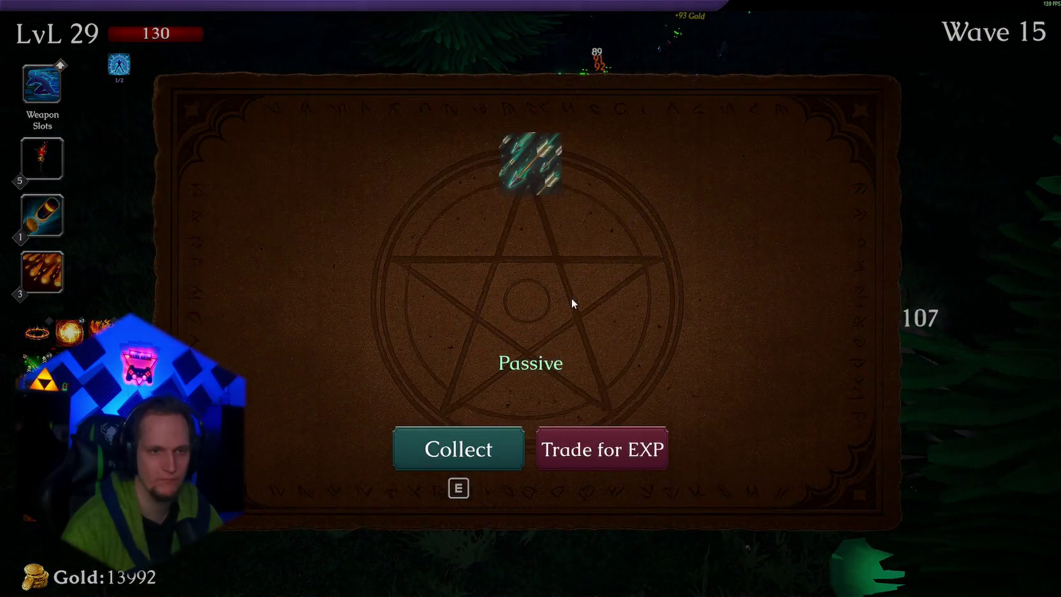
key("e")
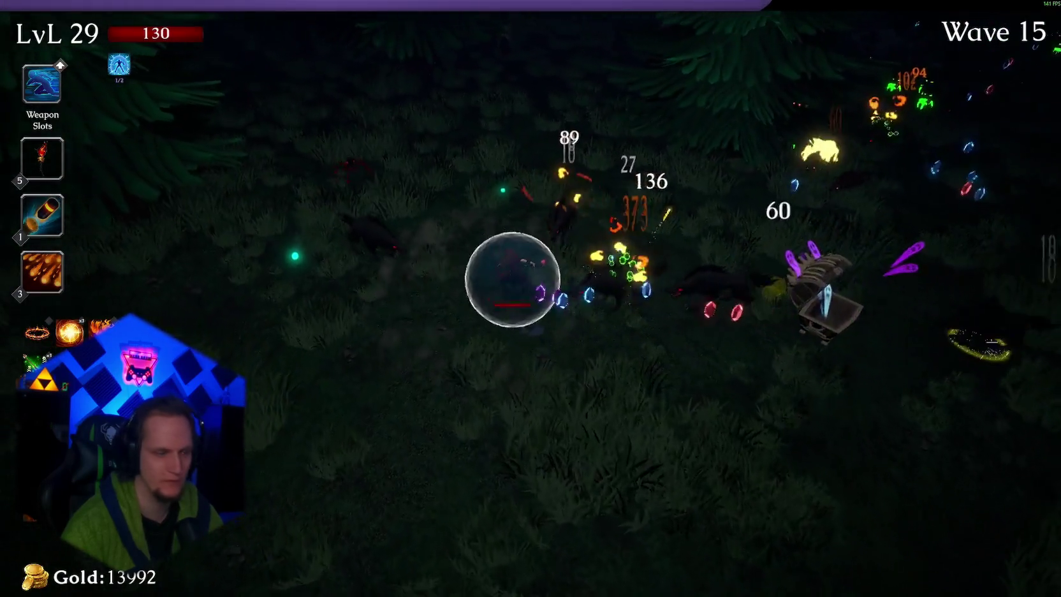
Keep moving up through the forest toward the treeline, dashing past enemies
key("w")
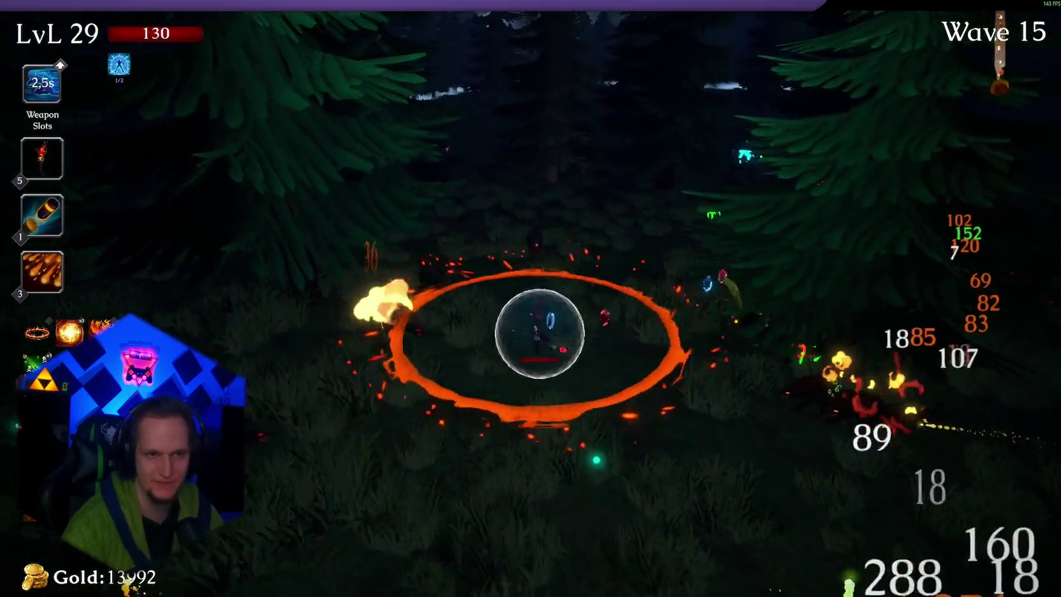
key("w")
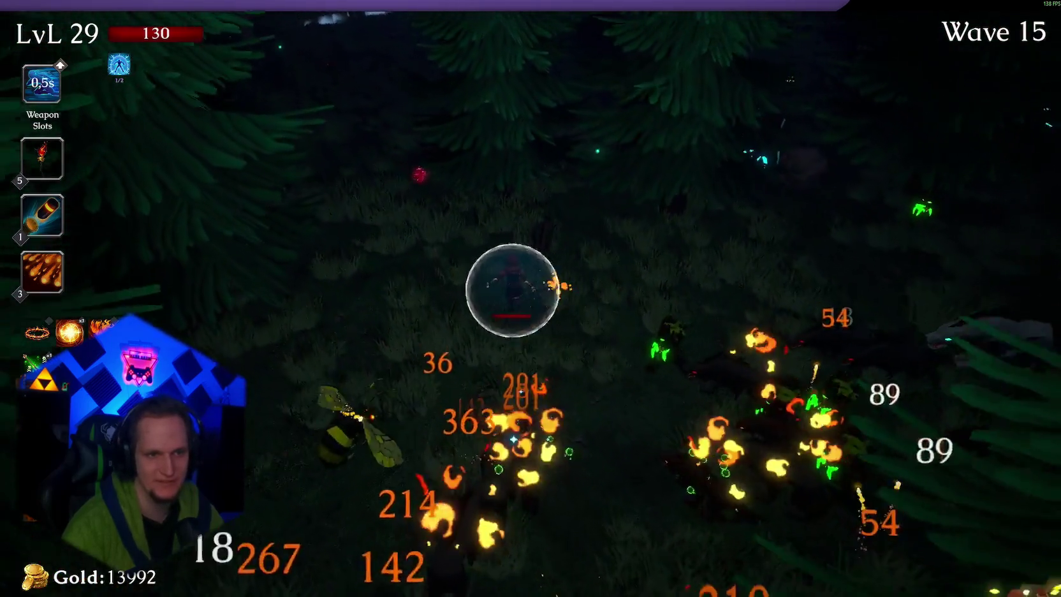
key("space")
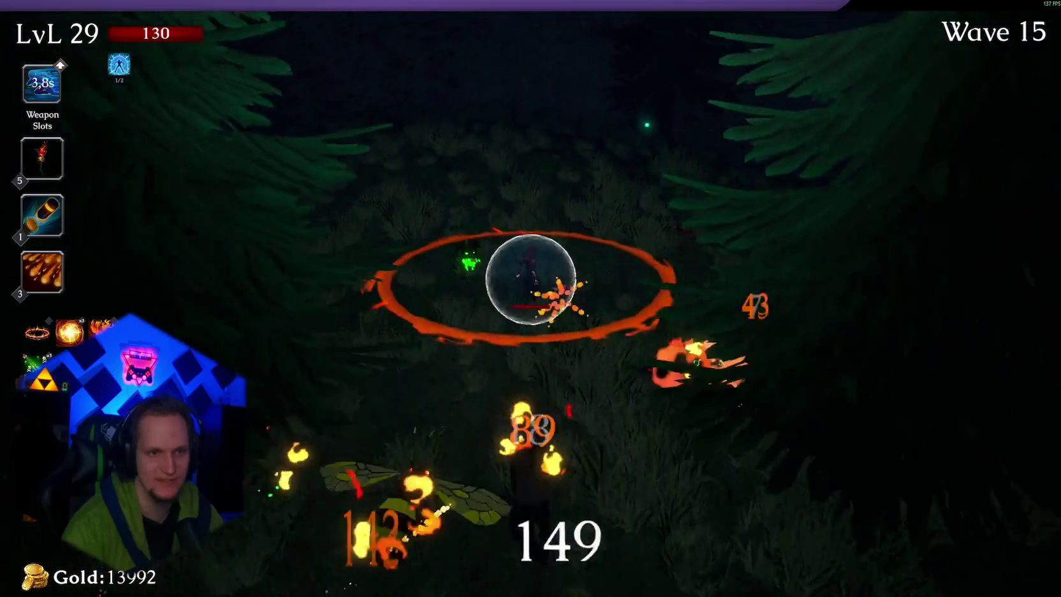
key("w")
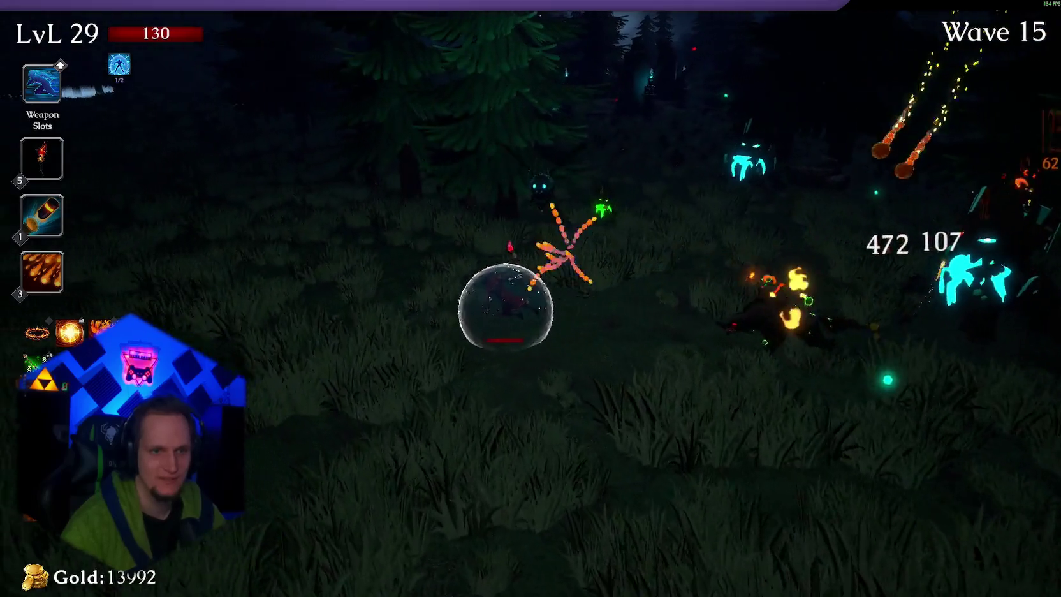
Pause briefly, then resume and kite enemies upward until wave 16 begins
key("Escape")
key("Escape")
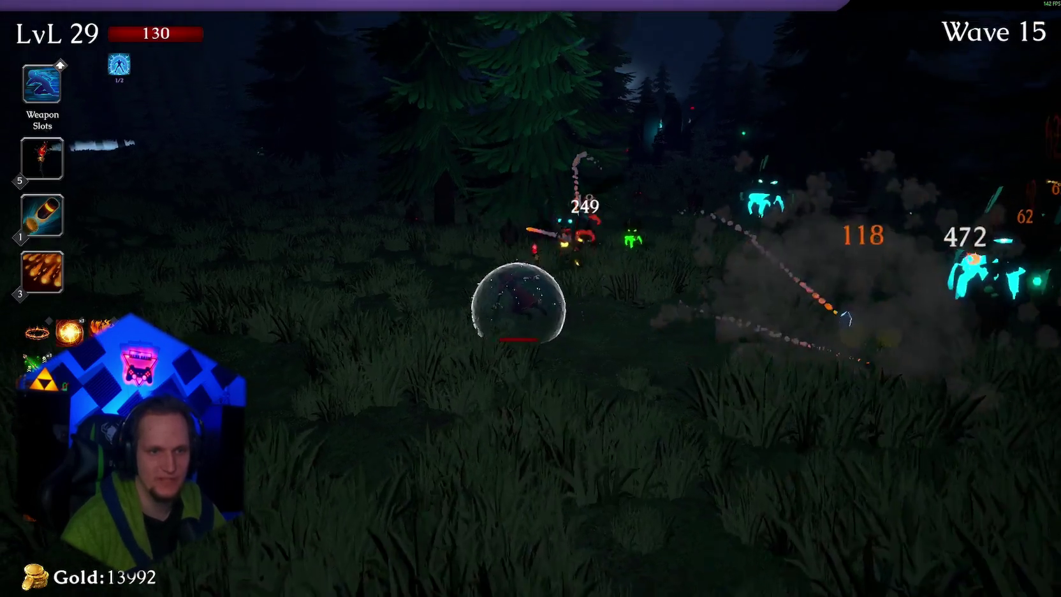
key("s")
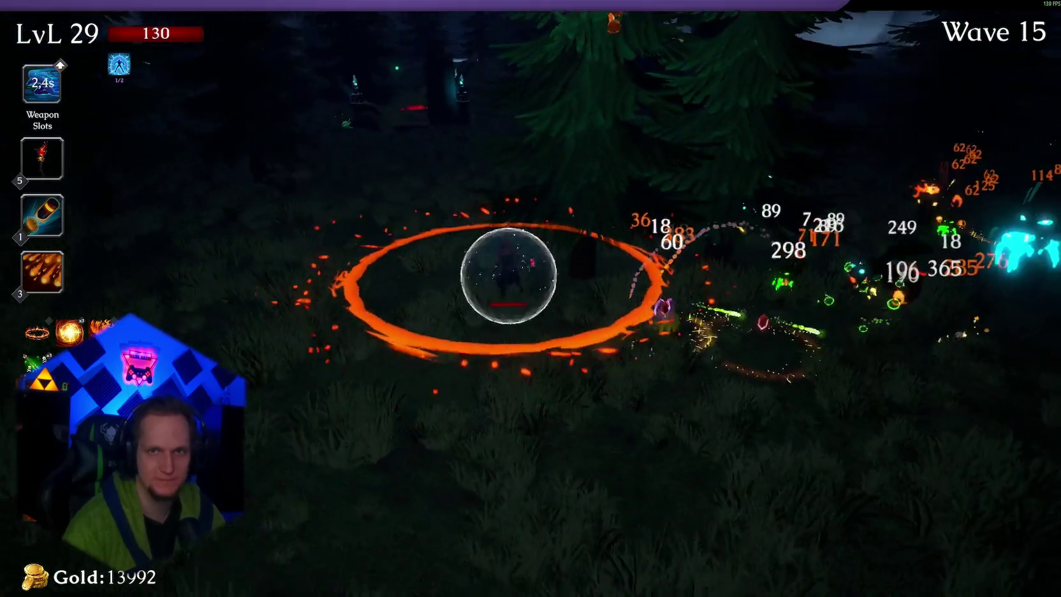
key("a")
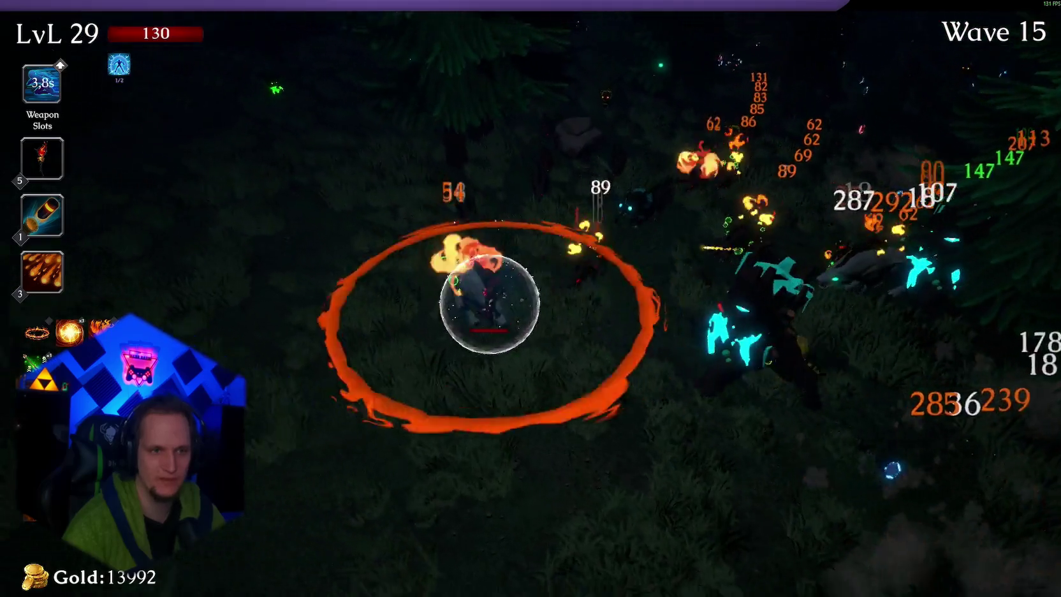
key("w")
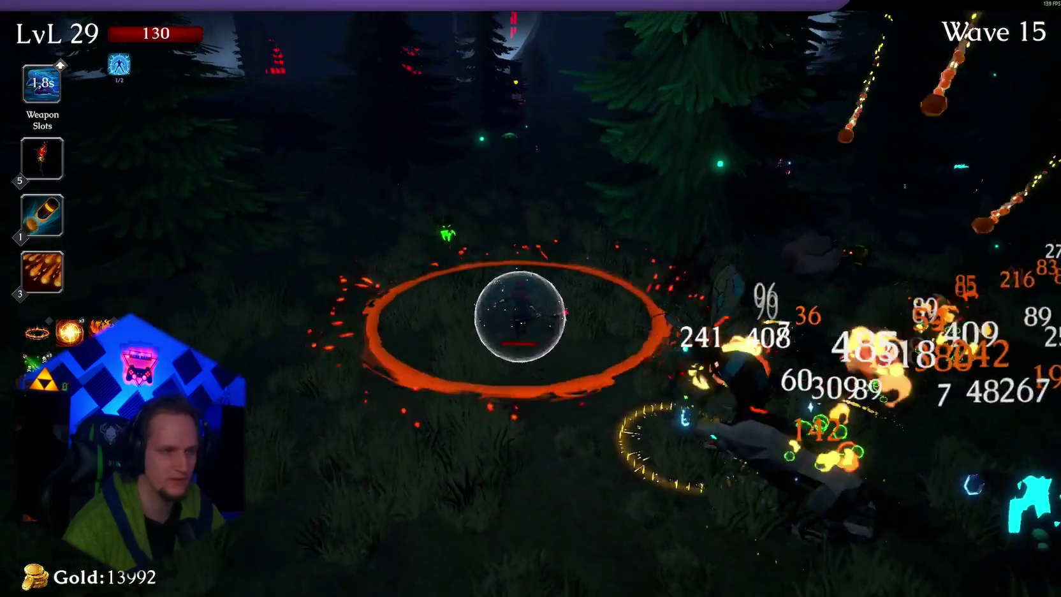
key("w")
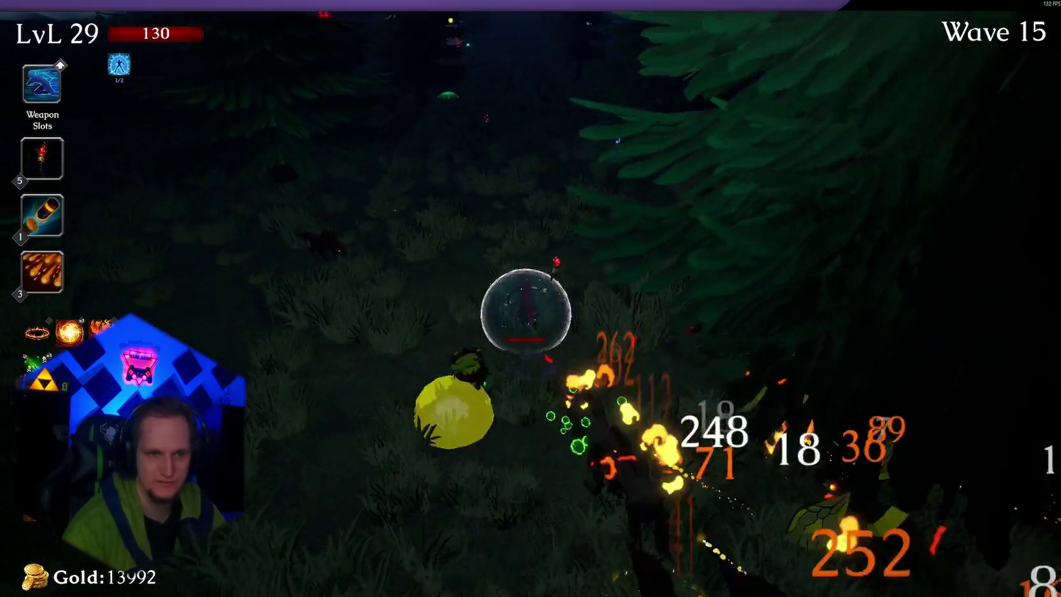
key("space")
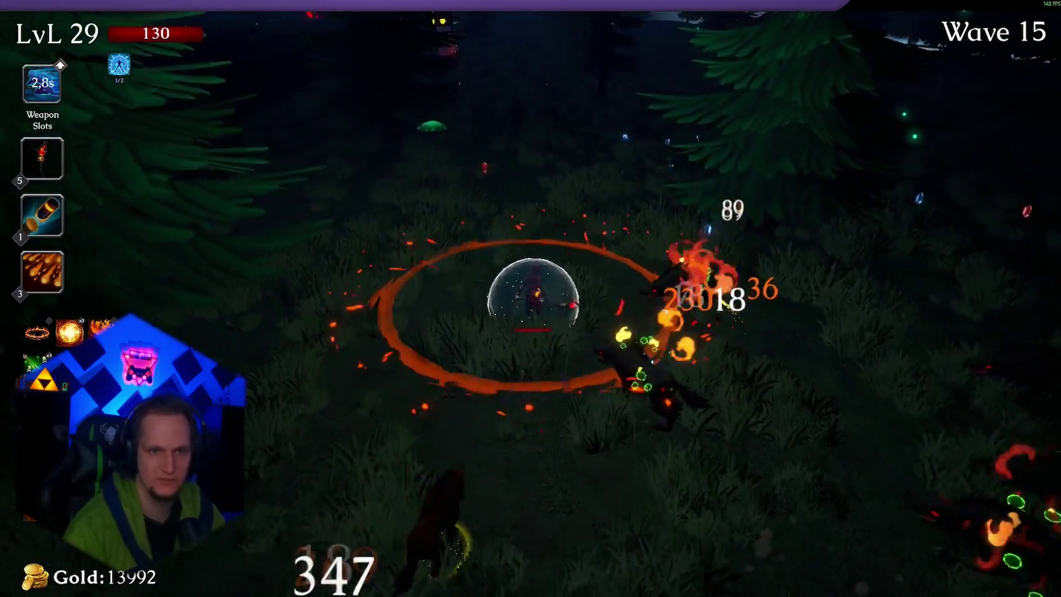
Kite enemies up and left through the forest, dashing to keep distance
key("d")
key("a")
key("w")
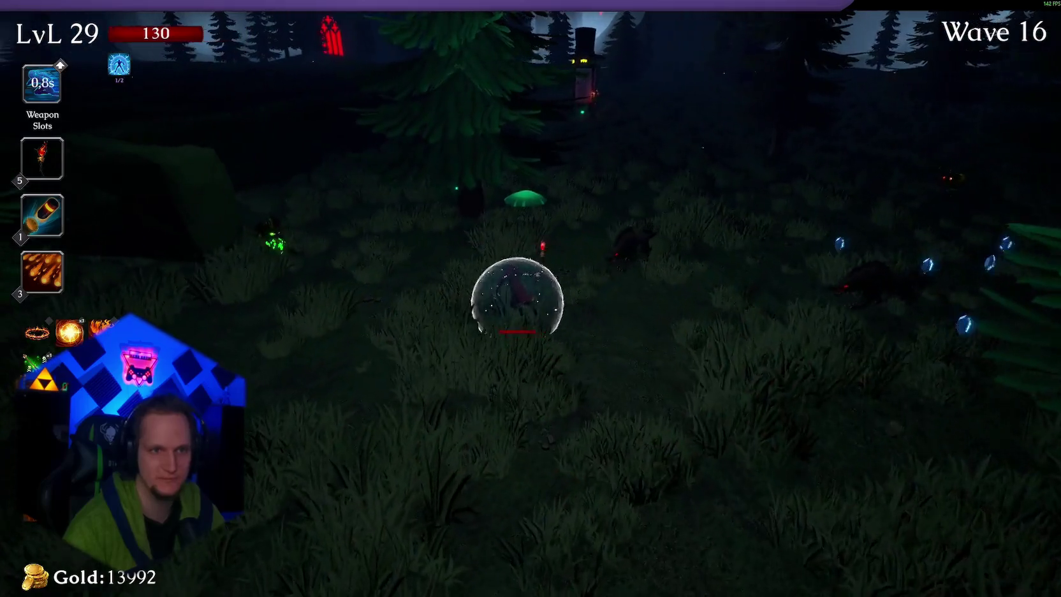
key("space")
key("a")
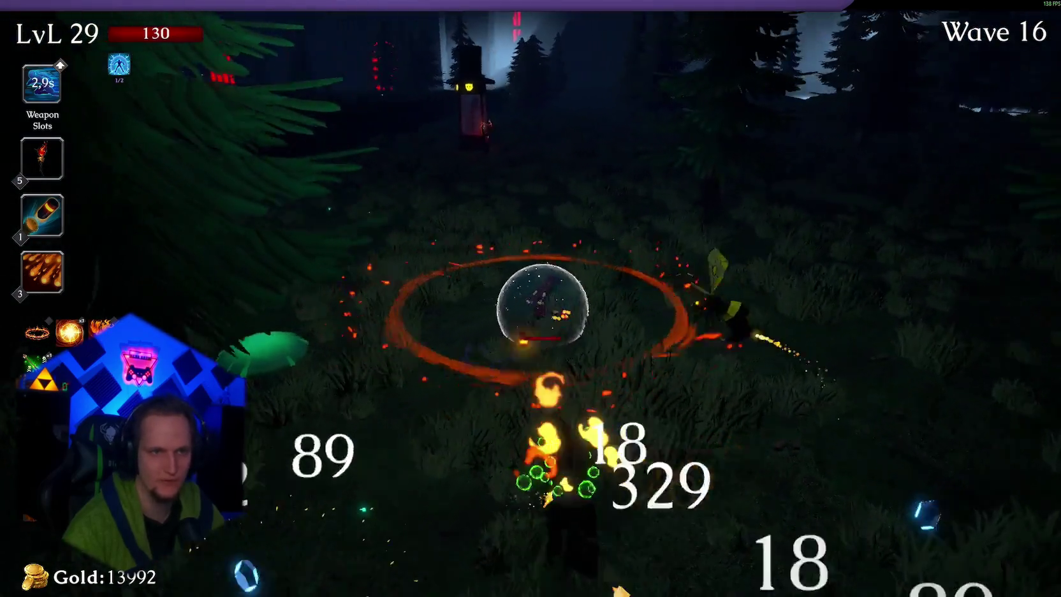
key("a")
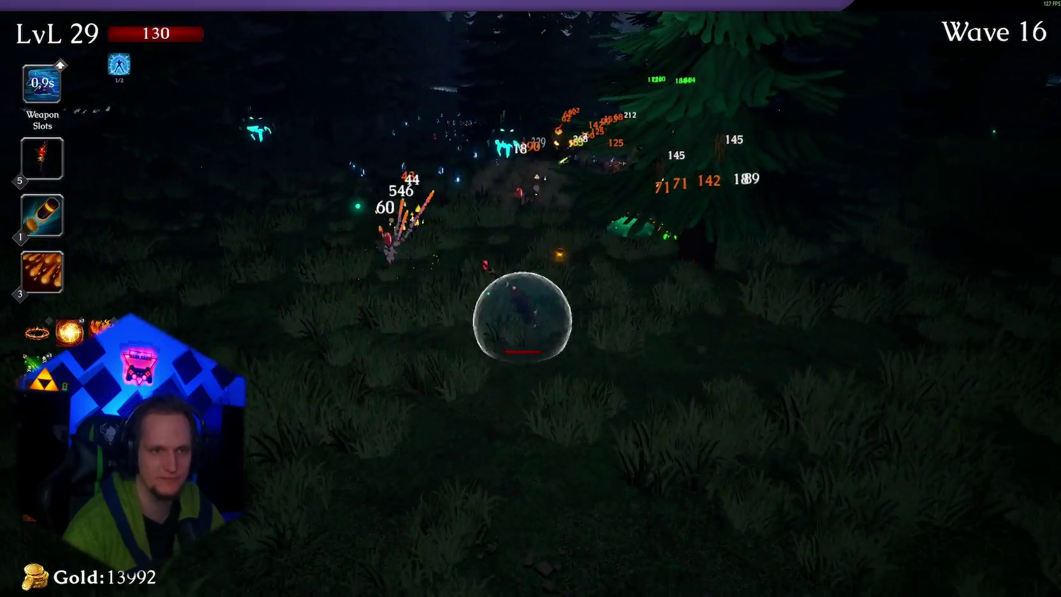
key("space")
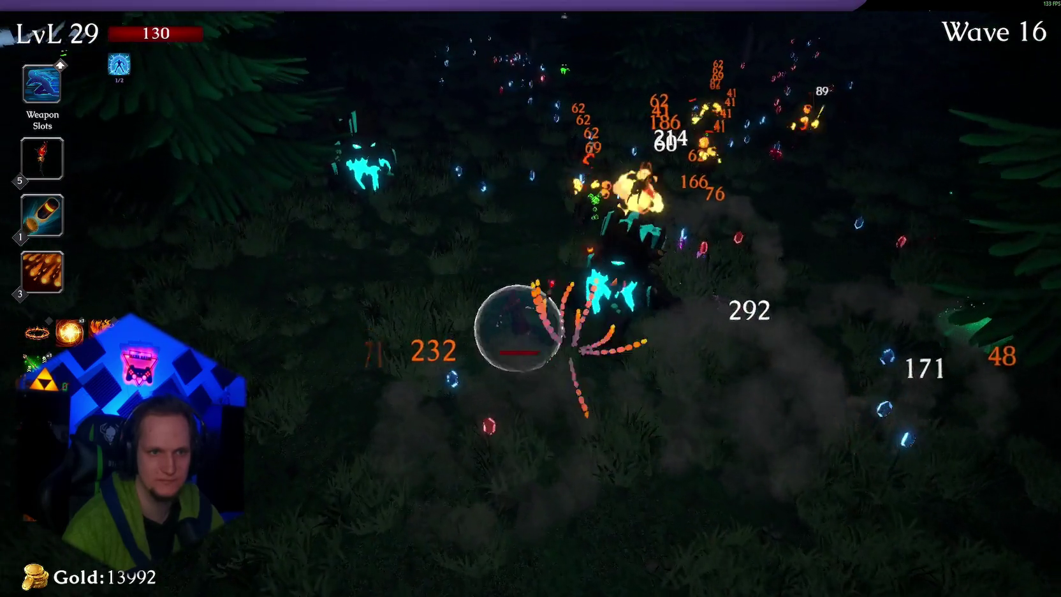
Weave down, left and up past the totem toward the golem and rocks
key("s")
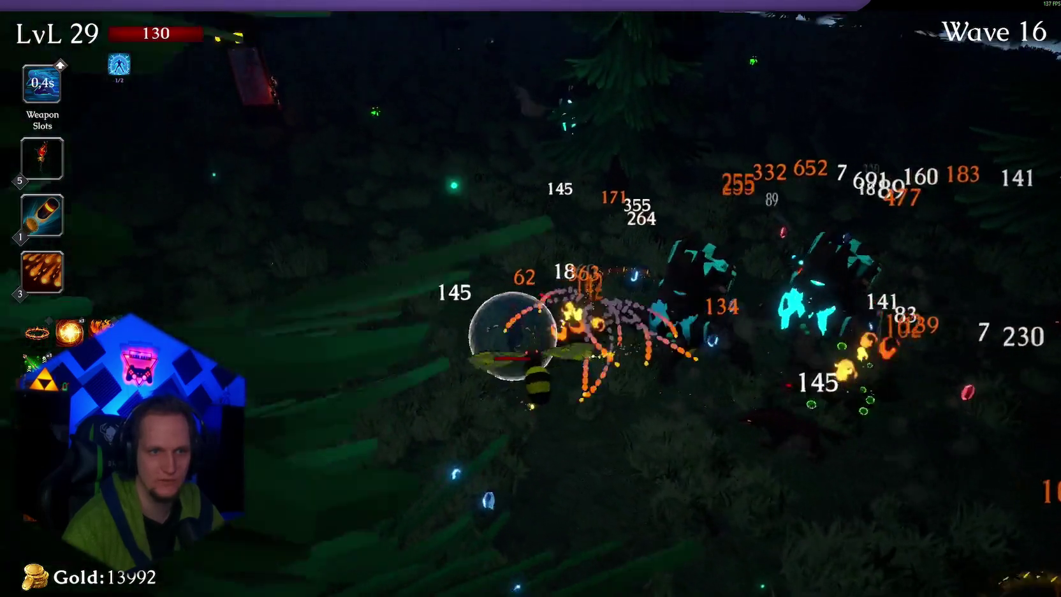
key("a")
key("w")
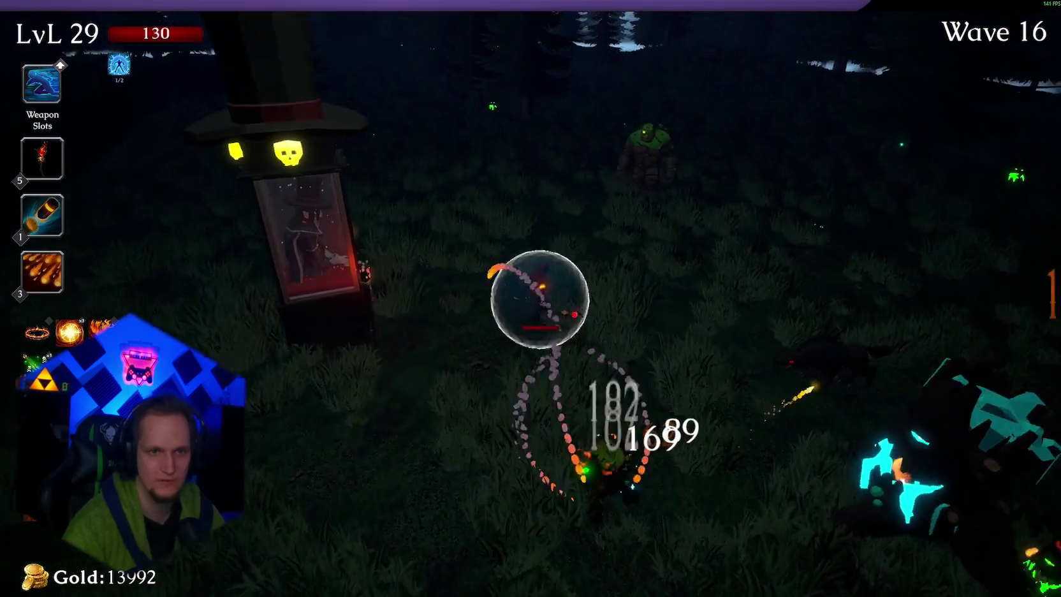
key("d")
key("w")
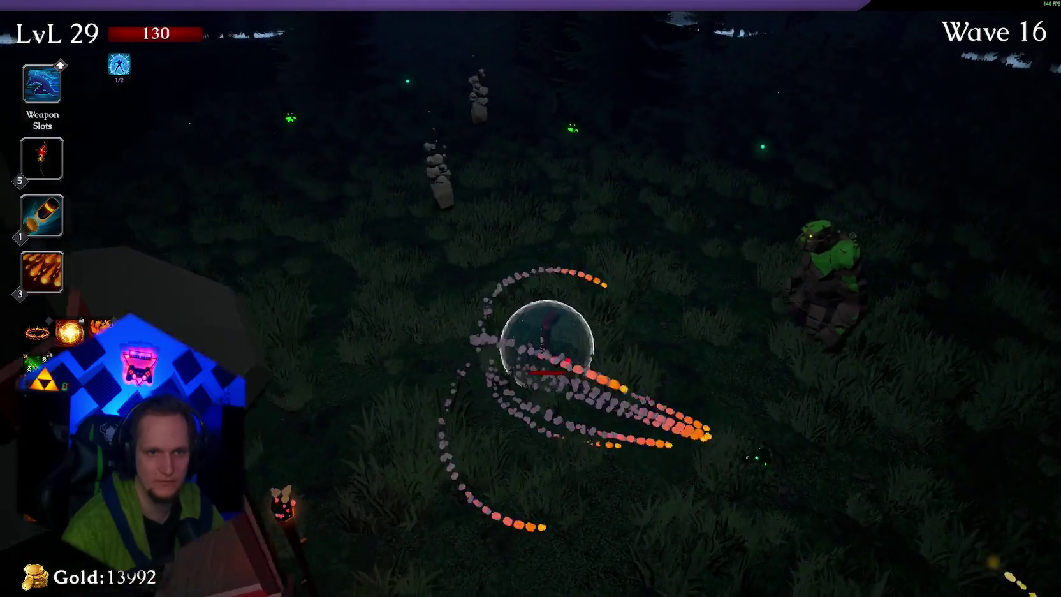
key("w")
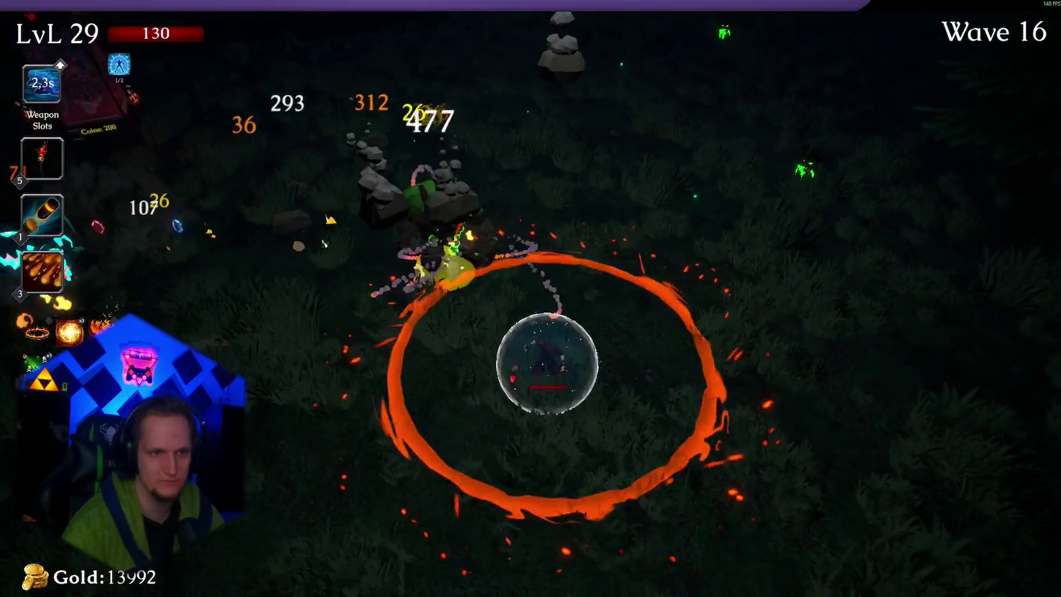
key("w")
key("s")
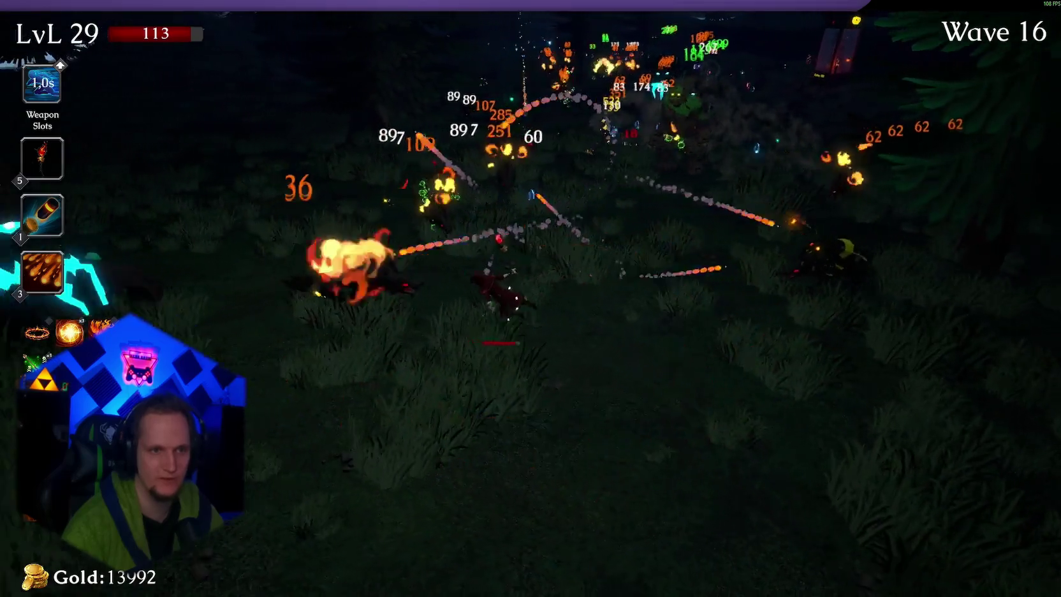
Circle around the large pine and dash twice to erupt fire rings, reaching wave 17
key("w")
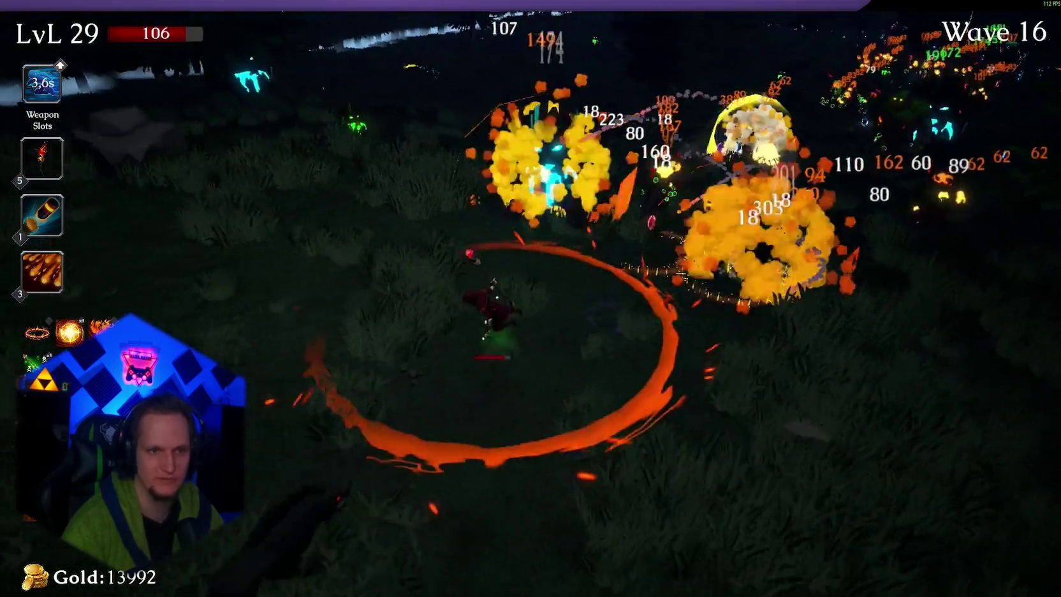
key("a")
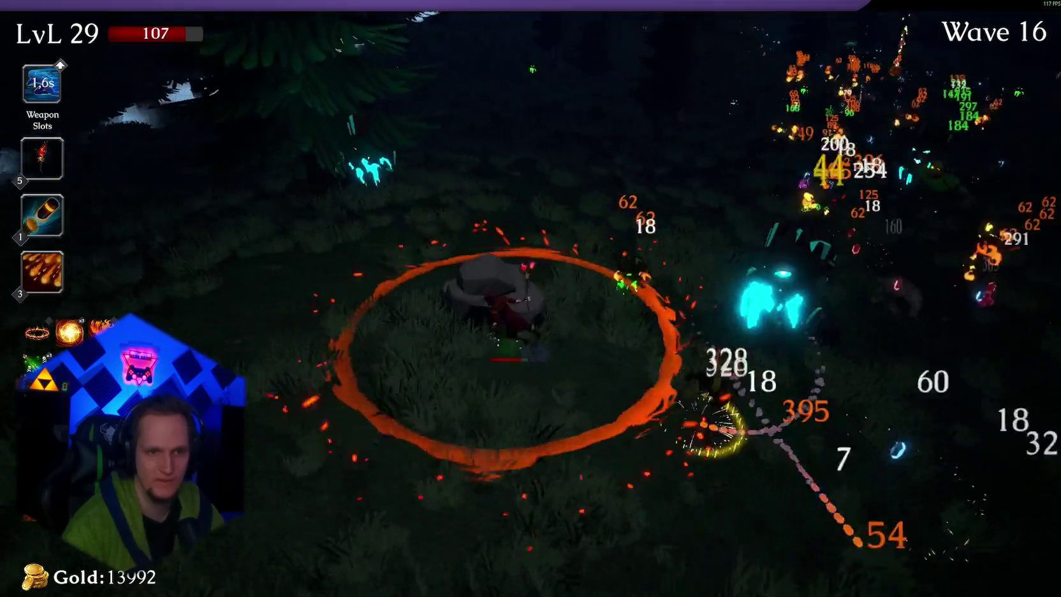
key("s")
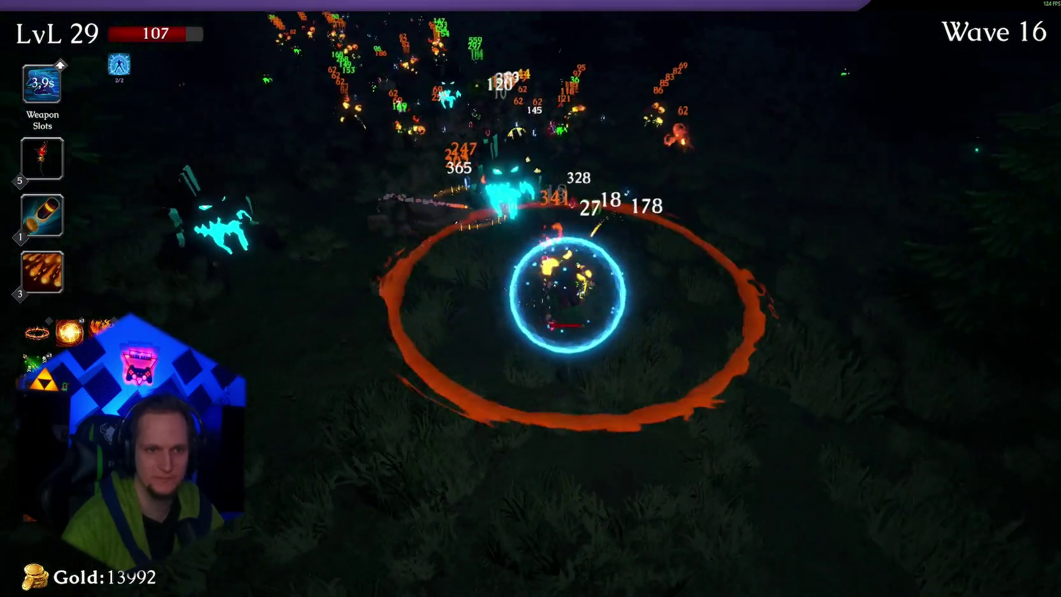
key("d")
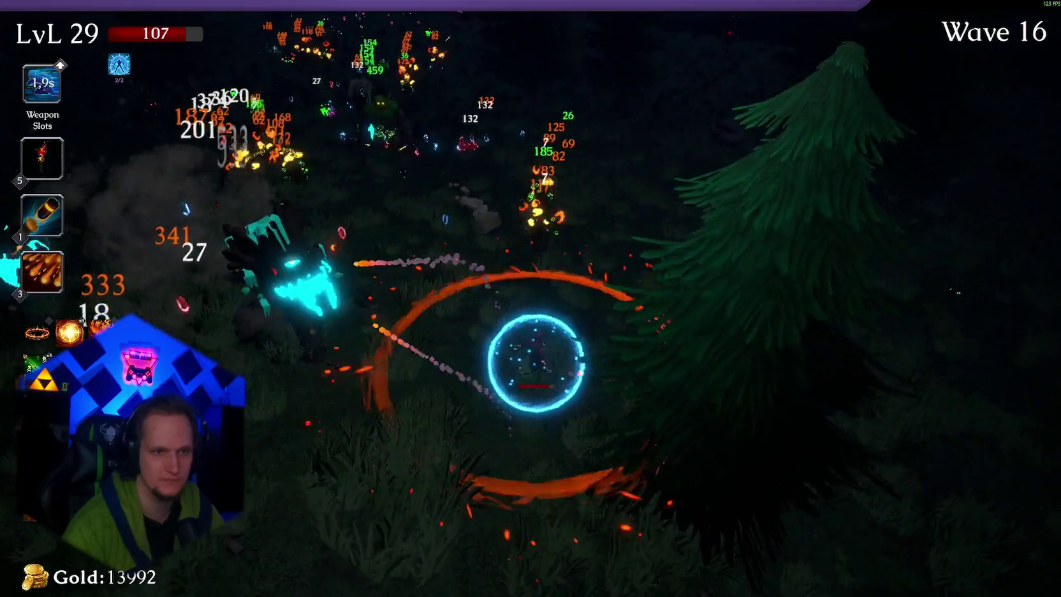
key("w")
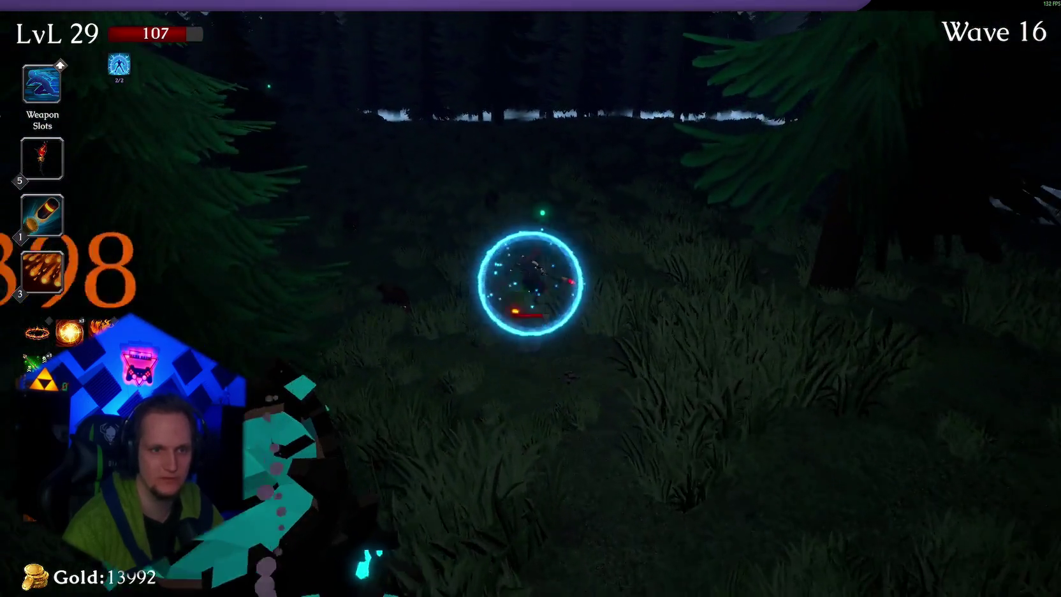
key("space")
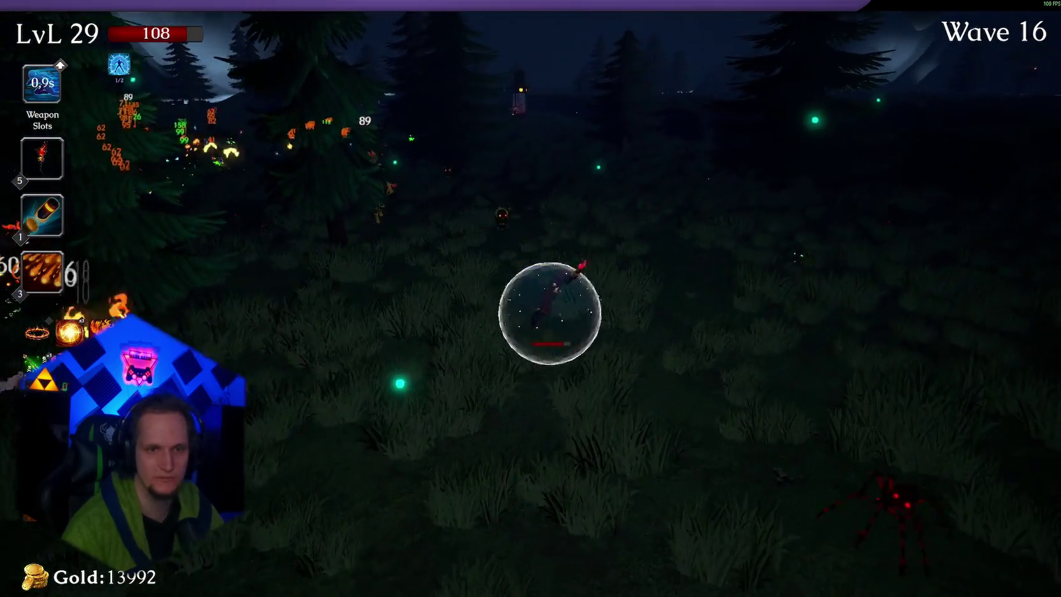
key("space")
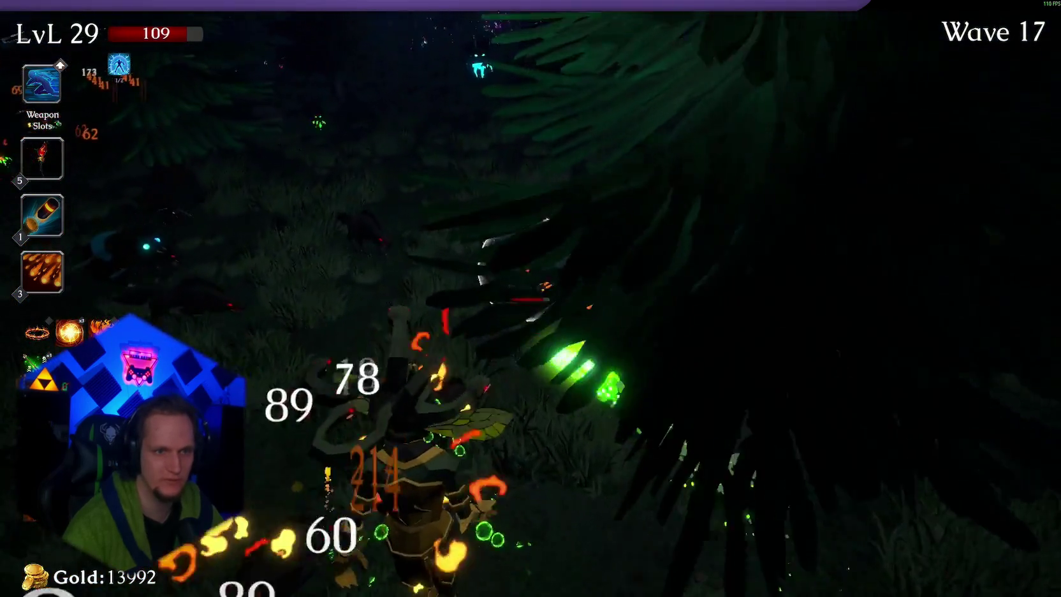
Gather scattered gems to reach level 30 and take the Darkstep movement-speed upgrade
key("space")
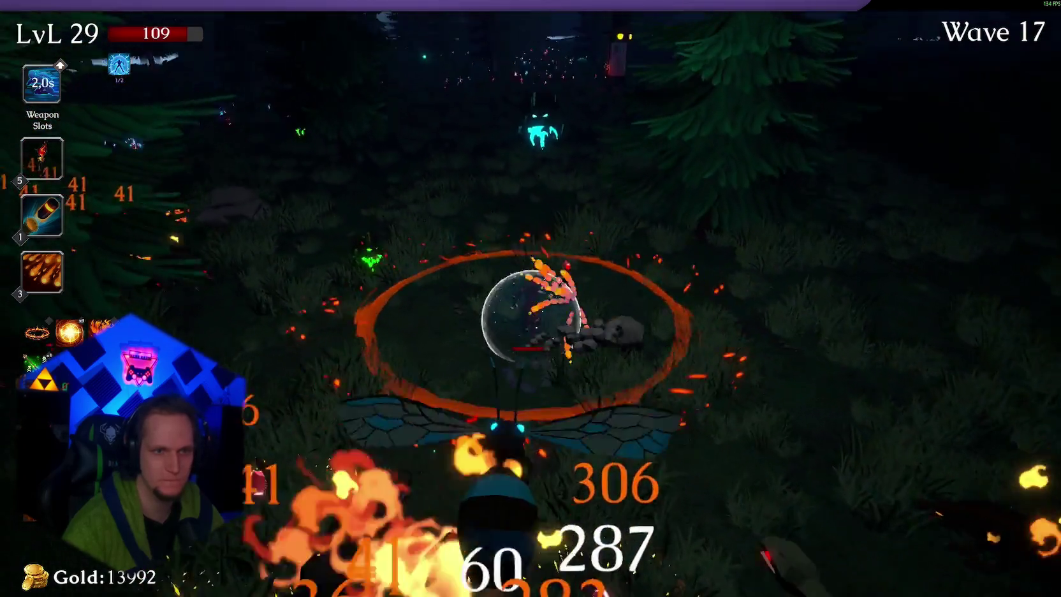
key("w")
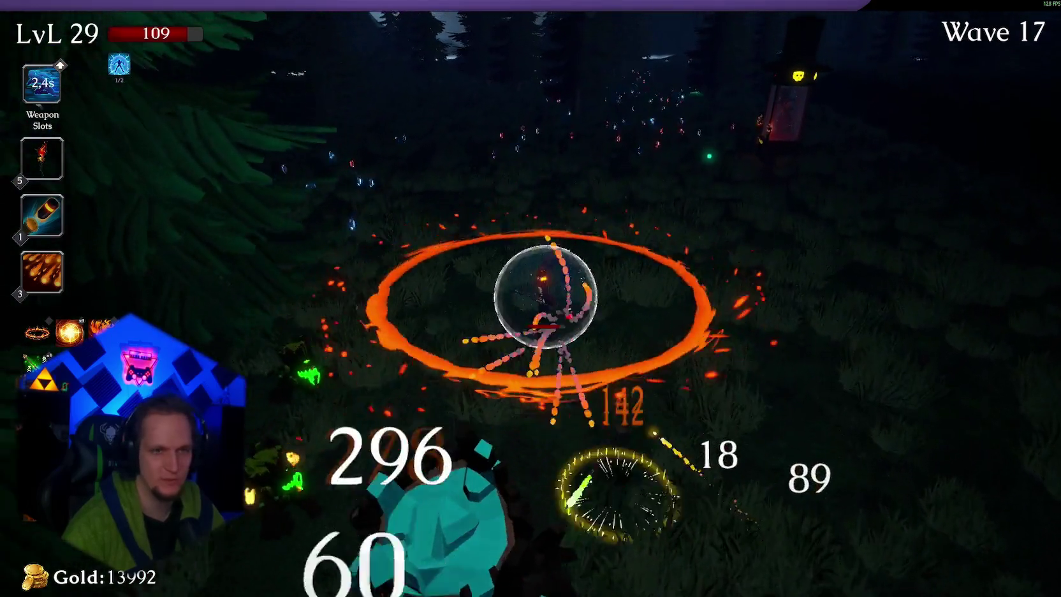
key("w")
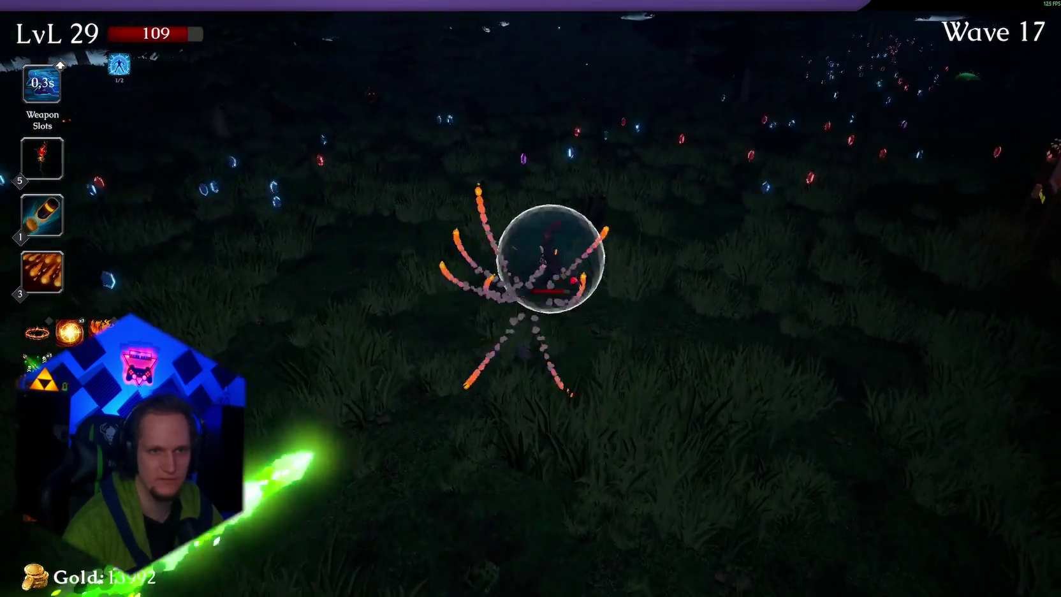
key("w")
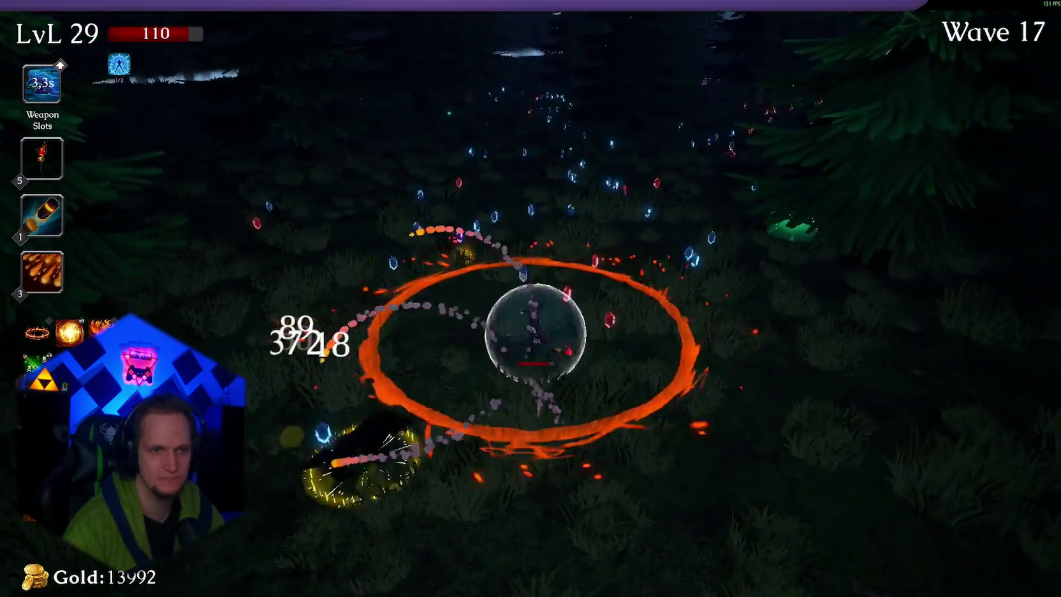
key("w")
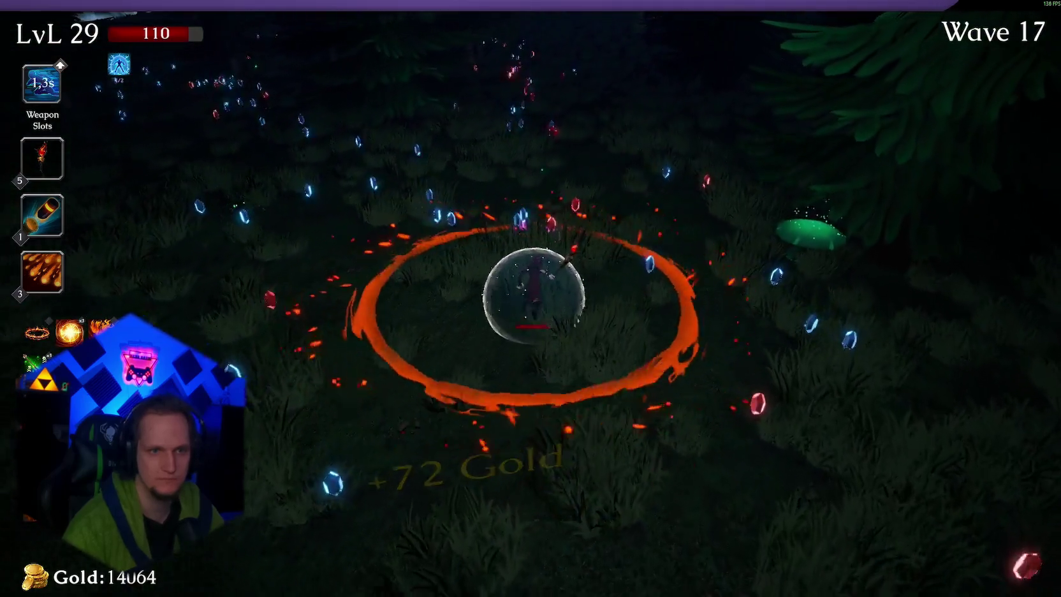
key("a")
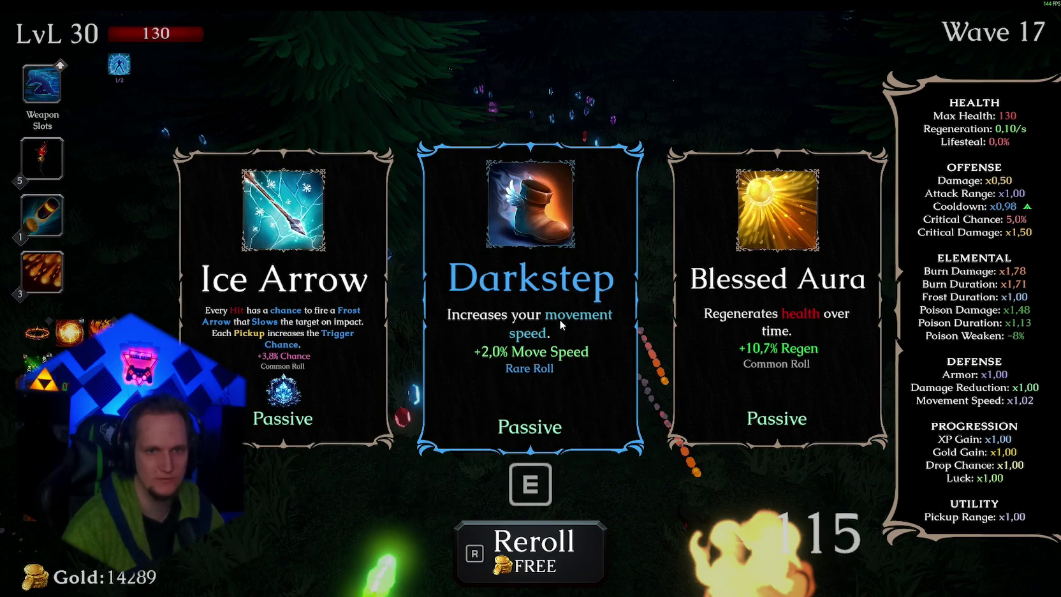
left_click(574, 339)
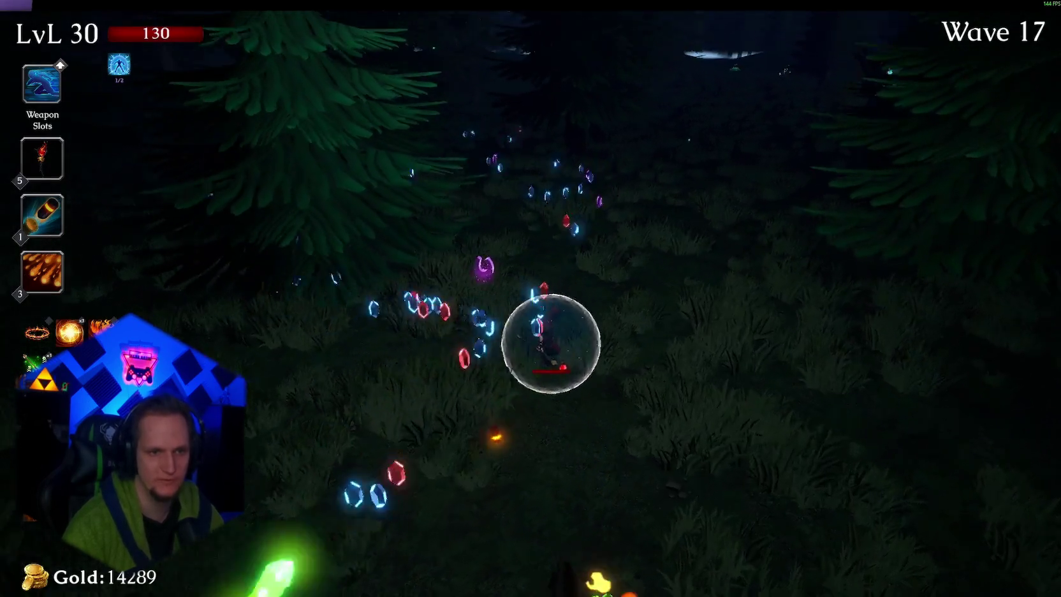
Dash through the forest, collect the Fire Arrow reward, and gather gems to level 31
key("w")
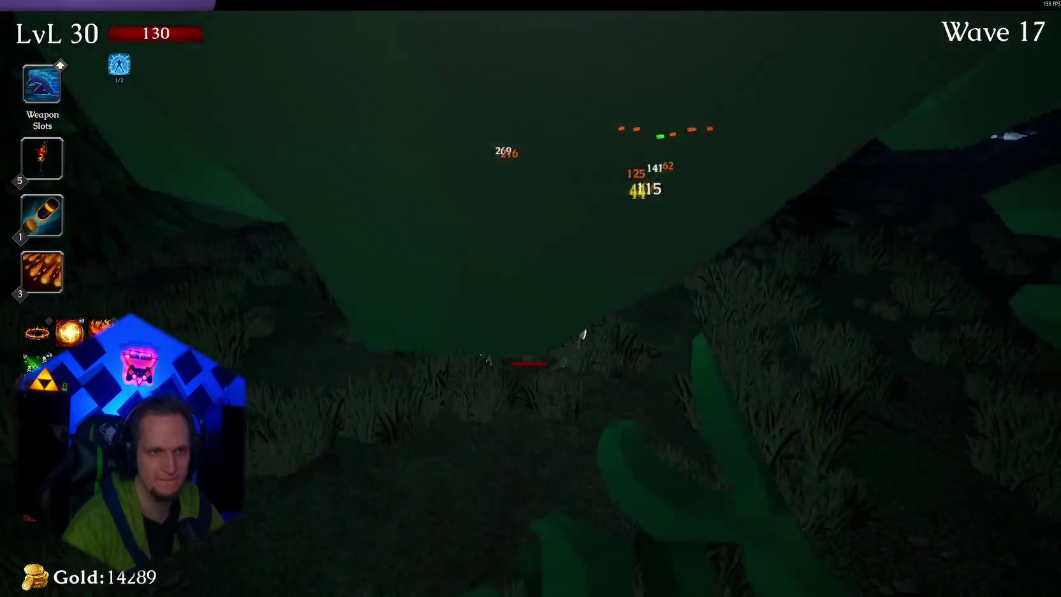
key("w")
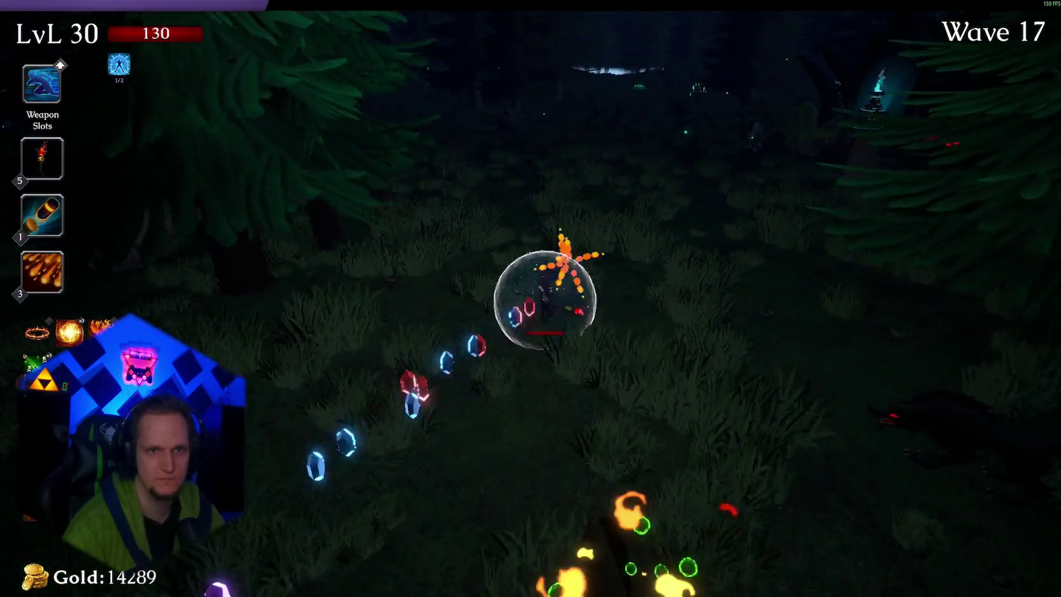
key("w")
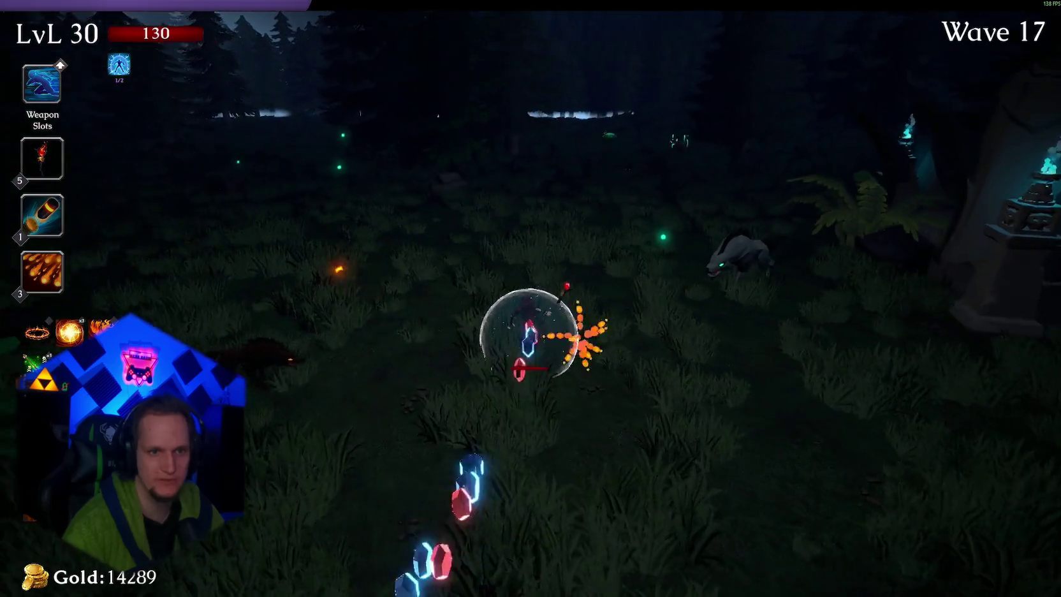
key("space")
key("w")
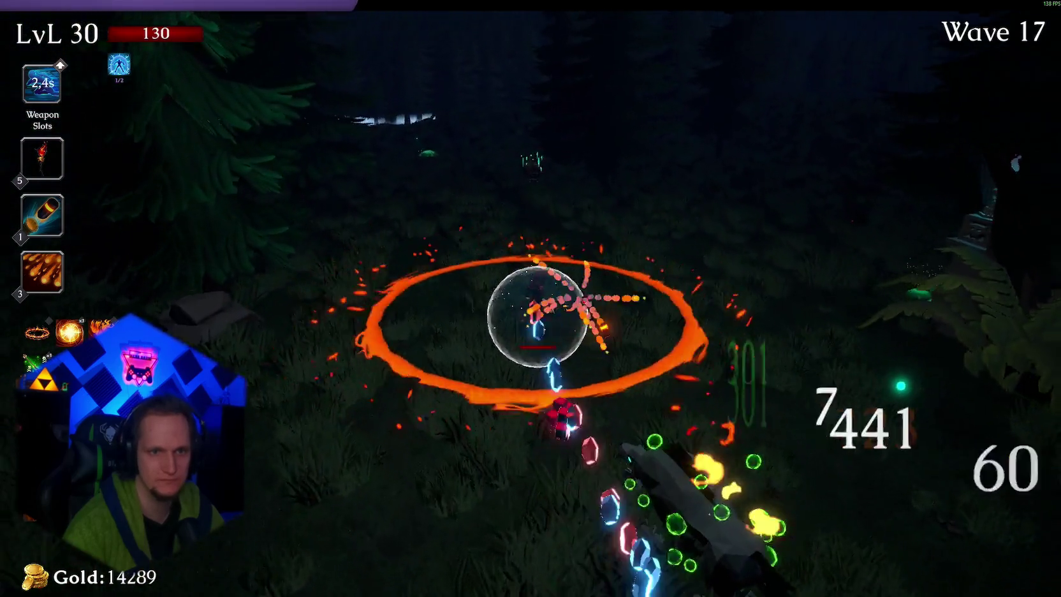
key("w")
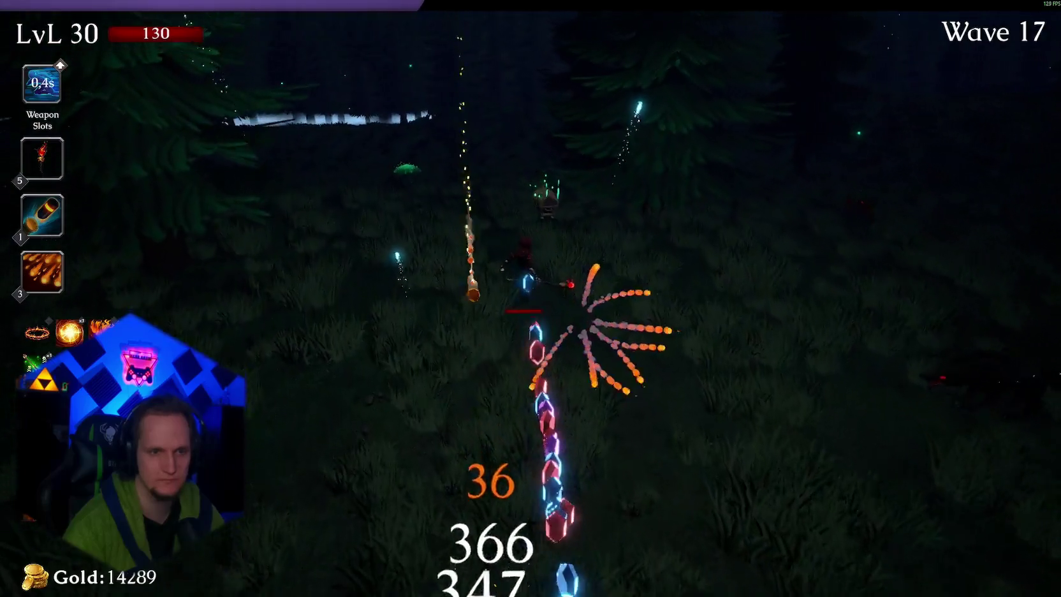
key("w")
key("space")
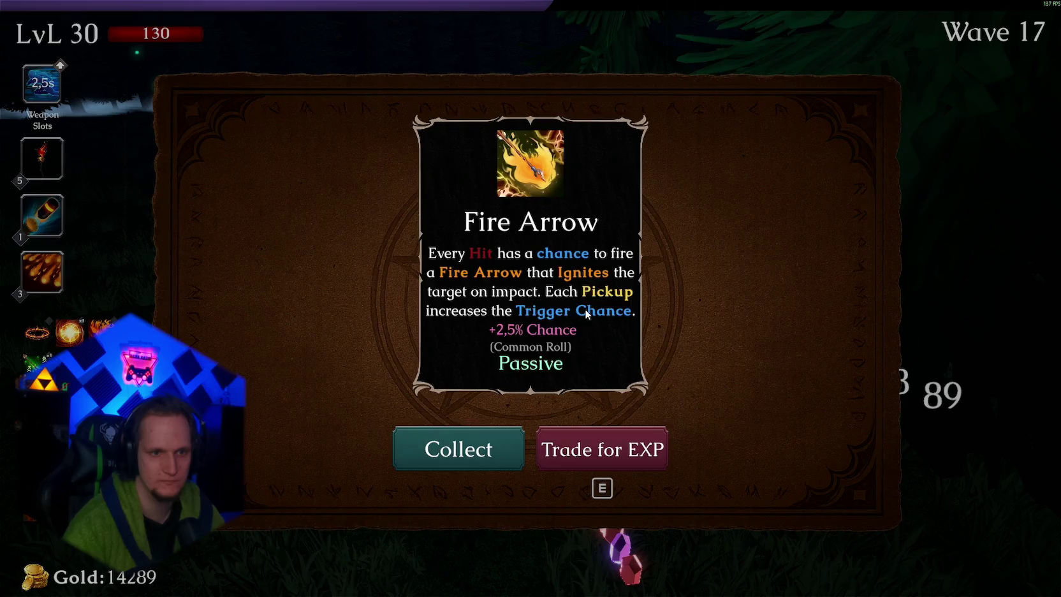
key("e")
key("w")
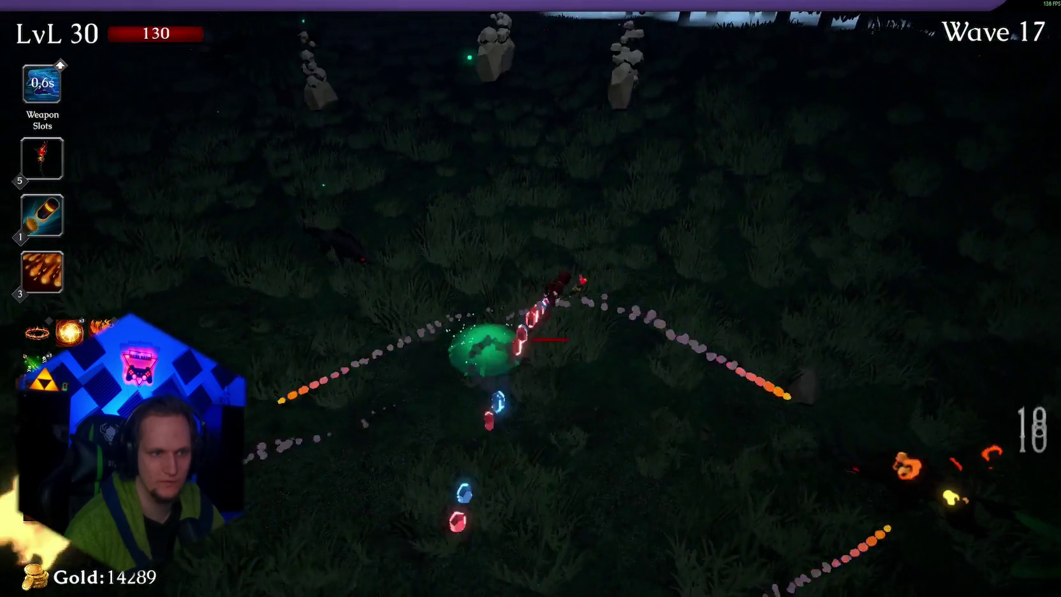
key("w")
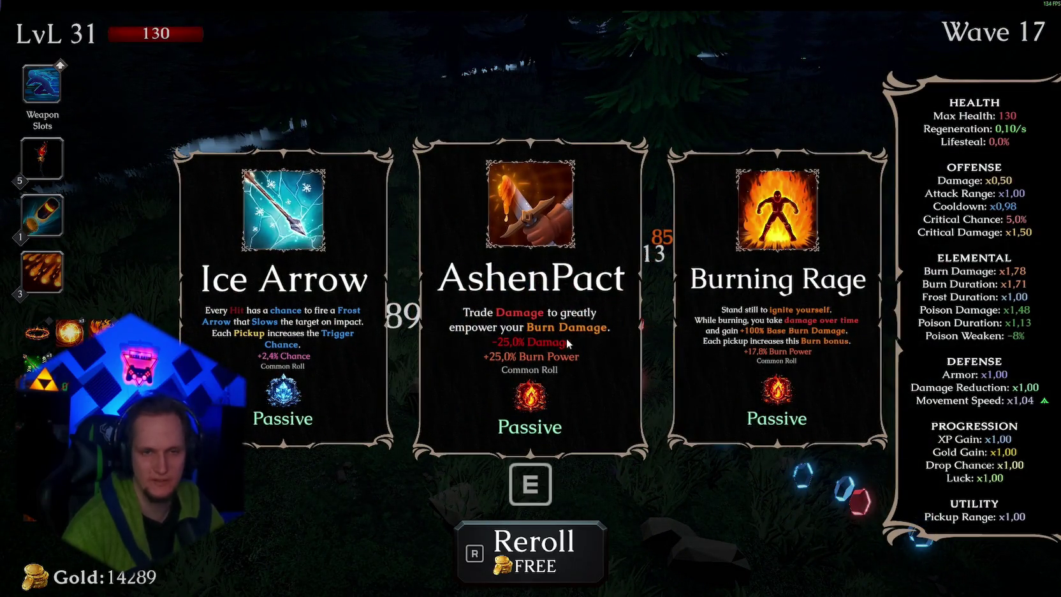
Take AshenPact, reroll for 50 gold, and pick Meteor to raise it to 4 weapons
left_click(588, 325)
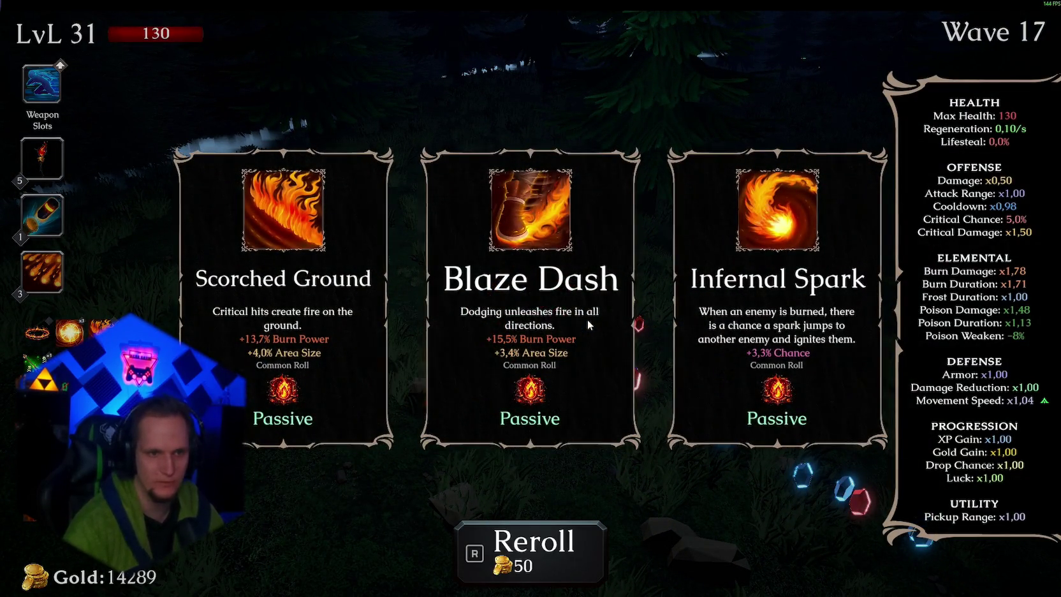
key("r")
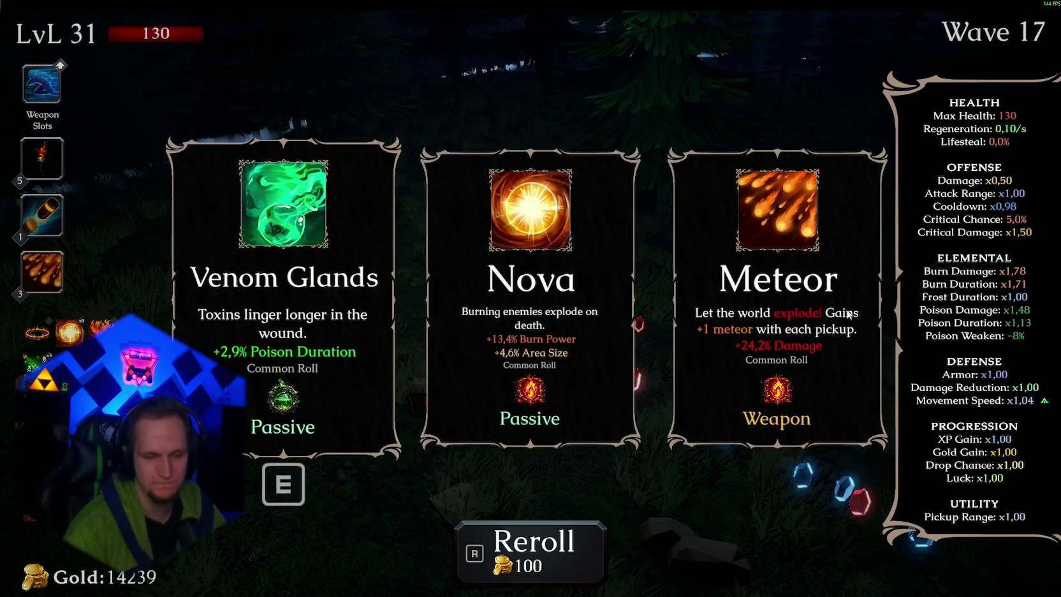
left_click(733, 306)
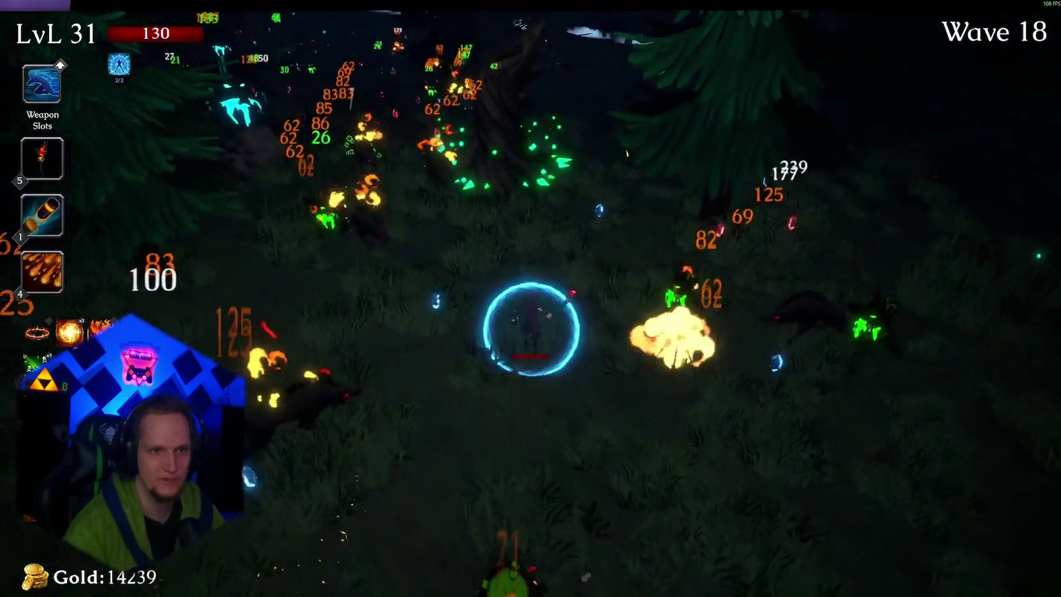
Trigger the shield ability twice while fighting through the wave 18 swarms
key("space")
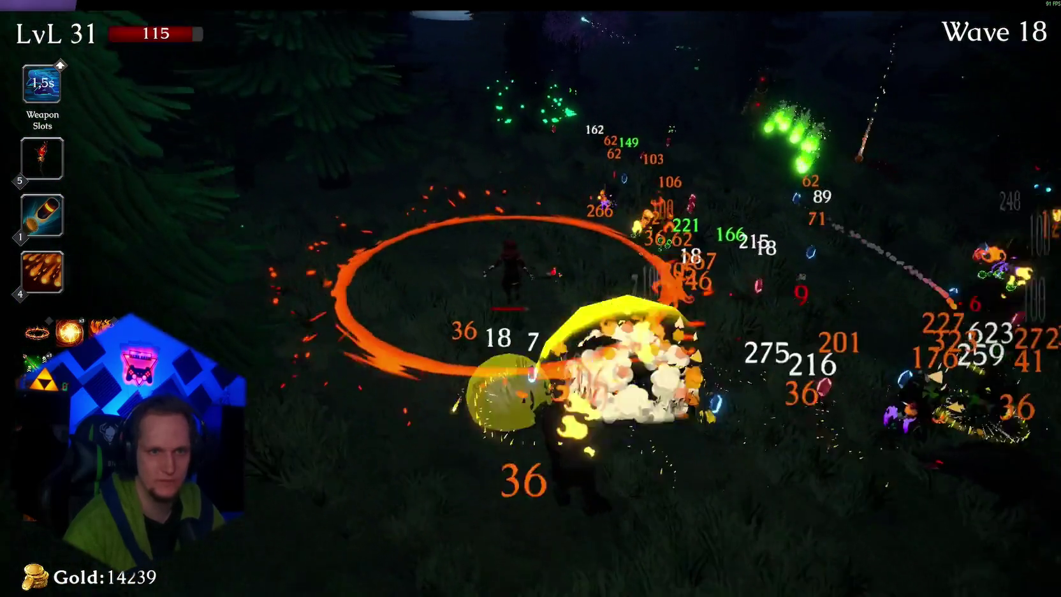
key("space")
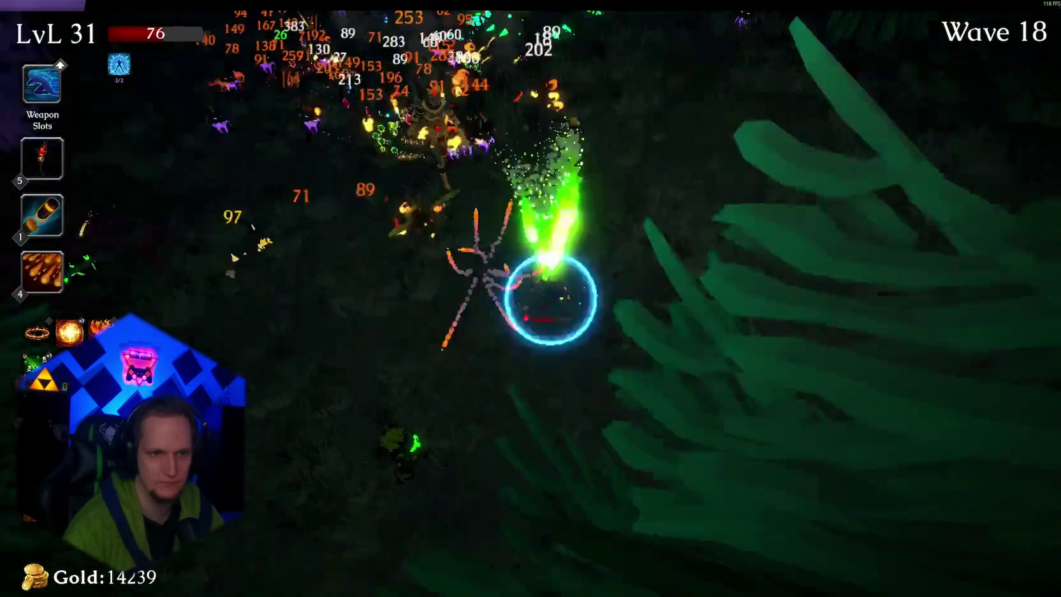
Dash to a new area and hold out until the Emberling +20,9% Burn Power reward appears
key("space")
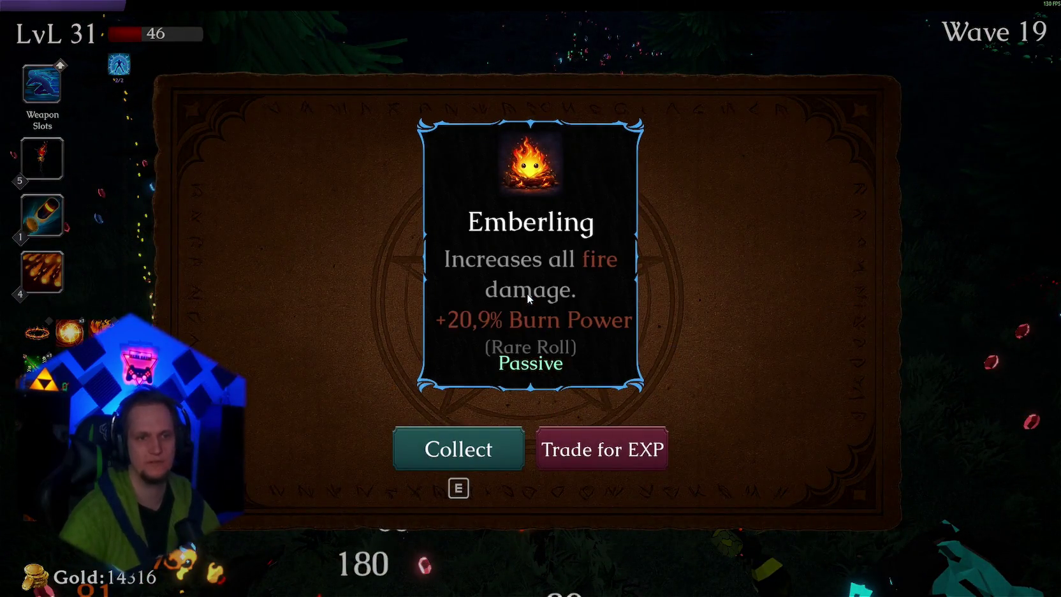
Collect the Emberling reward and head up and right into the wave 20 fight
key("e")
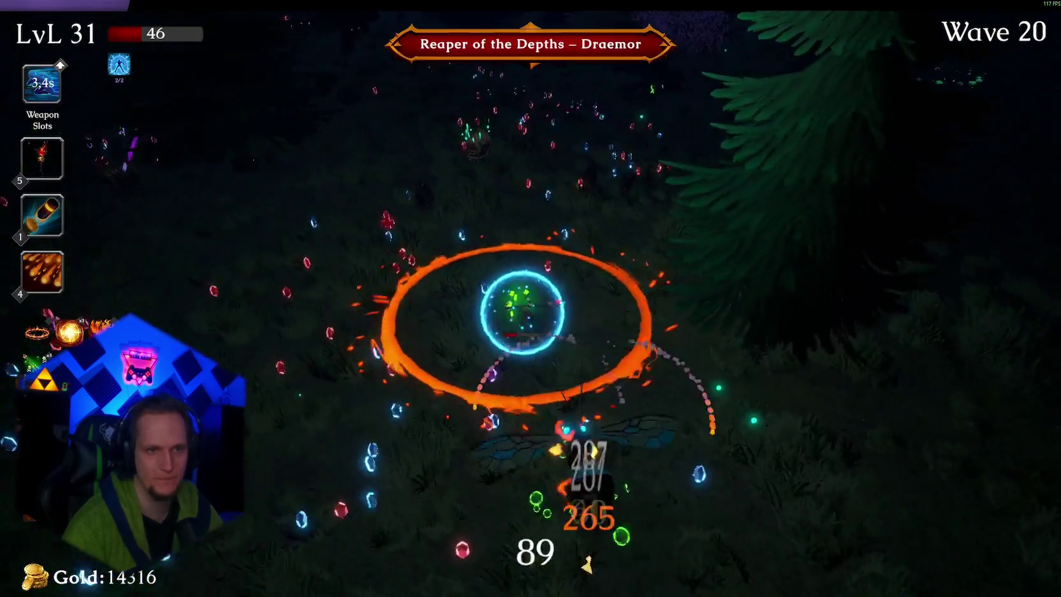
key("w")
key("d")
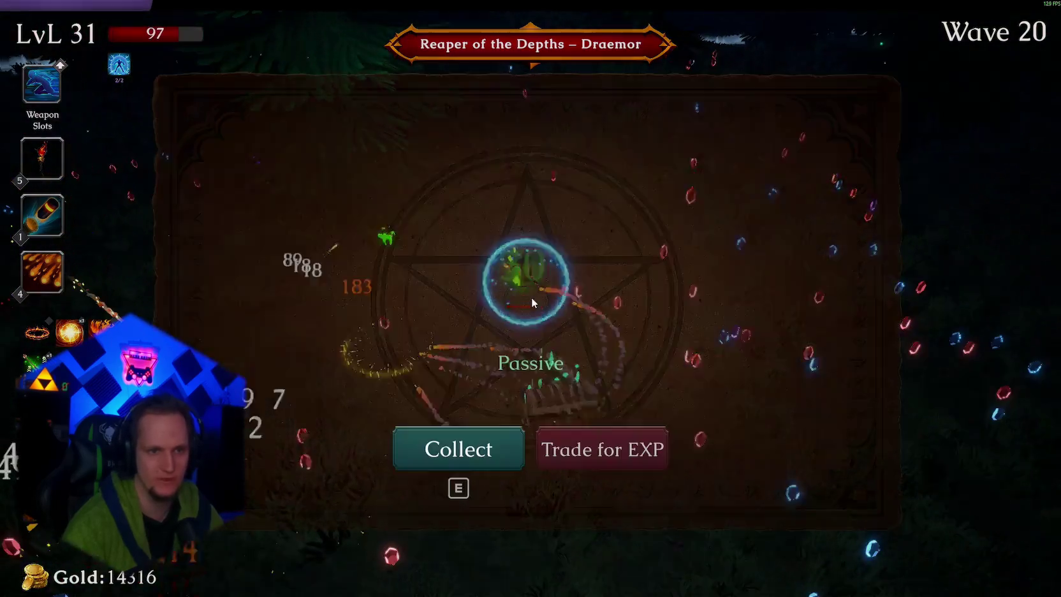
Collect the passive reward, slip left and down past the tree, then dash away
key("e")
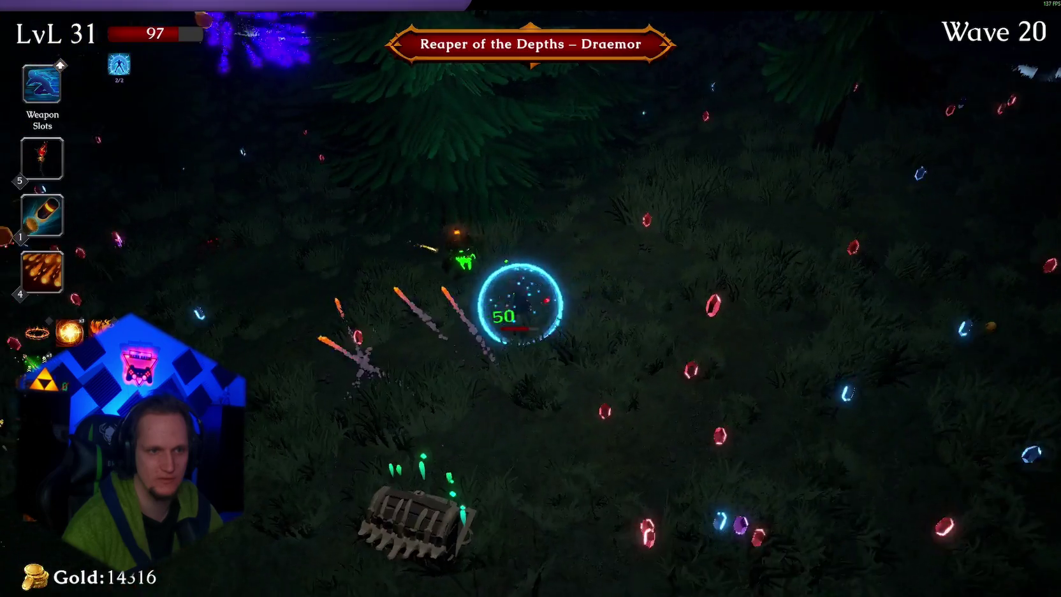
key("a")
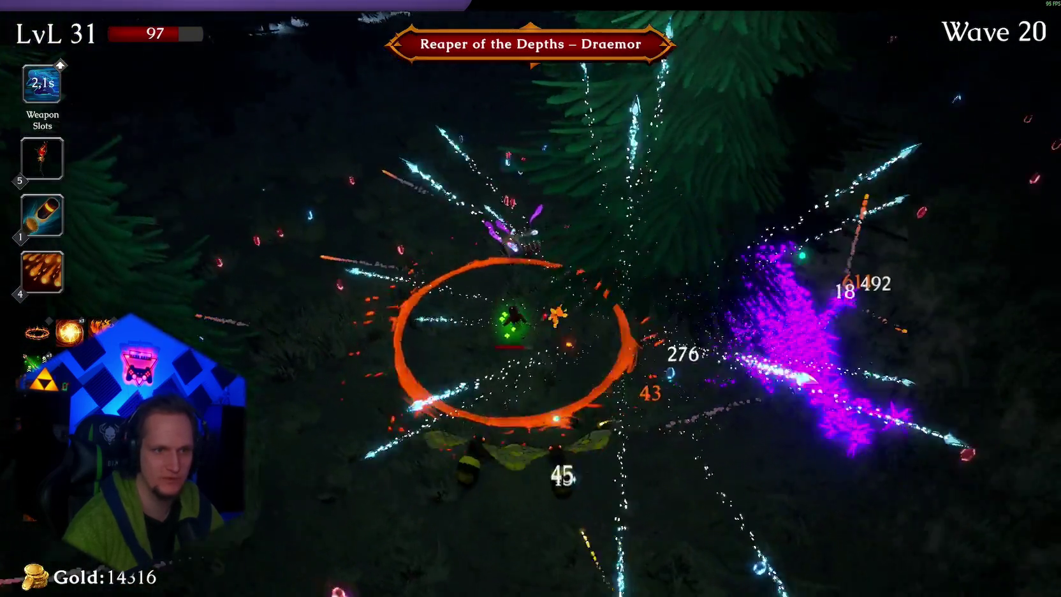
key("a")
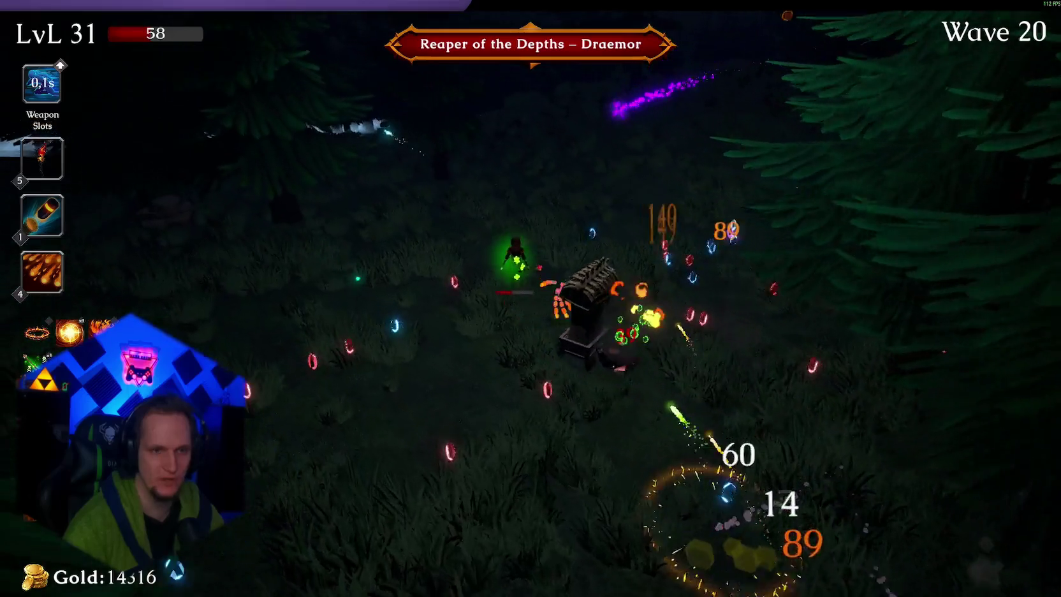
key("s")
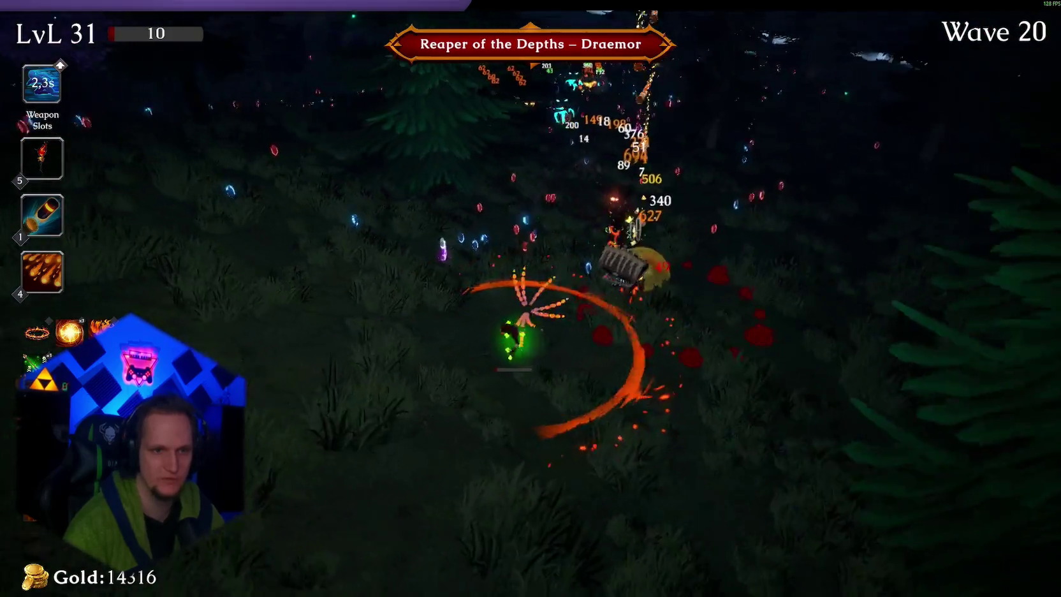
key("w")
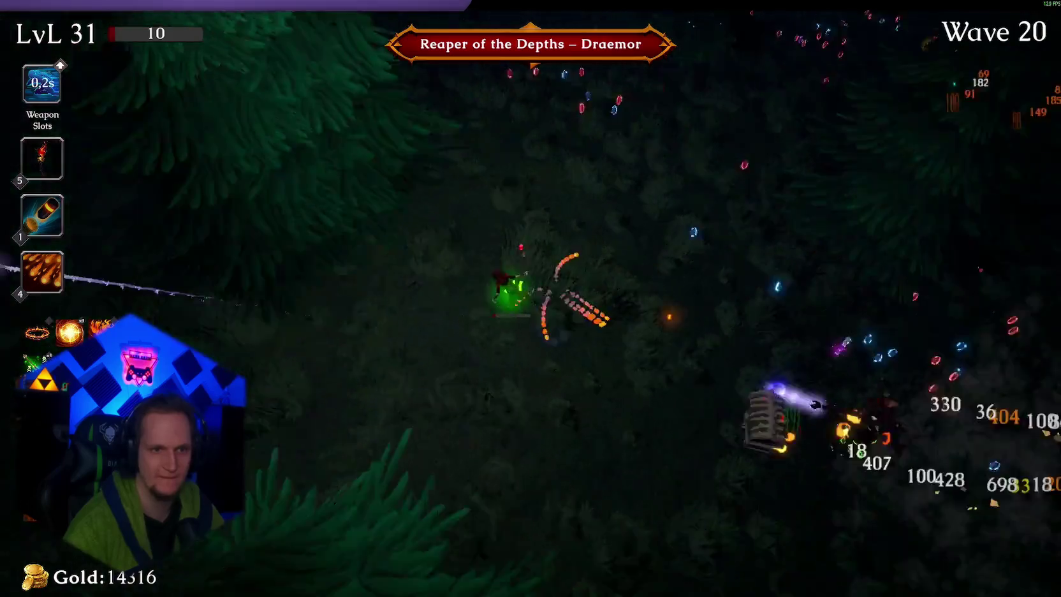
key("space")
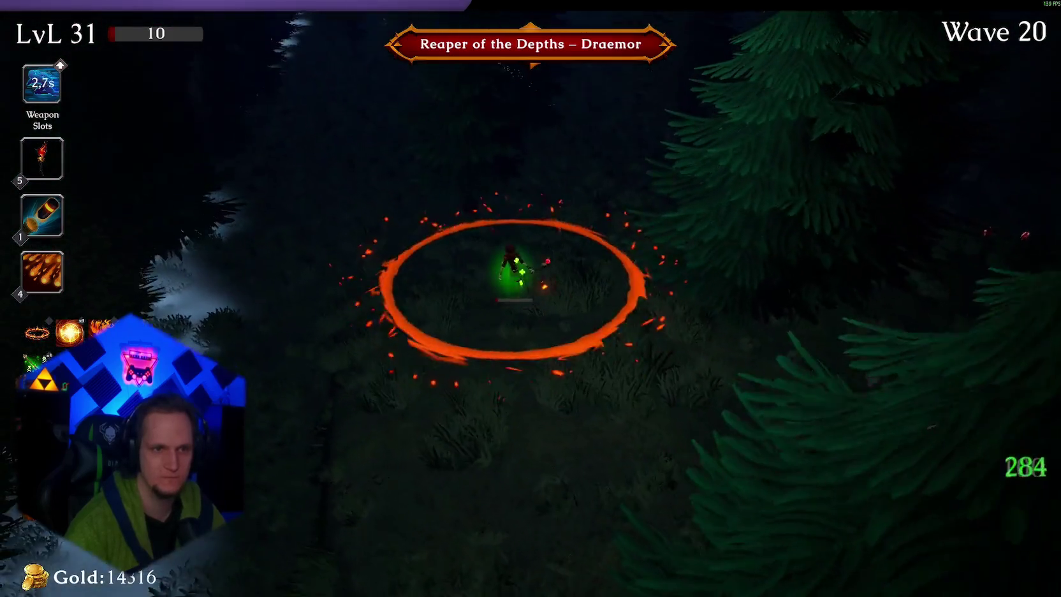
Move toward the chest and past the rock, dashing away from pursuing enemies
key("w")
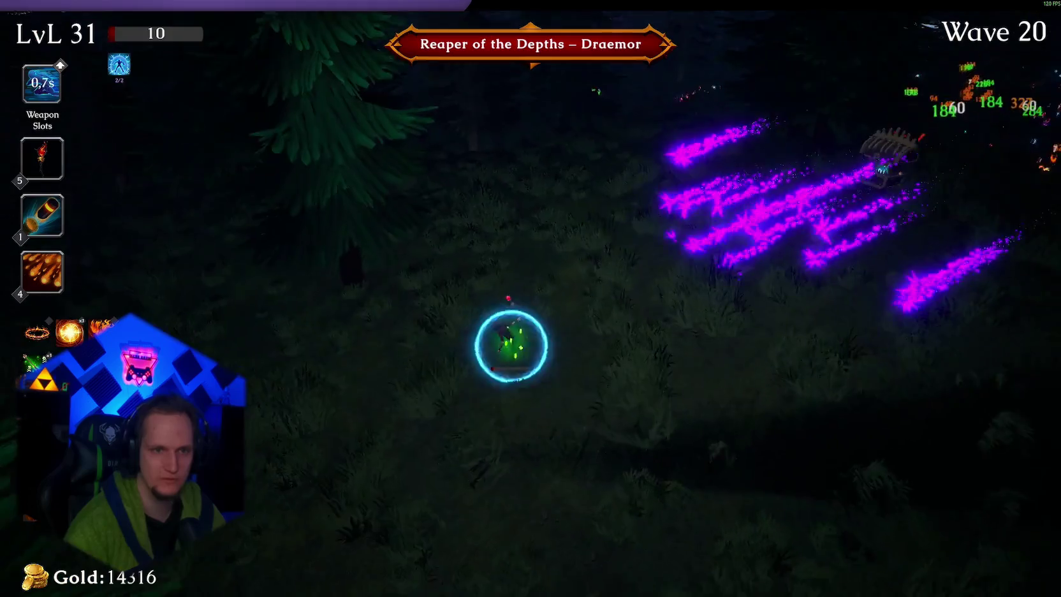
key("d")
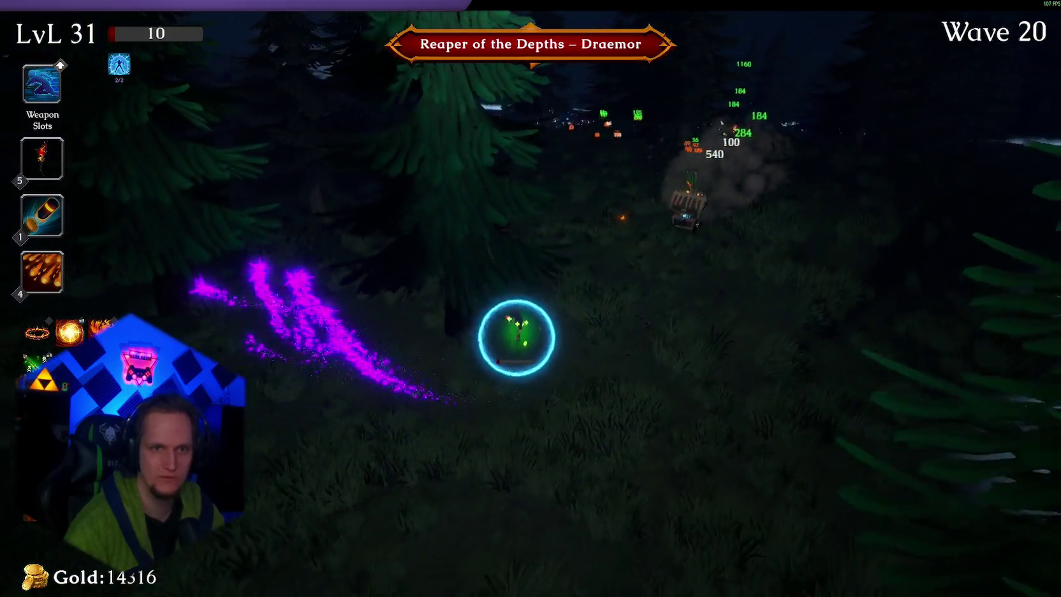
key("a")
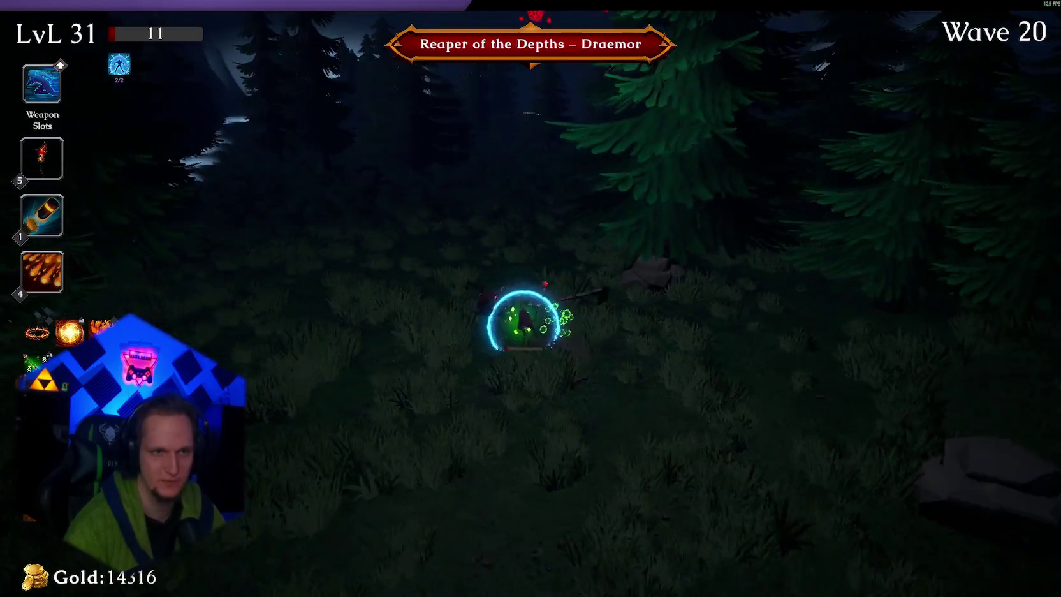
key("w")
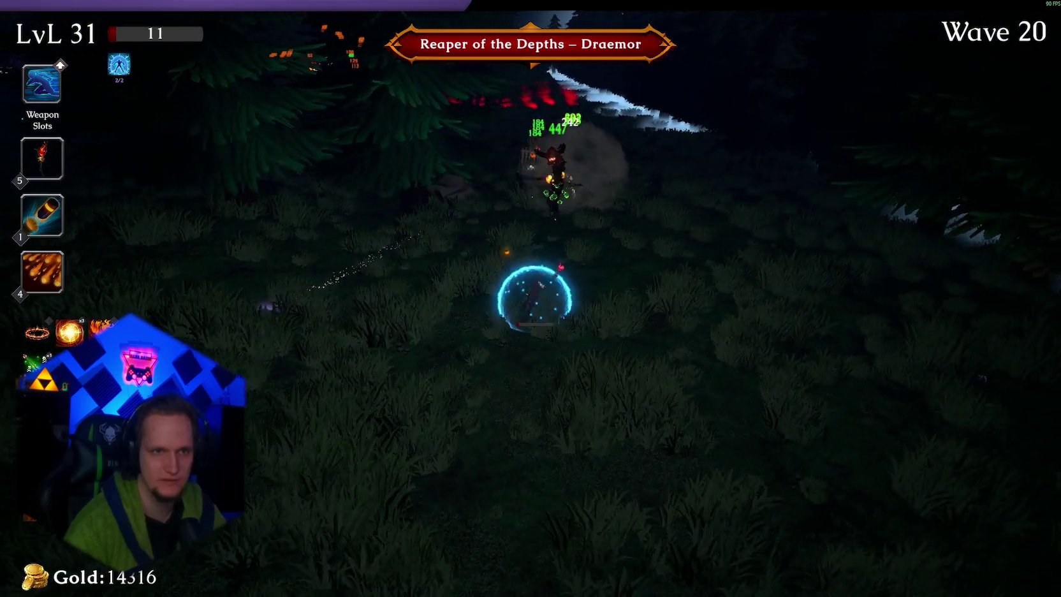
key("space")
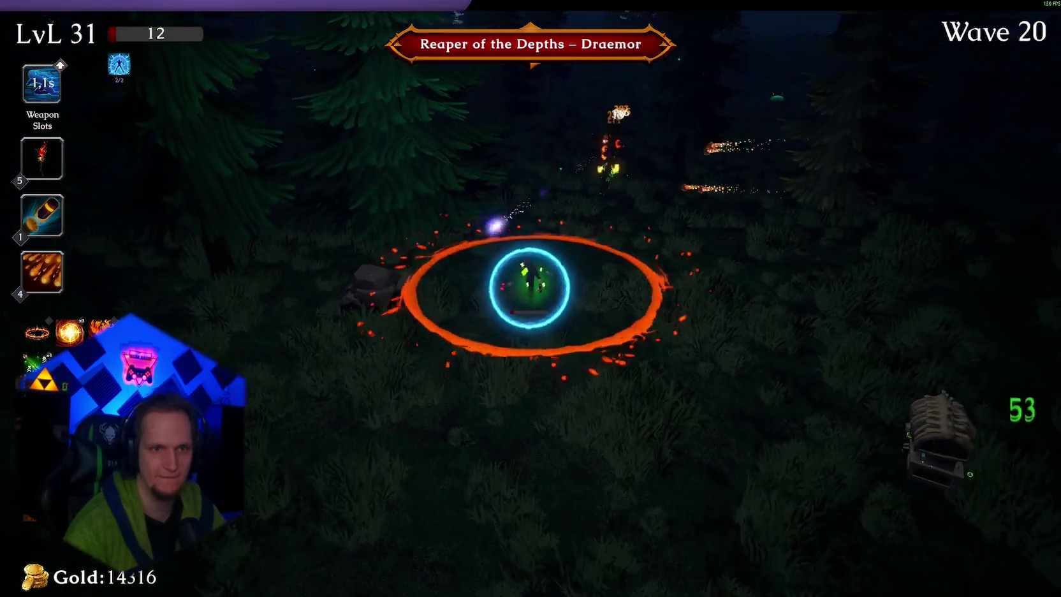
key("d")
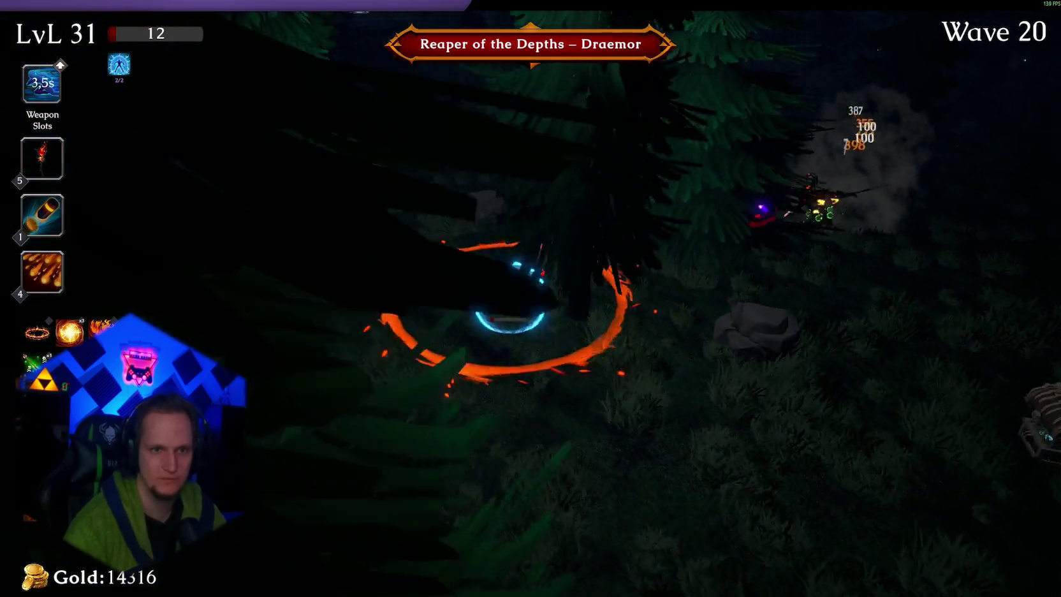
key("a")
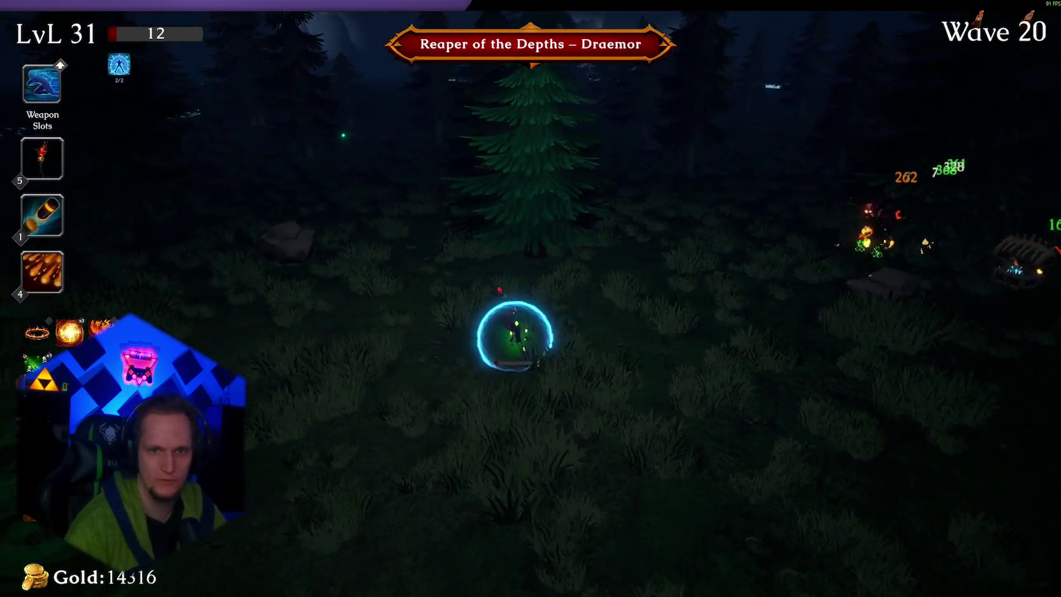
key("d")
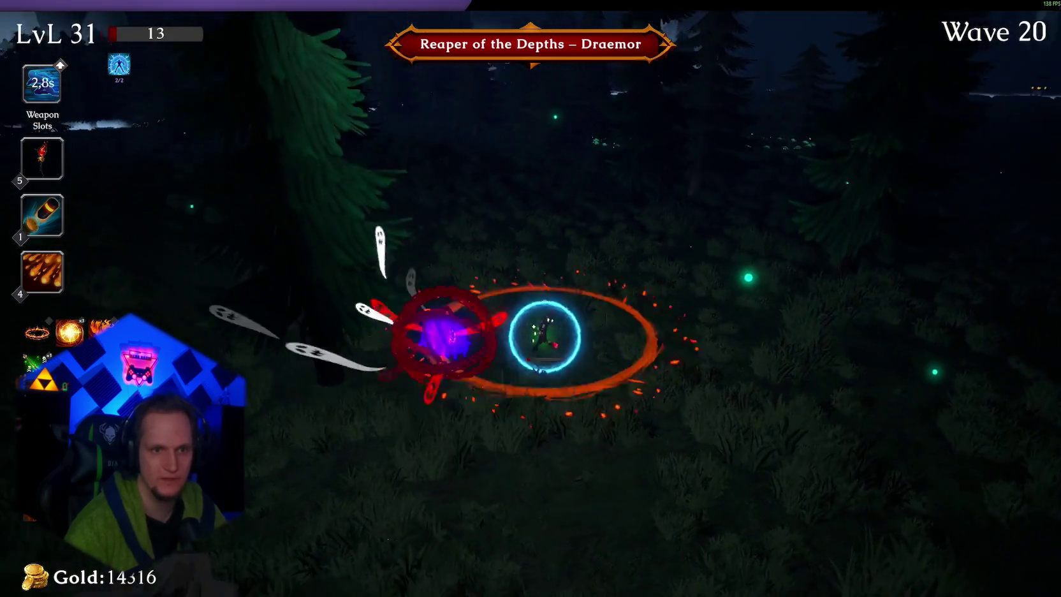
Walk up under the tree canopies and back away from the open clearing
key("w")
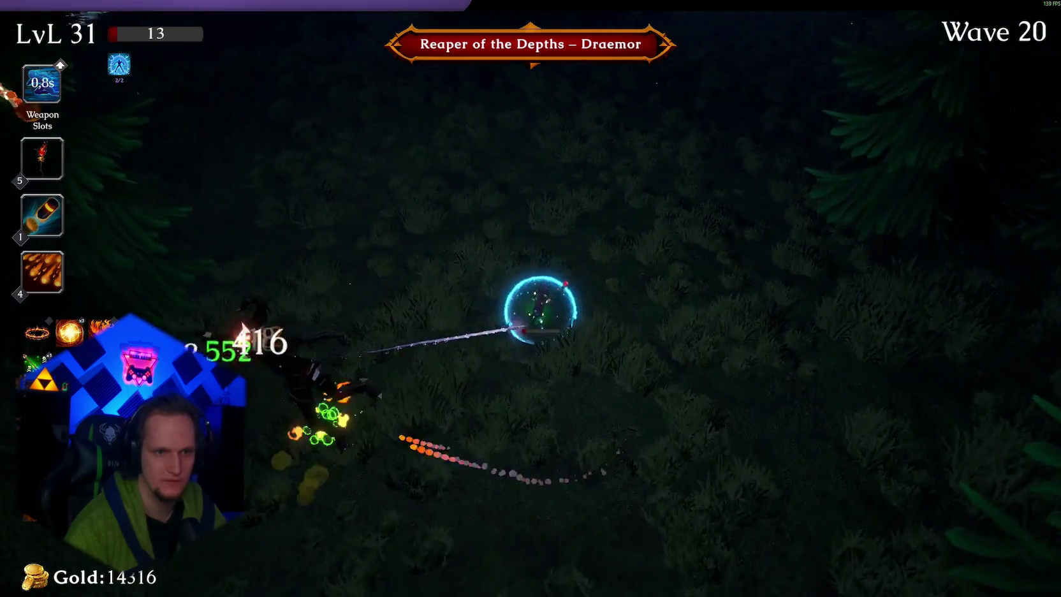
key("w")
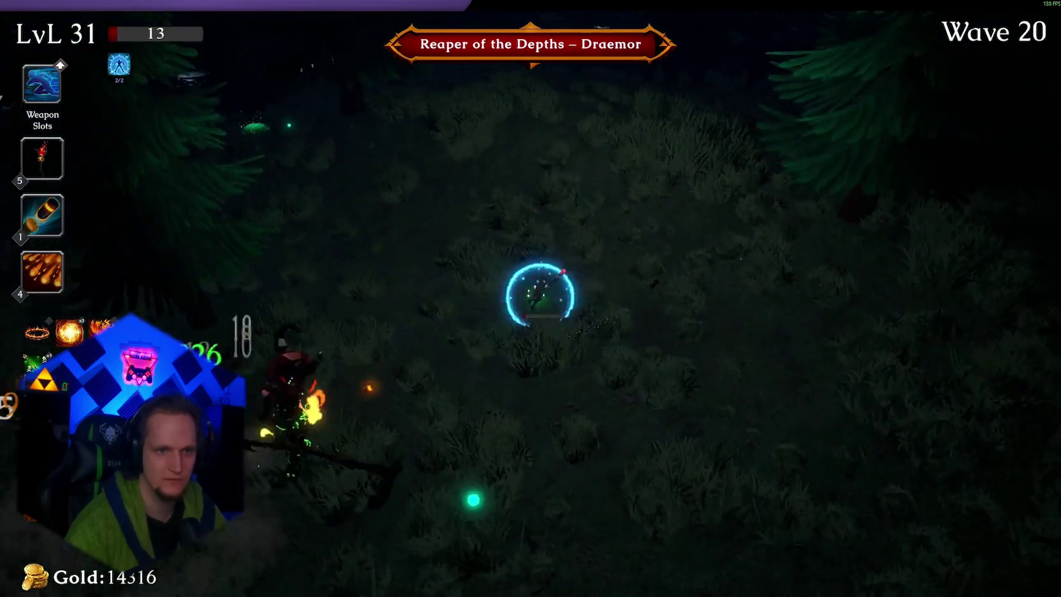
key("w")
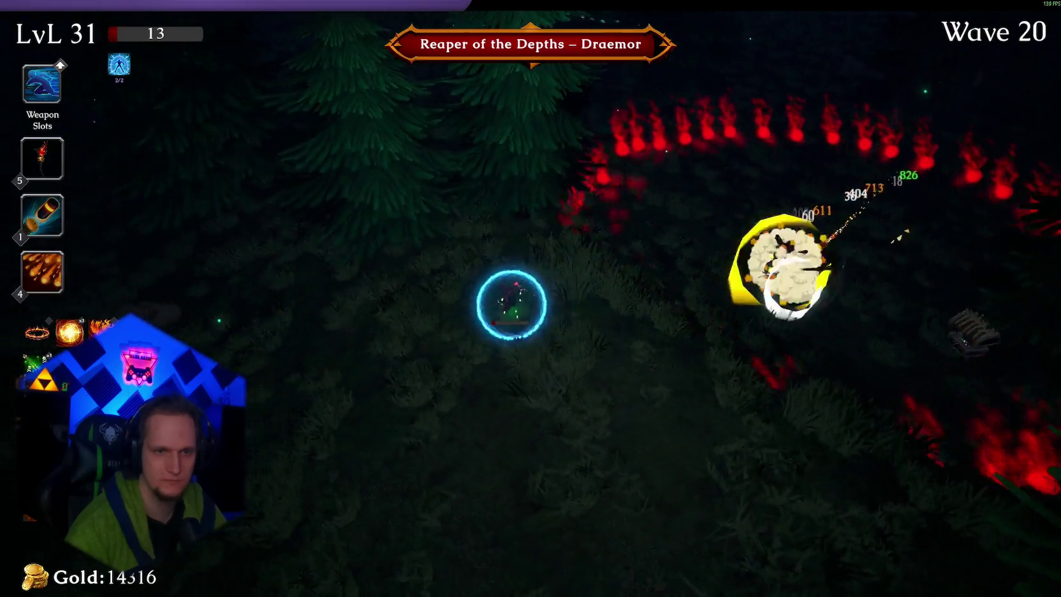
key("w")
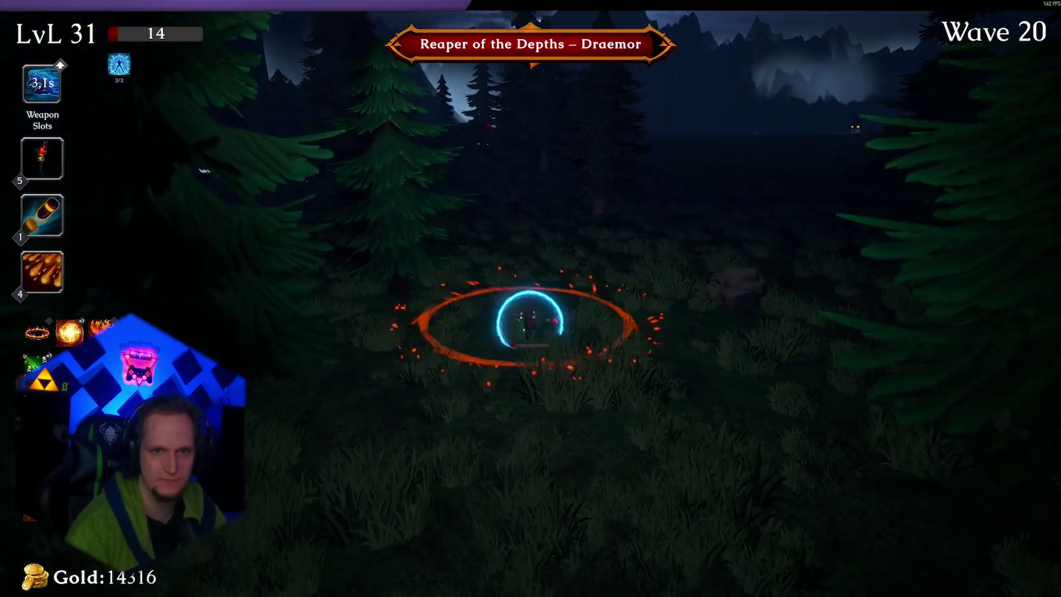
key("w")
key("s")
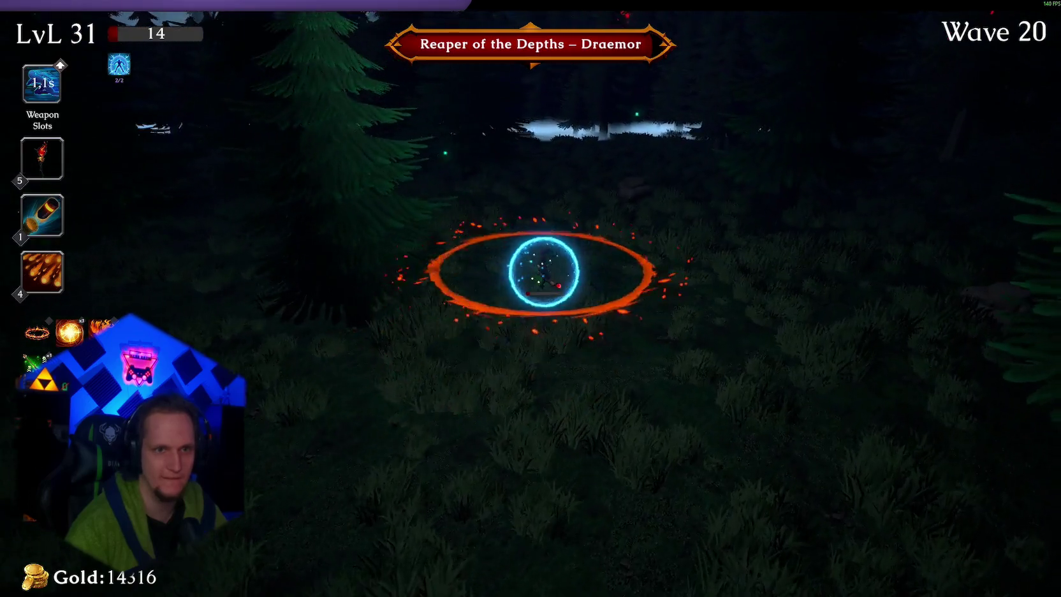
key("w")
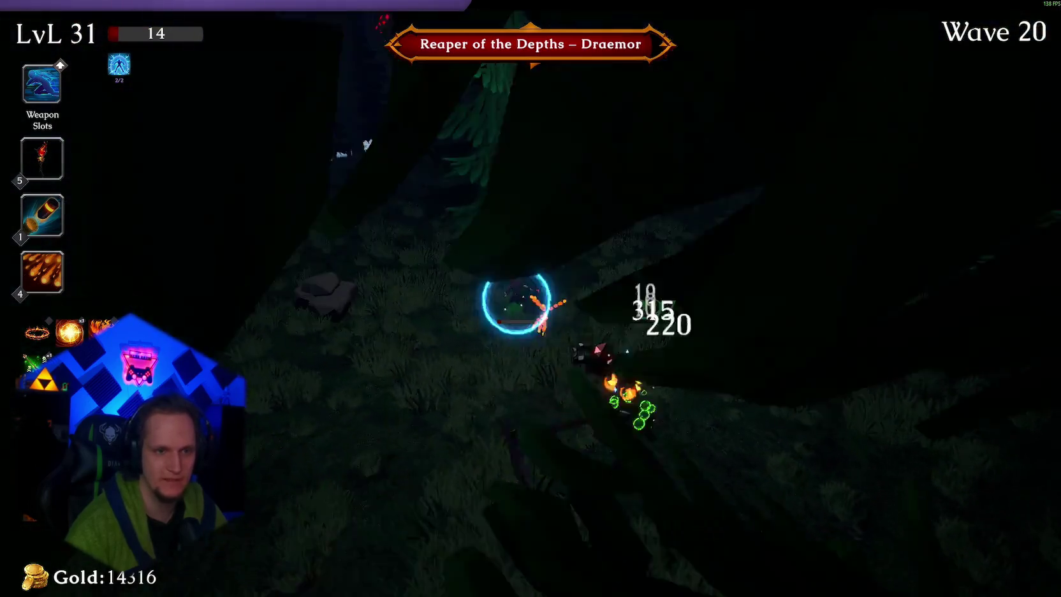
Push forward past the rock and large trunk through swarming projectiles as Maze Warden arrives
key("a")
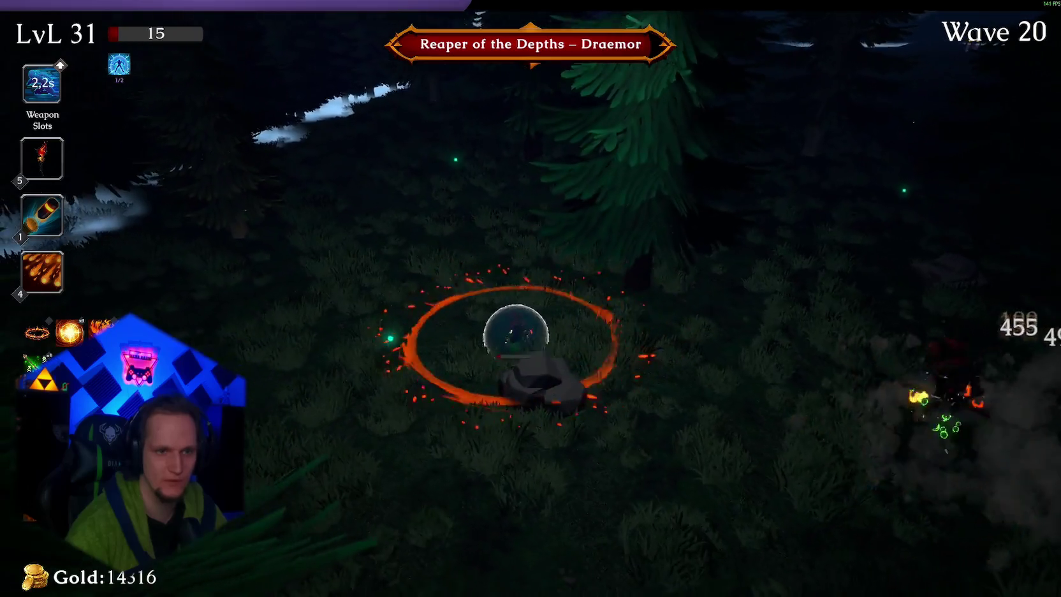
key("w")
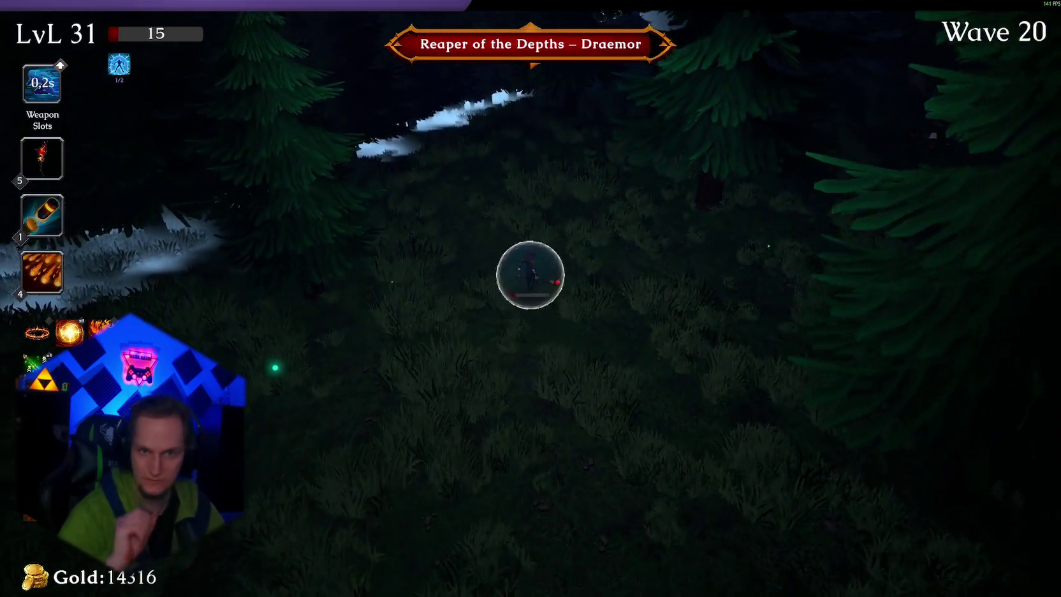
key("w")
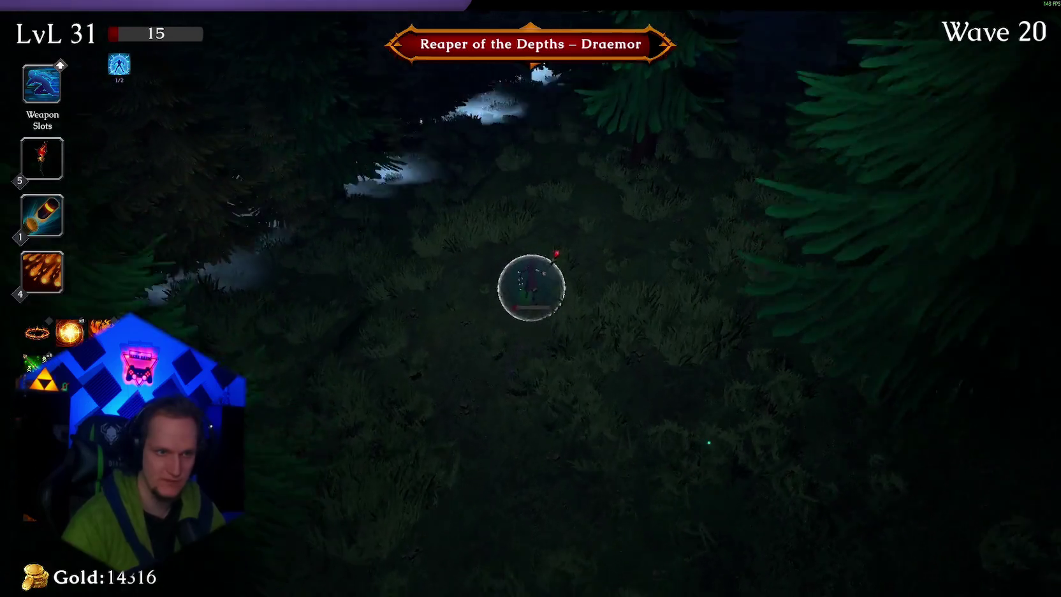
key("w")
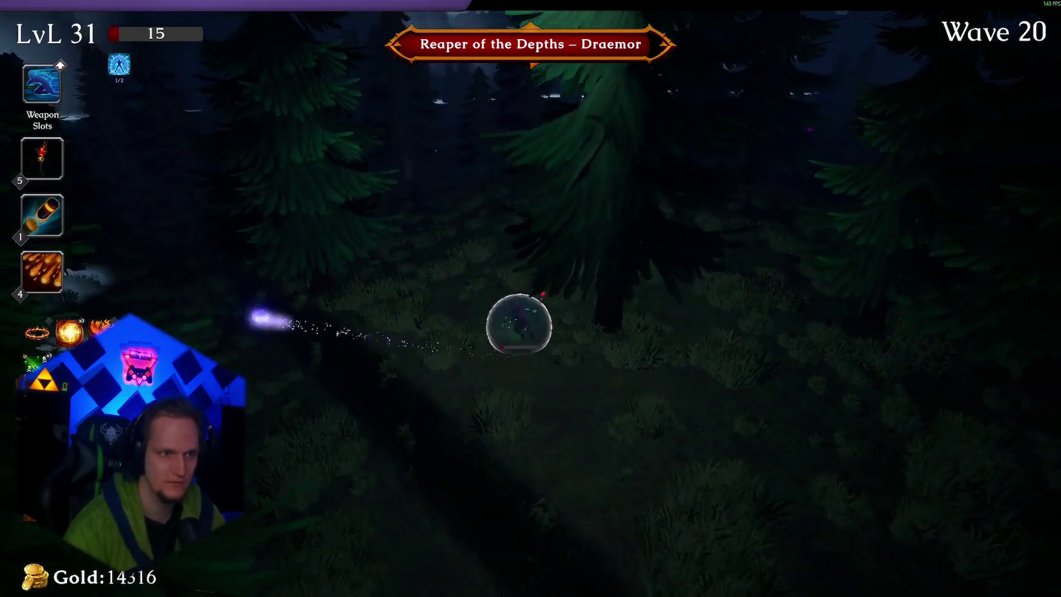
key("w")
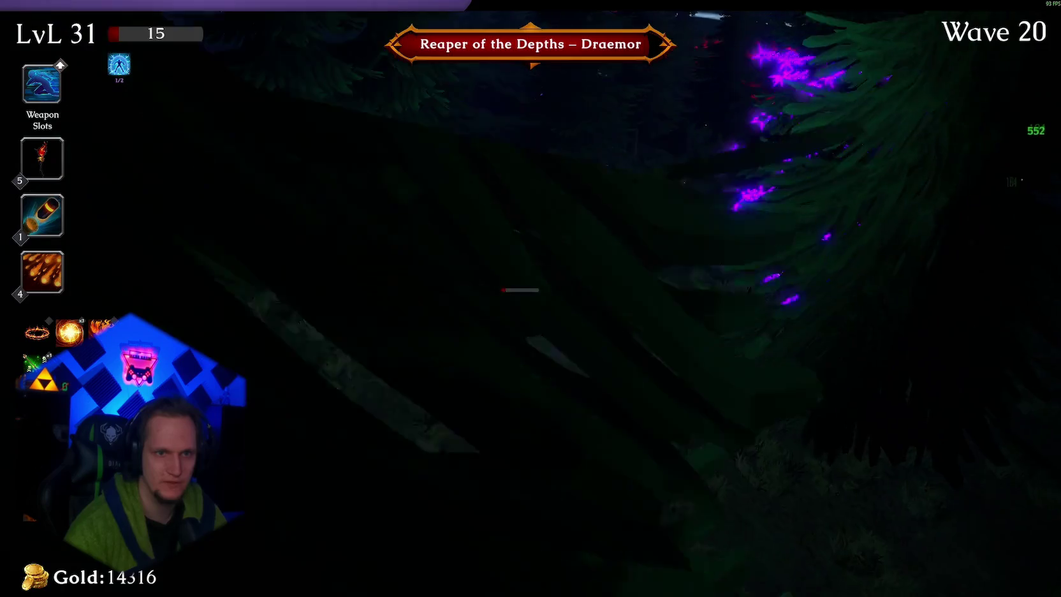
key("w")
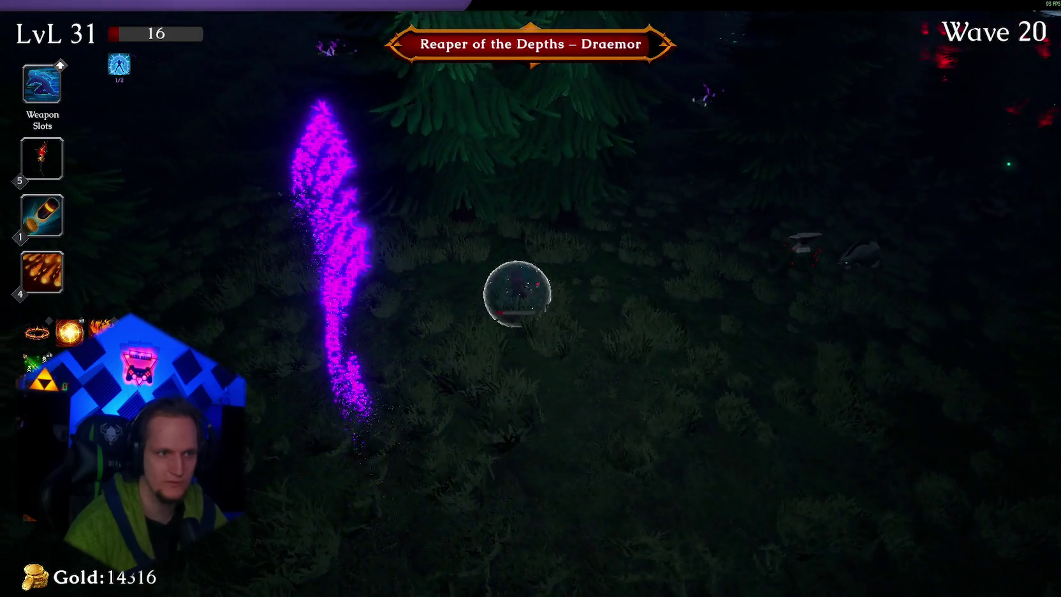
key("w")
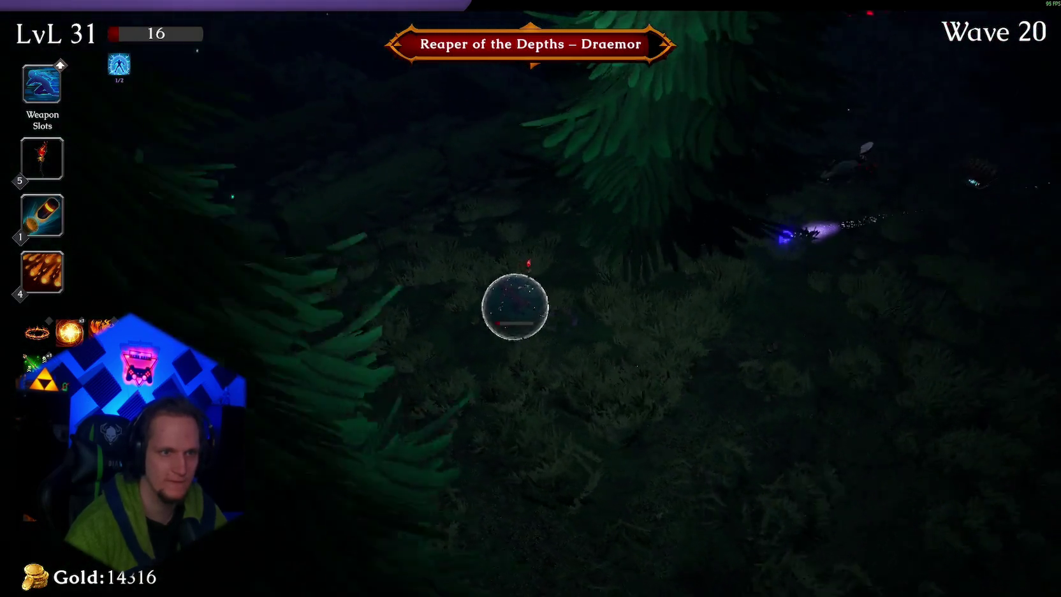
key("w")
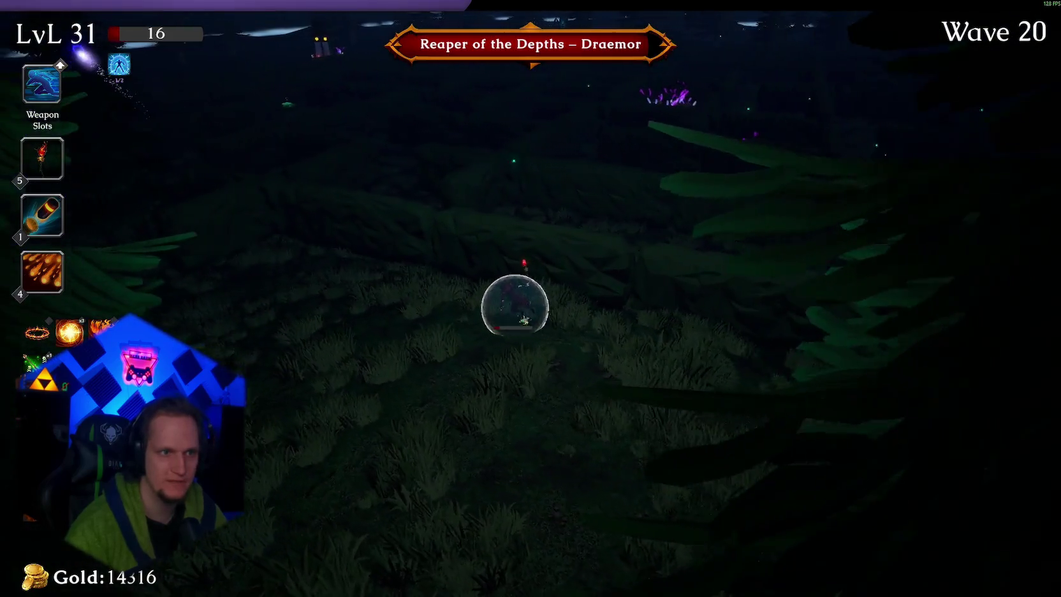
key("space")
Run and dash down the maze corridors toward the enemies until the Ice Arrow reward appears
key("w")
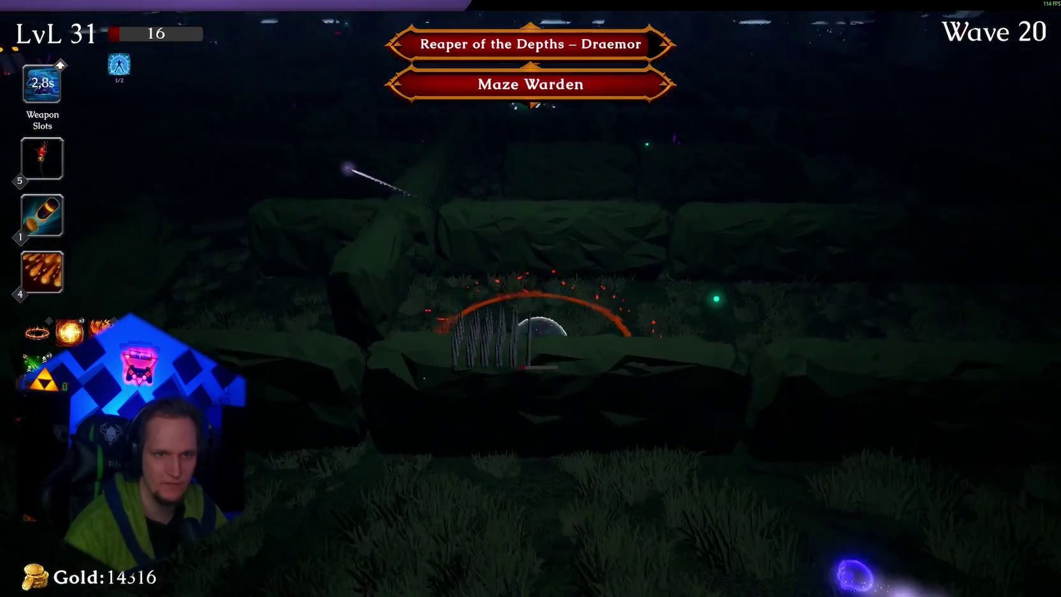
key("w")
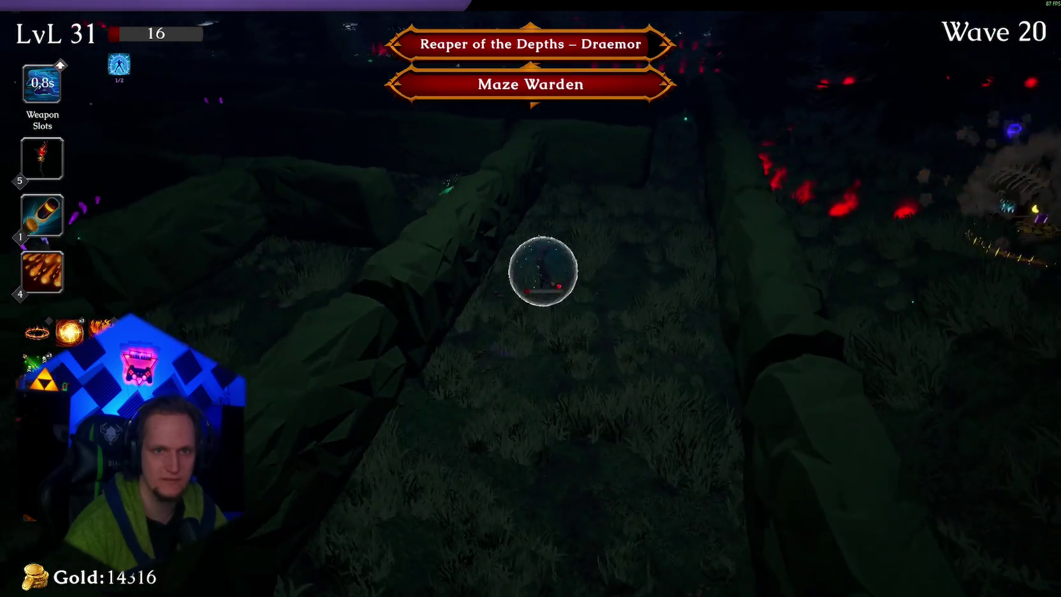
key("w")
key("space")
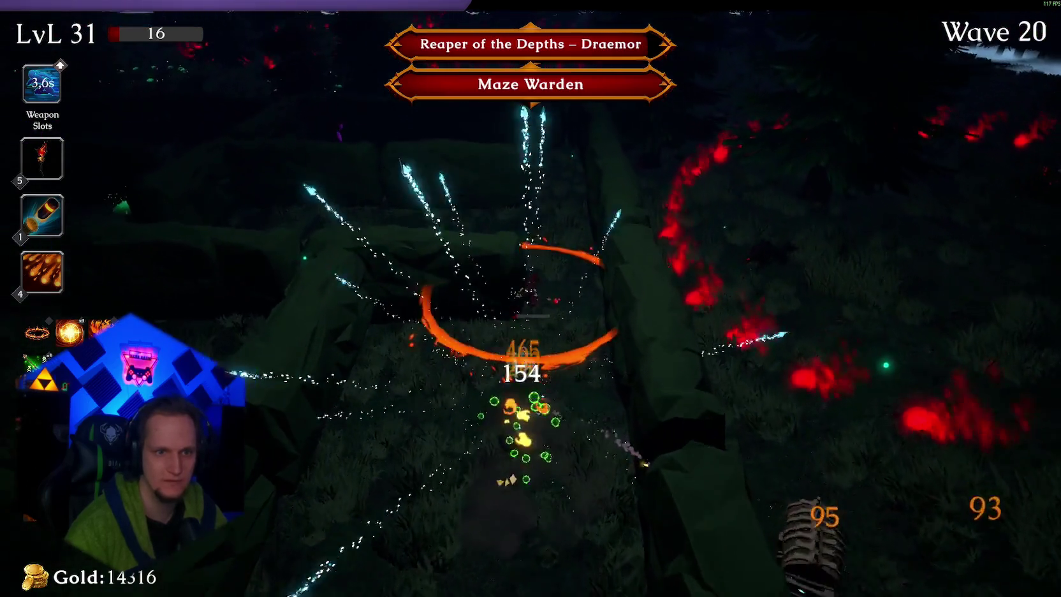
key("w")
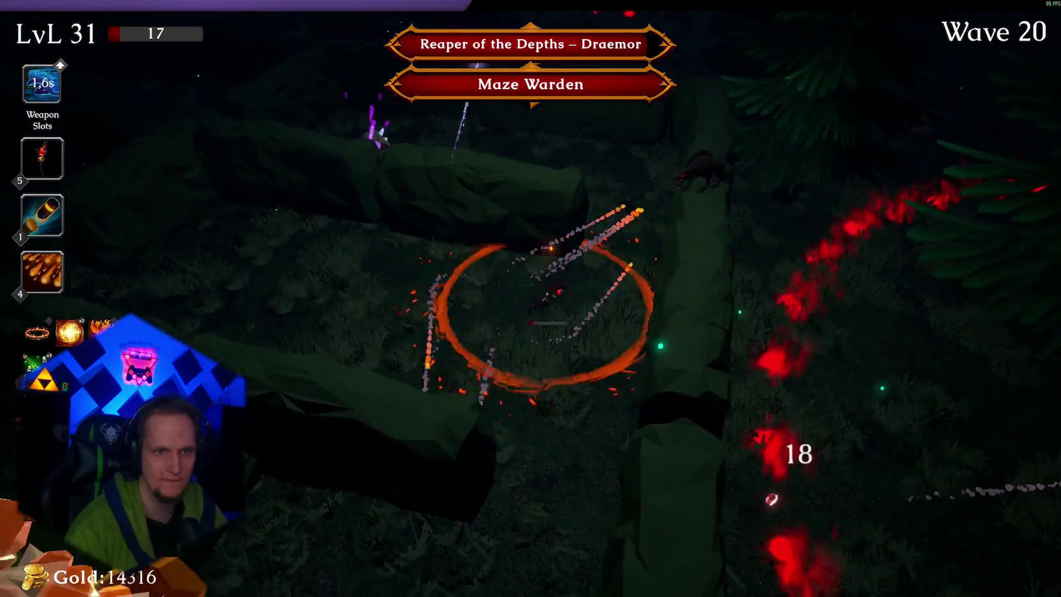
key("w")
key("space")
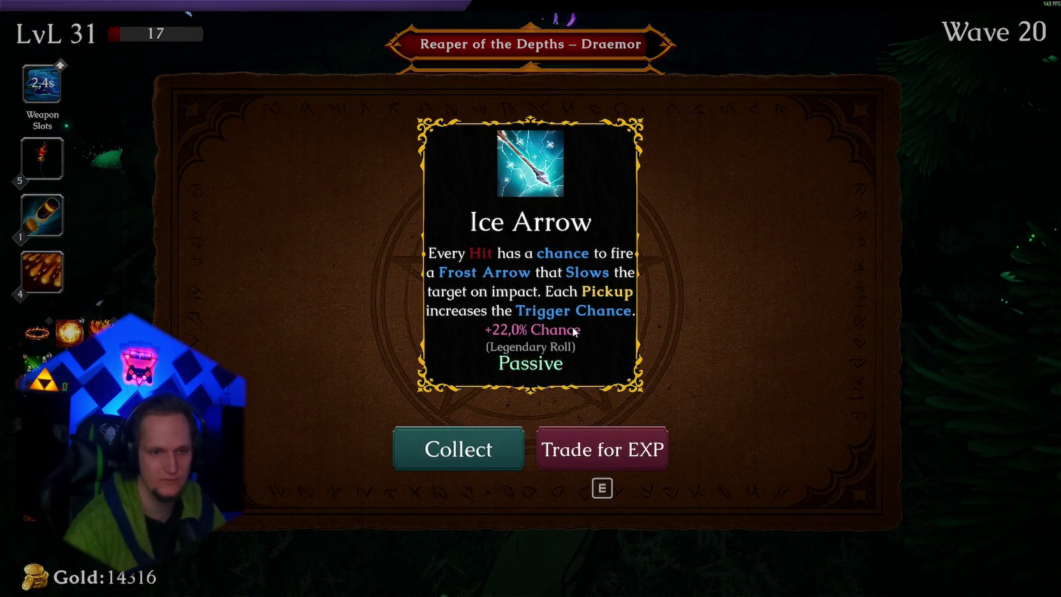
Collect the Ice Arrow, reroll the cards, and take the Blessed Aura and AshenPact upgrades
key("e")
key("e")
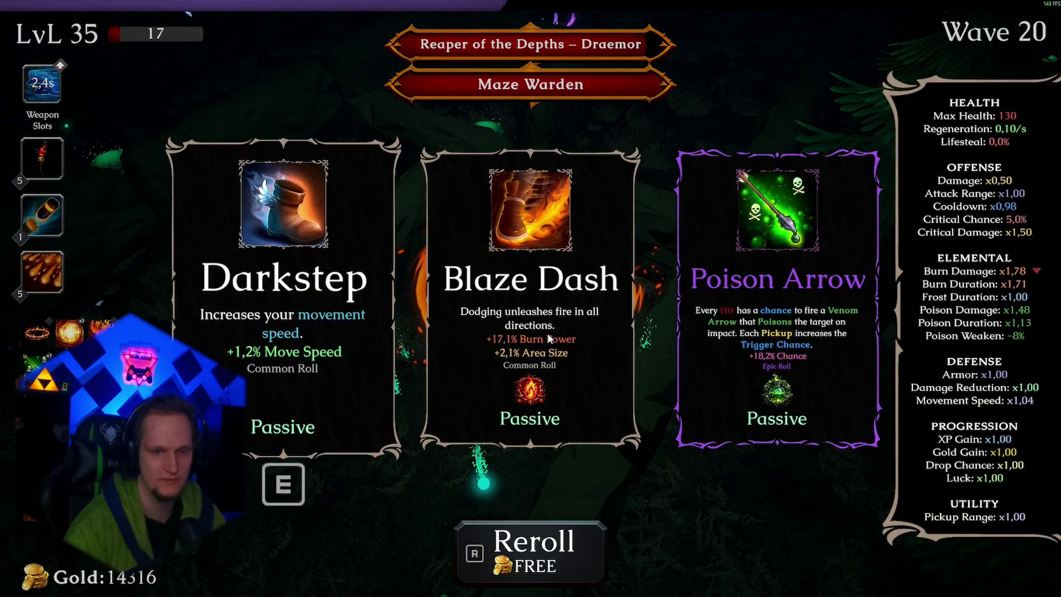
key("r")
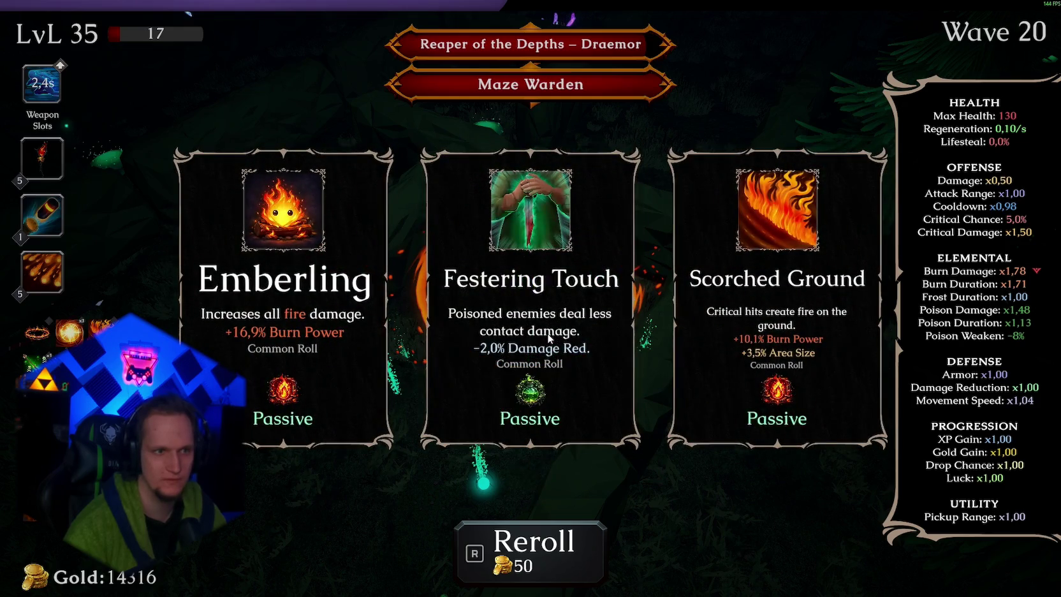
key("a")
key("a")
key("a")
key("r")
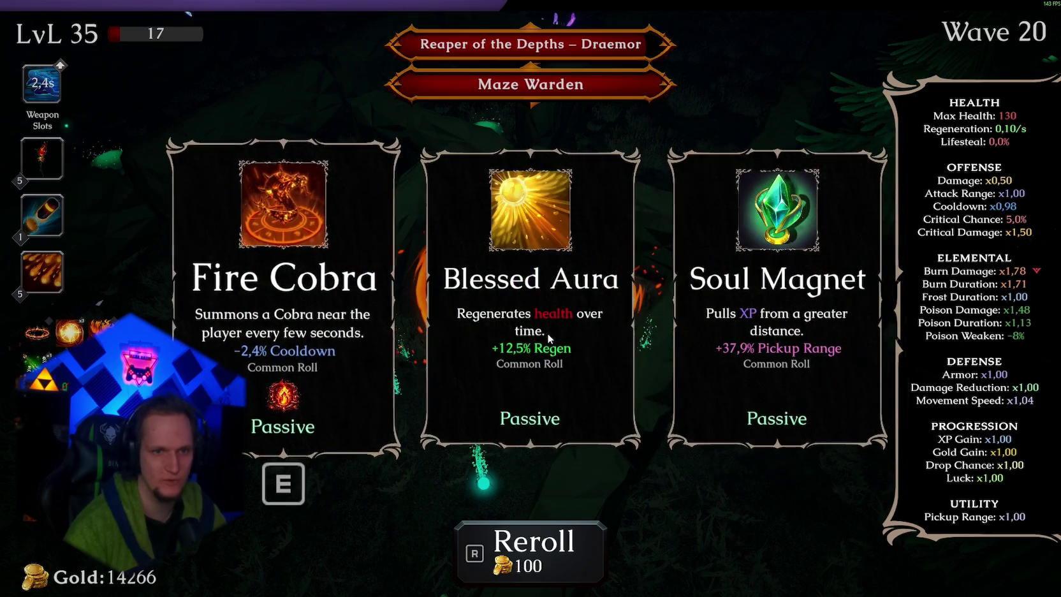
left_click(547, 333)
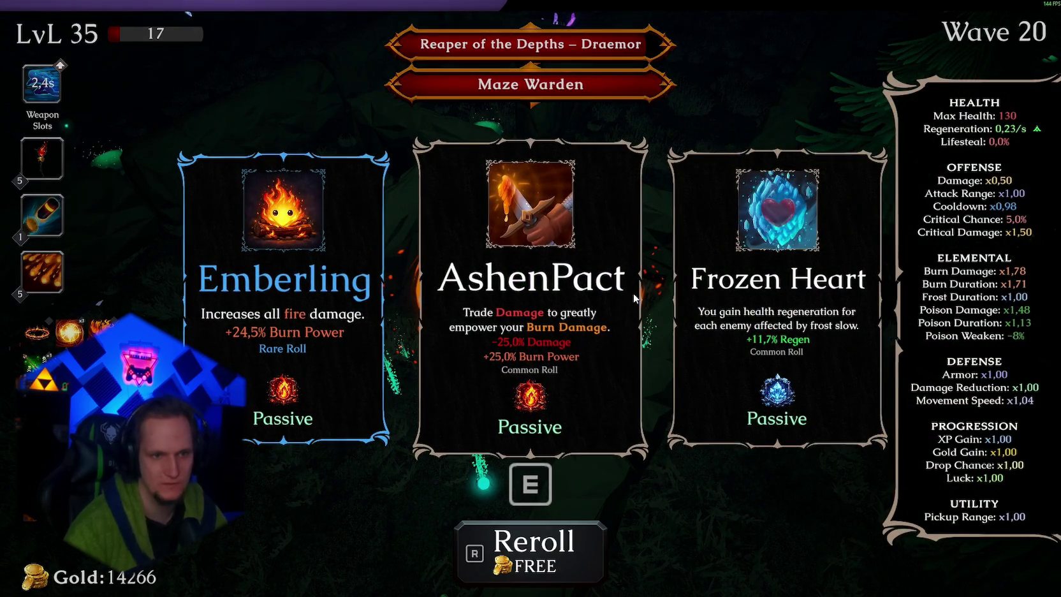
left_click(639, 331)
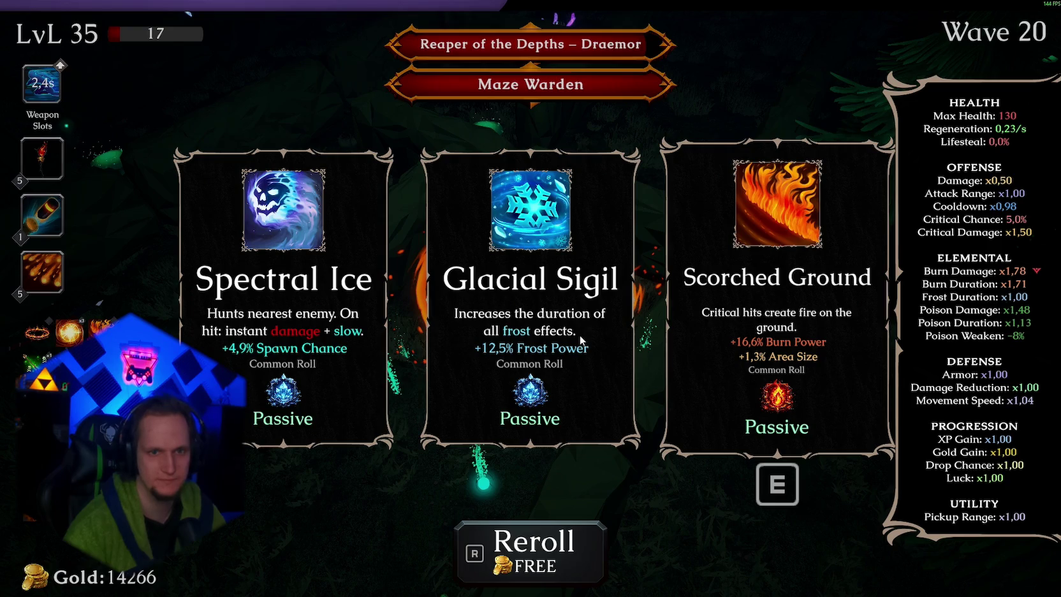
Reroll the upgrade cards several times, passing over Frozen Heart and Emberling
key("r")
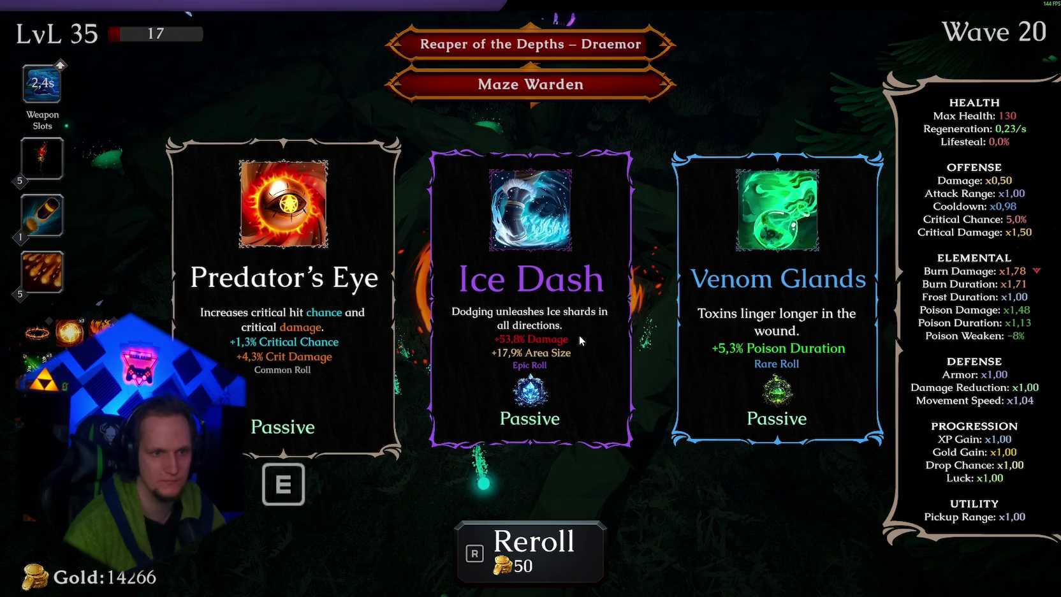
key("r")
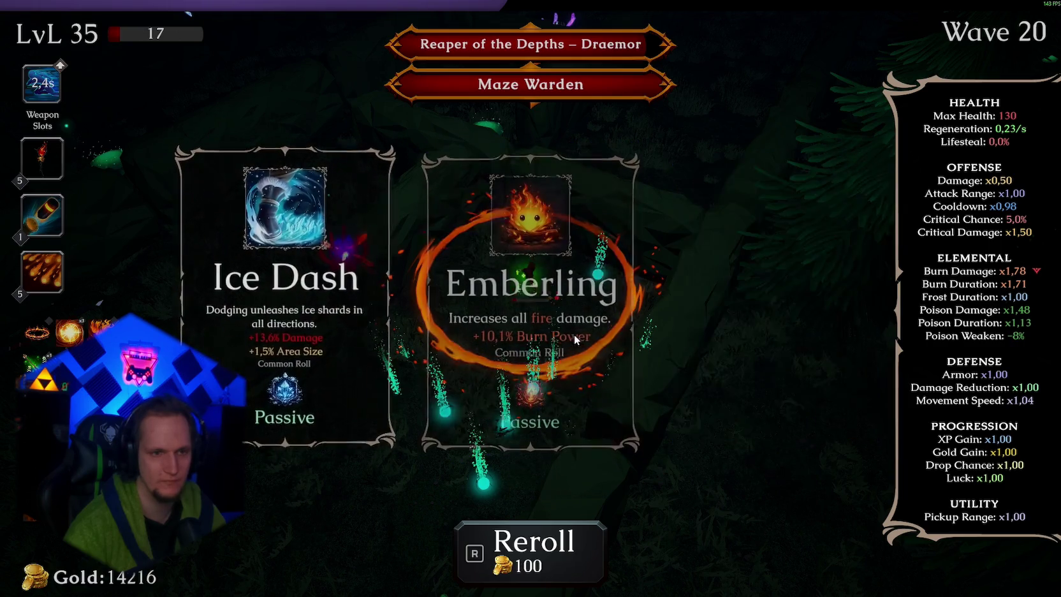
key("r")
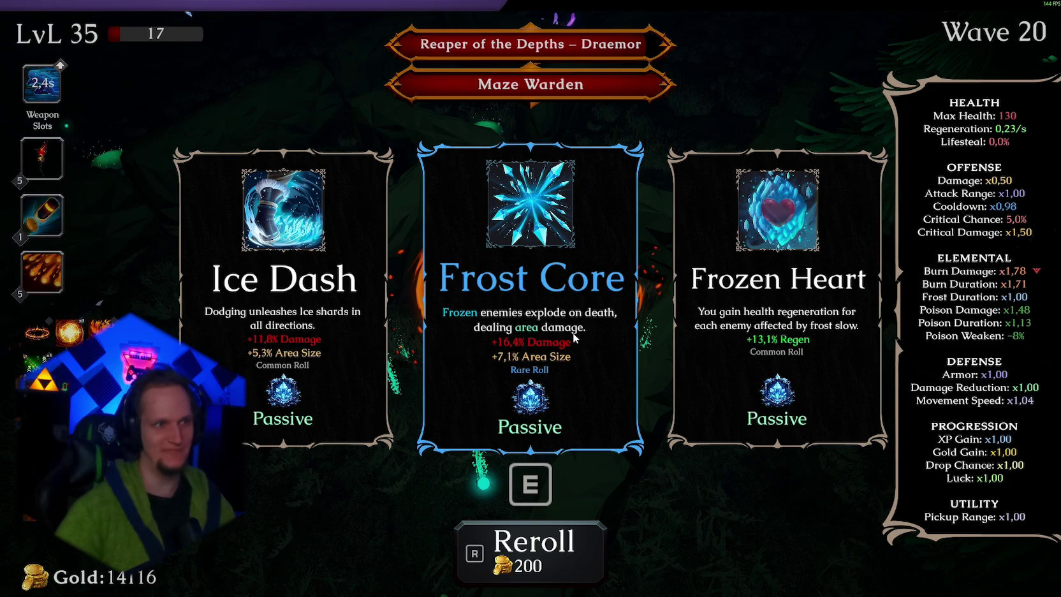
key("d")
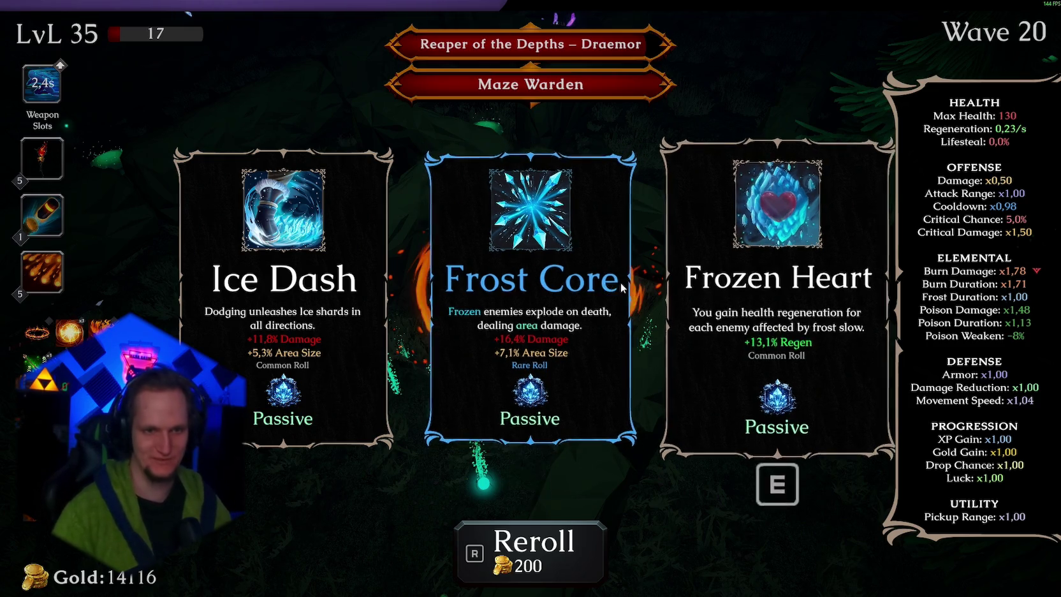
key("r")
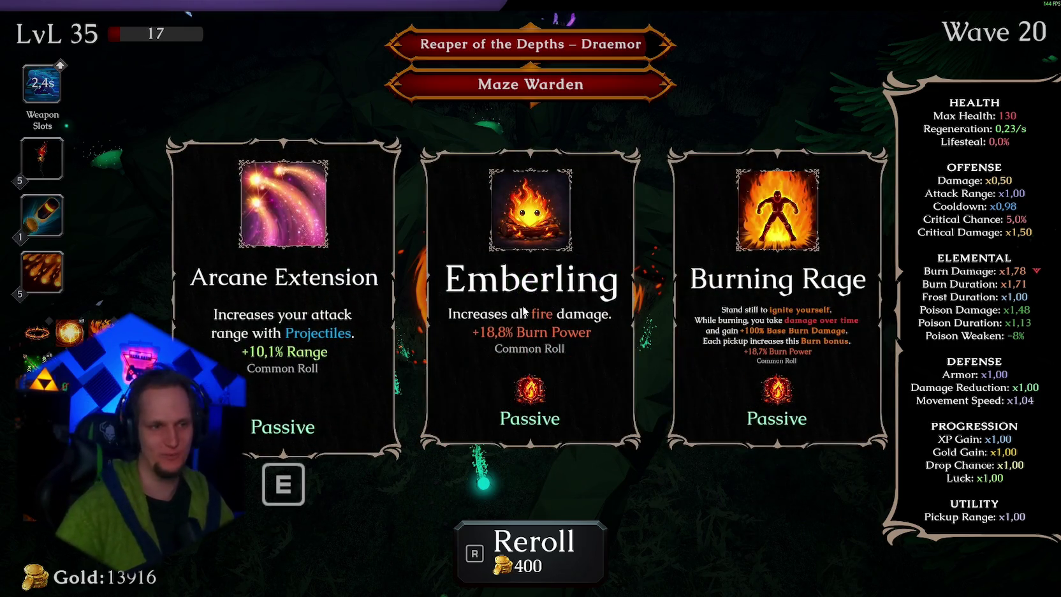
key("d")
key("d")
key("a")
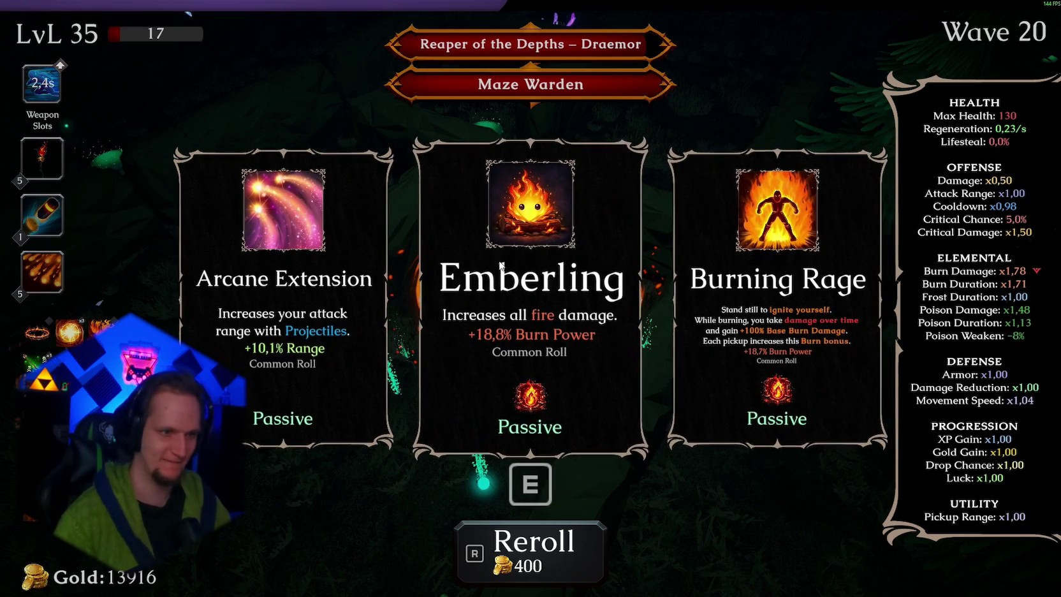
Reroll past Festering Touch, Spectral Ice and Fire Arrow, then take the Meteor weapon
key("r")
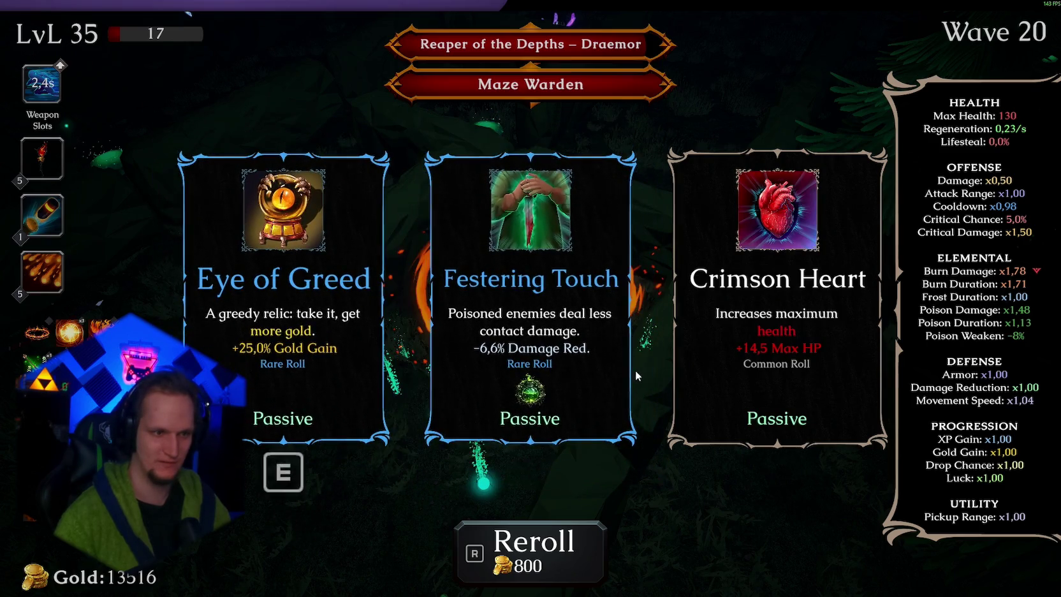
key("d")
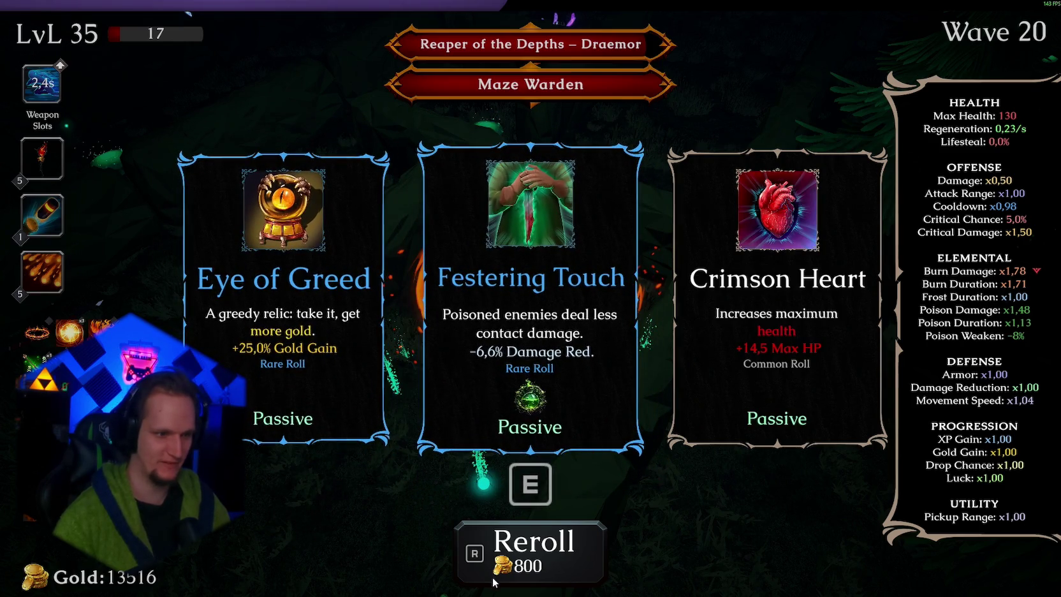
key("r")
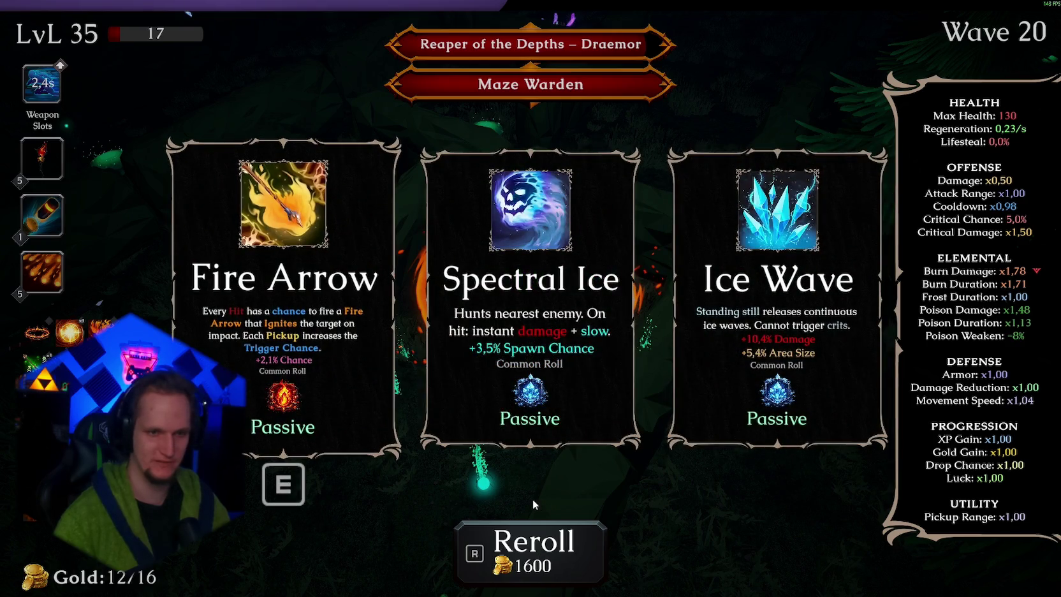
key("d")
key("a")
key("r")
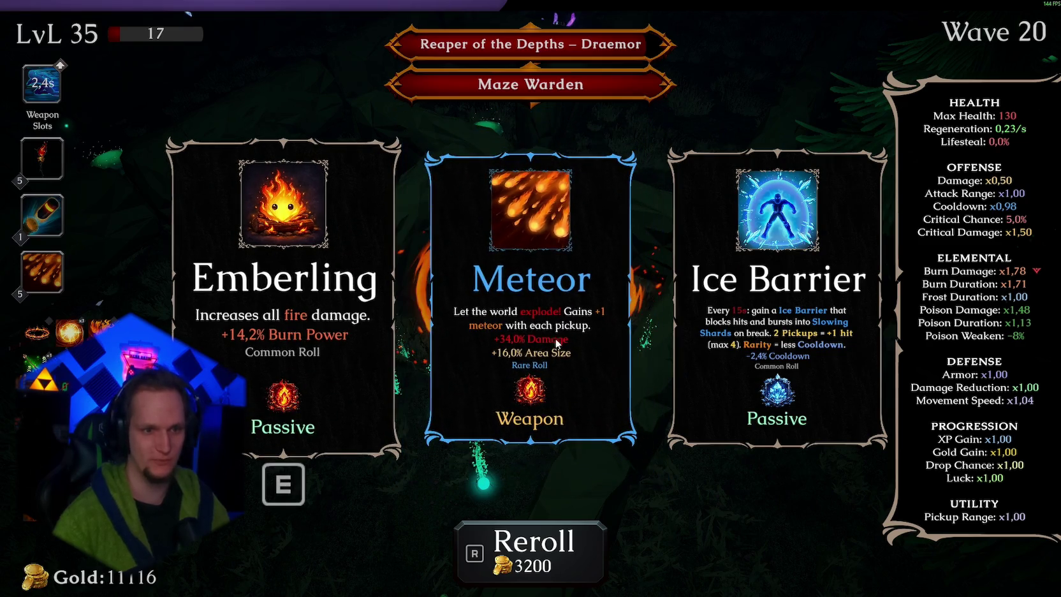
left_click(560, 344)
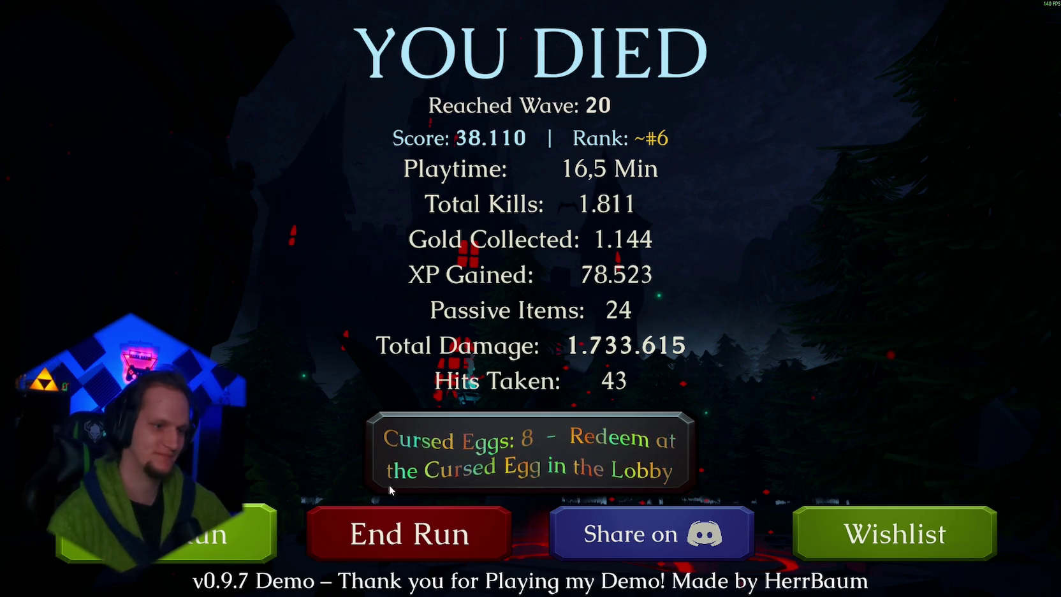
Choose End Run on the YOU DIED results screen to return to The Courtyard
left_click(408, 533)
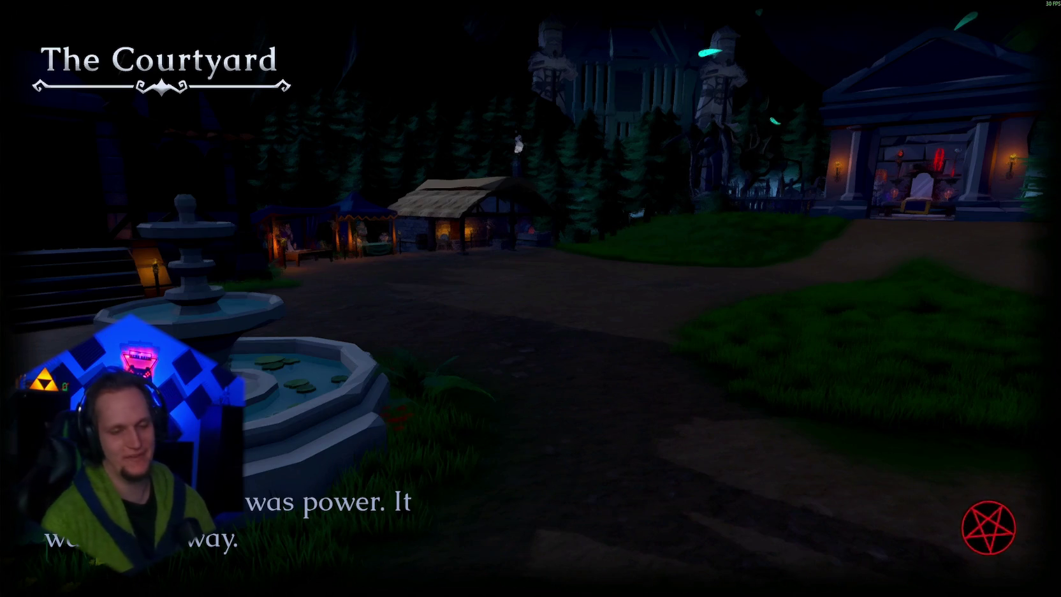
Walk to the courtyard statue and buy the Spirit Compass for 8 Cursed Eggs in the Cursed Easter shop
left_click(531, 298)
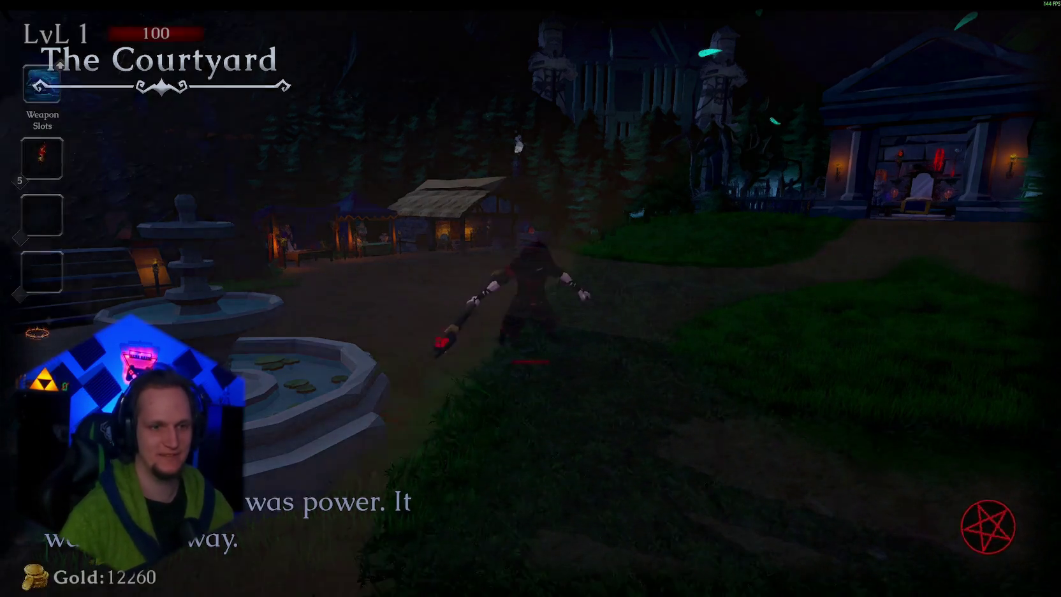
key("w")
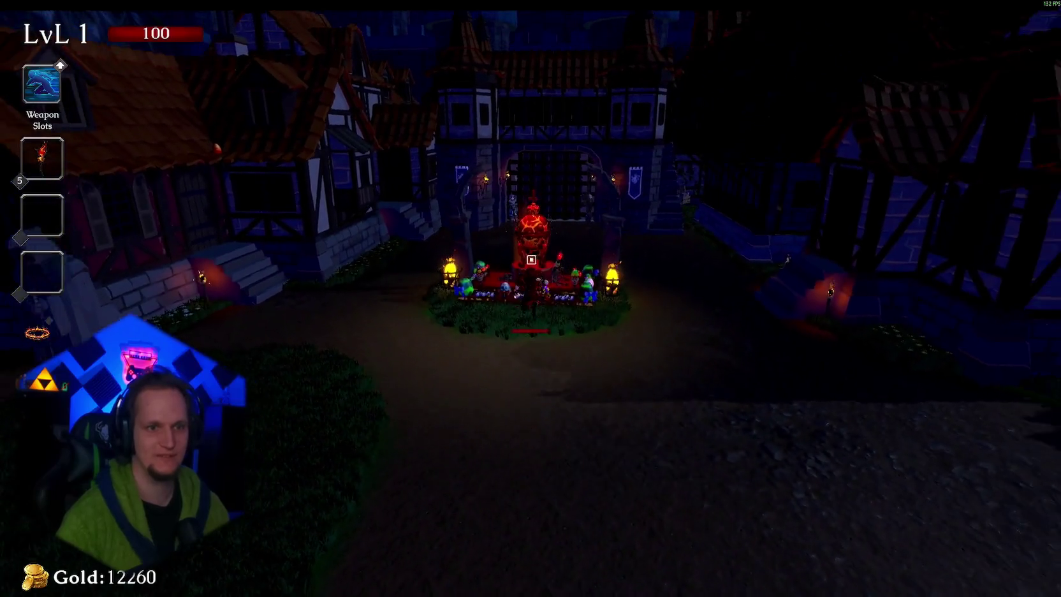
key("e")
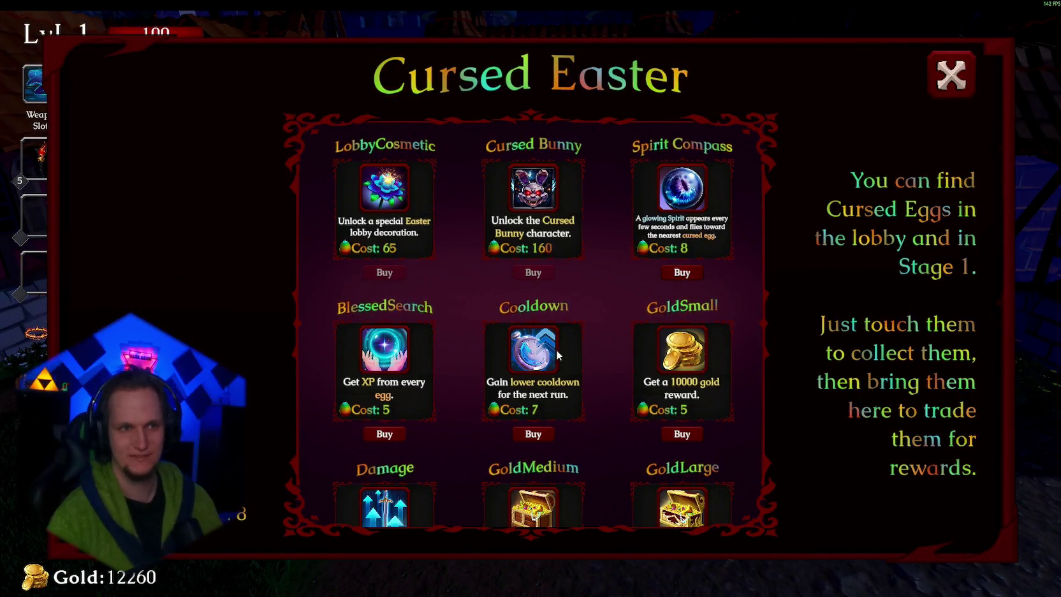
scroll(556, 355, "down", 5)
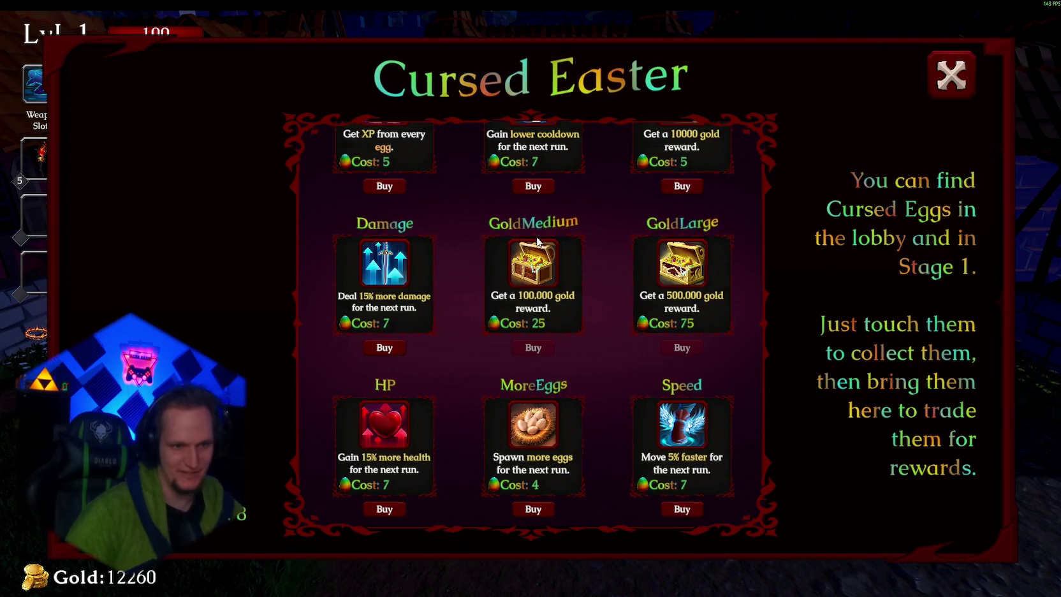
scroll(533, 269, "up", 5)
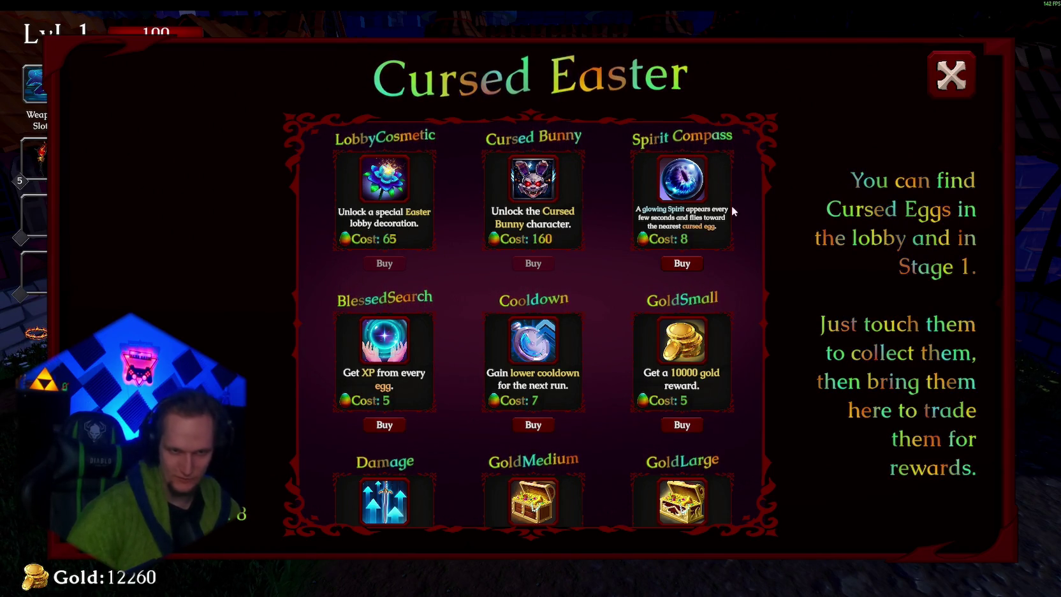
left_click(684, 262)
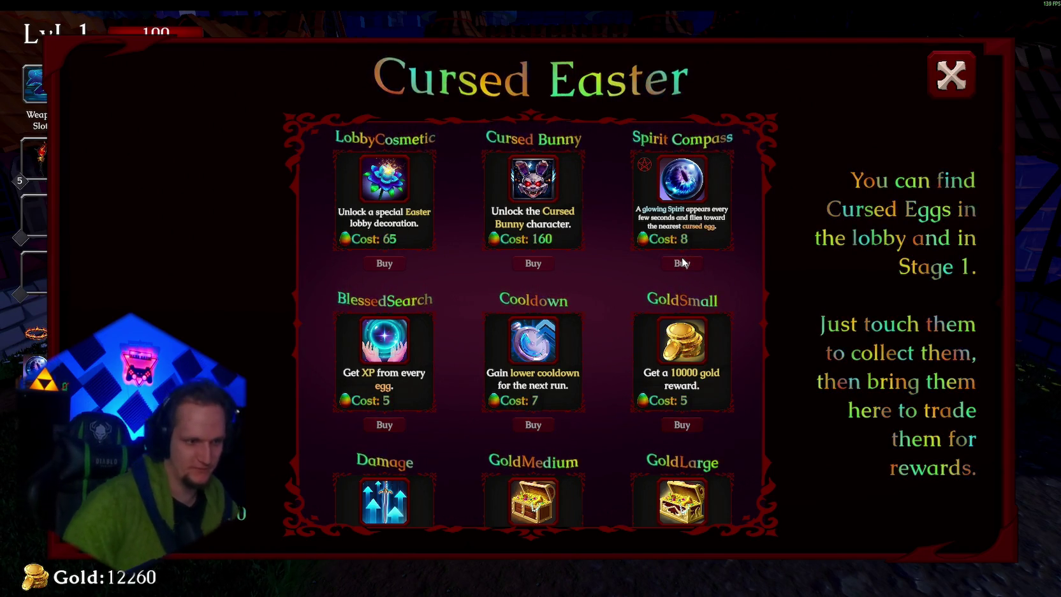
left_click(951, 75)
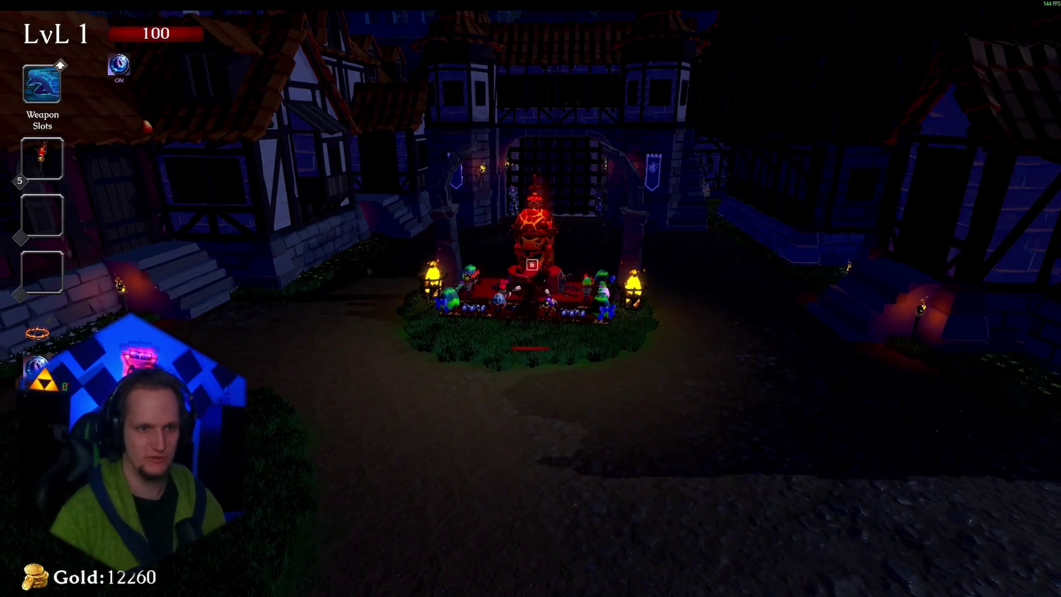
At the market stall's Skin Shop, equip the Goblin skin (35 HP)
key("w")
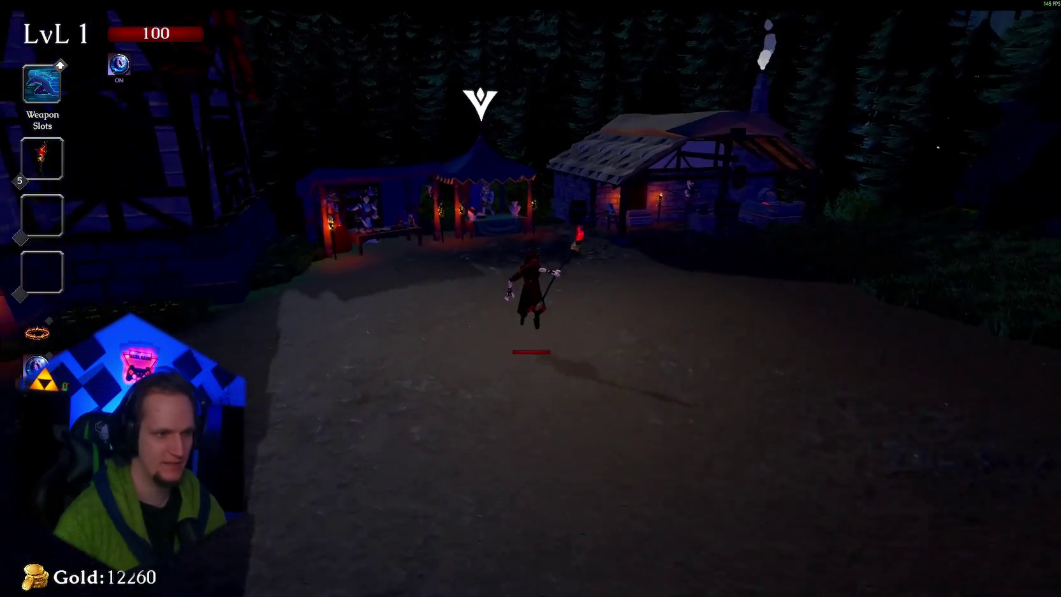
key("e")
scroll(685, 383, "down", 2)
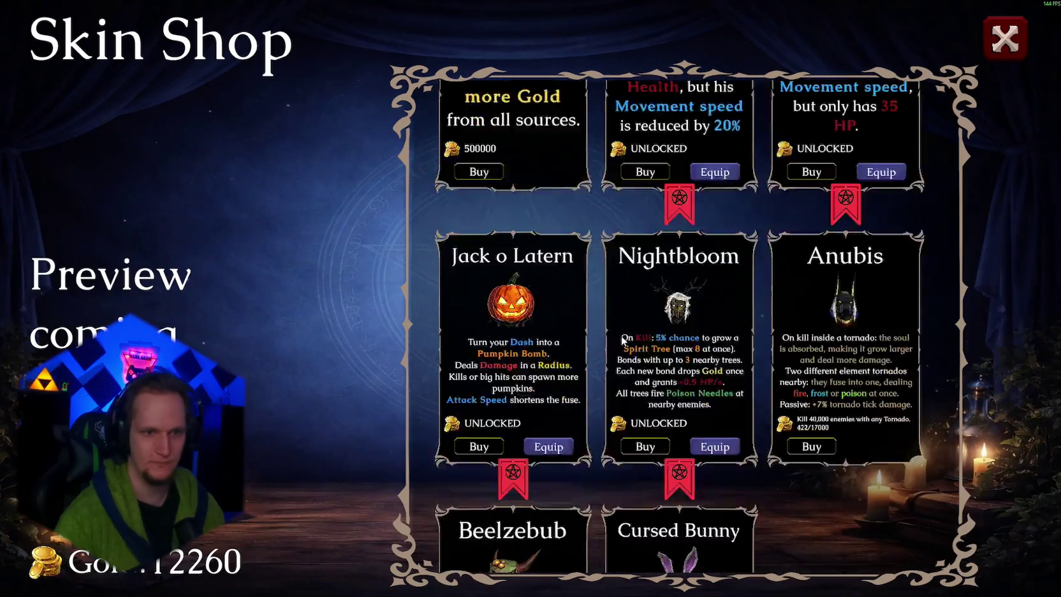
scroll(684, 382, "up", 1)
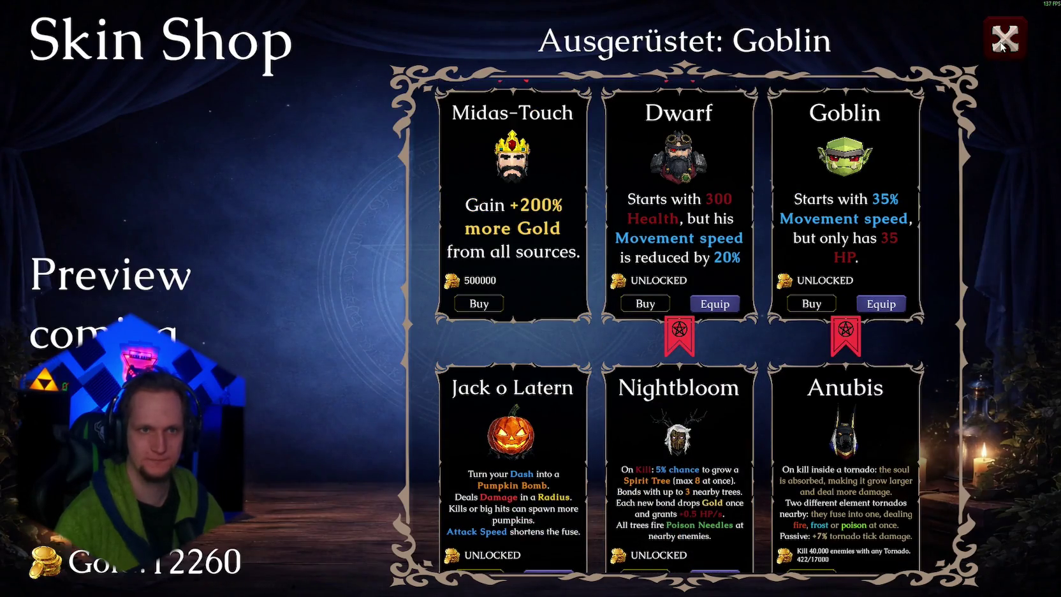
left_click(1001, 44)
key("e")
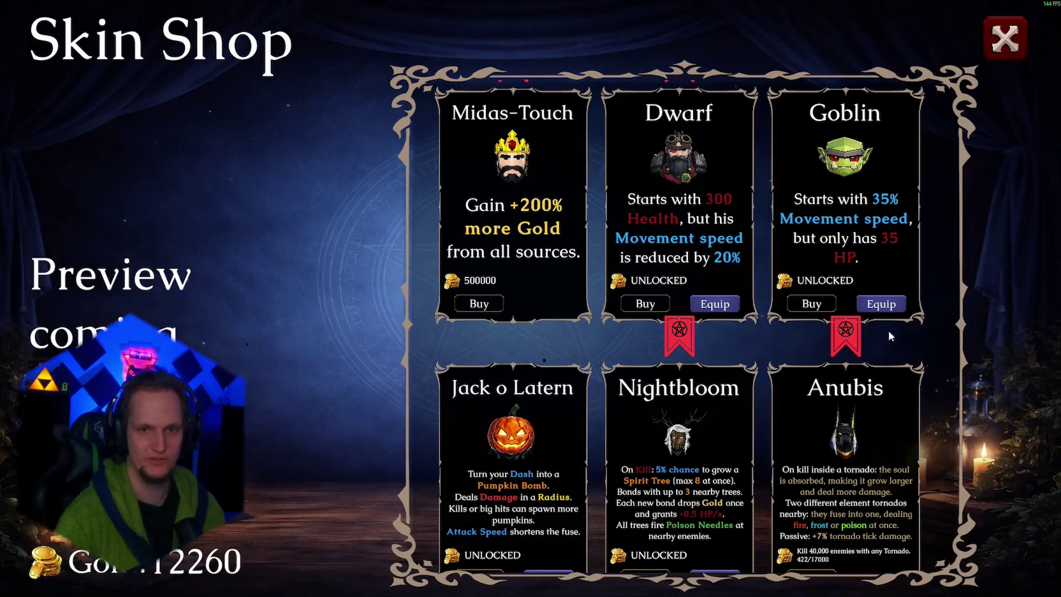
left_click(998, 45)
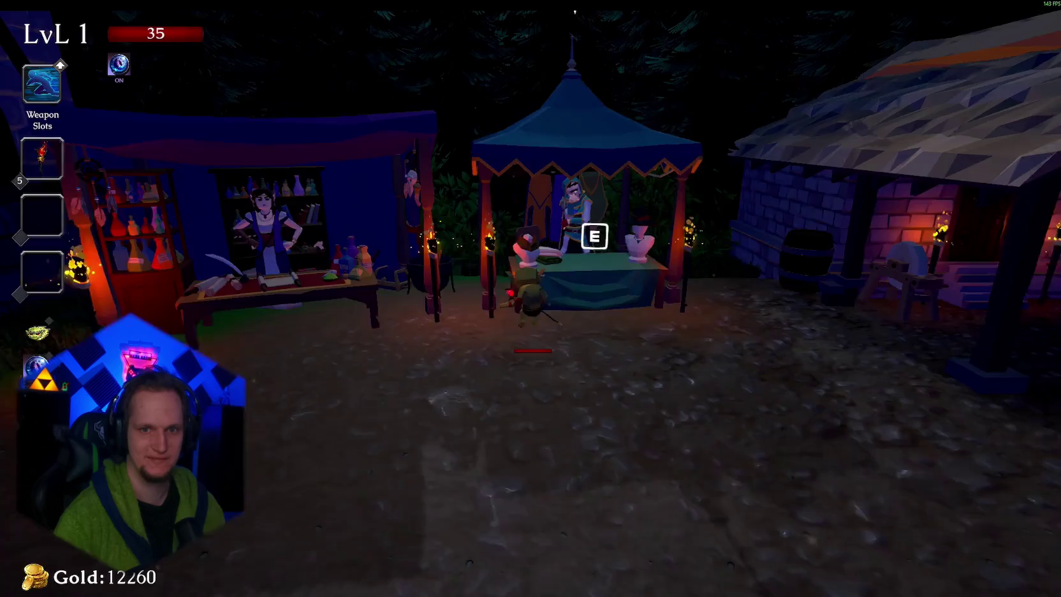
In the weapon book, set the max-level Infernal Torch as the starting weapon instead of the Ice Wand
key("w")
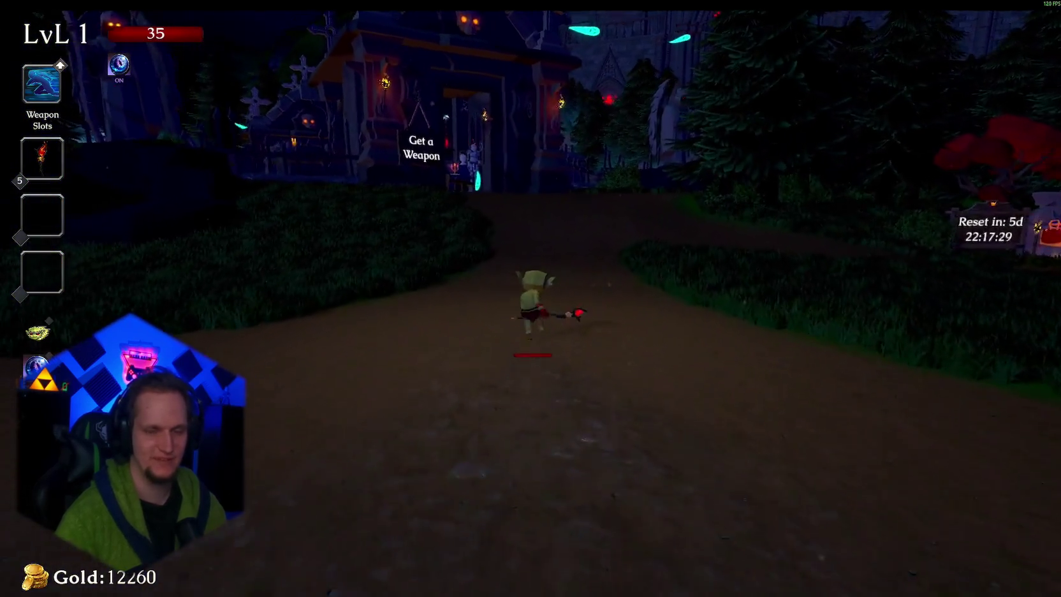
key("e")
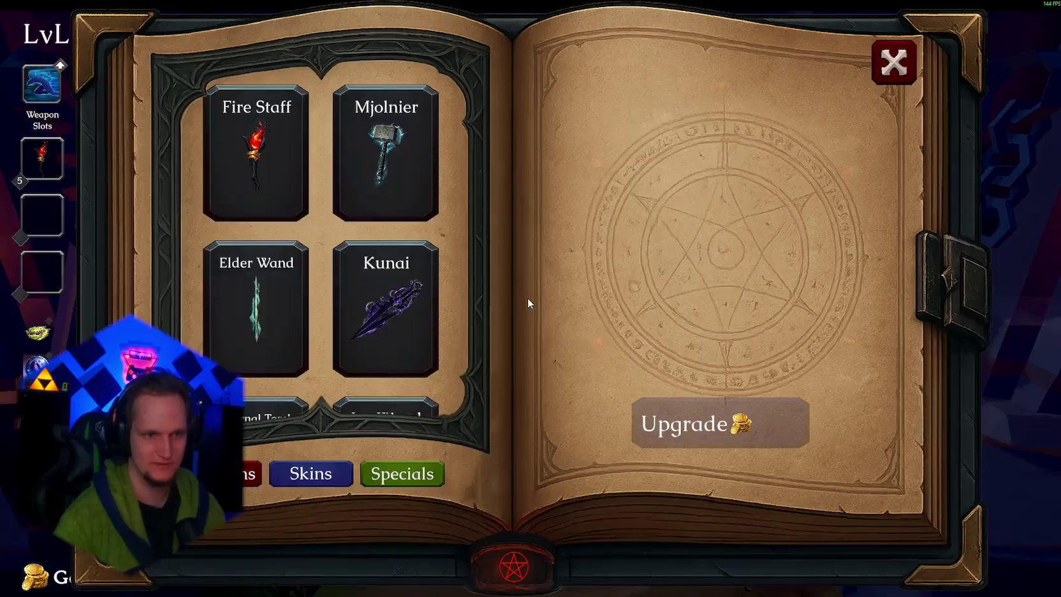
scroll(420, 335, "down", 2)
scroll(383, 275, "up", 2)
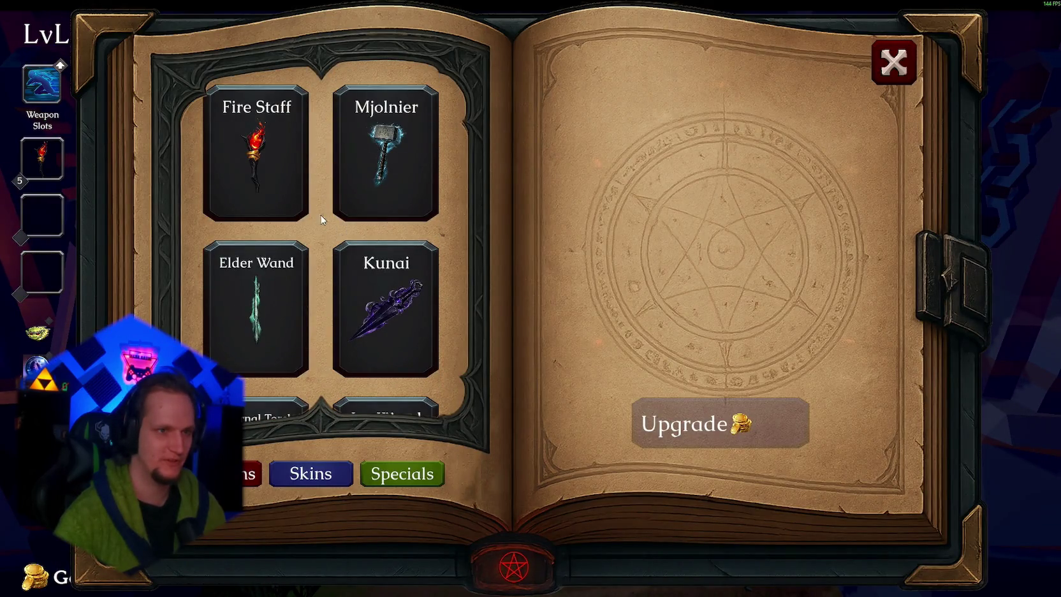
scroll(389, 315, "down", 1)
left_click(275, 331)
left_click(350, 323)
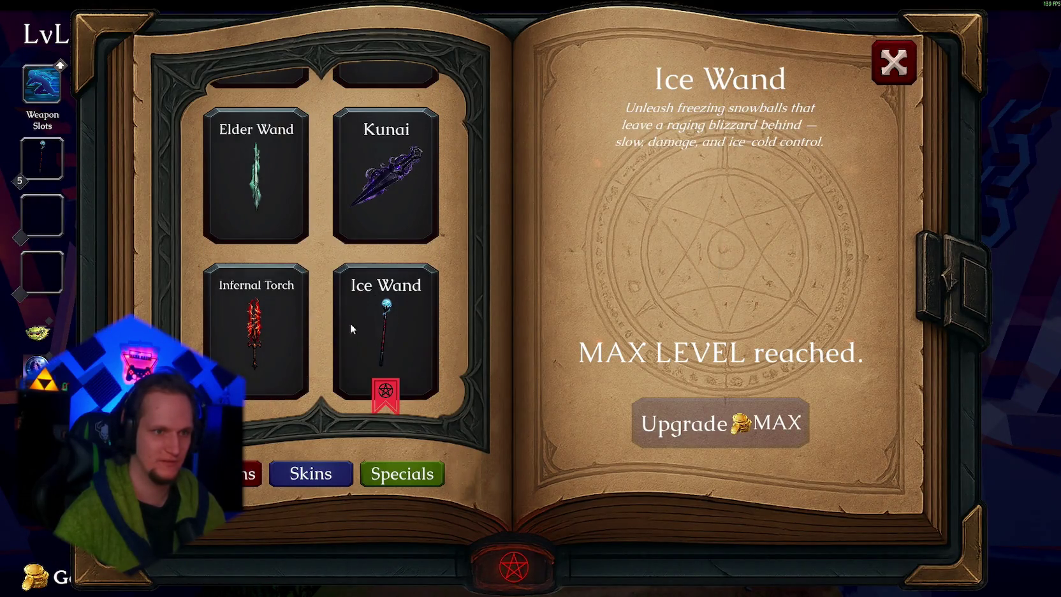
left_click(275, 329)
scroll(356, 299, "up", 1)
scroll(356, 295, "down", 1)
scroll(356, 295, "up", 1)
scroll(383, 297, "down", 1)
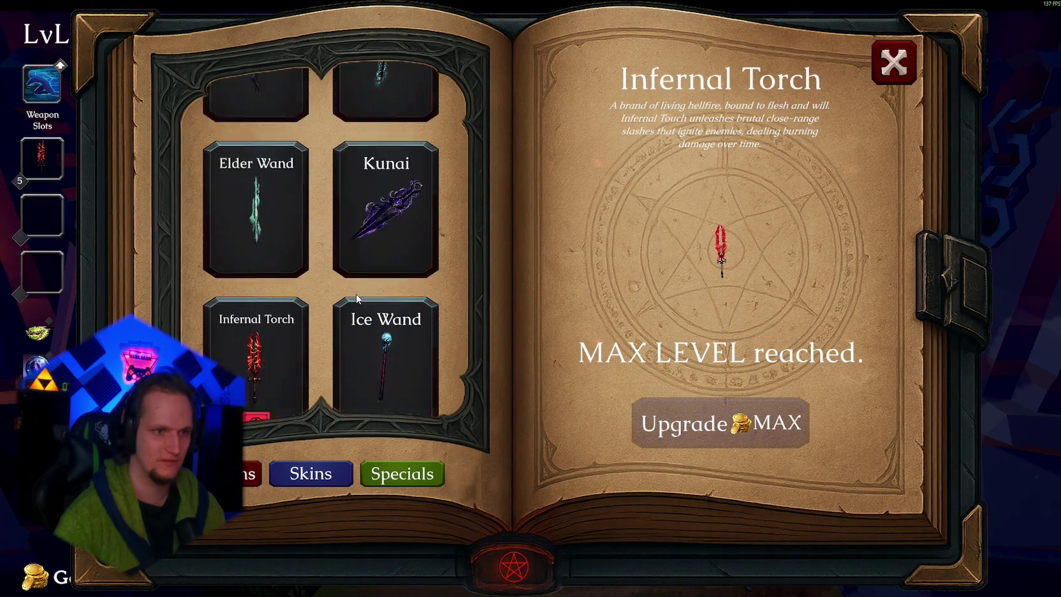
left_click(892, 62)
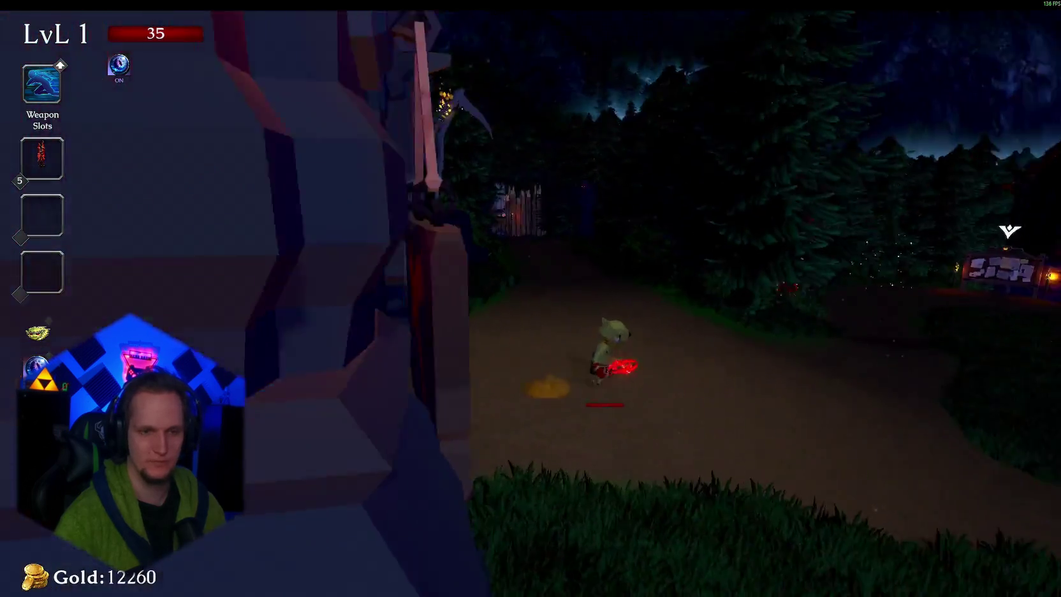
Check the Global Leaderboard at the bulletin board, then enter the Happy Easter portal to Cursed Forest Stage 1
key("w")
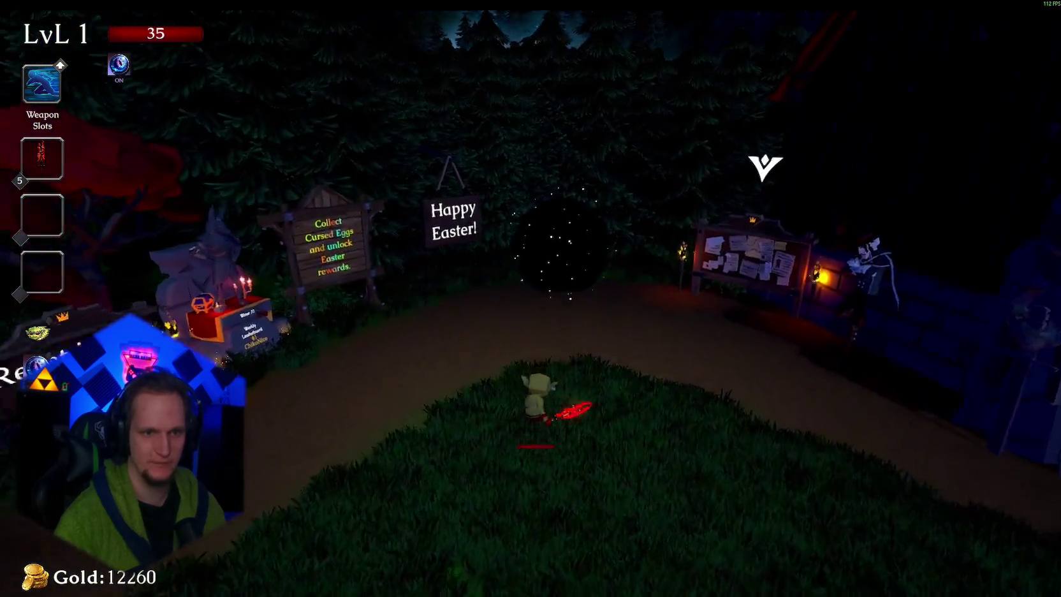
key("e")
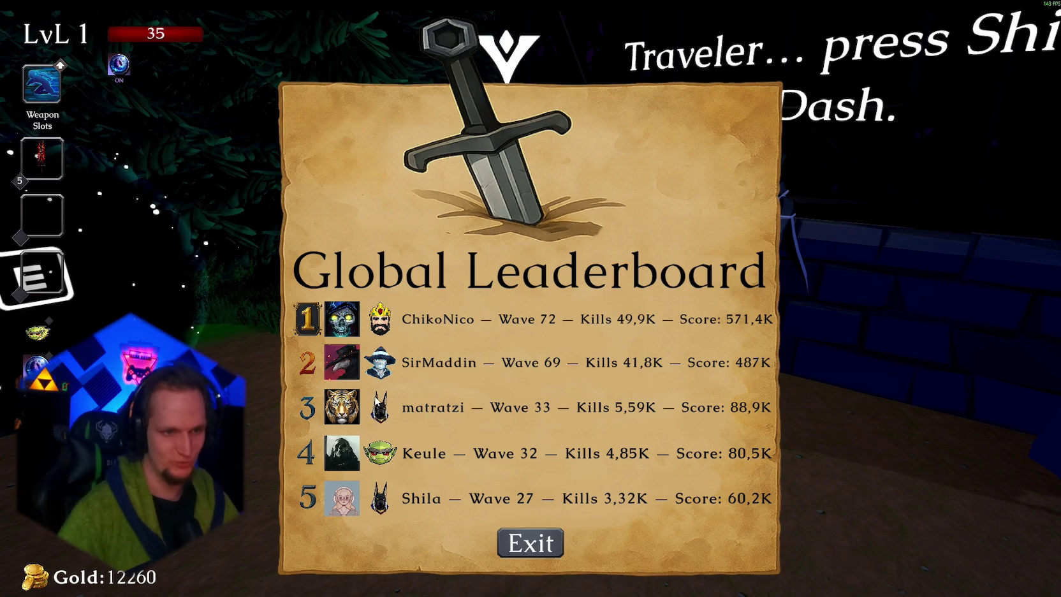
left_click(527, 544)
key("a")
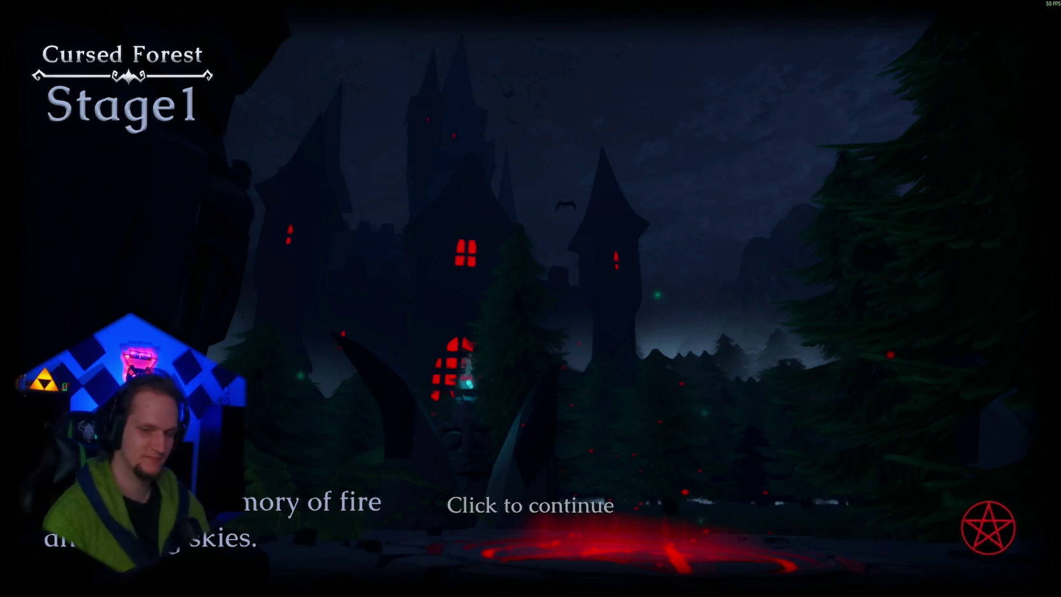
Dismiss the Cursed Forest stage intro, pause briefly, and resume the run
key("w")
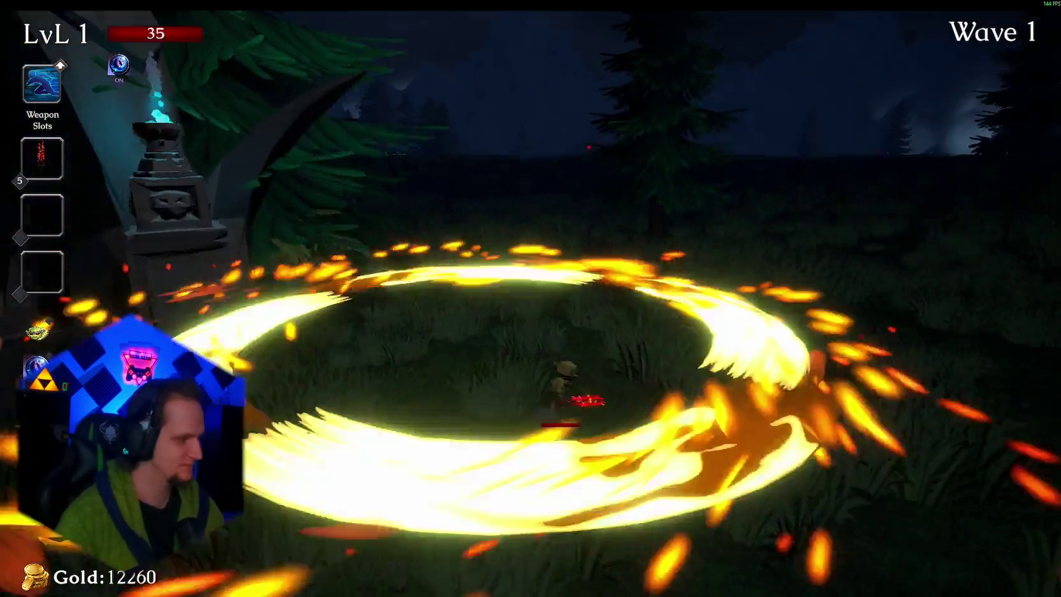
key("Escape")
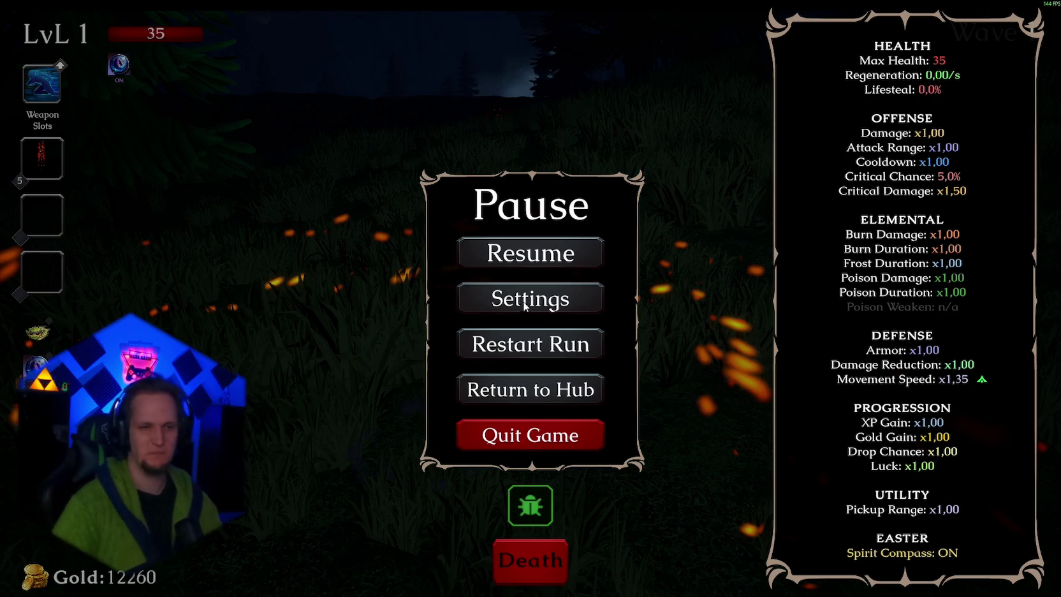
key("Escape")
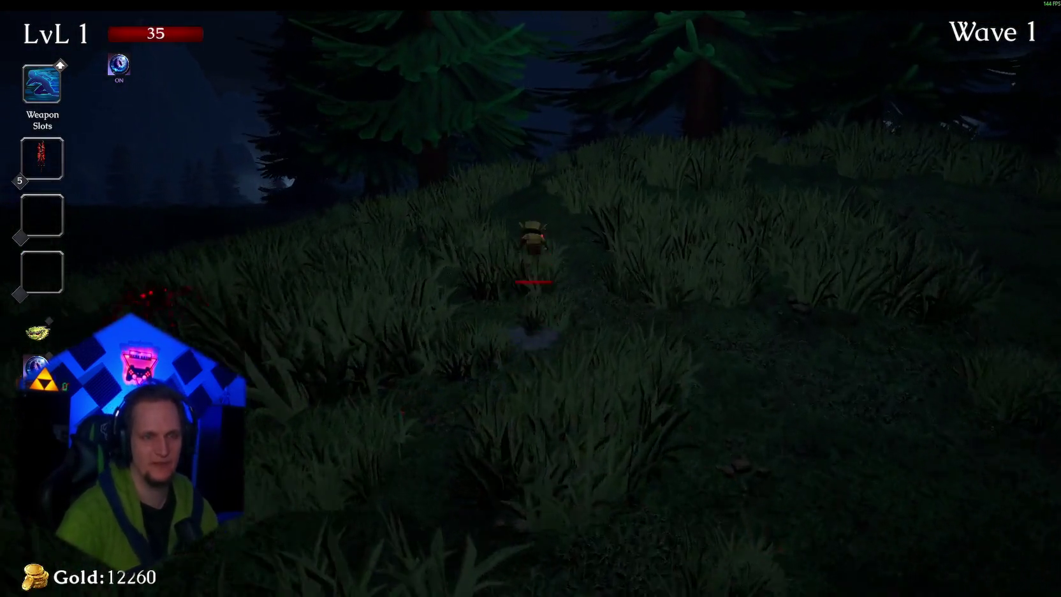
Move through the forest to hero level 2, take Shadowstride, and pause the game
key("w")
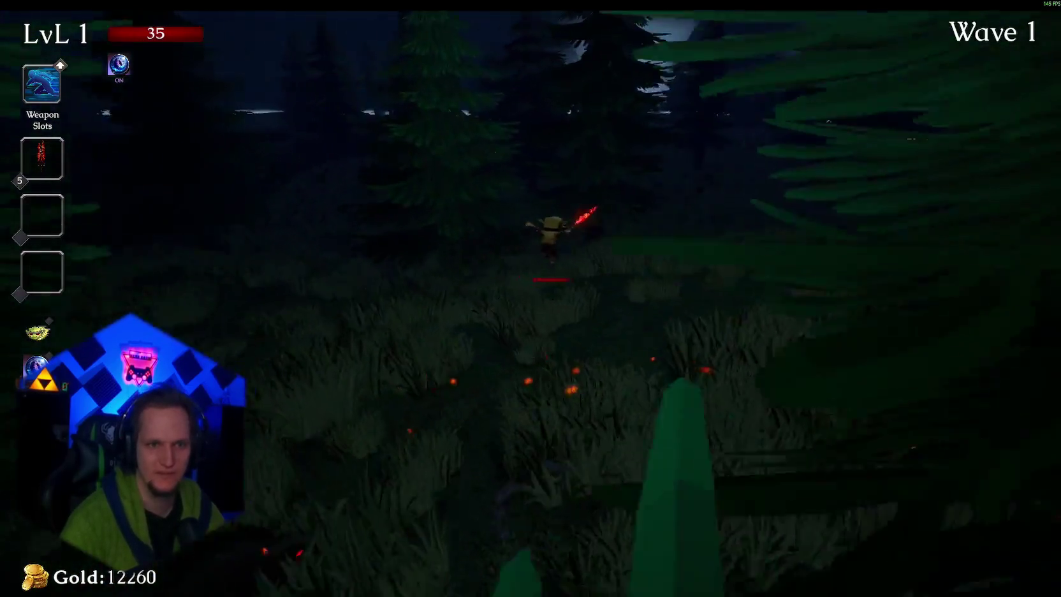
key("w")
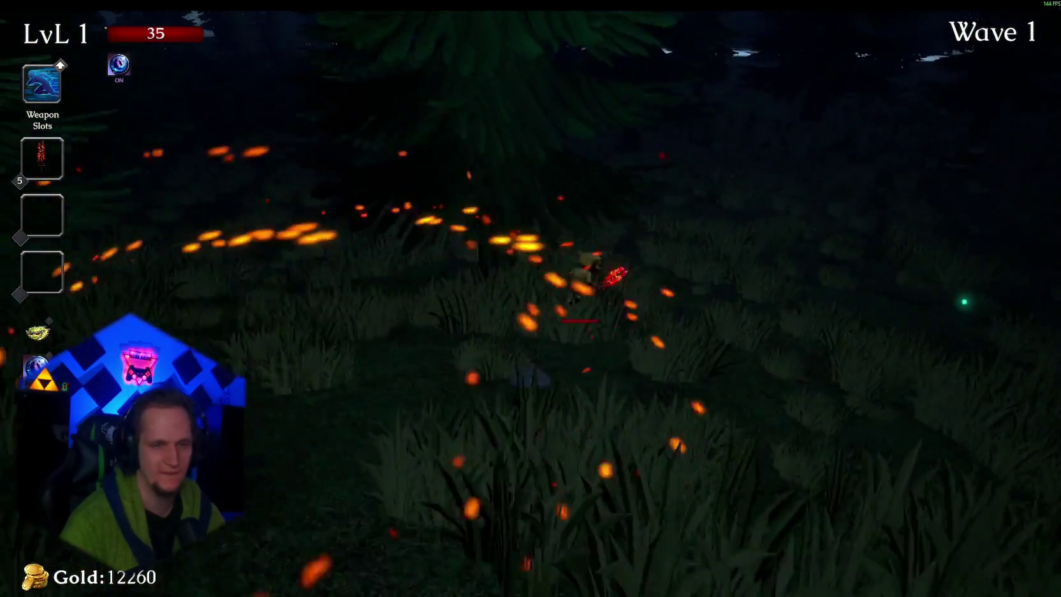
key("w")
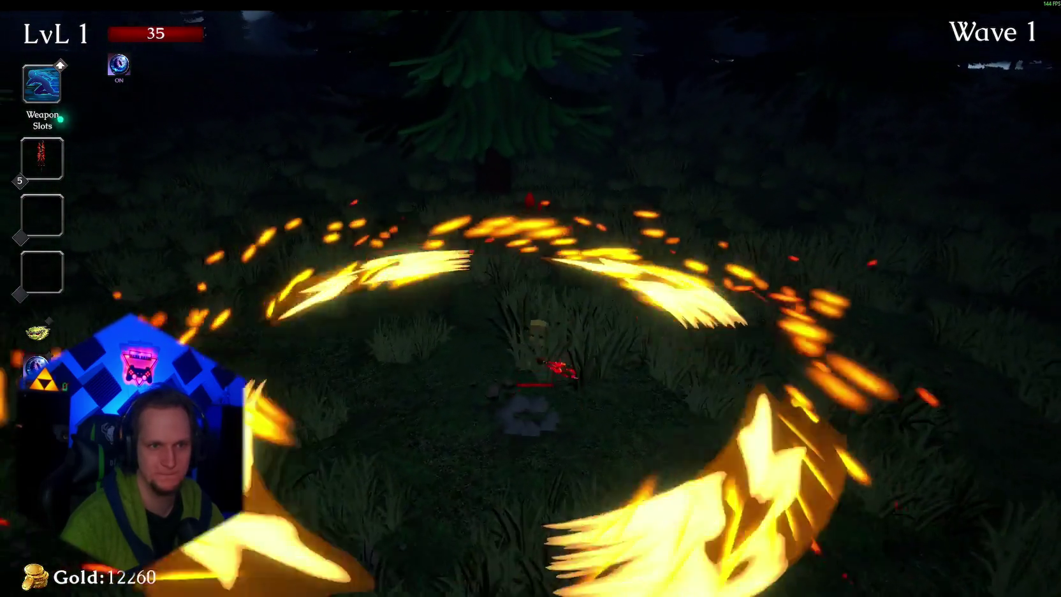
key("w")
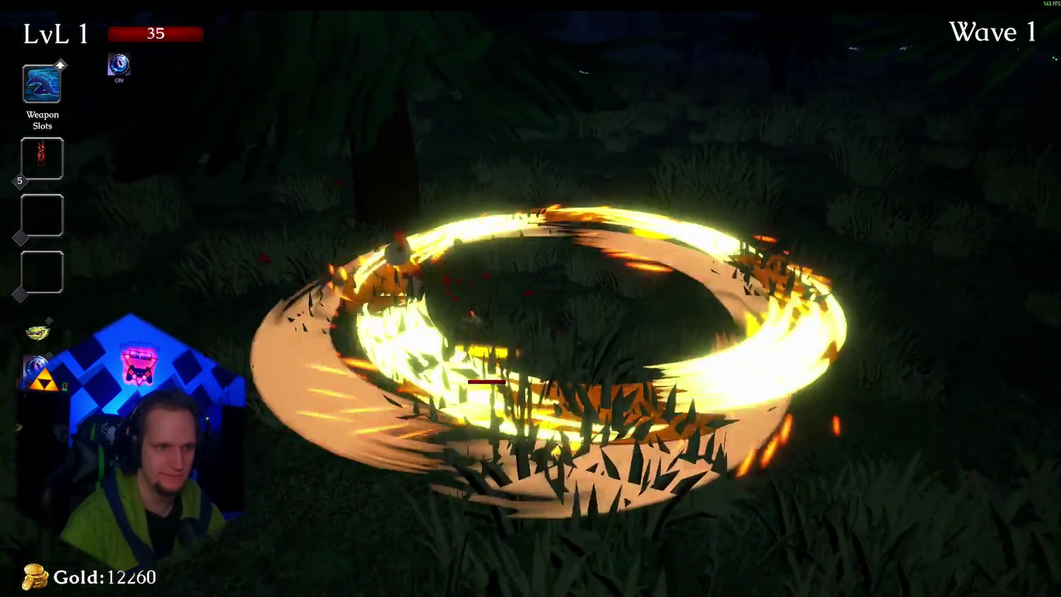
key("w")
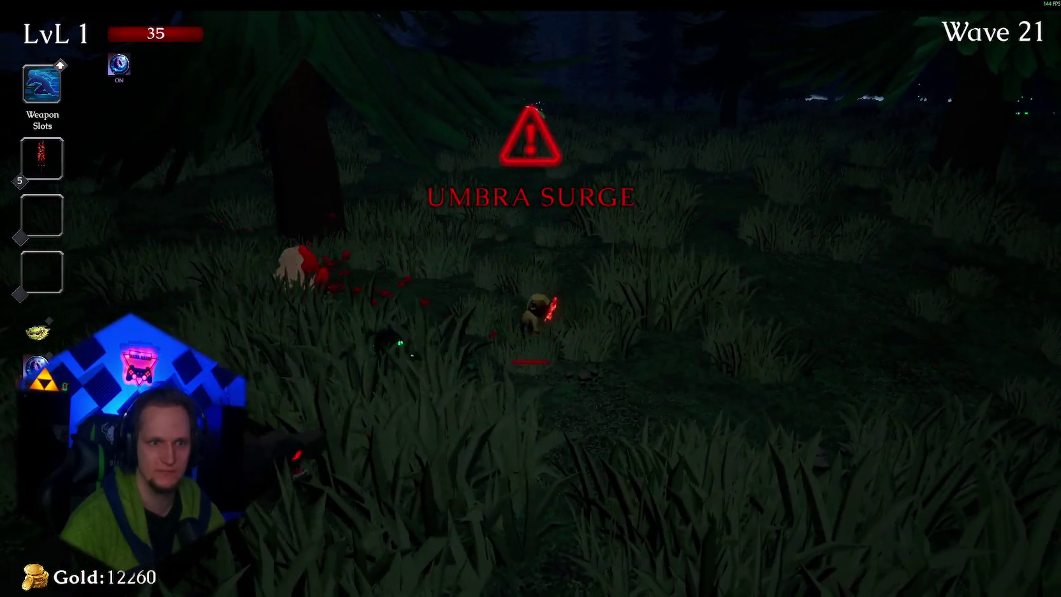
key("w")
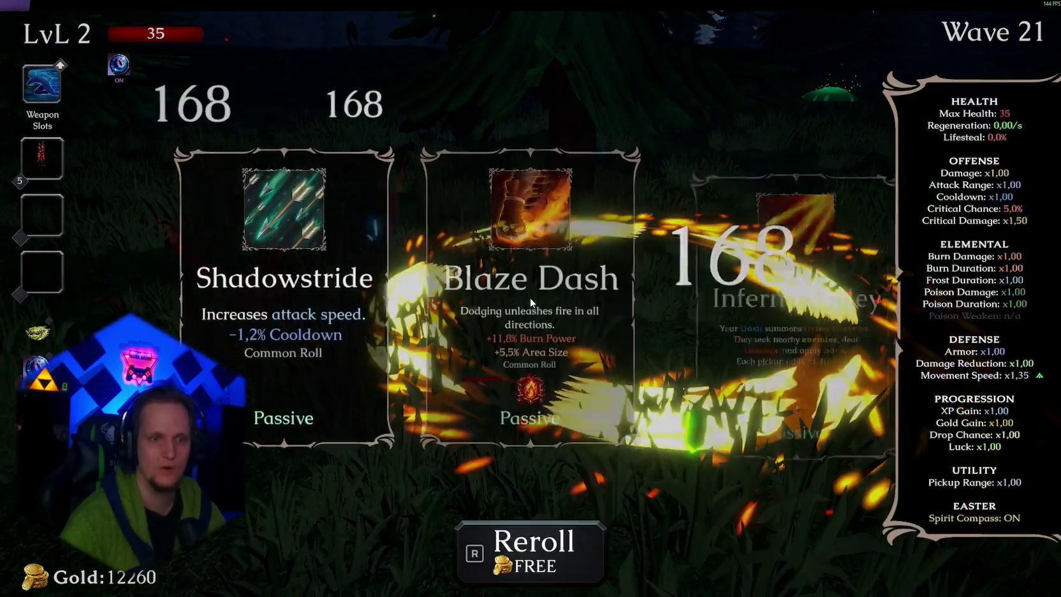
key("e")
key("Escape")
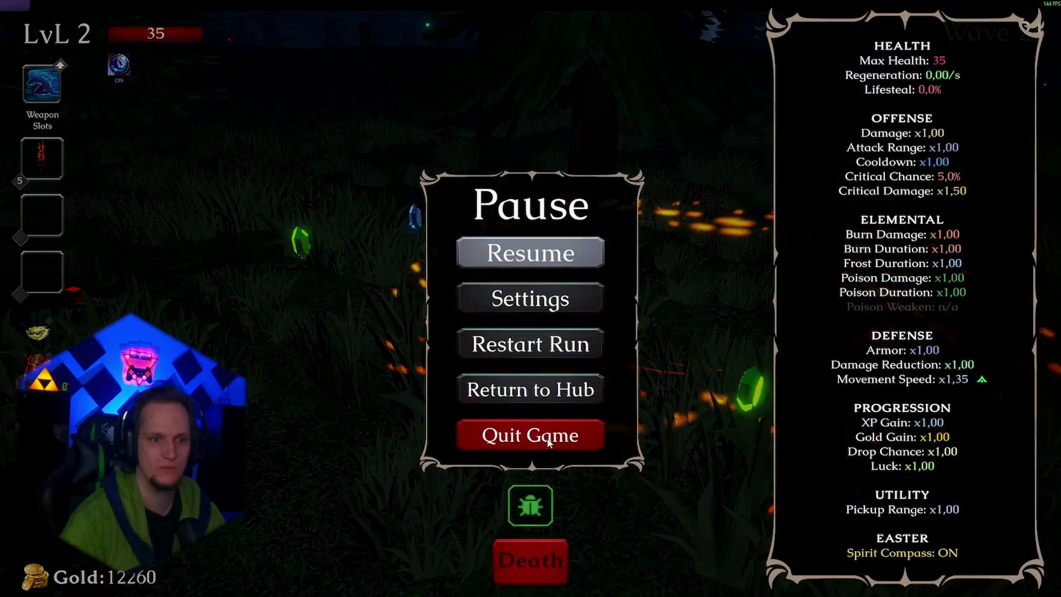
Quit the game and open The real 3d Game project from Unity Hub
left_click(594, 421)
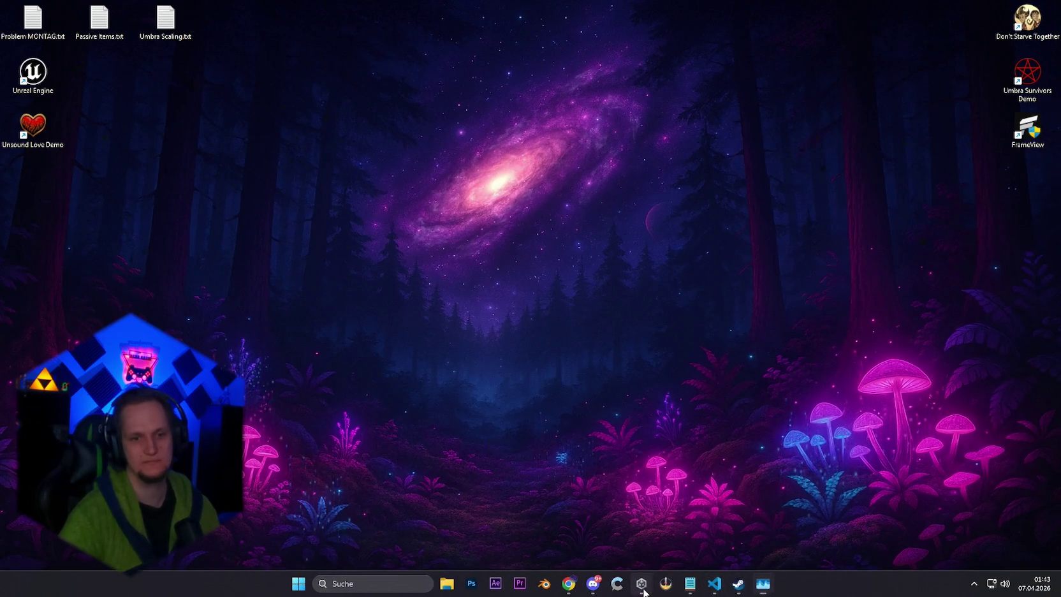
left_click(642, 583)
left_click(475, 399)
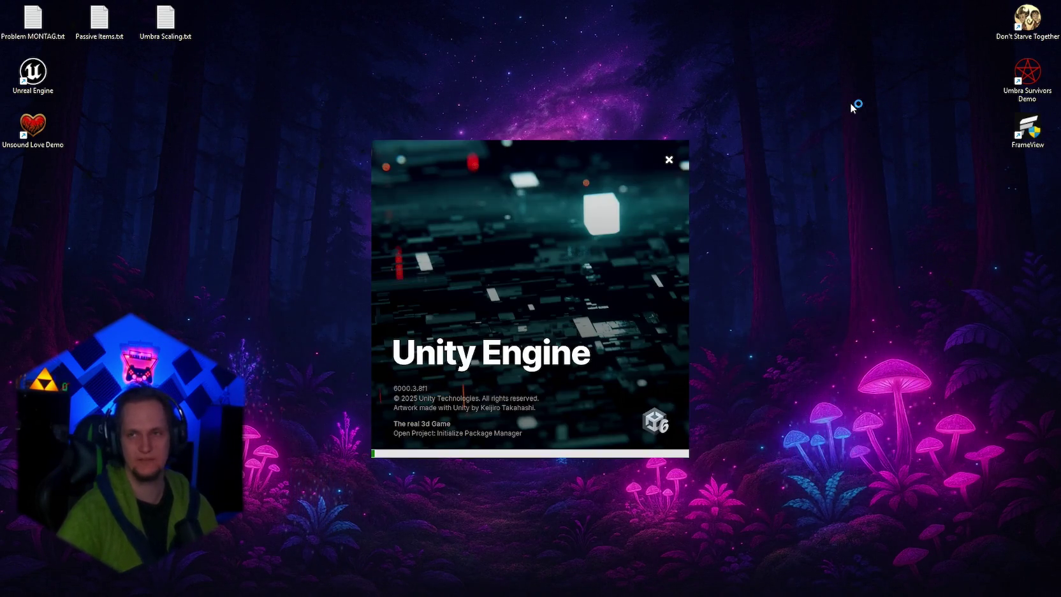